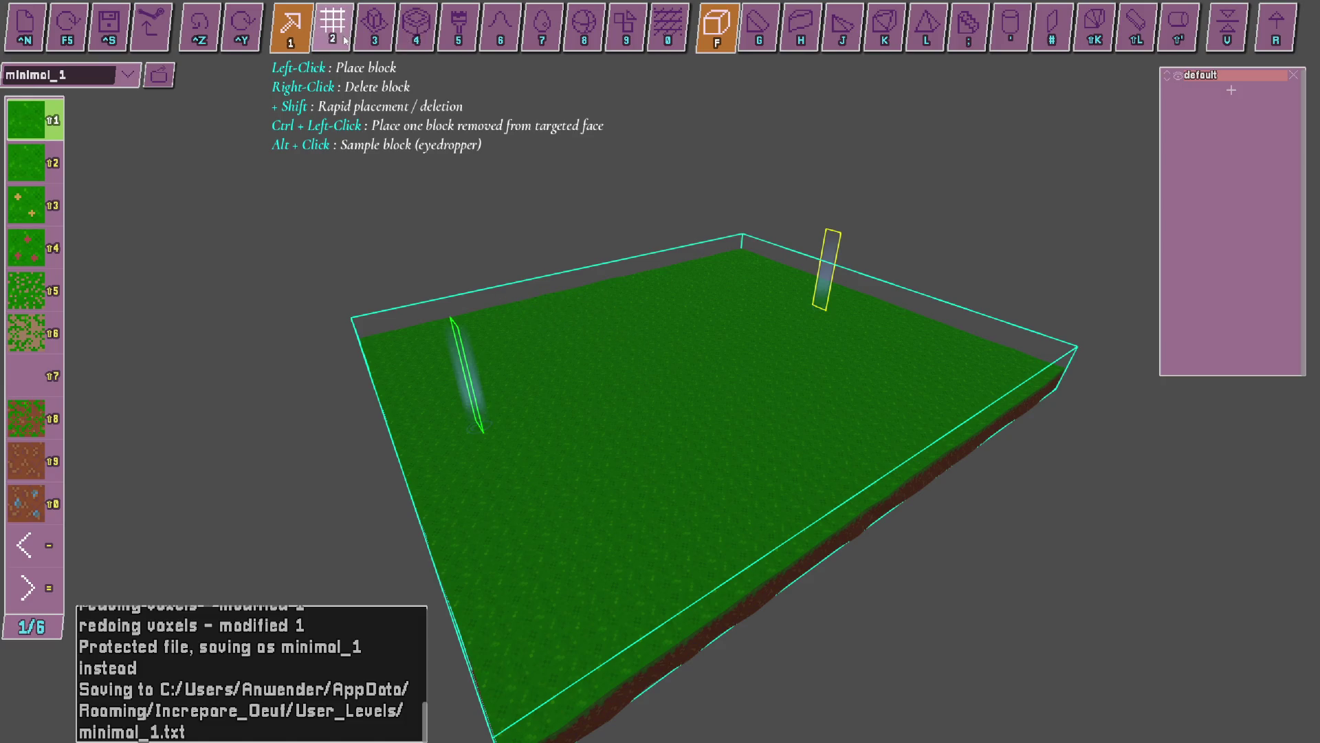
# Try several editing tools, then return to single full-cube placement with symmetry off.
pyautogui.click(374, 27)
pyautogui.click(416, 27)
pyautogui.click(584, 28)
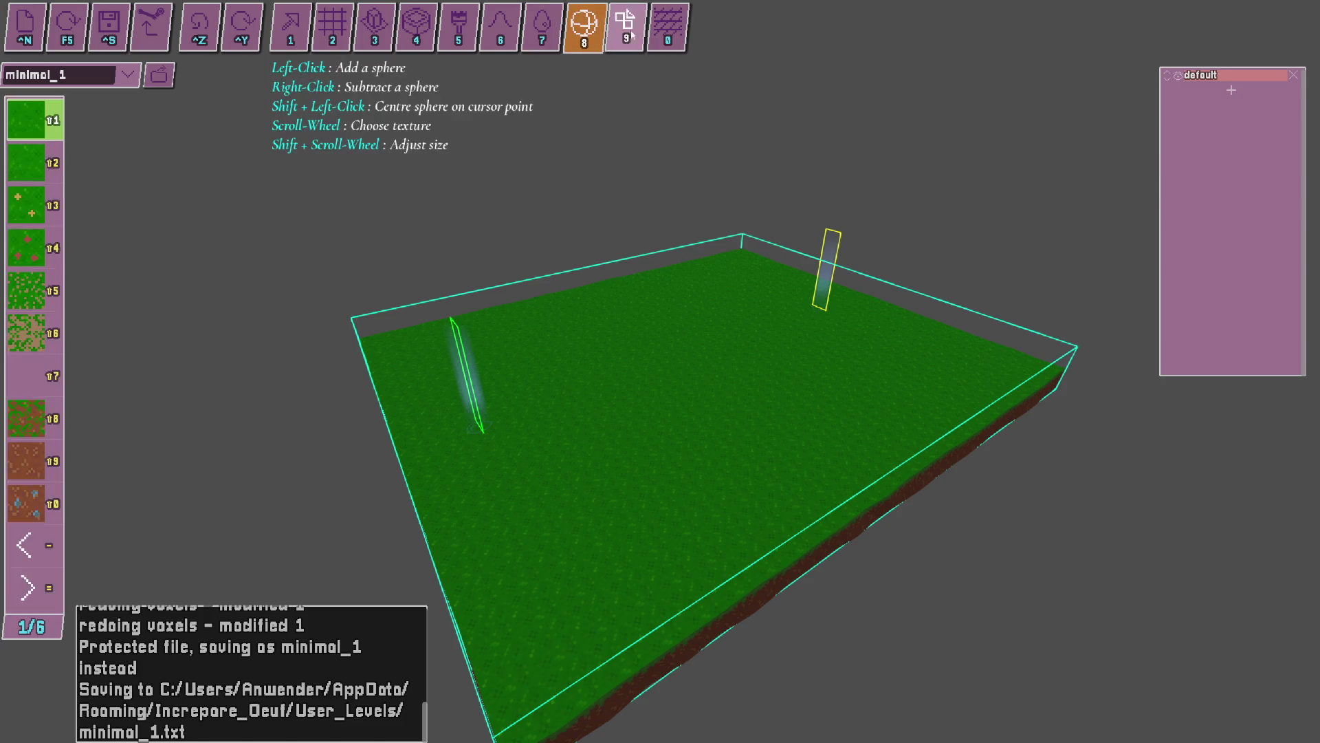
pyautogui.click(659, 36)
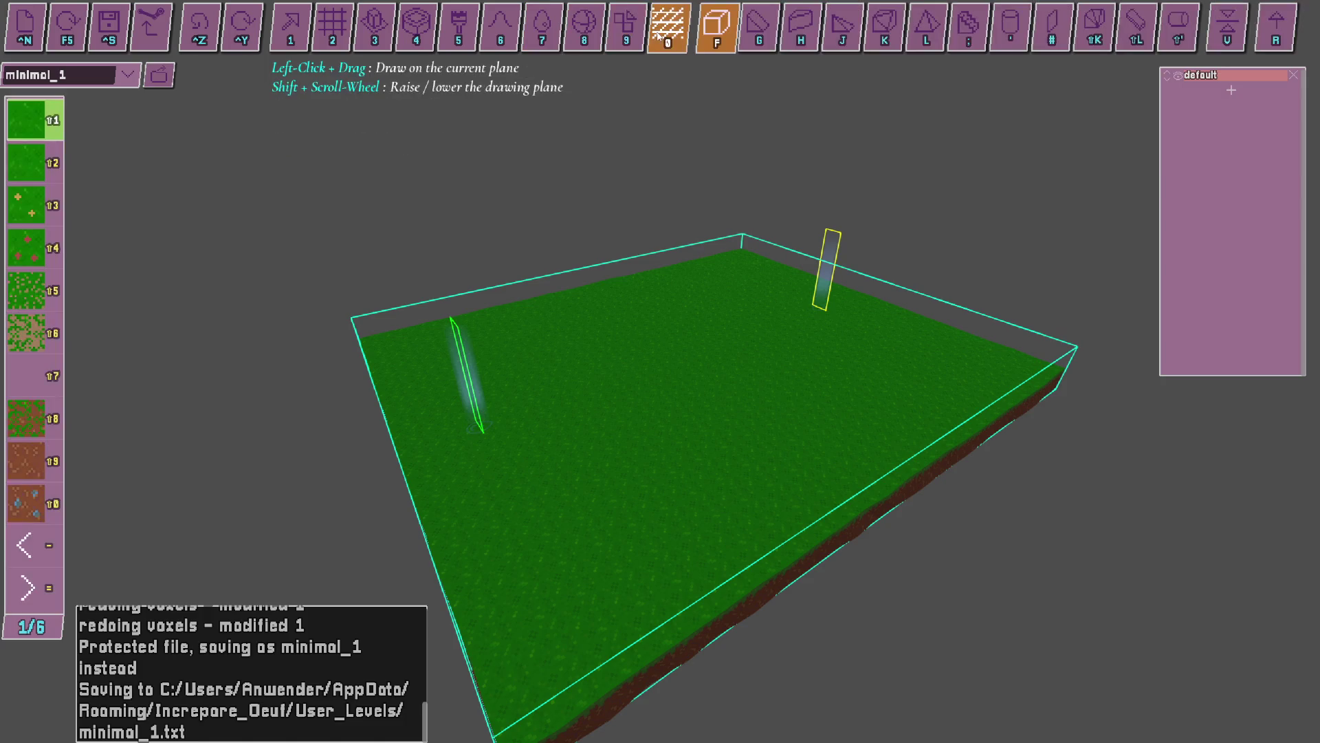
pyautogui.click(306, 27)
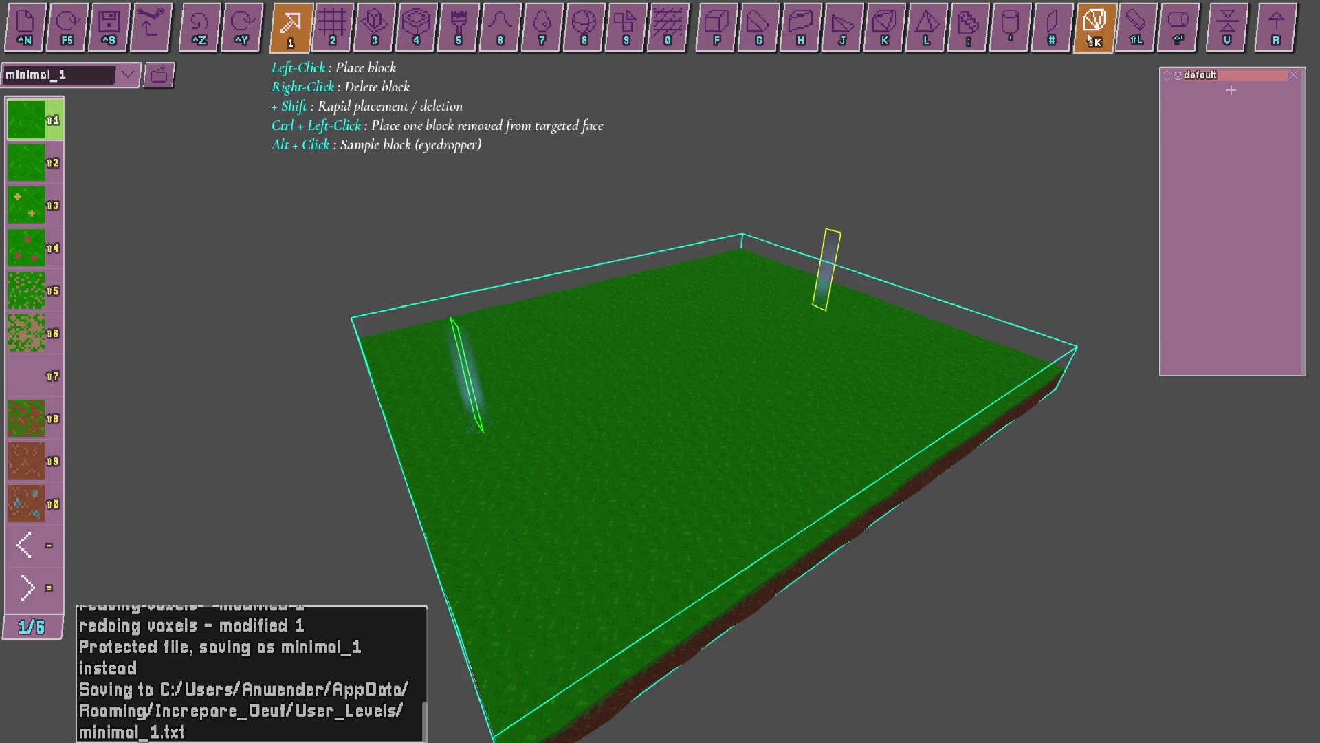
pyautogui.click(884, 28)
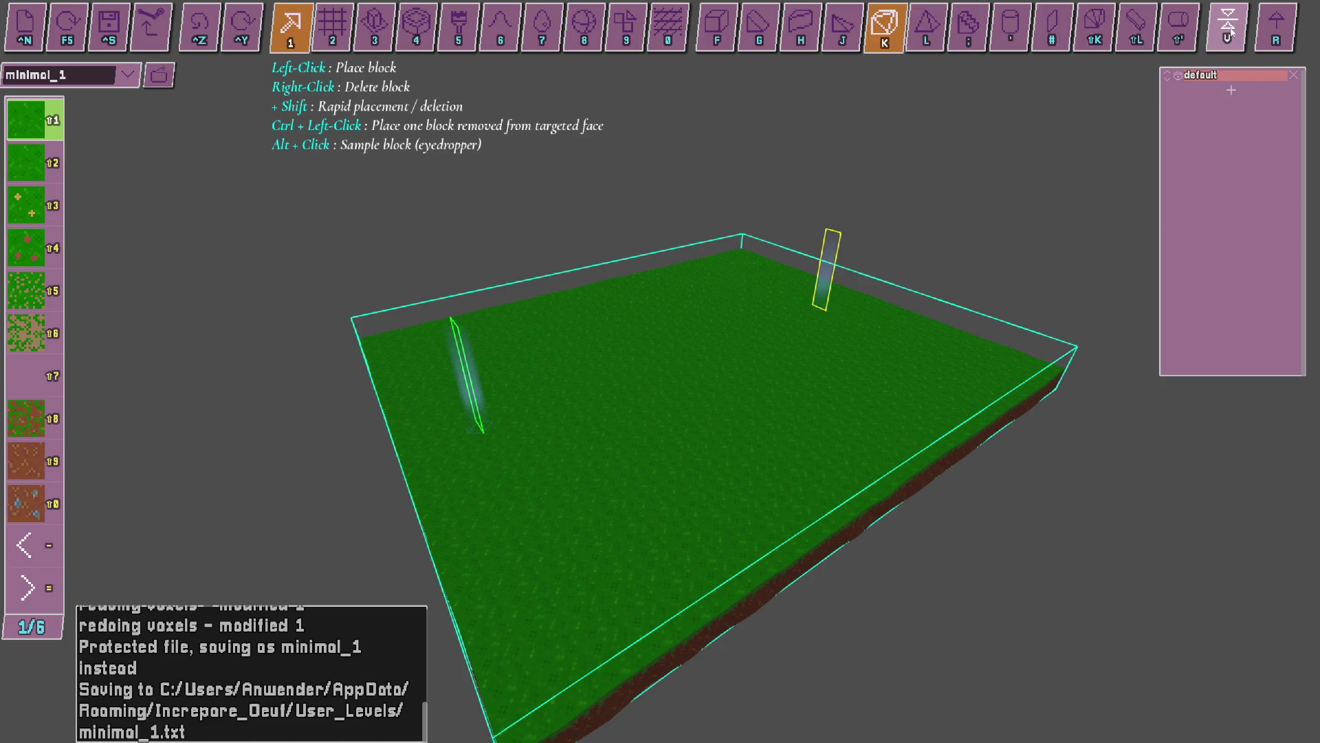
pyautogui.click(1276, 29)
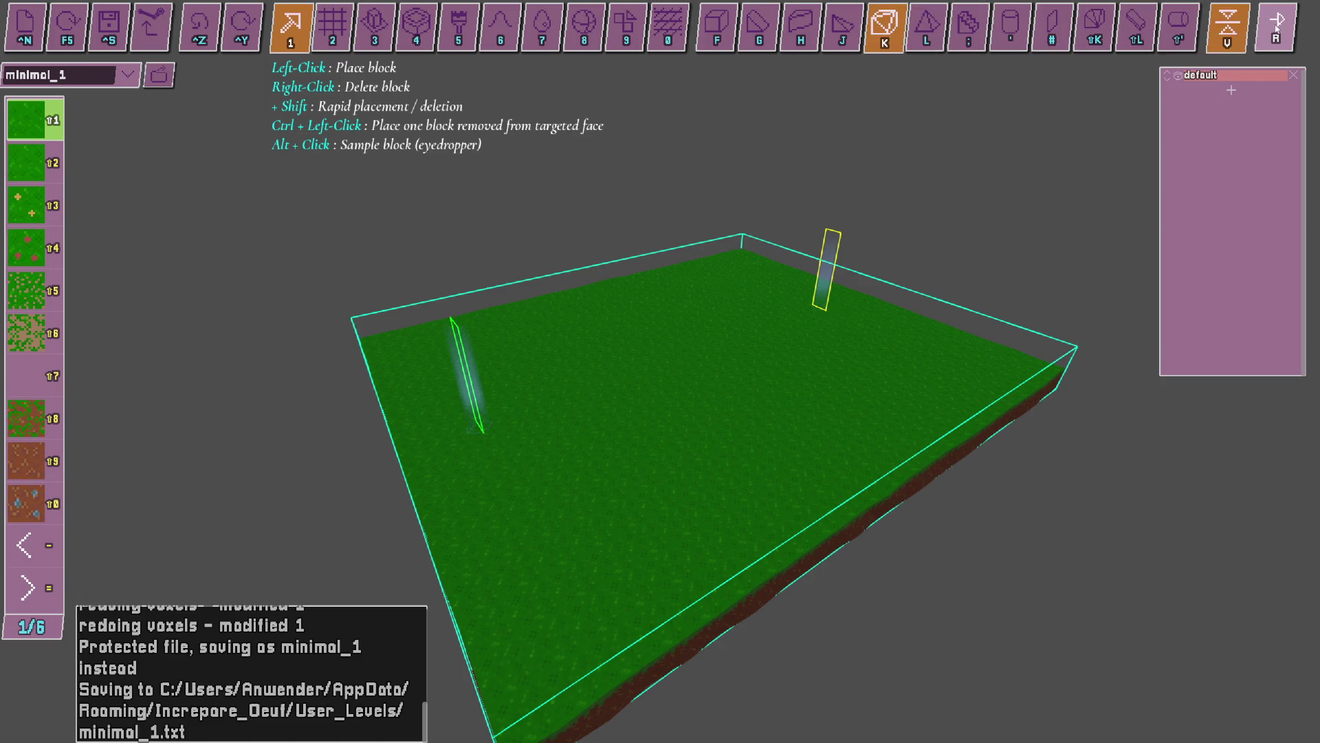
pyautogui.click(1229, 27)
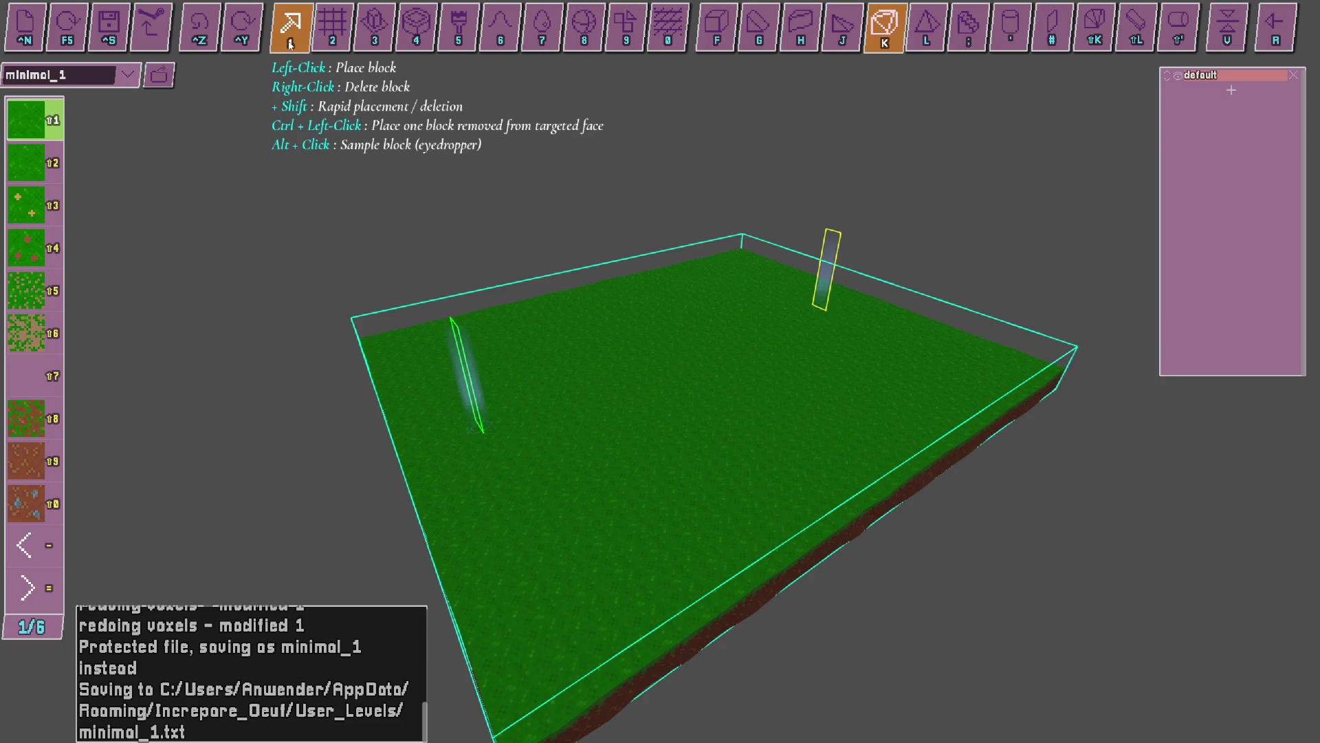
pyautogui.click(722, 21)
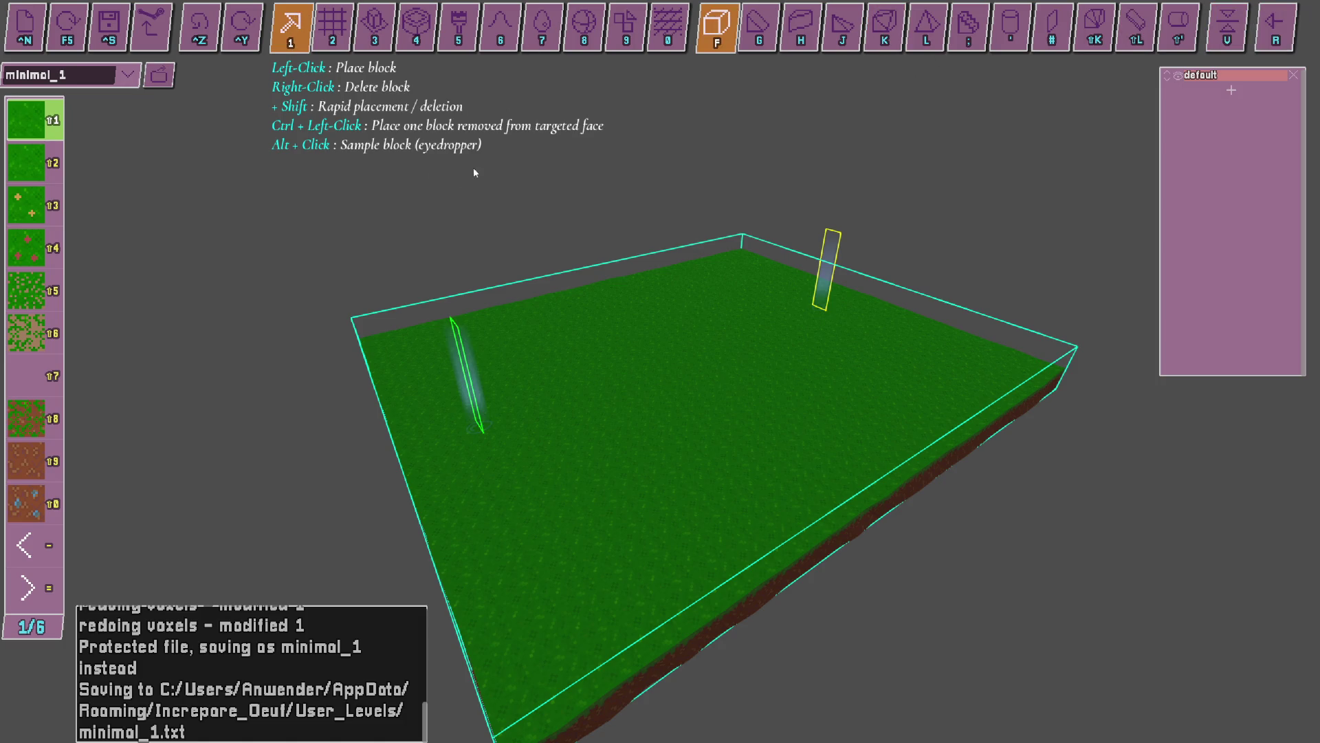
# Place a grass block and six grass wall pieces across the platform.
pyautogui.click(660, 372)
pyautogui.scroll(5, 661, 371)
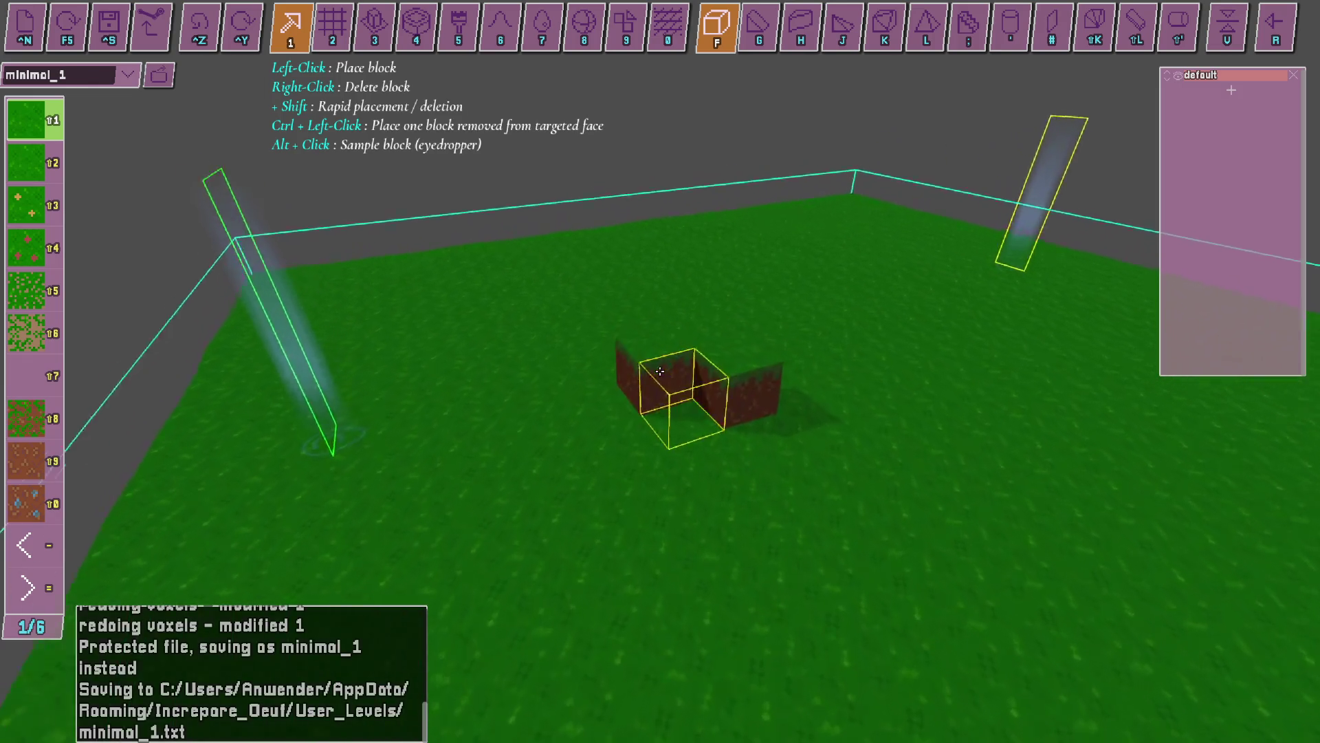
pyautogui.scroll(-5, 661, 371)
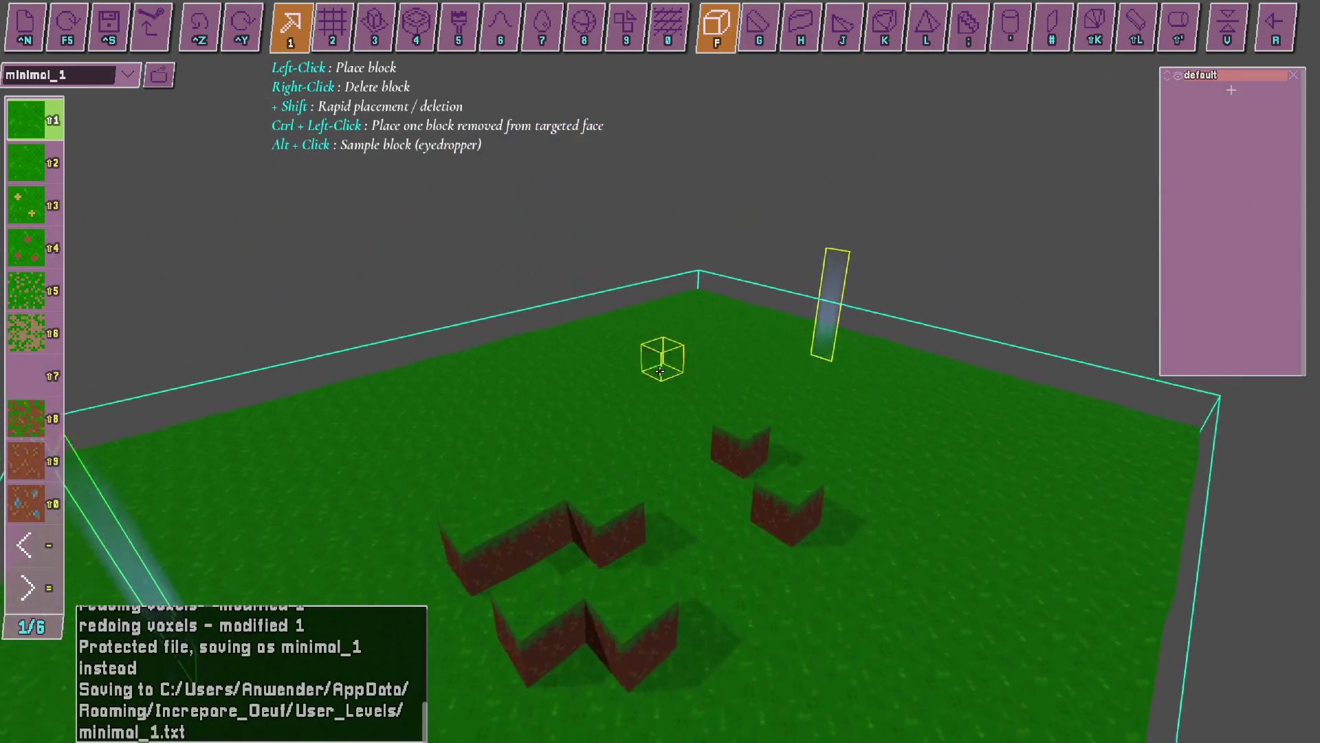
pyautogui.click(475, 337)
pyautogui.click(447, 423)
pyautogui.click(757, 344)
pyautogui.click(946, 310)
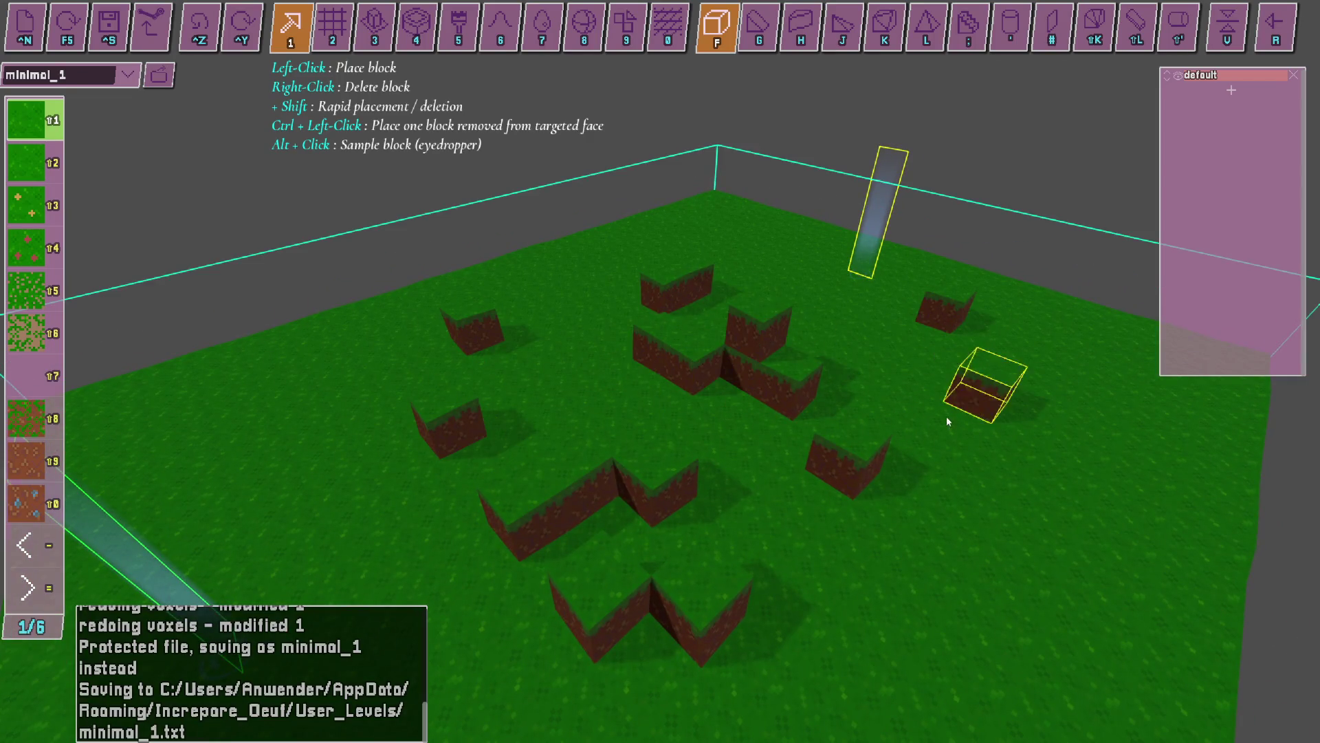
pyautogui.click(984, 389)
pyautogui.click(942, 437)
# Remove a wall section and dig five pits into the grass floor.
pyautogui.rightClick(799, 388)
pyautogui.rightClick(694, 375)
pyautogui.rightClick(726, 440)
pyautogui.rightClick(842, 471)
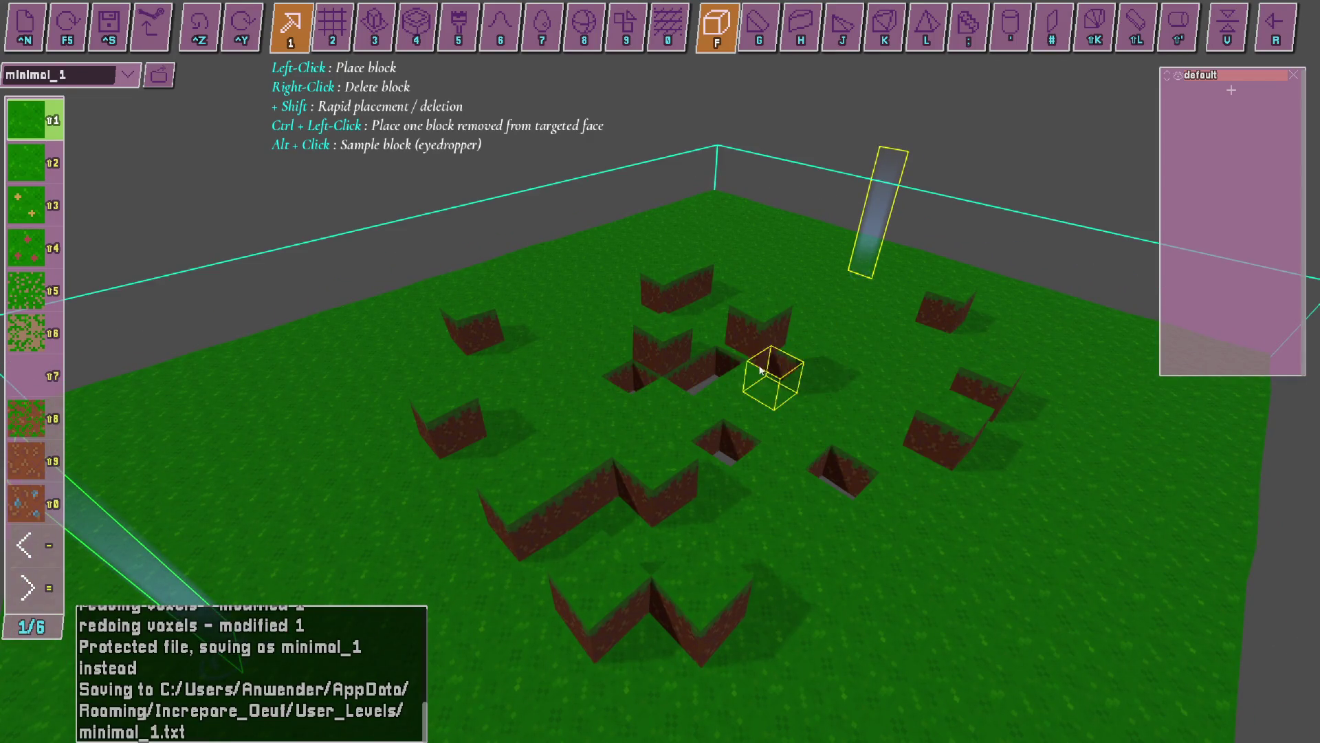
pyautogui.rightClick(778, 364)
pyautogui.rightClick(608, 382)
# Select the plain dirt texture and scatter about ten dirt blocks over the grass.
pyautogui.click(26, 461)
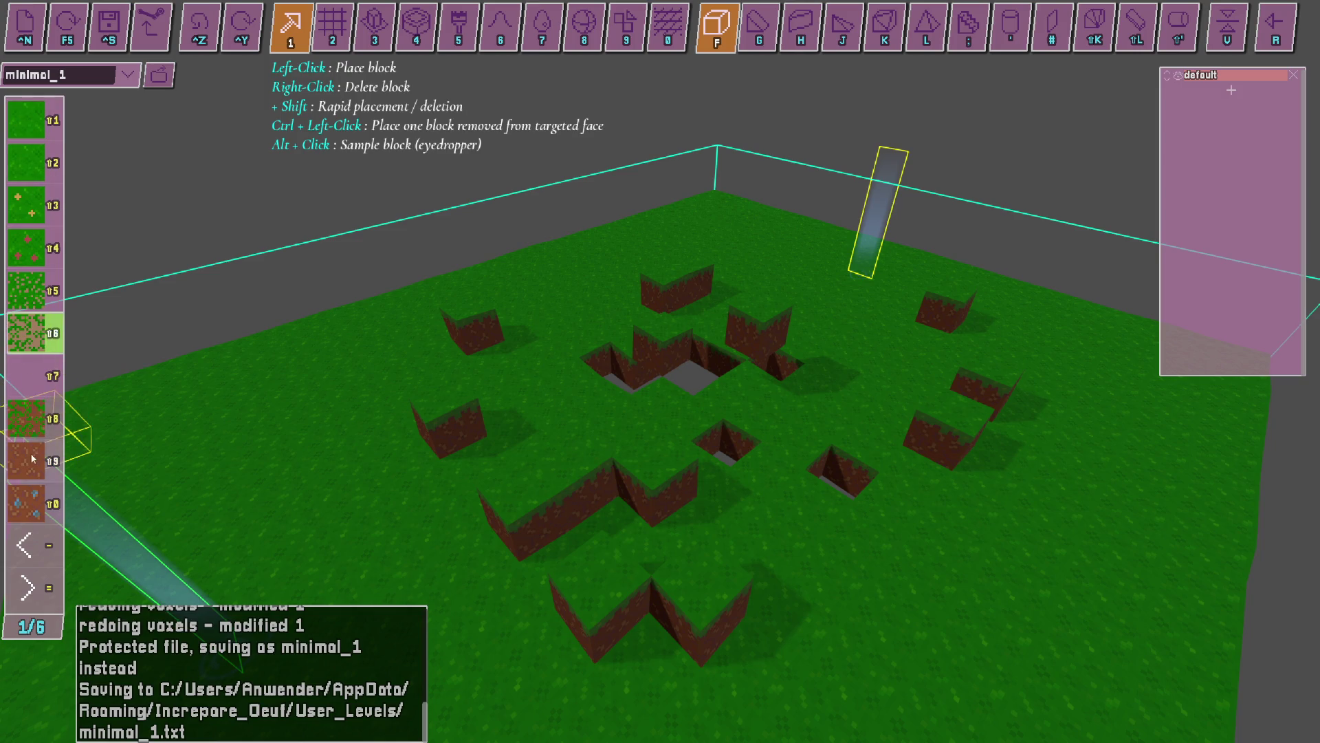
pyautogui.click(226, 382)
pyautogui.click(368, 334)
pyautogui.click(528, 247)
pyautogui.click(647, 265)
pyautogui.click(539, 389)
pyautogui.click(832, 495)
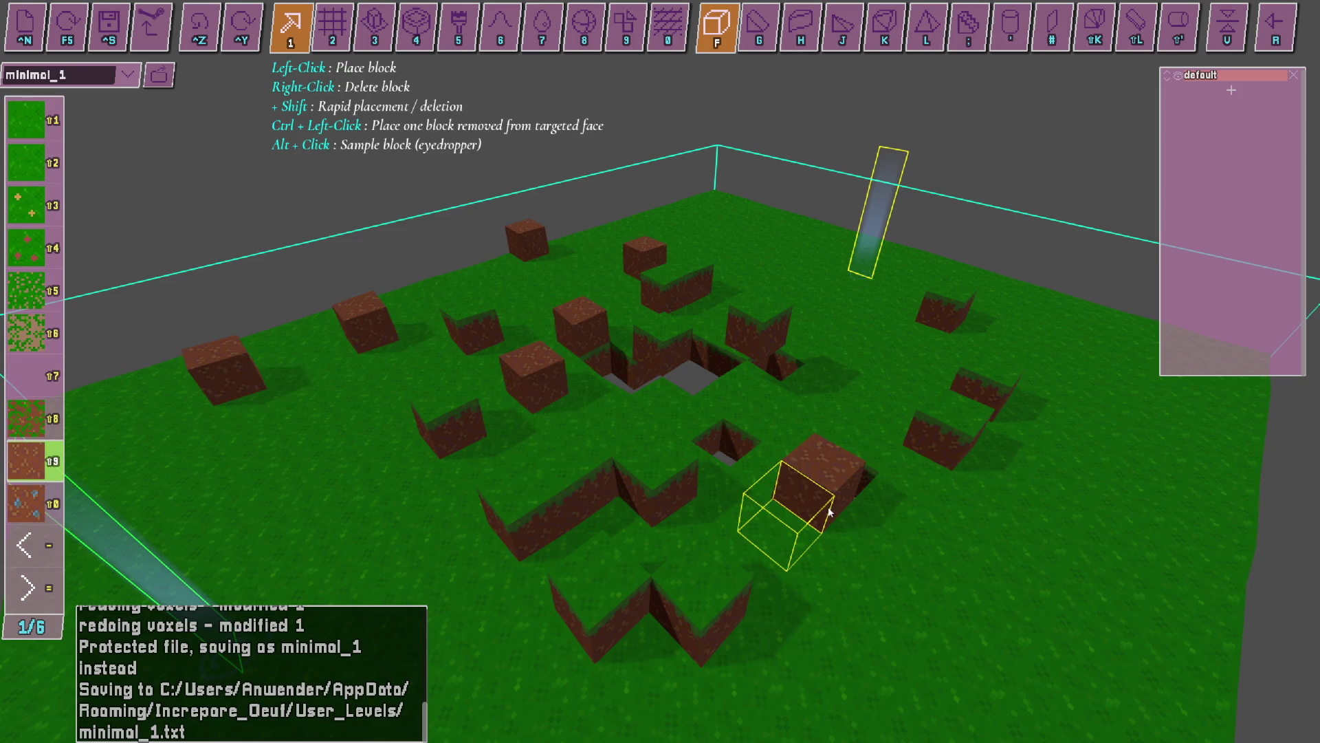
pyautogui.click(784, 533)
pyautogui.click(726, 382)
pyautogui.click(894, 350)
pyautogui.click(789, 203)
# Select the wooden plank texture and place seven plank blocks across the grass.
pyautogui.click(26, 571)
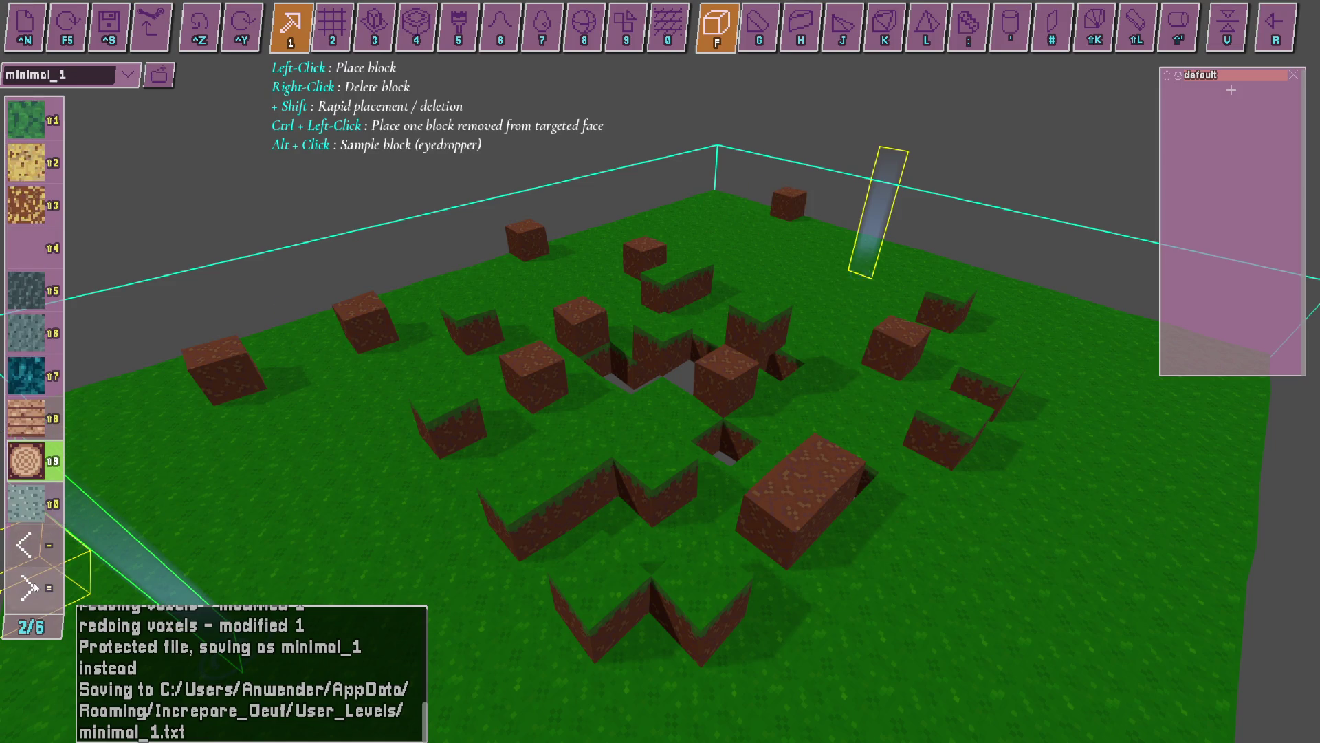
pyautogui.click(26, 418)
pyautogui.click(396, 440)
pyautogui.click(266, 536)
pyautogui.click(248, 440)
pyautogui.click(489, 340)
pyautogui.click(729, 337)
pyautogui.click(866, 233)
pyautogui.click(1052, 306)
# Switch to a different block texture and page ahead through the texture palette.
pyautogui.hotkey('shift', '1')
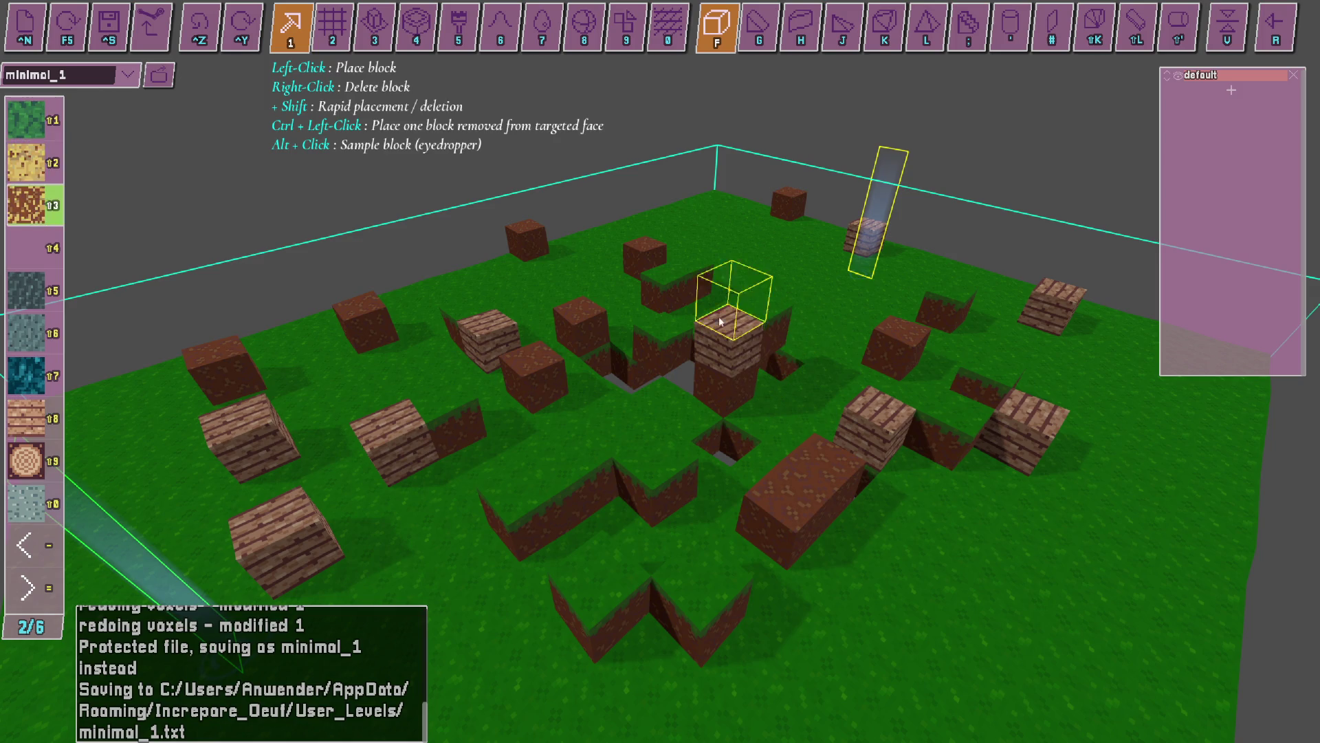
pyautogui.scroll(-1, 668, 309)
pyautogui.scroll(-2, 669, 308)
pyautogui.scroll(-2, 667, 306)
pyautogui.scroll(-1, 665, 302)
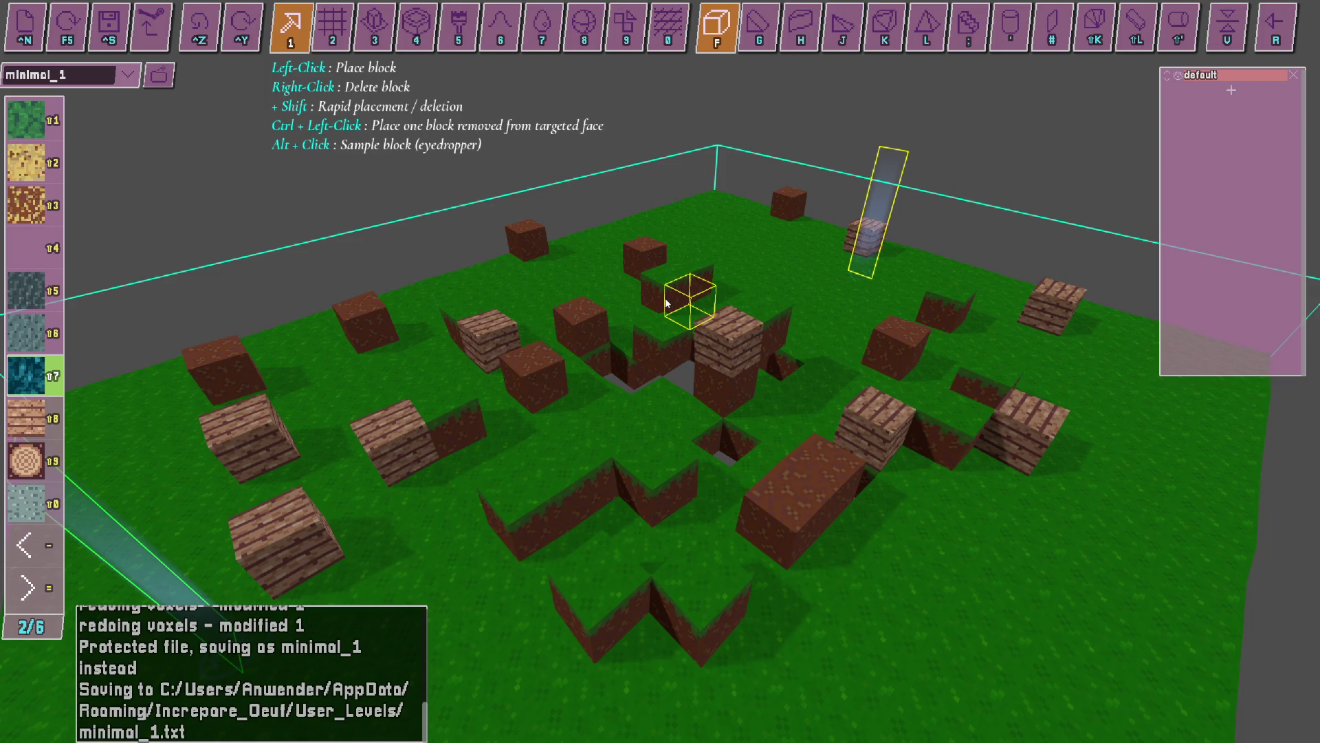
pyautogui.press('=')
pyautogui.press('=')
pyautogui.scroll(2, 719, 323)
pyautogui.scroll(3, 722, 325)
pyautogui.scroll(-6, 729, 326)
pyautogui.scroll(-2, 736, 327)
pyautogui.scroll(2, 739, 329)
pyautogui.scroll(4, 736, 329)
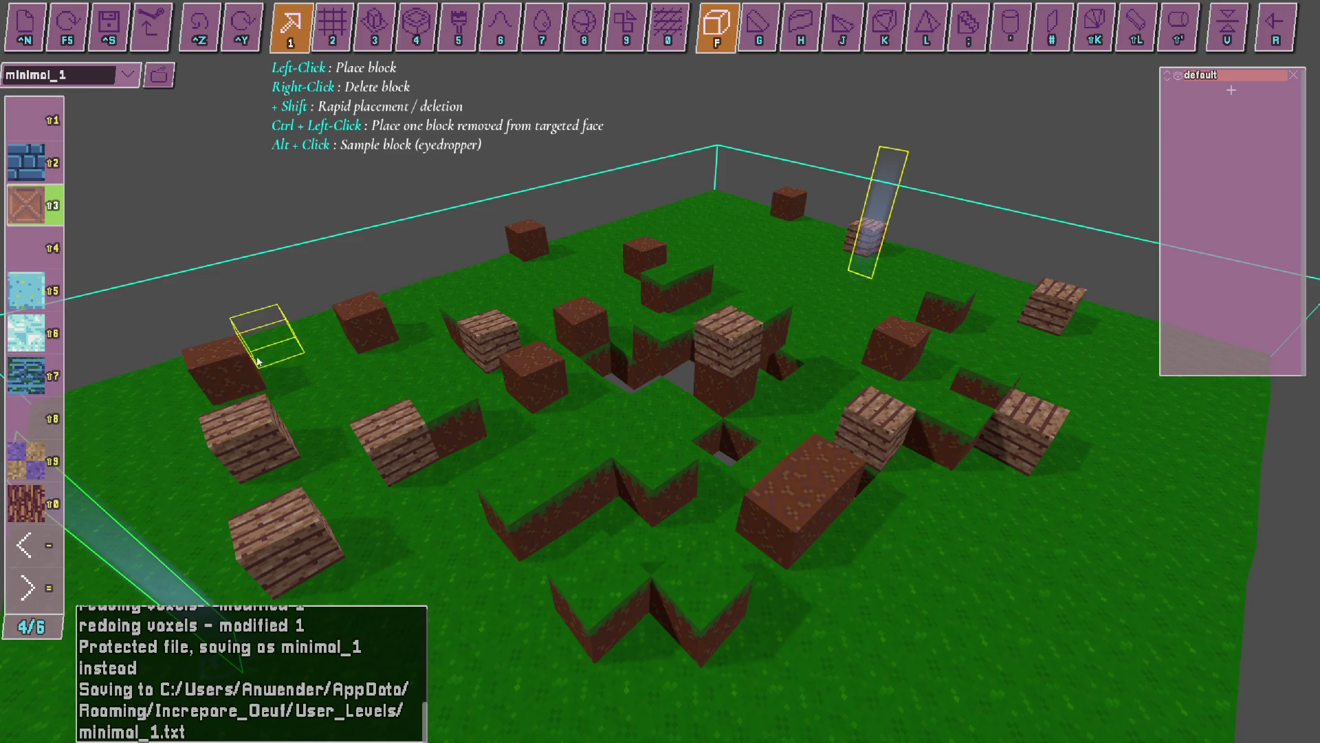
pyautogui.scroll(-3, 653, 348)
pyautogui.scroll(3, 643, 355)
# Return to the grass textures and place three grass-topped blocks in the structure.
pyautogui.press('=')
pyautogui.press('-')
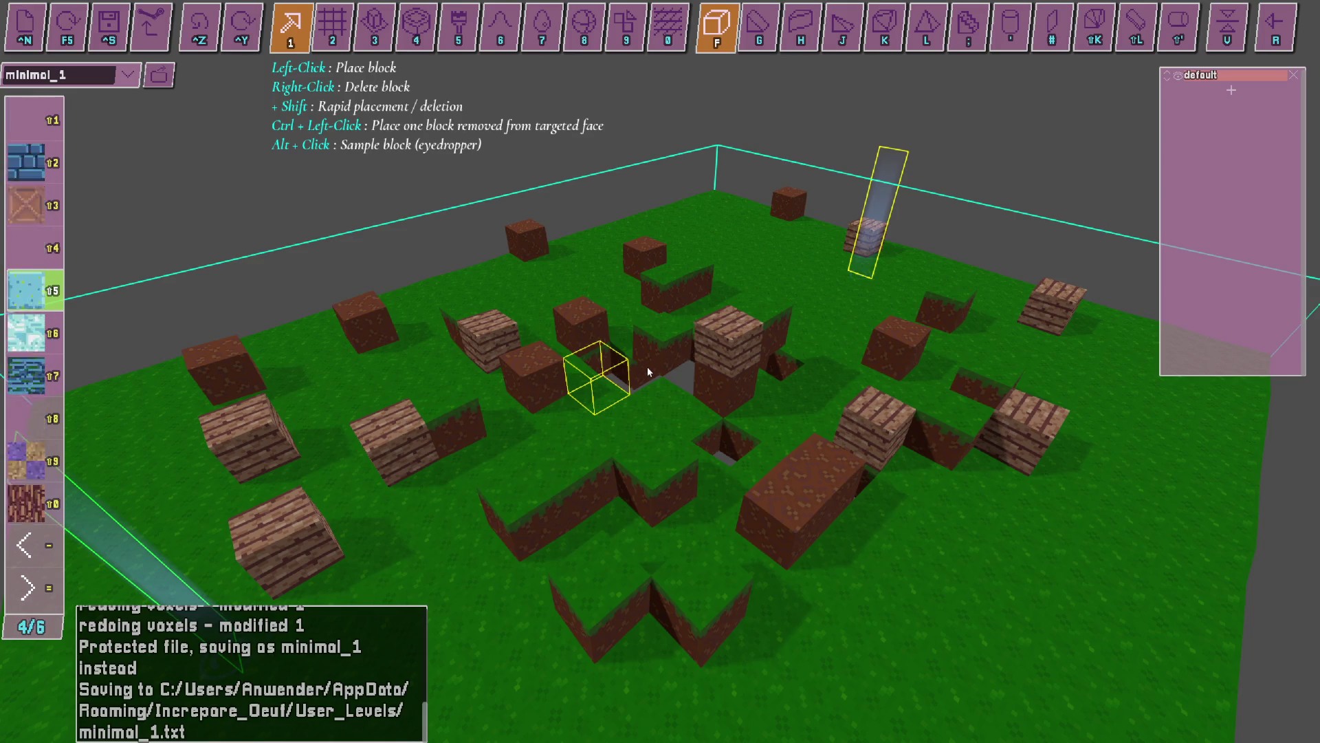
pyautogui.press('-')
pyautogui.press('=')
pyautogui.press('=')
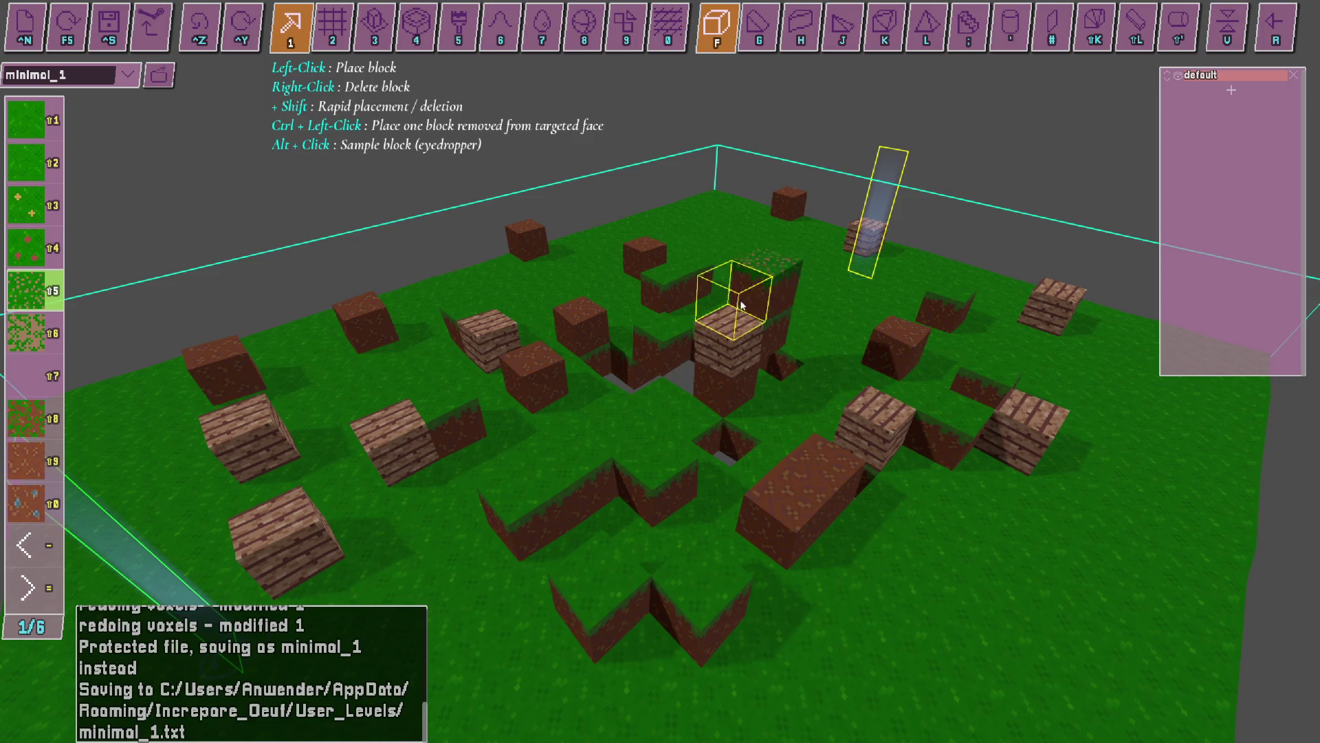
pyautogui.click(763, 323)
pyautogui.click(856, 406)
pyautogui.click(688, 468)
# Select cobblestone, place it beside the wooden blocks and fill the central hole with stone.
pyautogui.press('=')
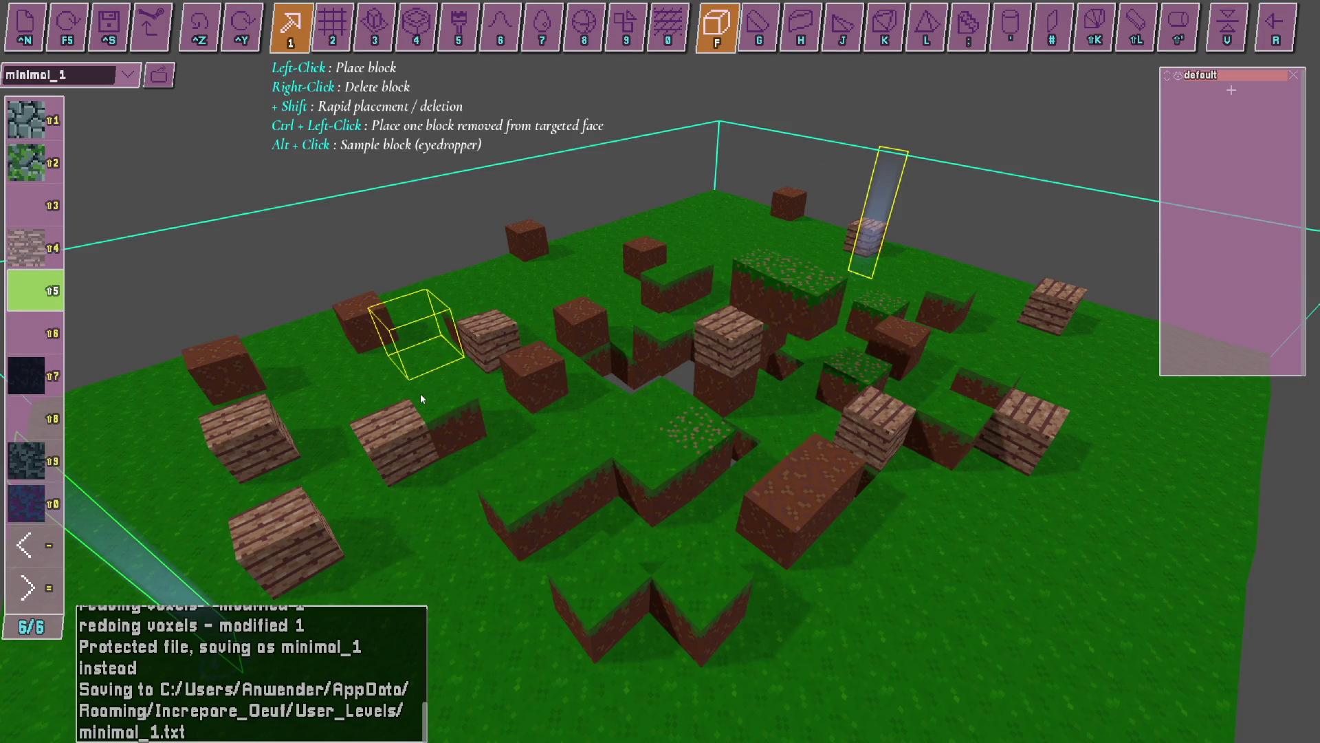
pyautogui.hotkey('shift', '4')
pyautogui.click(420, 393)
pyautogui.scroll(-3, 420, 393)
pyautogui.scroll(5, 542, 416)
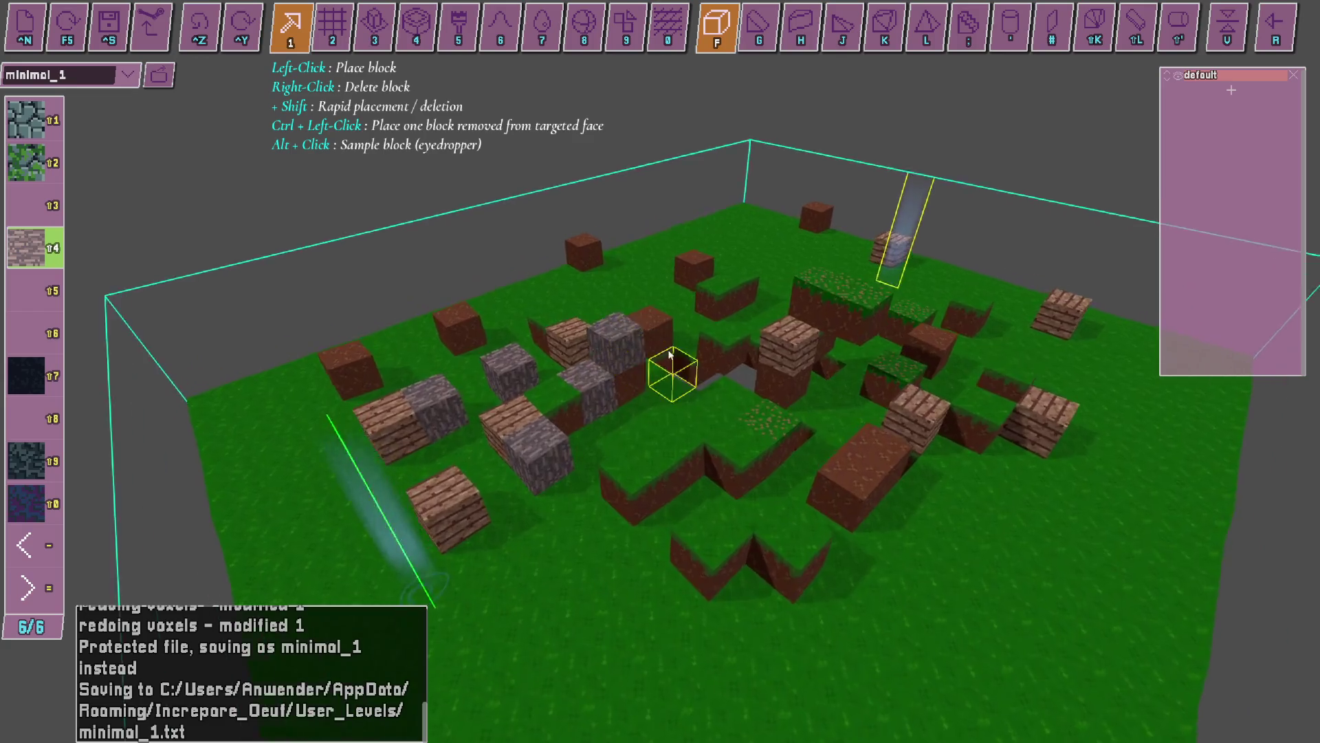
pyautogui.click(681, 317)
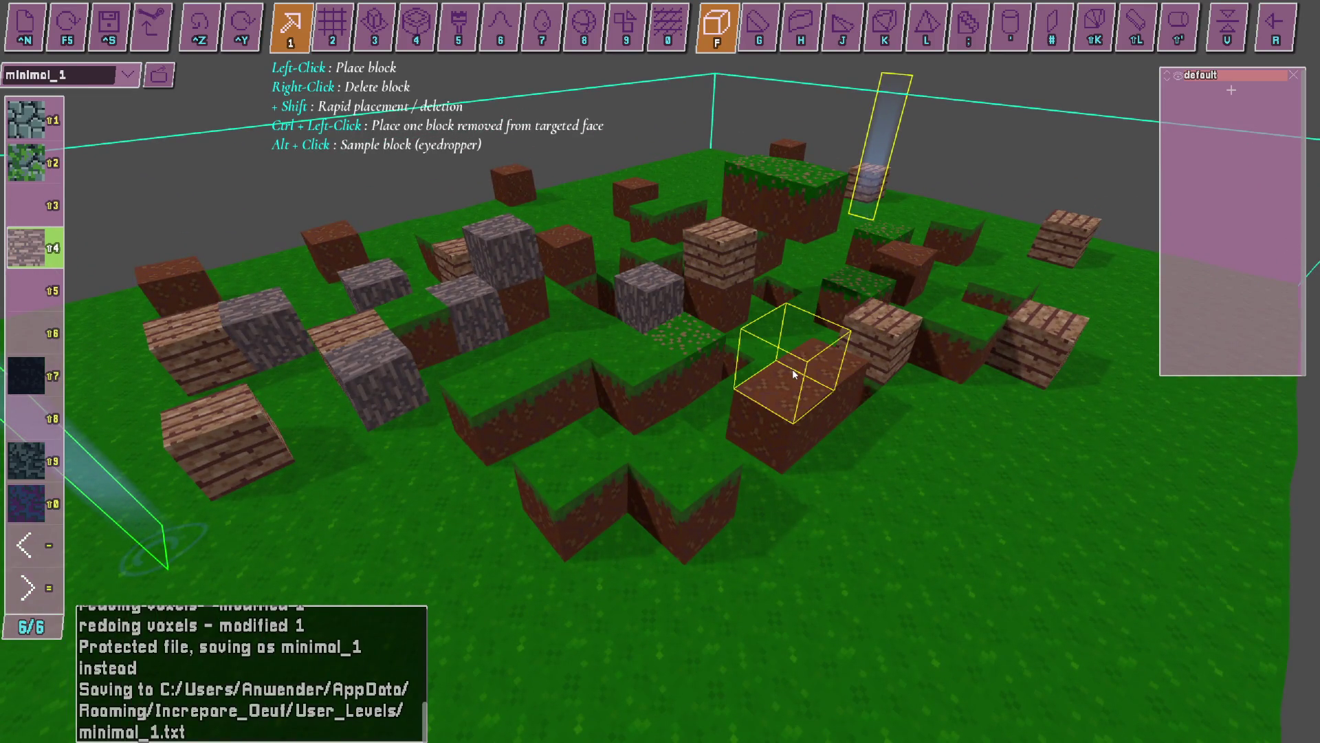
# Place a dirt block near the centre and six plank blocks around the front.
pyautogui.press('=')
pyautogui.hotkey('shift', '9')
pyautogui.scroll(-3, 793, 368)
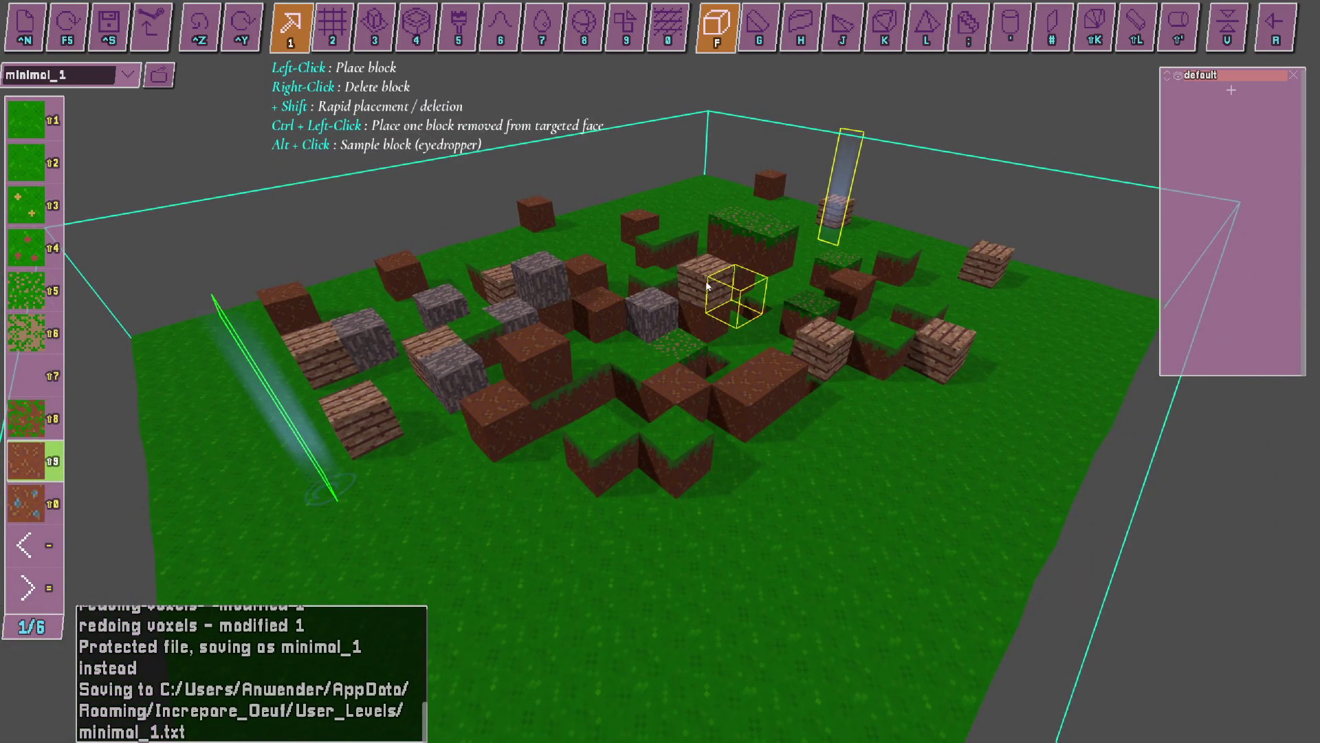
pyautogui.press('=')
pyautogui.hotkey('shift', '8')
pyautogui.click(687, 348)
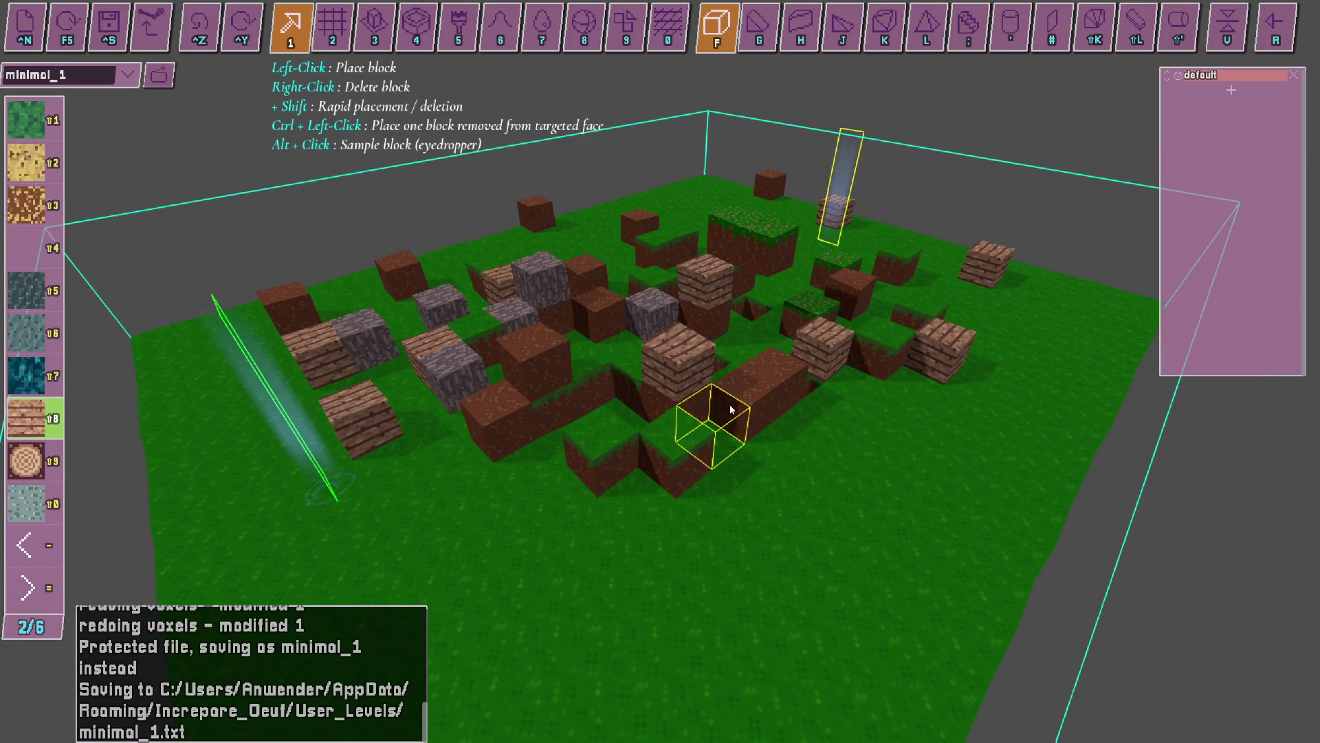
pyautogui.click(832, 457)
pyautogui.click(502, 513)
pyautogui.click(695, 593)
pyautogui.click(715, 481)
pyautogui.click(632, 454)
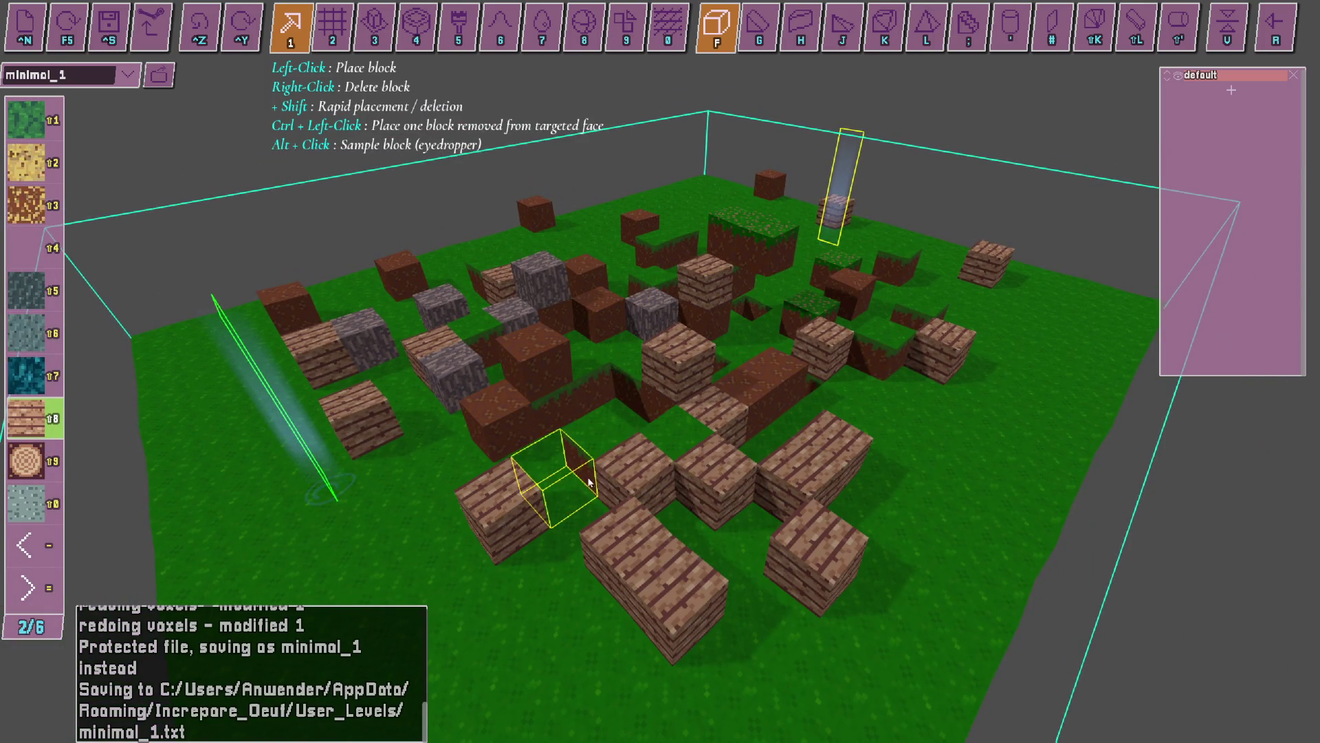
pyautogui.click(618, 413)
pyautogui.hotkey('alt', 'Tab')
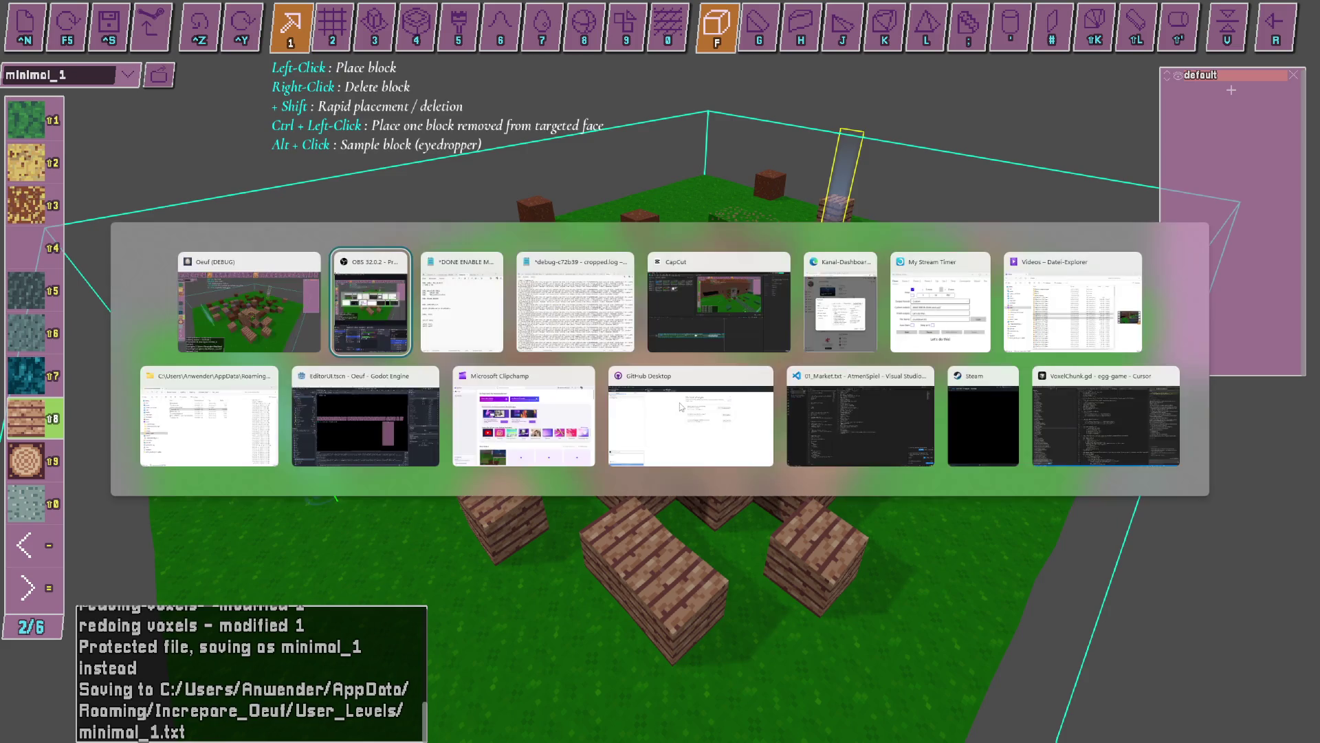
# Check the OBS Studio recording controls, then return to Oeuf and reload minimal_1 with F5.
pyautogui.hotkey('alt', 'Tab')
pyautogui.hotkey('alt', 'shift', 'Tab')
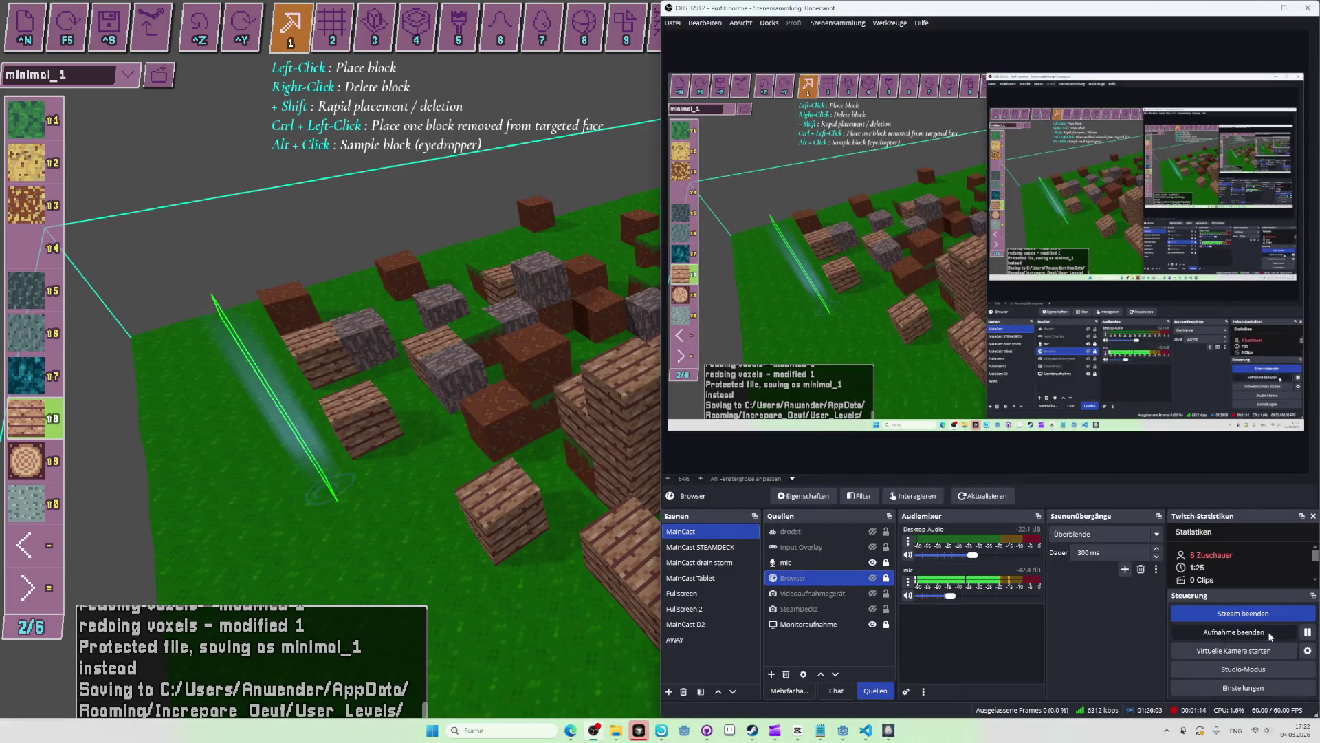
pyautogui.hotkey('alt', 'Tab')
pyautogui.press('F5')
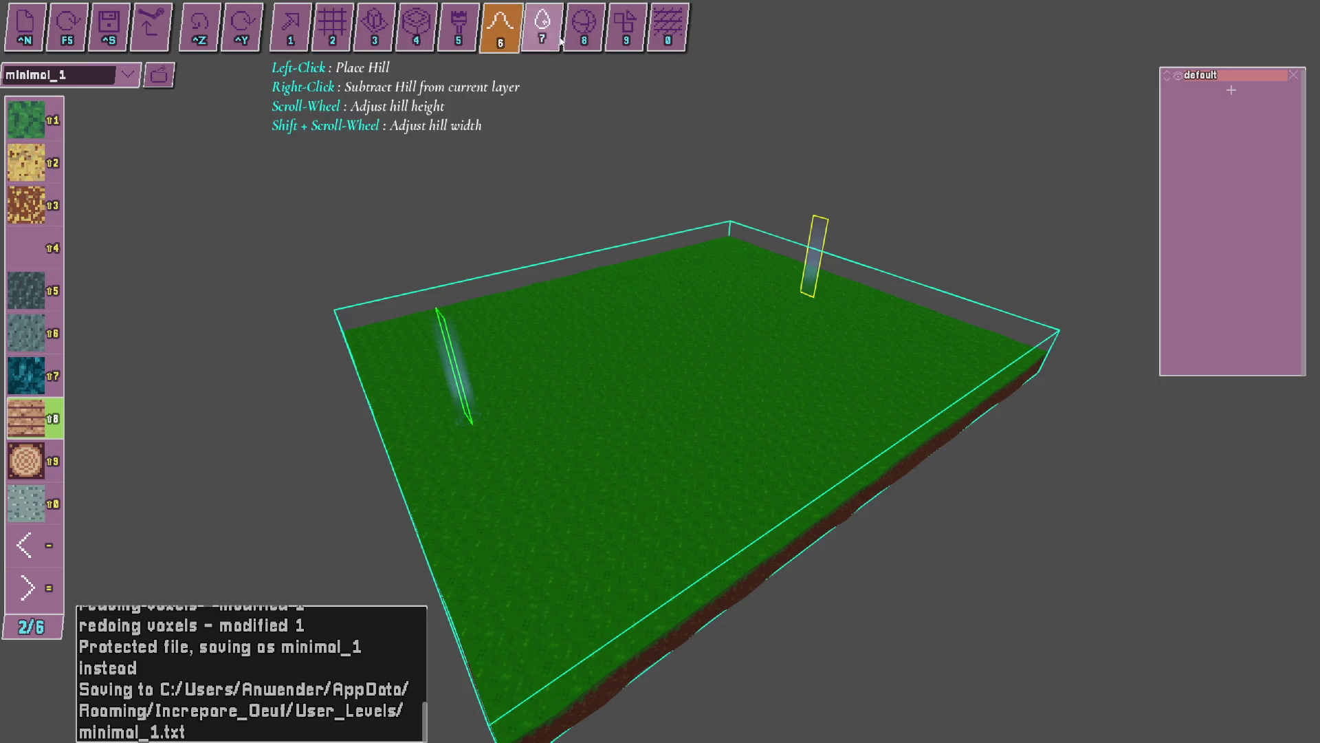
# Switch to single-block placement with the wedge shape and place three wooden wedges on the grass.
pyautogui.click(500, 38)
pyautogui.click(333, 28)
pyautogui.click(292, 27)
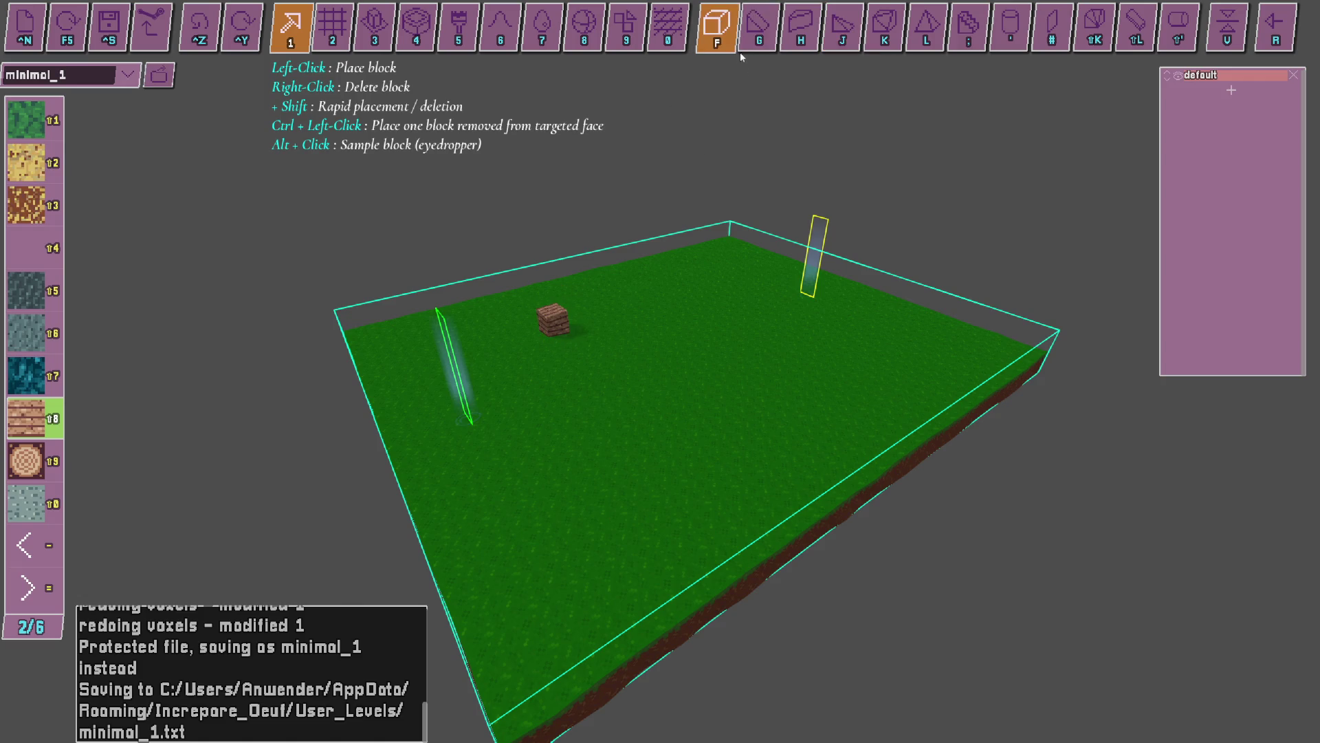
pyautogui.press('h')
pyautogui.moveTo(735, 233); pyautogui.dragTo(751, 152)
pyautogui.click(715, 330)
pyautogui.click(770, 392)
pyautogui.click(515, 523)
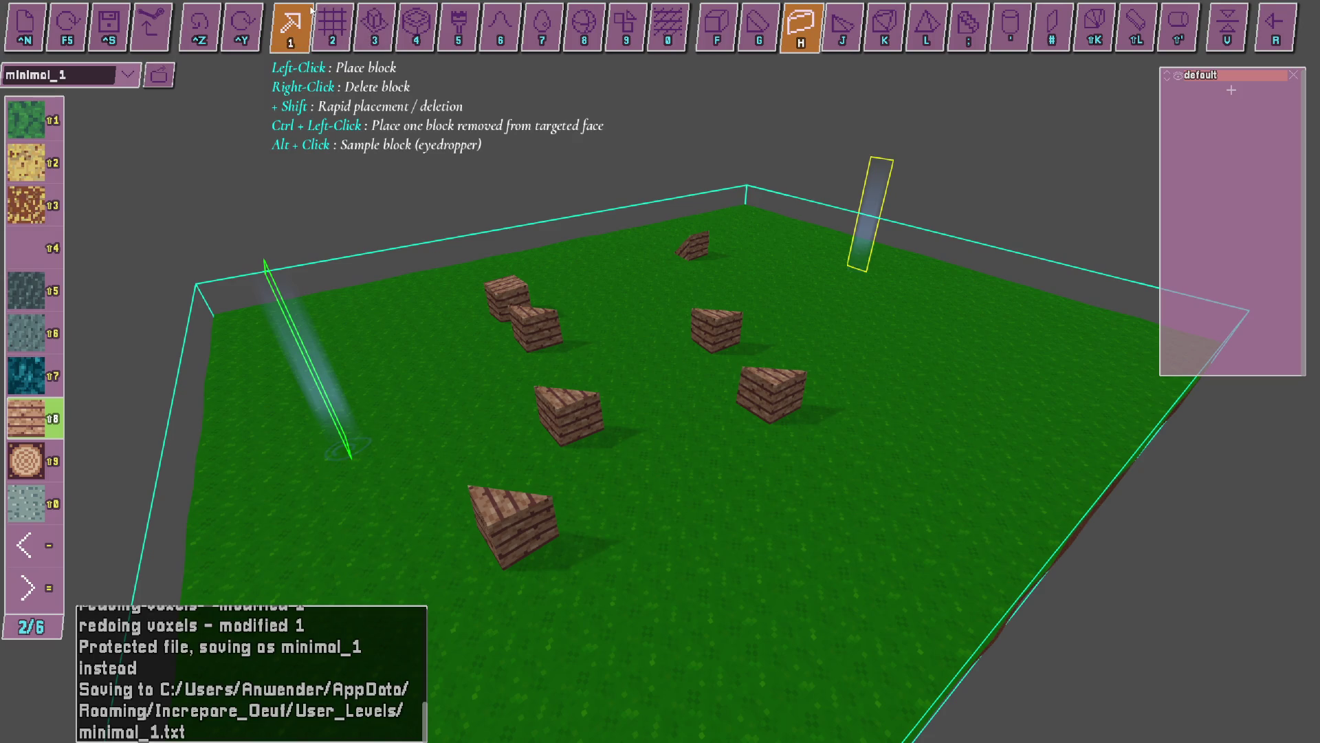
# Check OBS, then reload the level with F5 to discard the wooden blocks.
pyautogui.hotkey('alt', 'Tab')
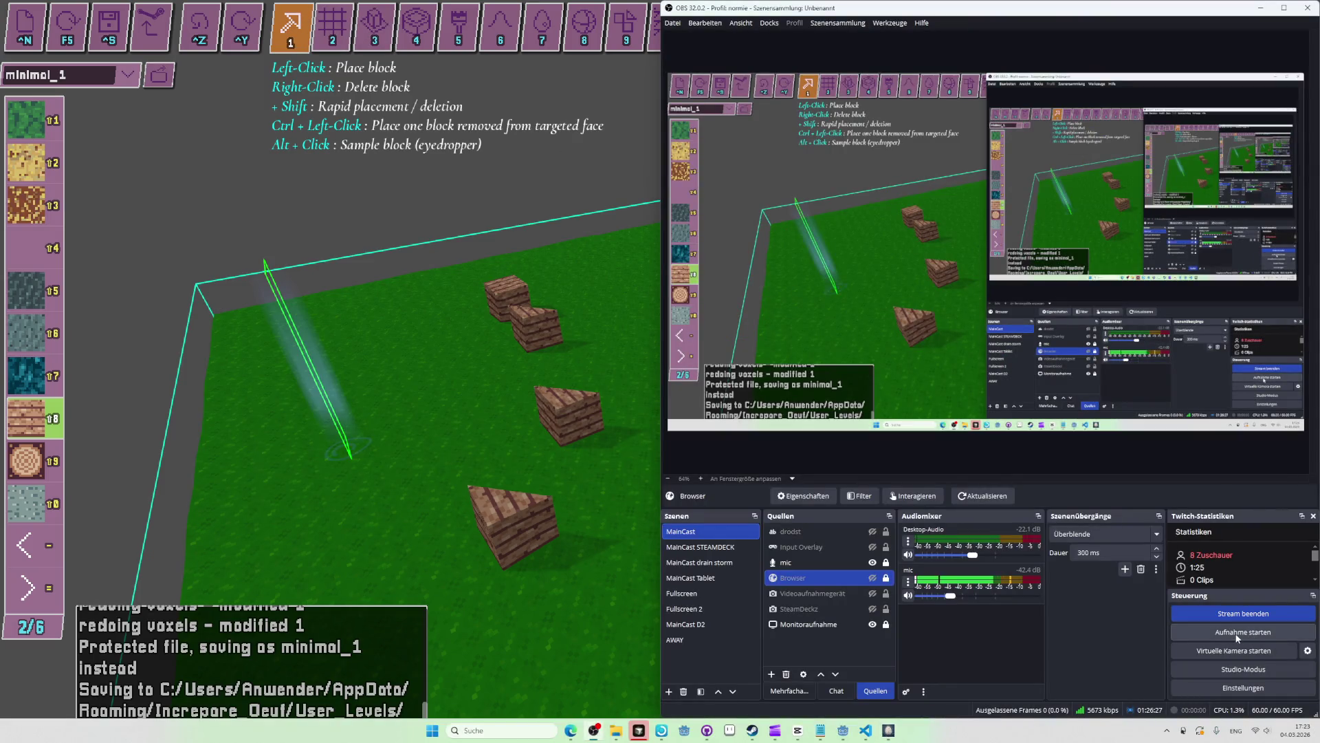
pyautogui.hotkey('alt', 'Tab')
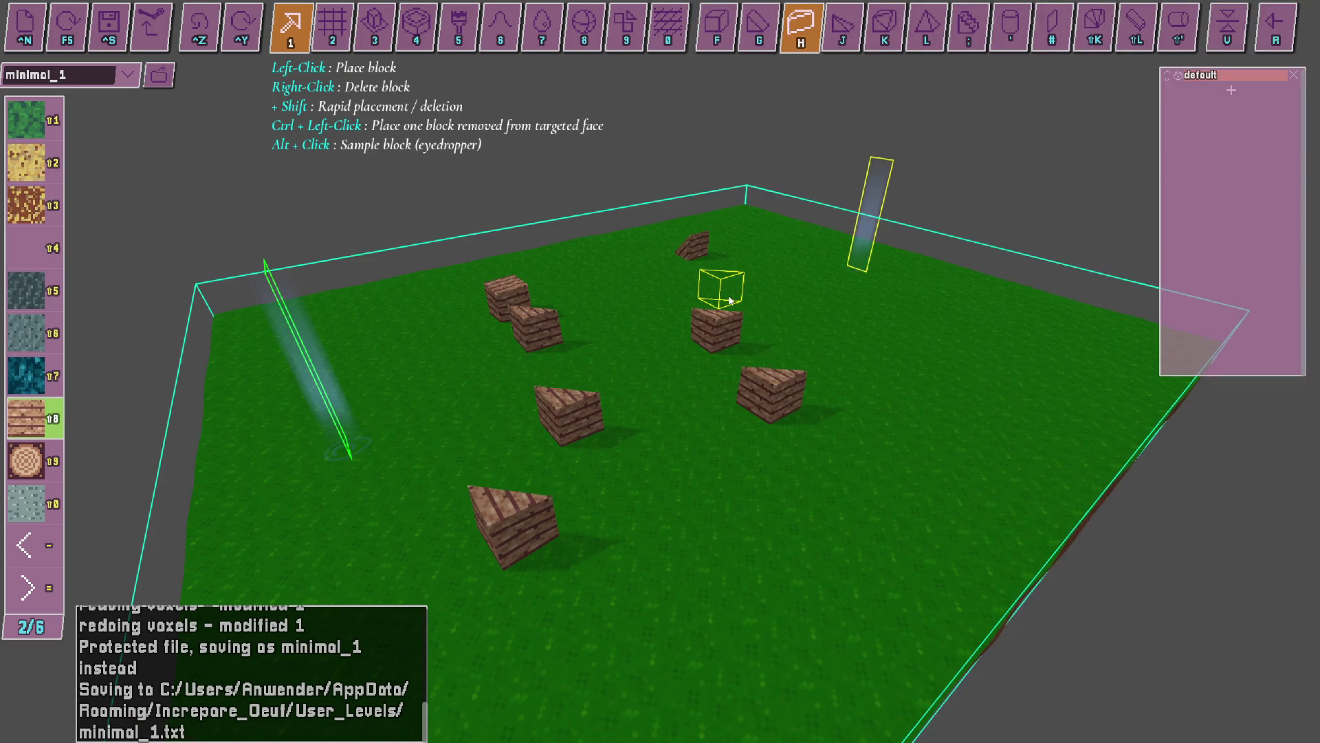
pyautogui.press('F5')
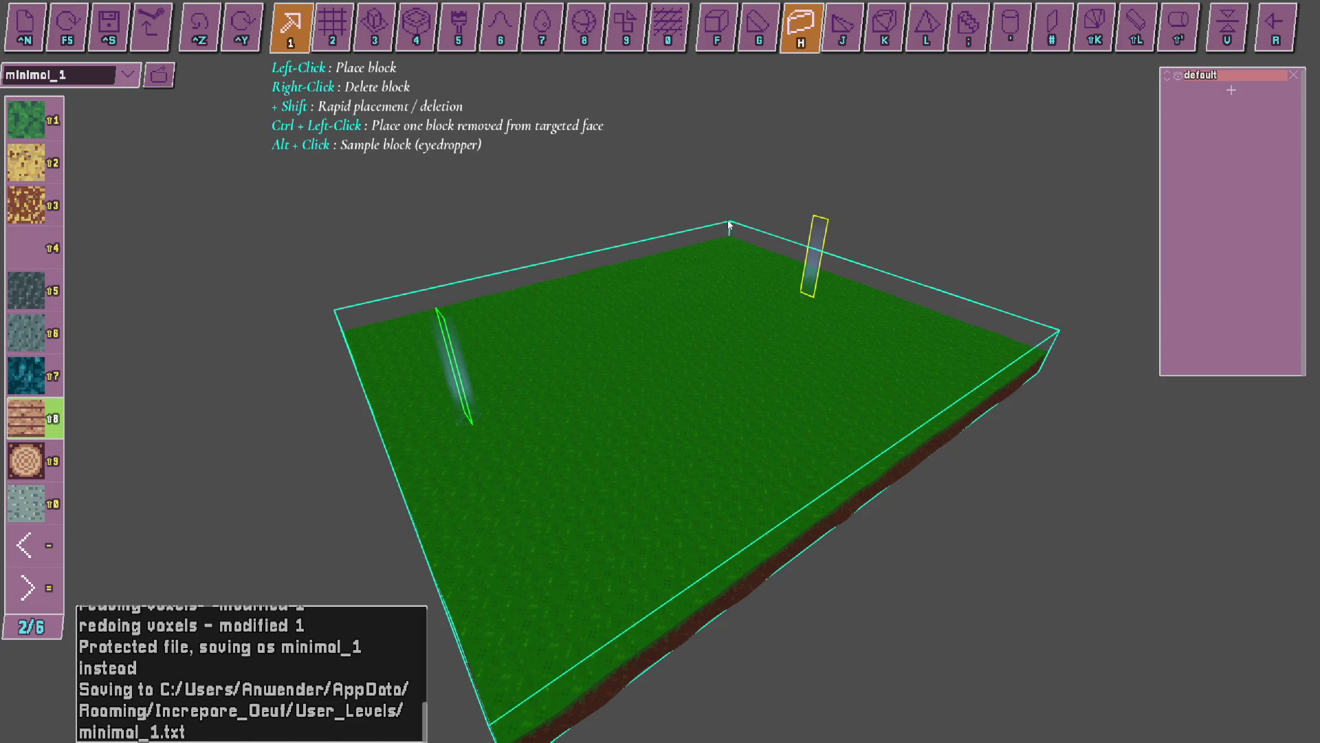
pyautogui.hotkey('alt', 'Tab')
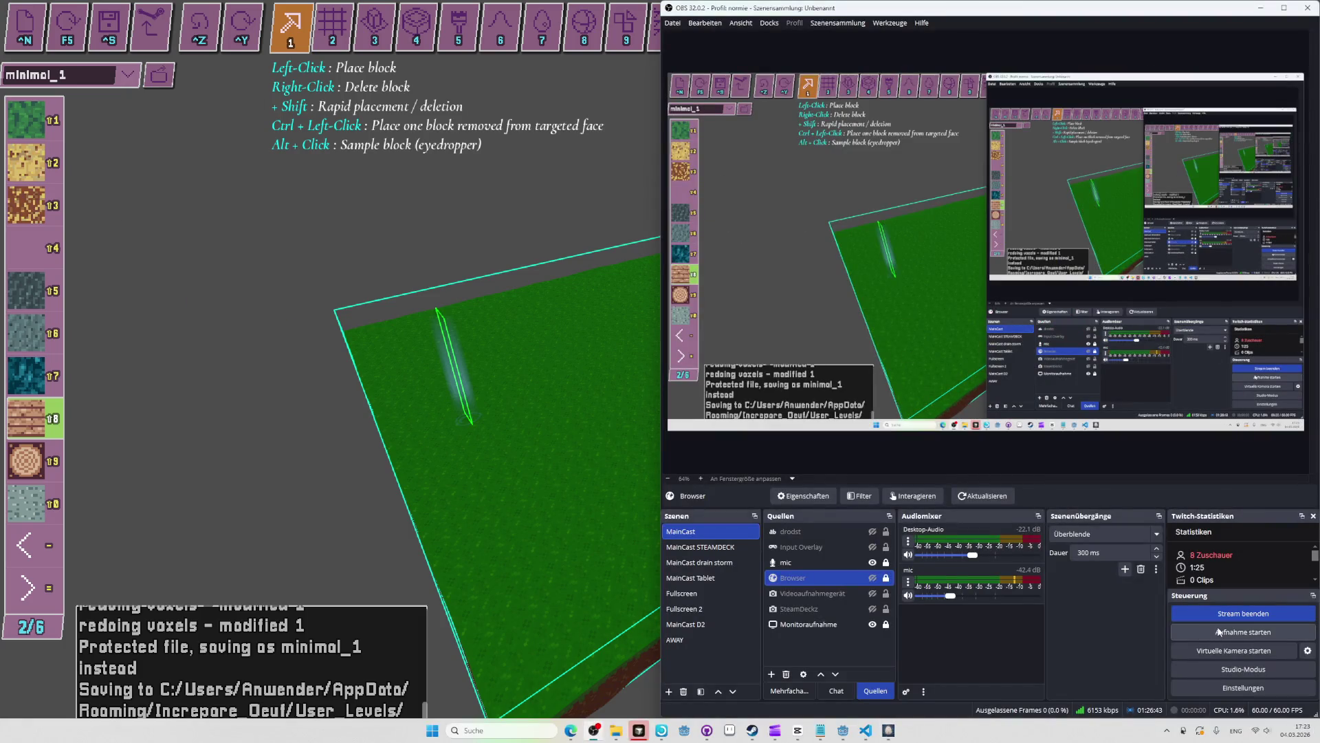
pyautogui.hotkey('alt', 'Tab')
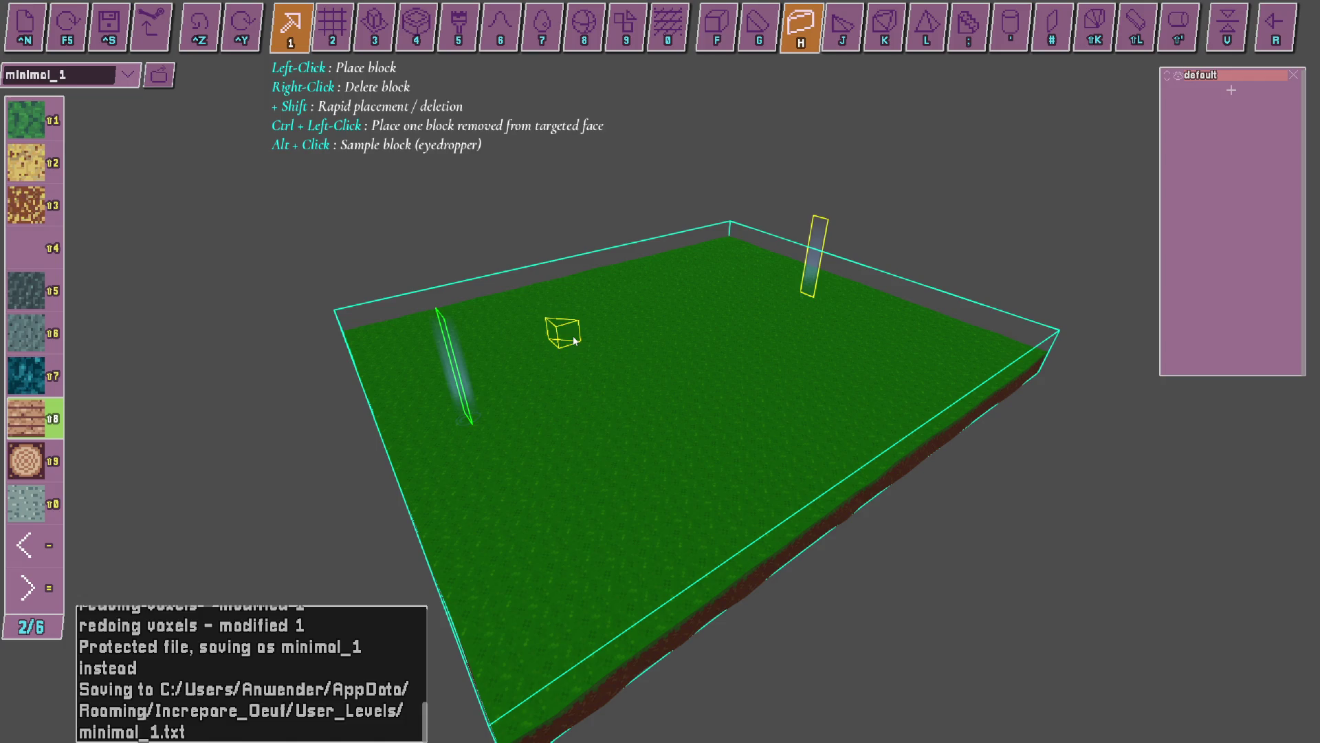
pyautogui.press('2')
pyautogui.press('7')
pyautogui.press('8')
pyautogui.press('9')
pyautogui.press('0')
pyautogui.press('2')
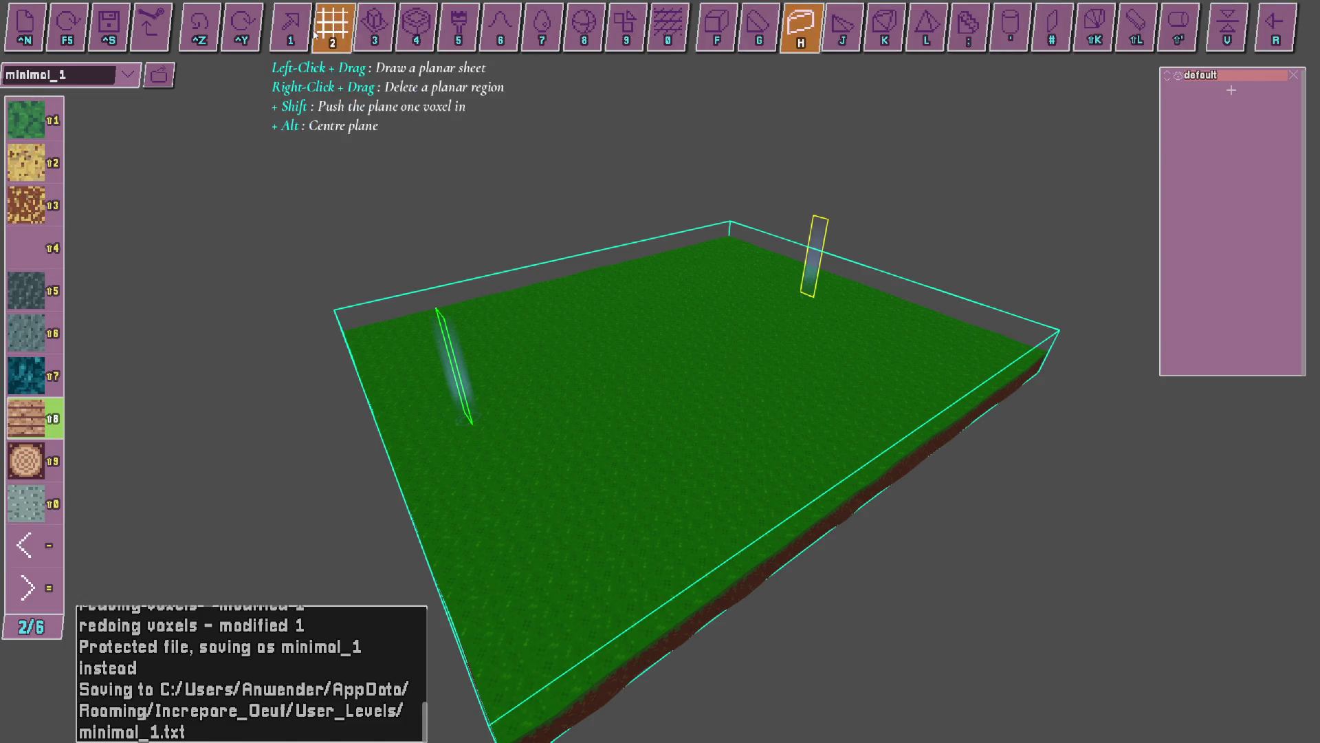
pyautogui.click(288, 28)
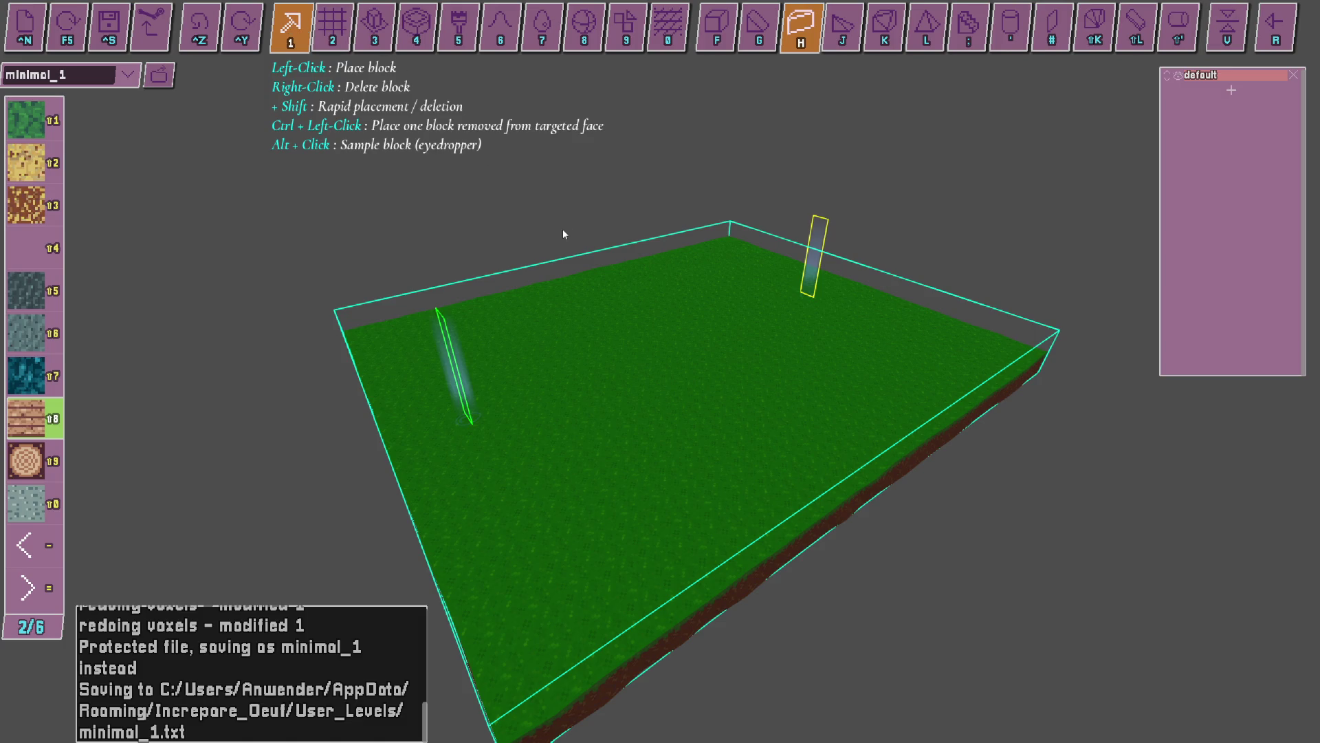
pyautogui.press('f')
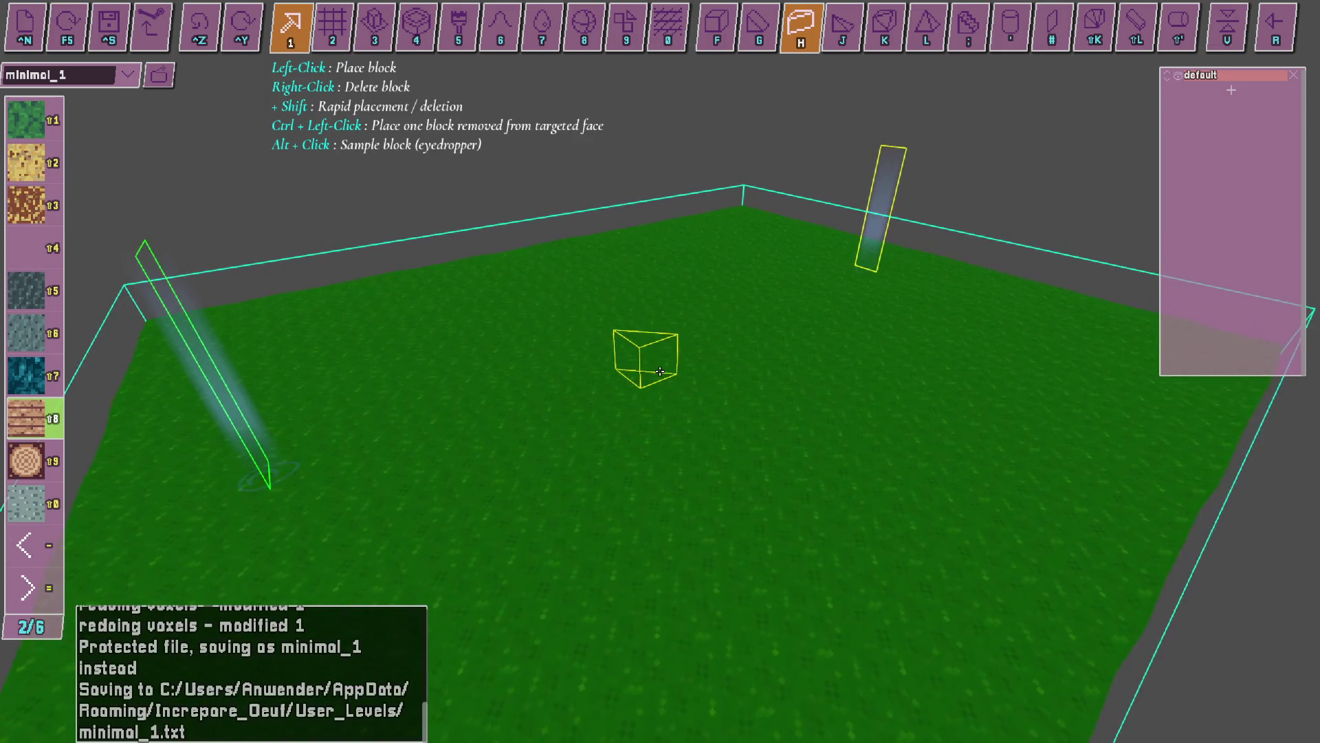
pyautogui.click(661, 371)
pyautogui.click(661, 371)
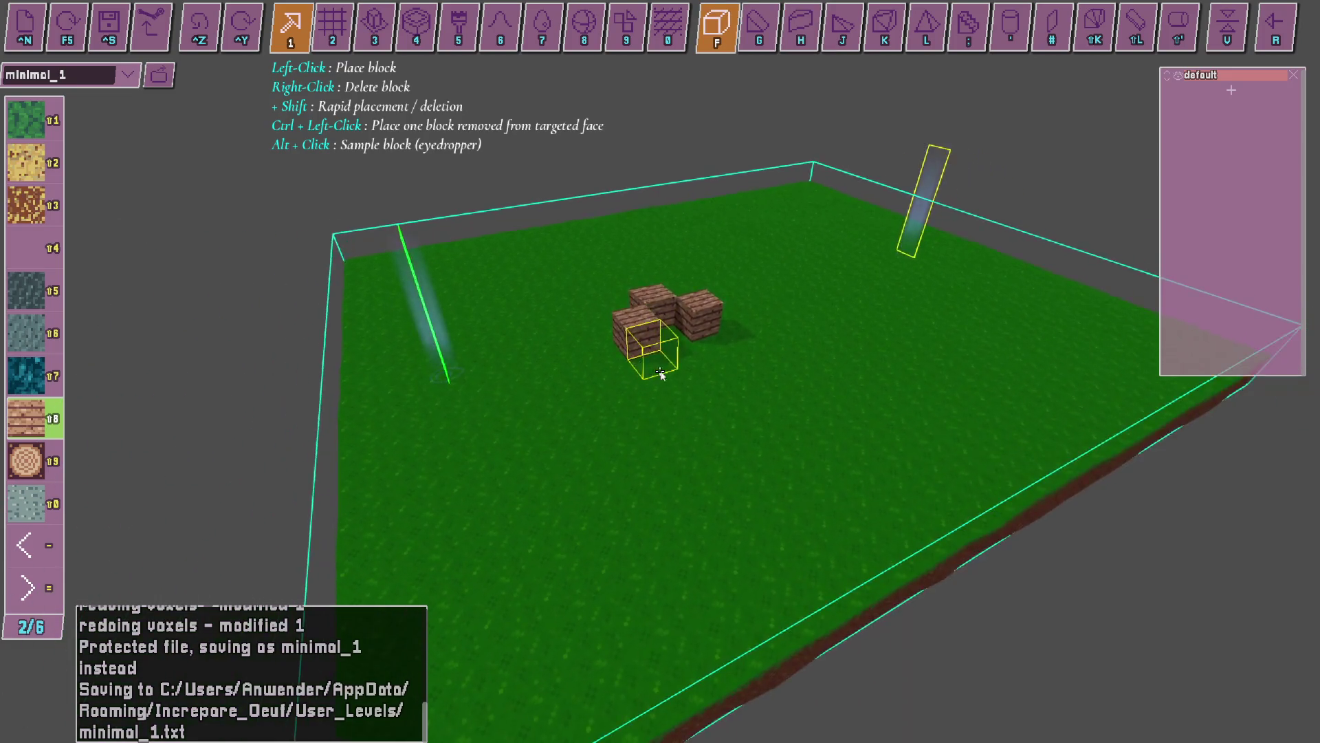
pyautogui.hotkey('alt', 'Tab')
pyautogui.click(1268, 631)
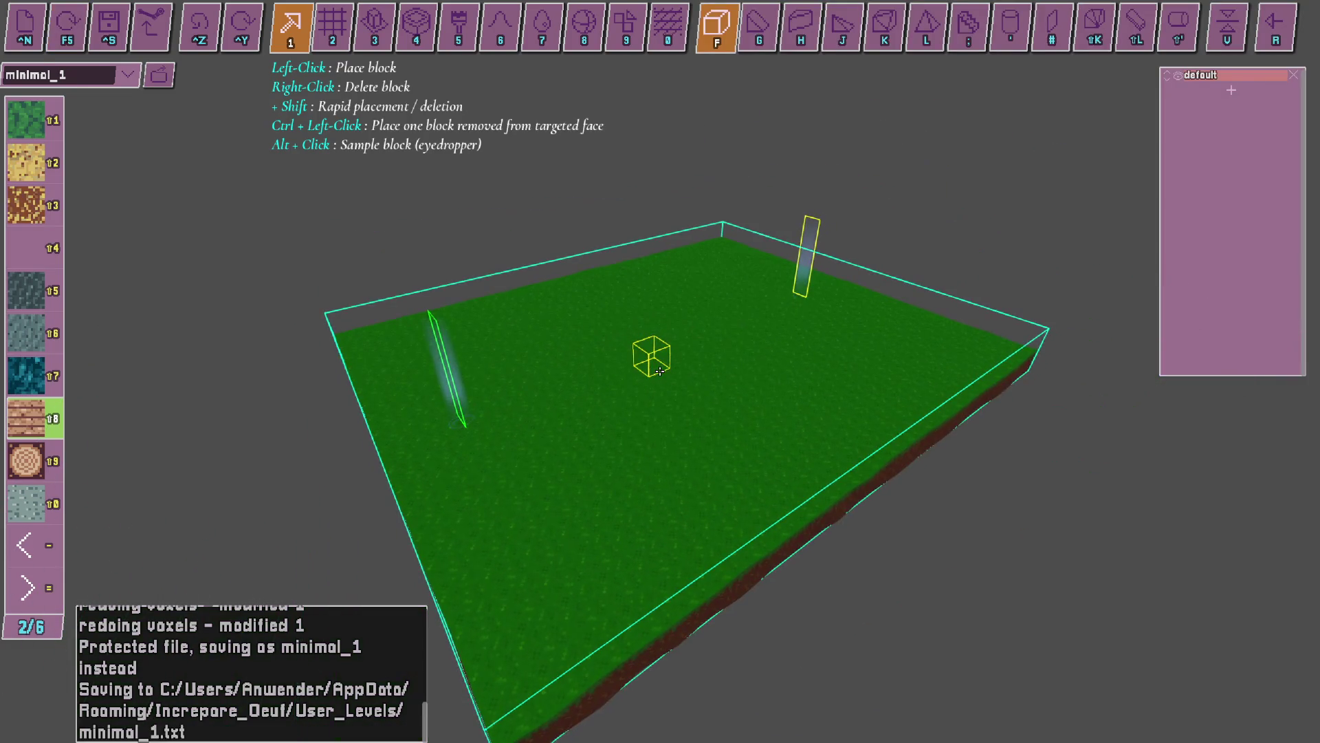
pyautogui.hotkey('alt', 'Tab')
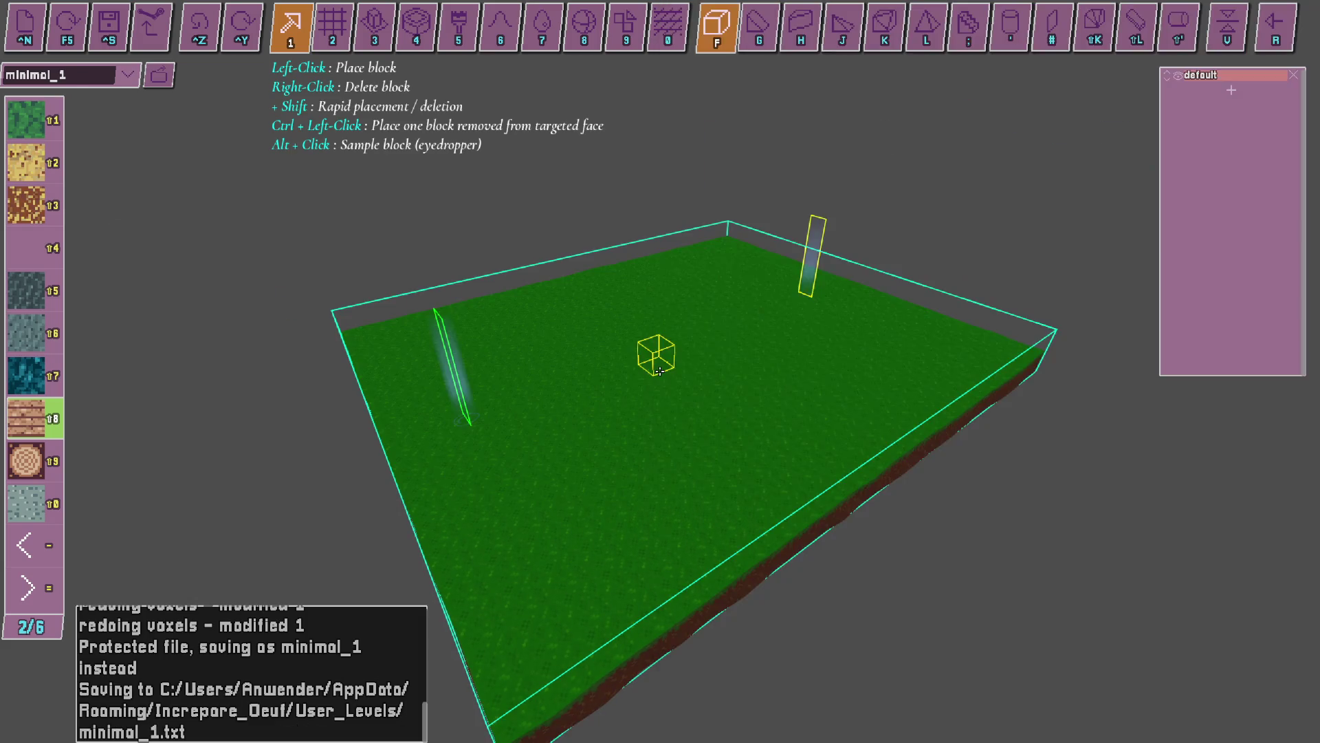
pyautogui.click(332, 28)
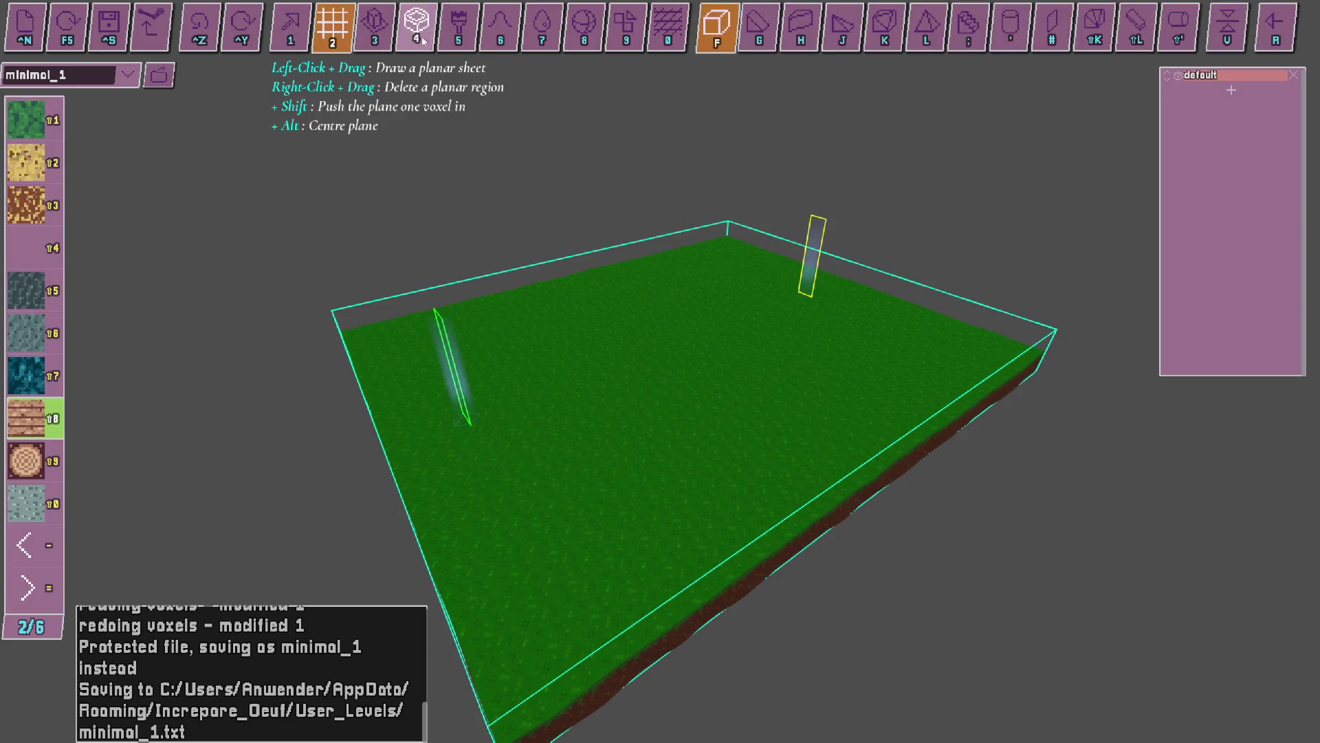
# Browse the shape-building tools, stepping back through tools 7 to 2, and glance at OBS.
pyautogui.click(584, 27)
pyautogui.click(625, 28)
pyautogui.click(584, 27)
pyautogui.press('7')
pyautogui.press('6')
pyautogui.press('5')
pyautogui.press('4')
pyautogui.press('3')
pyautogui.press('2')
pyautogui.hotkey('alt', 'Tab')
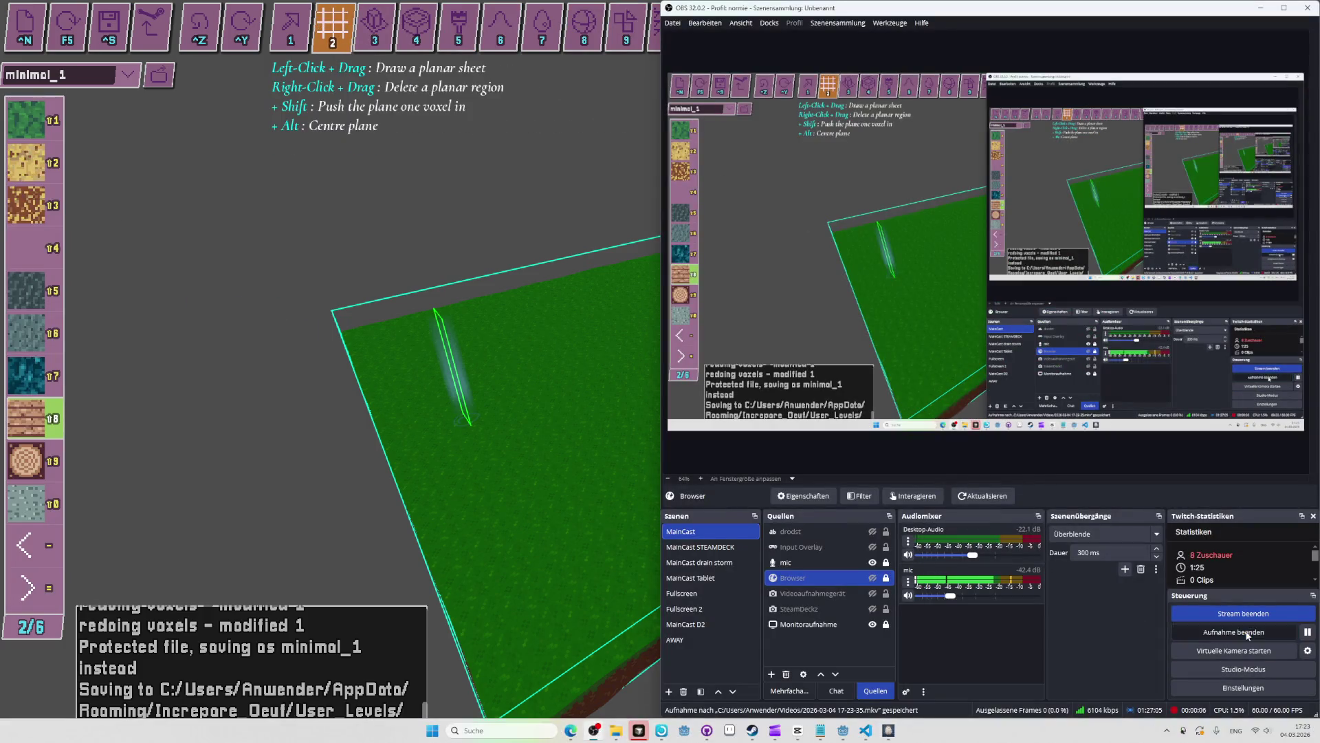
pyautogui.click(591, 436)
# Switch to single-block placement and page the palette back to 1/6, choosing slot 1.
pyautogui.click(298, 42)
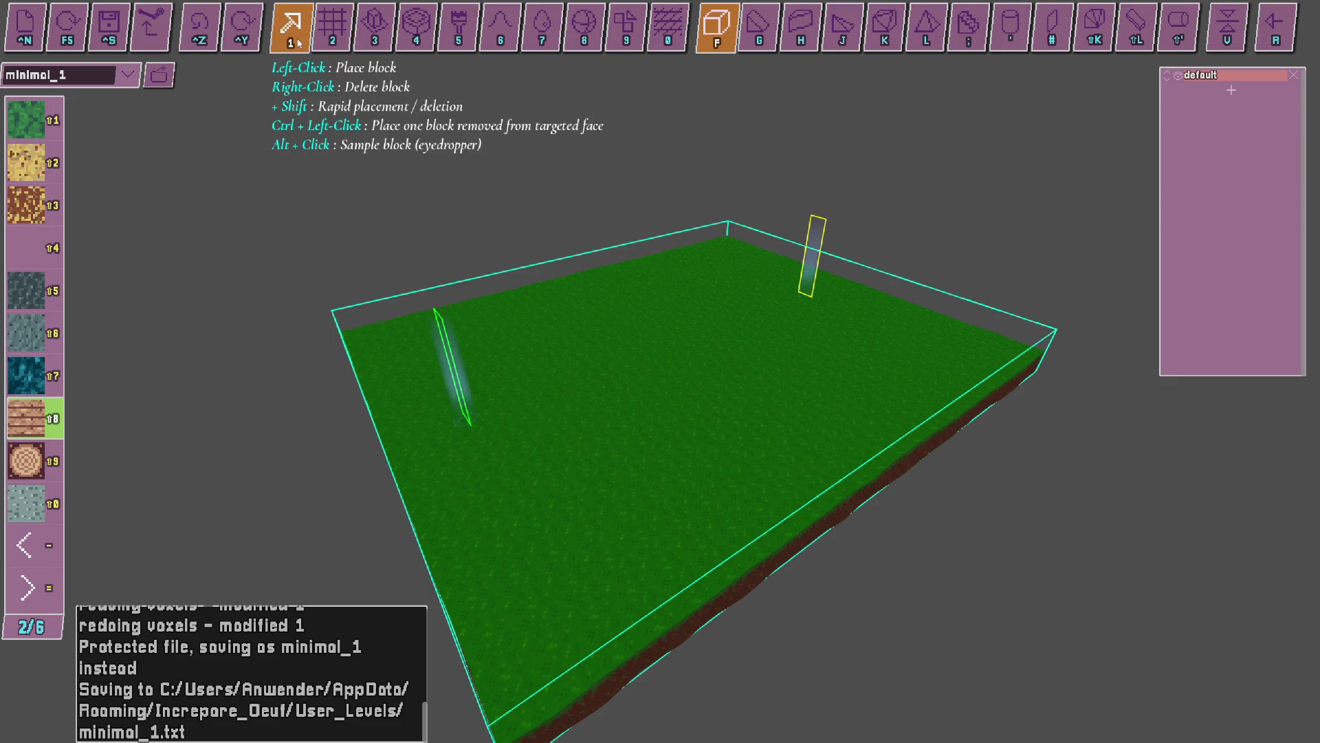
pyautogui.press('=')
pyautogui.press('=')
pyautogui.press('=')
pyautogui.press('=')
pyautogui.hotkey('shift', '1')
pyautogui.hotkey('alt', 'Tab')
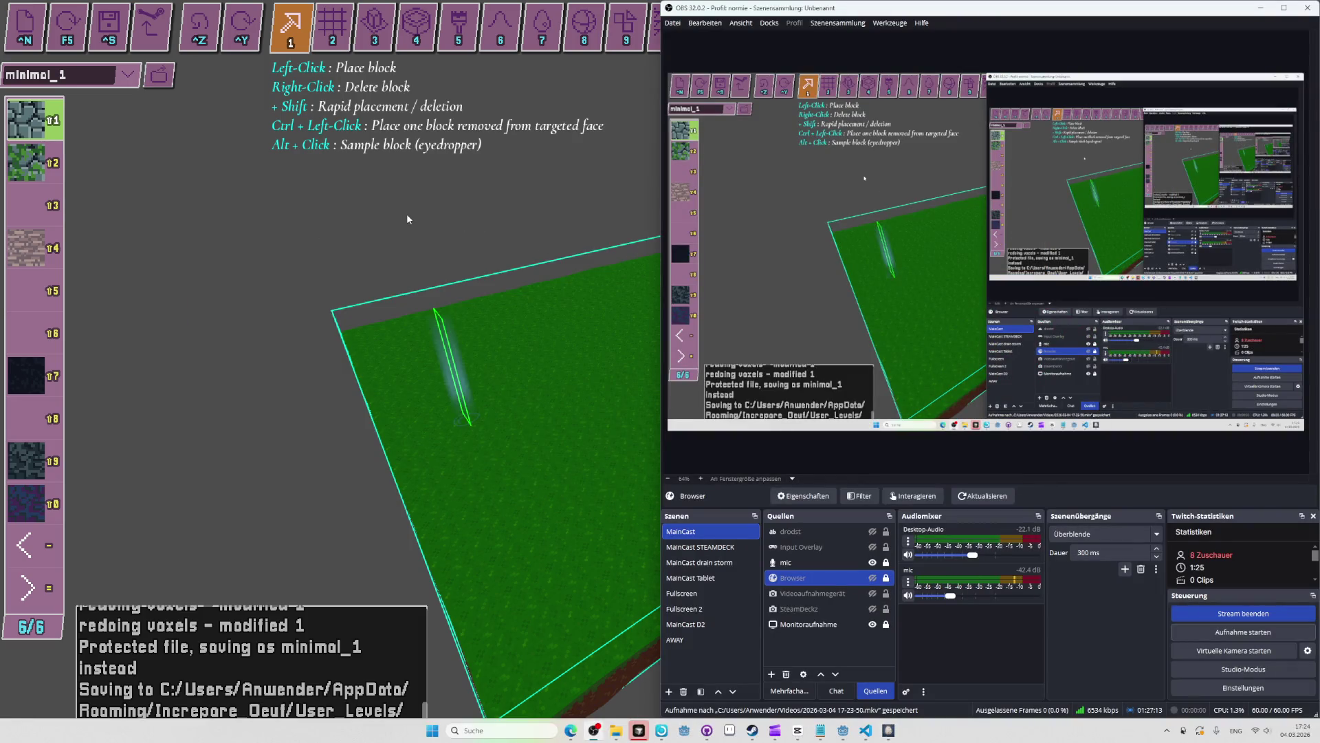
pyautogui.scroll(1, 406, 213)
pyautogui.scroll(1, 406, 213)
pyautogui.hotkey('alt', 'Tab')
pyautogui.press('-')
pyautogui.press('-')
pyautogui.press('-')
pyautogui.press('-')
pyautogui.hotkey('shift', '1')
pyautogui.hotkey('alt', 'Tab')
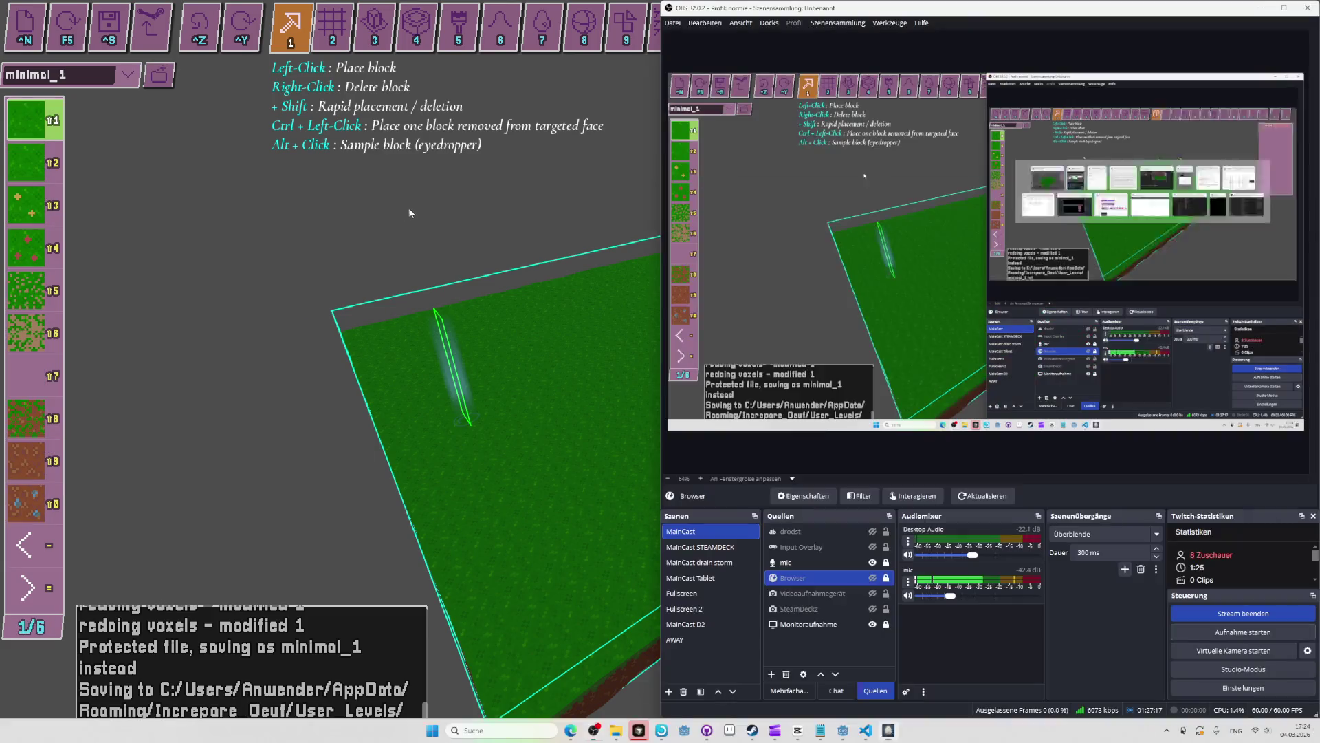
# Start a new OBS recording, then cycle through the building tools back to single blocks.
pyautogui.click(1189, 631)
pyautogui.hotkey('alt', 'Tab')
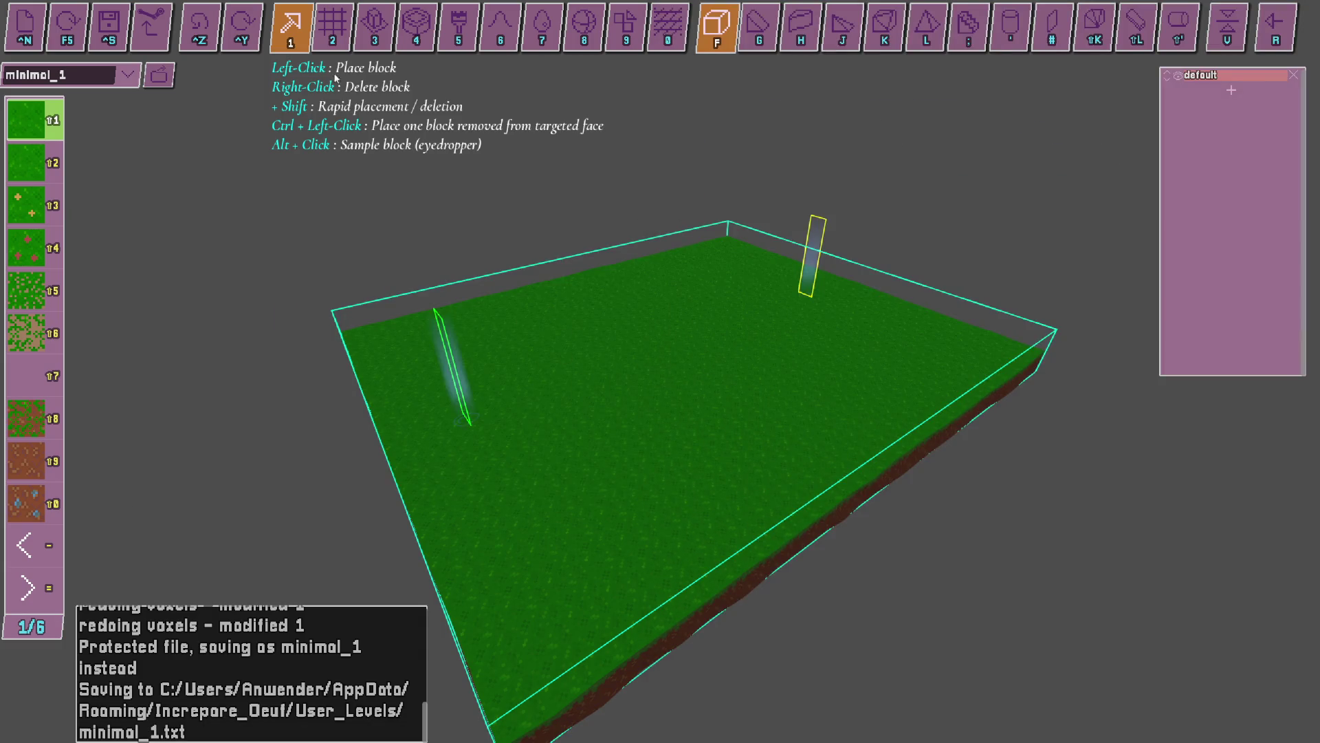
pyautogui.click(416, 41)
pyautogui.click(501, 41)
pyautogui.click(584, 41)
pyautogui.click(625, 41)
pyautogui.click(541, 28)
pyautogui.click(416, 27)
pyautogui.click(378, 31)
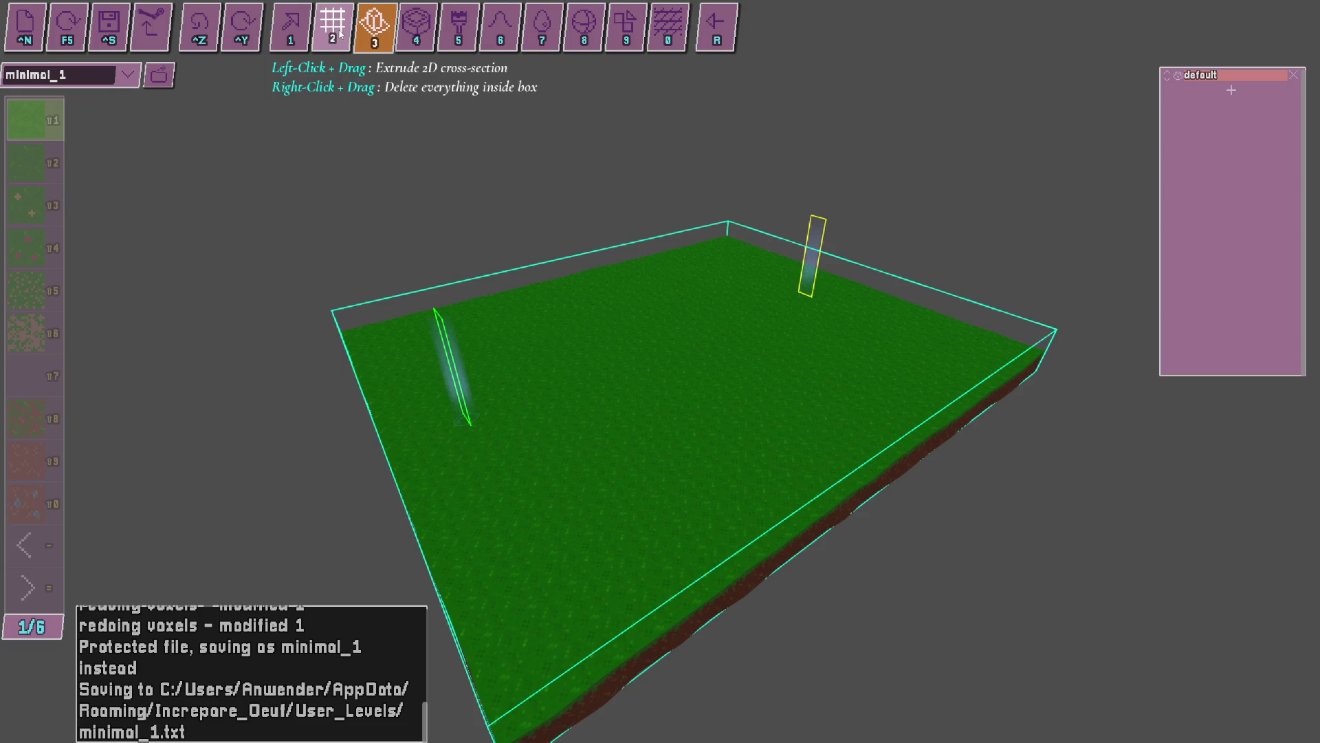
pyautogui.click(282, 33)
# Check OBS again, then browse the flat-sheet and shape tools before returning to single blocks.
pyautogui.hotkey('alt', 'Tab')
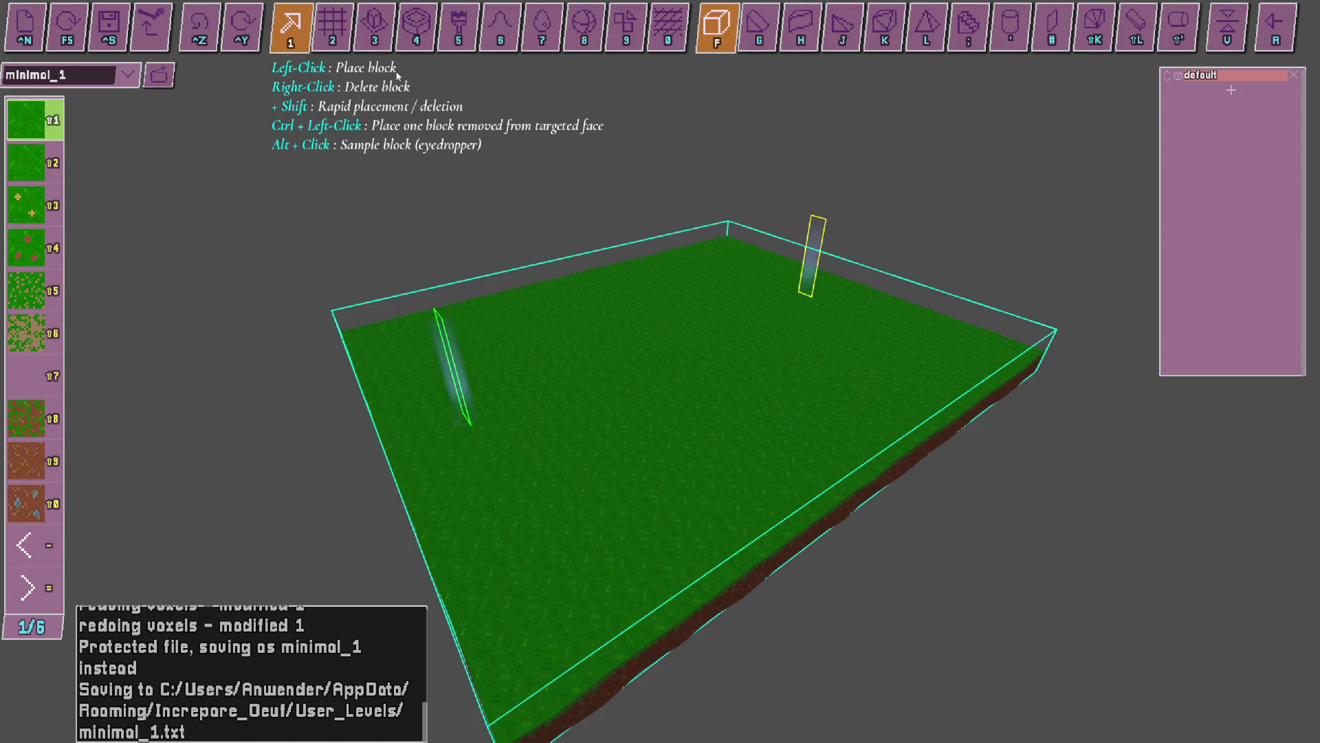
pyautogui.click(346, 38)
pyautogui.click(458, 27)
pyautogui.click(416, 28)
pyautogui.click(501, 27)
pyautogui.click(596, 28)
pyautogui.click(667, 28)
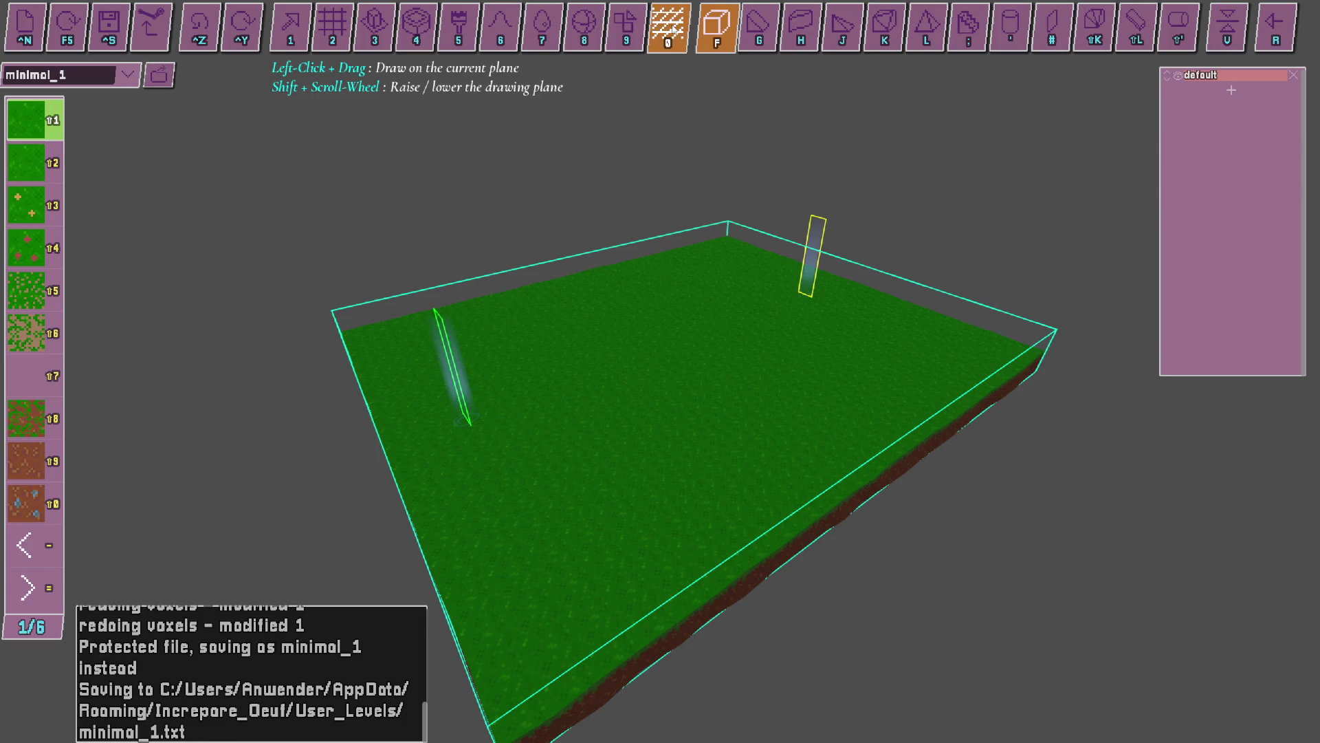
pyautogui.click(294, 31)
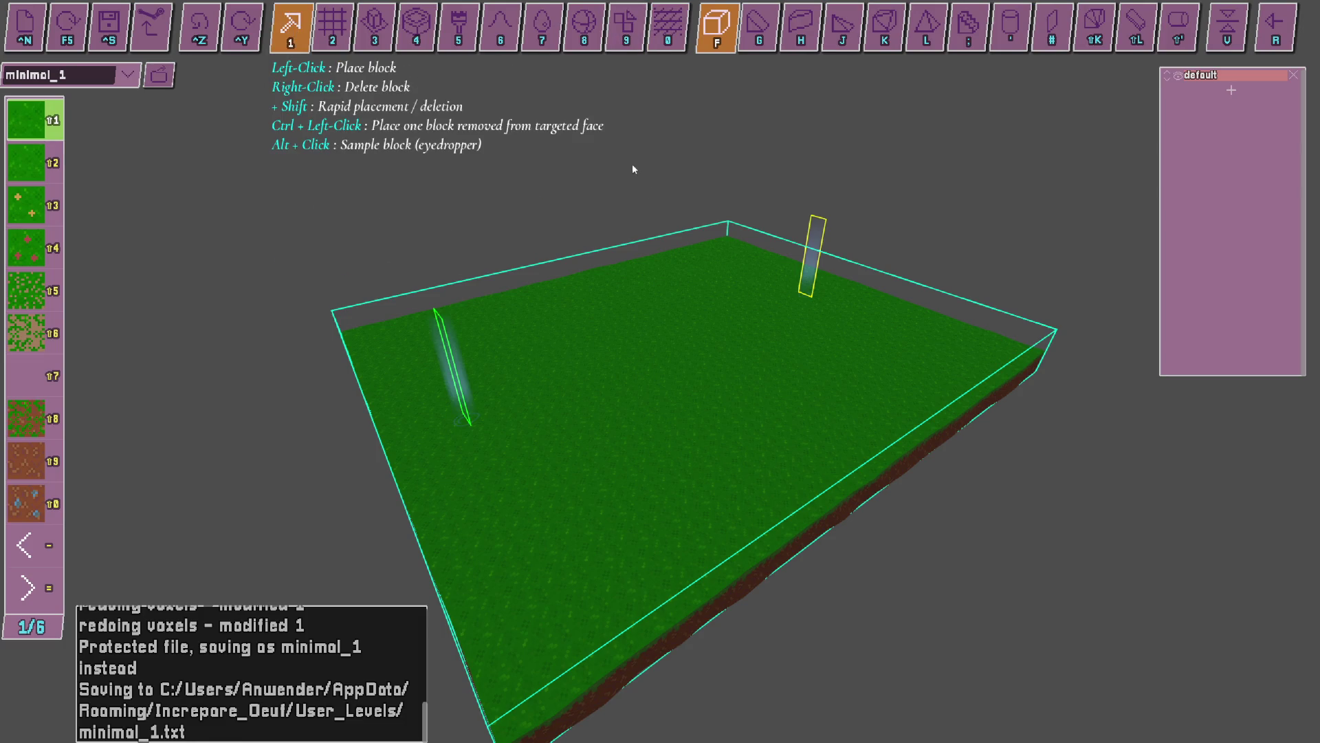
pyautogui.scroll(5, 653, 348)
# Place grass blocks across the field, extending some into an L-shaped wall.
pyautogui.click(752, 368)
pyautogui.click(702, 289)
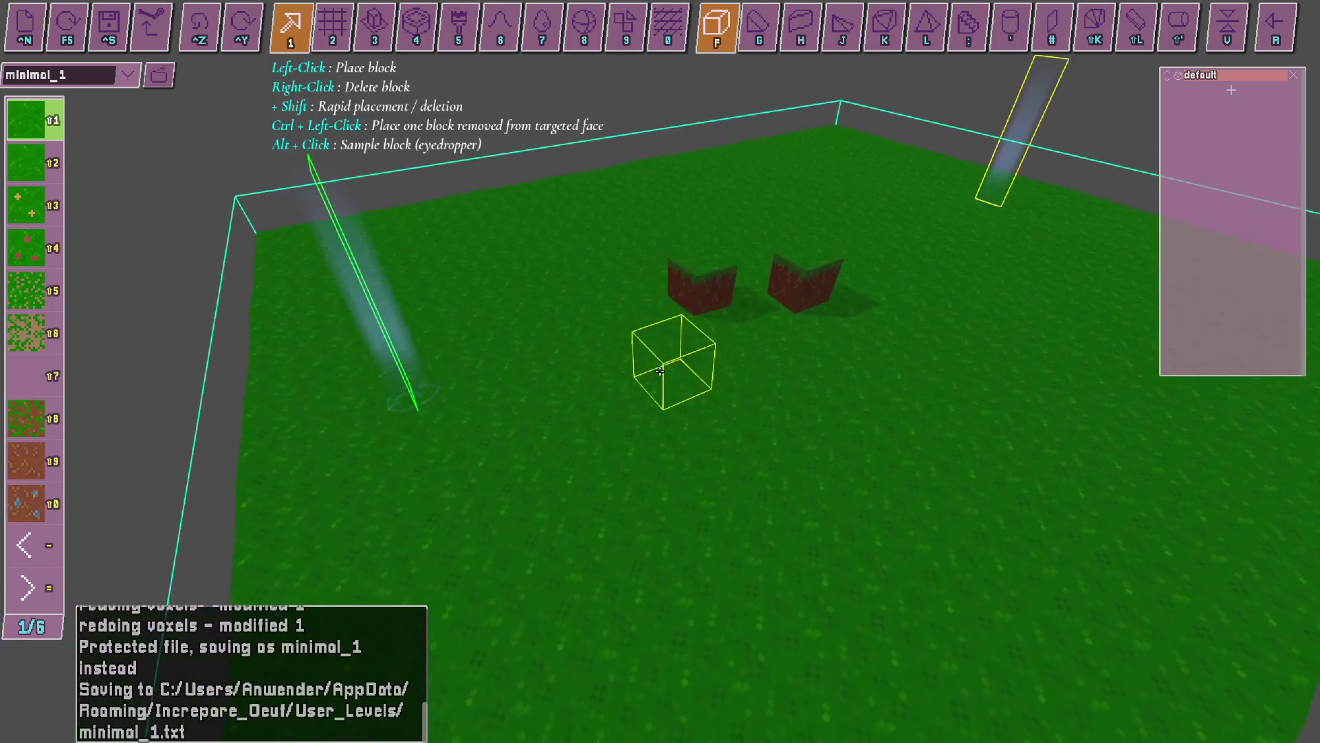
pyautogui.click(660, 371)
pyautogui.click(922, 347)
pyautogui.click(894, 423)
pyautogui.click(798, 347)
pyautogui.click(928, 203)
pyautogui.click(647, 210)
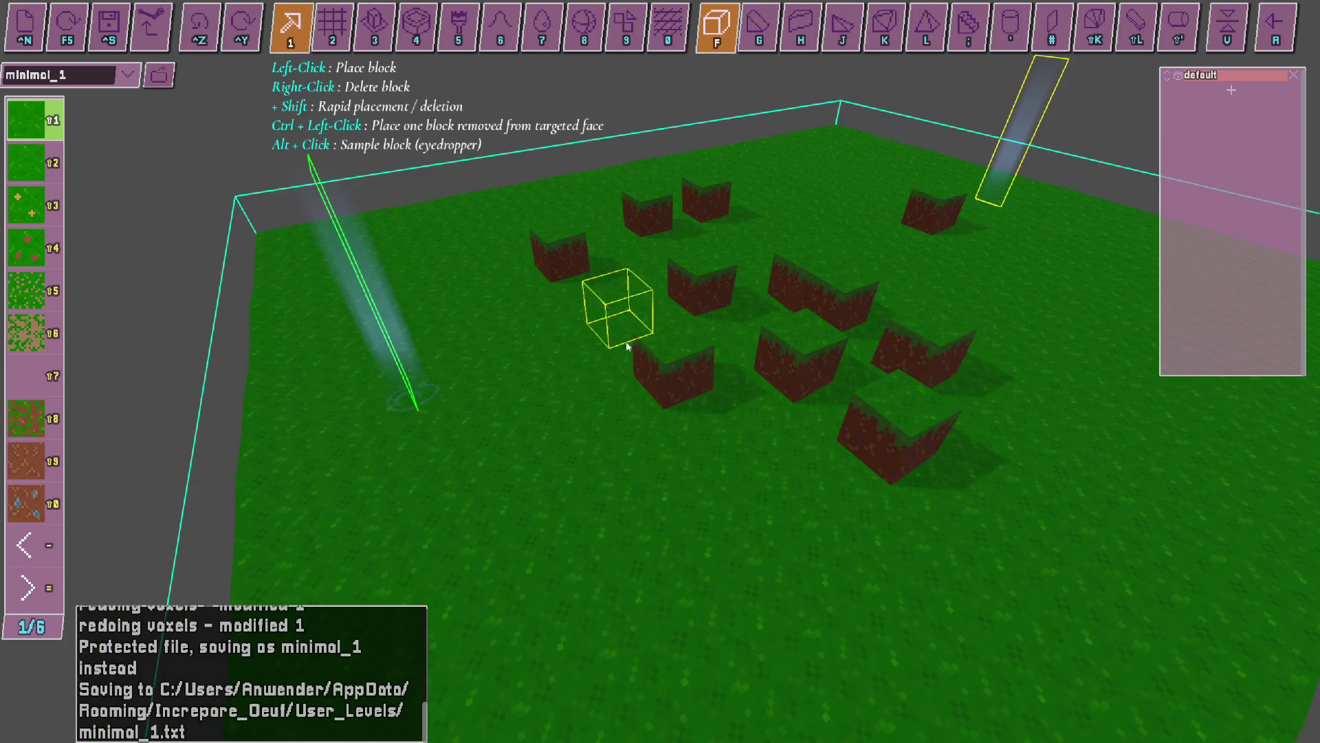
pyautogui.click(609, 382)
pyautogui.click(526, 344)
pyautogui.click(636, 279)
pyautogui.click(671, 227)
# Remove blocks to dig several pits into the grass.
pyautogui.rightClick(705, 269)
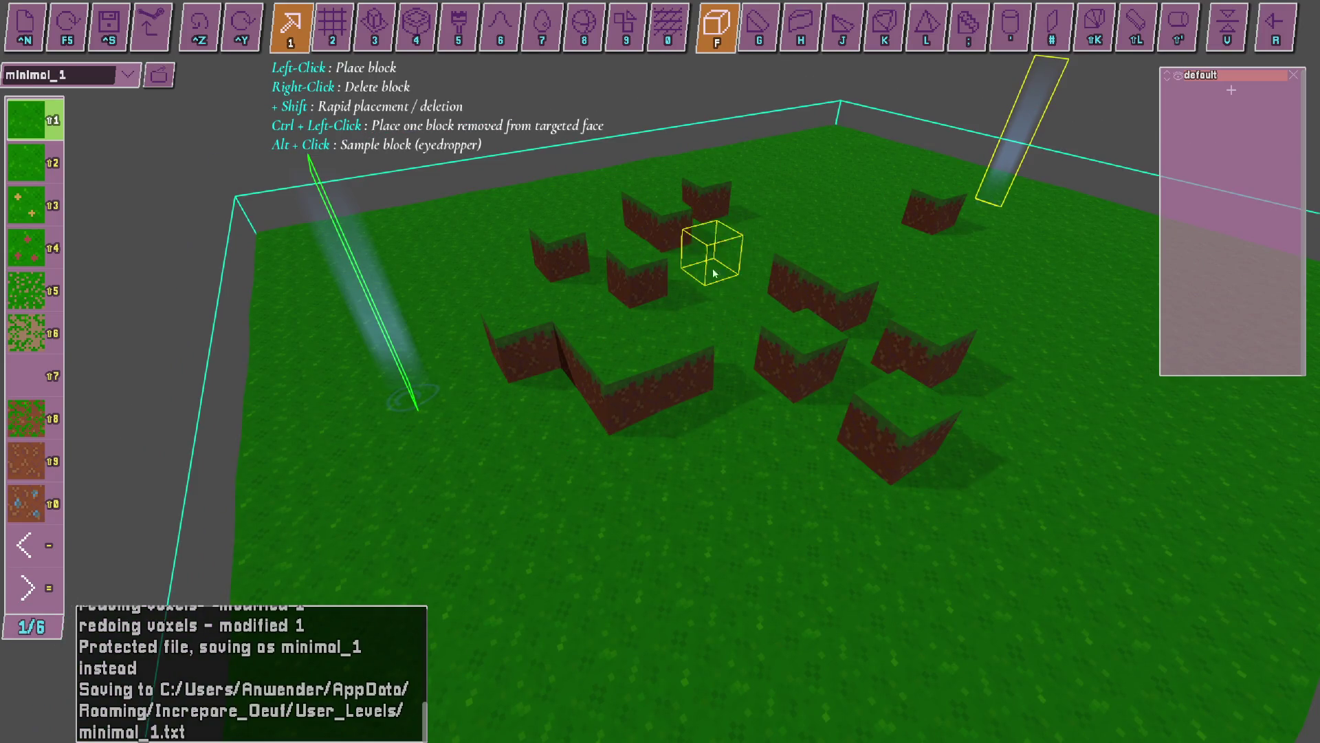
pyautogui.rightClick(732, 285)
pyautogui.rightClick(825, 303)
pyautogui.rightClick(757, 392)
pyautogui.rightClick(591, 385)
pyautogui.rightClick(636, 279)
pyautogui.rightClick(802, 224)
pyautogui.rightClick(892, 287)
# Place six plain dirt blocks scattered across the grass.
pyautogui.click(23, 465)
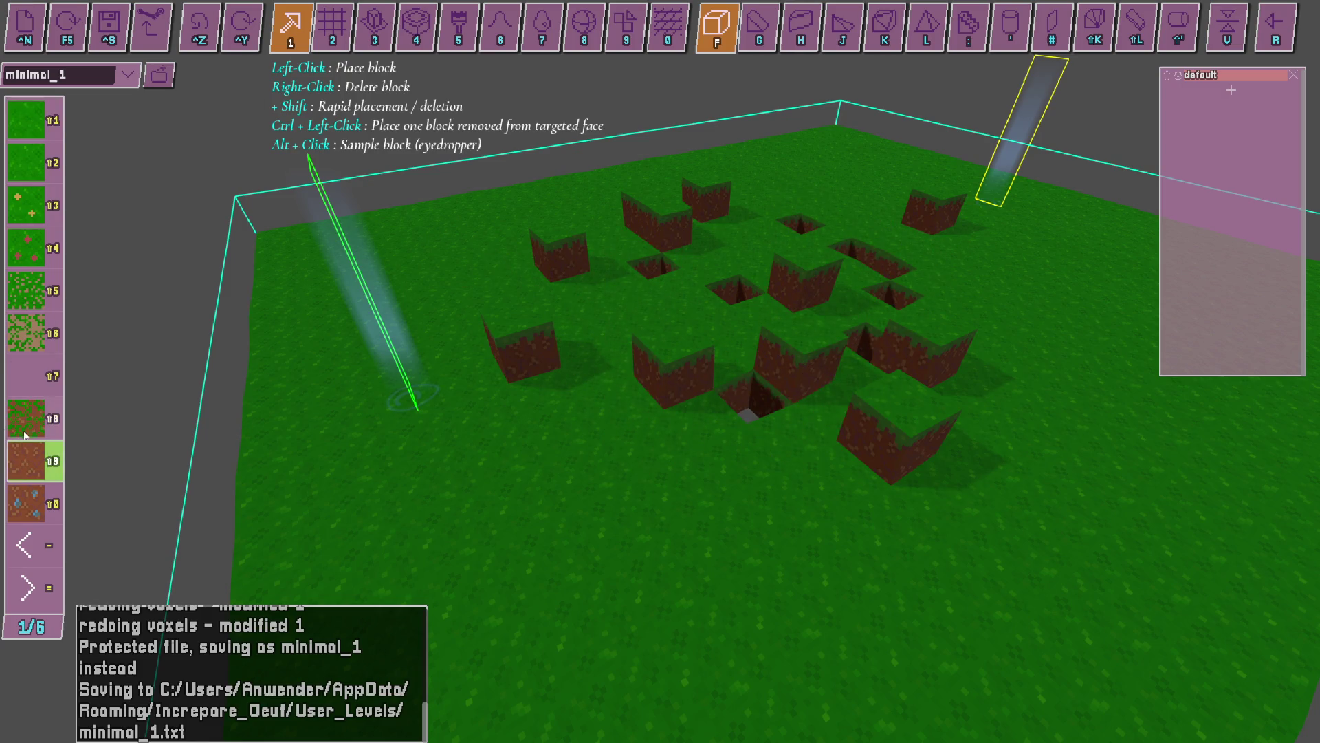
pyautogui.click(484, 407)
pyautogui.click(519, 481)
pyautogui.click(746, 447)
pyautogui.click(636, 282)
pyautogui.click(451, 213)
pyautogui.click(426, 251)
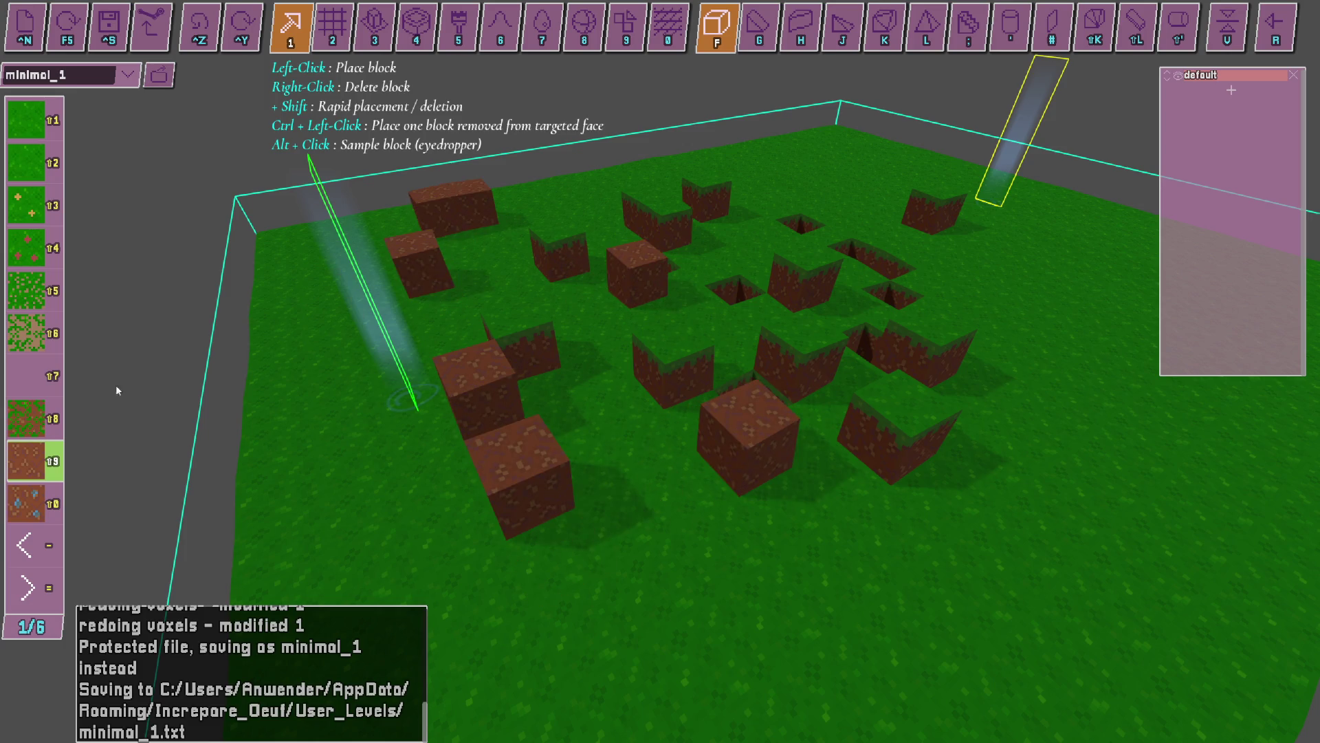
# Place mossy dirt blocks on the left of the field and one on the right.
pyautogui.click(25, 332)
pyautogui.click(258, 354)
pyautogui.click(337, 489)
pyautogui.click(436, 497)
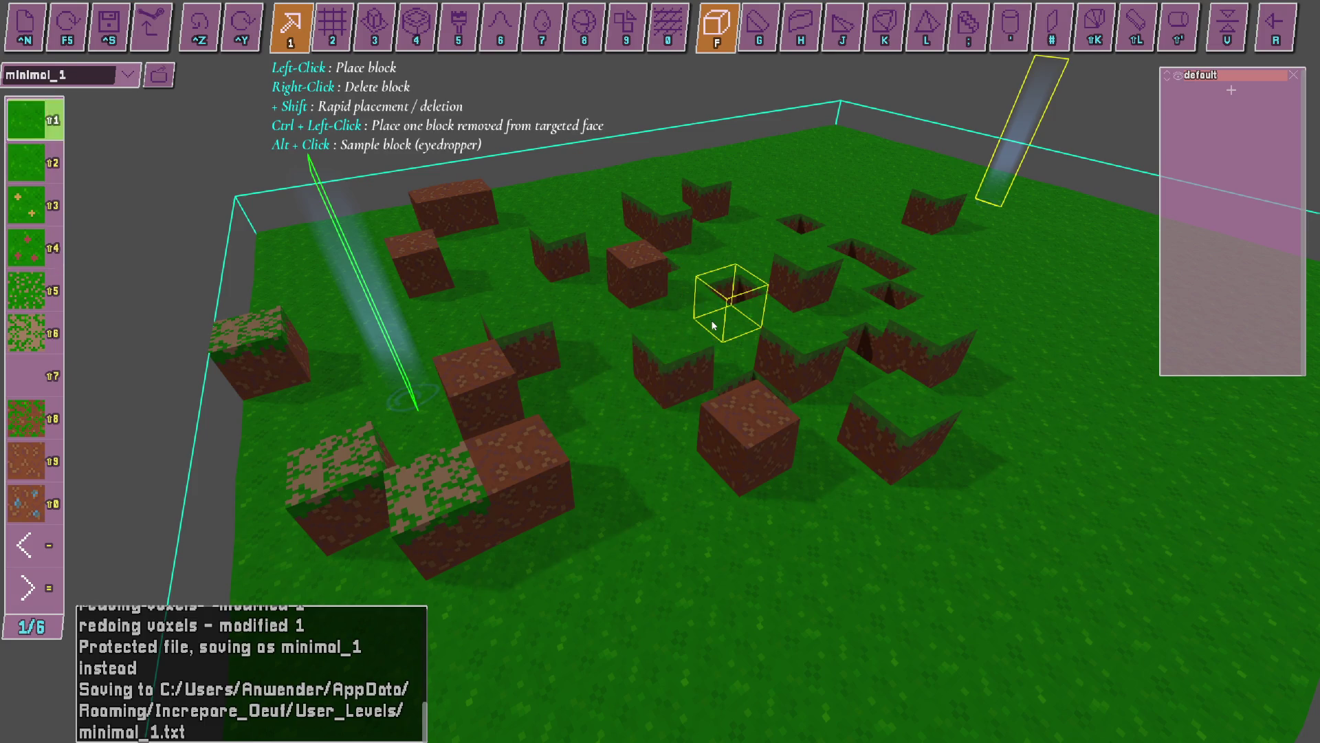
pyautogui.click(1018, 336)
# Add lighter grass blocks near the far edge and middle, plus dirt blocks at lower right.
pyautogui.hotkey('shift', '5')
pyautogui.click(915, 261)
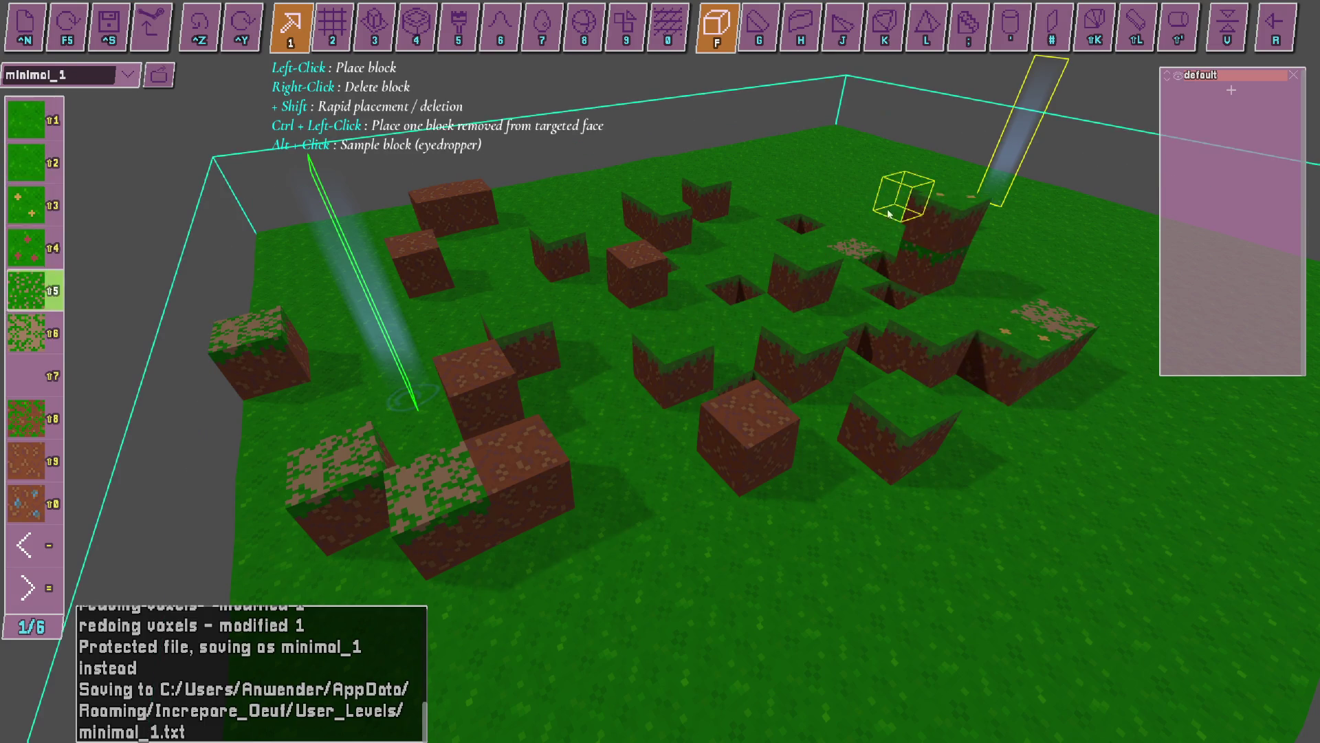
pyautogui.click(749, 303)
pyautogui.hotkey('shift', '9')
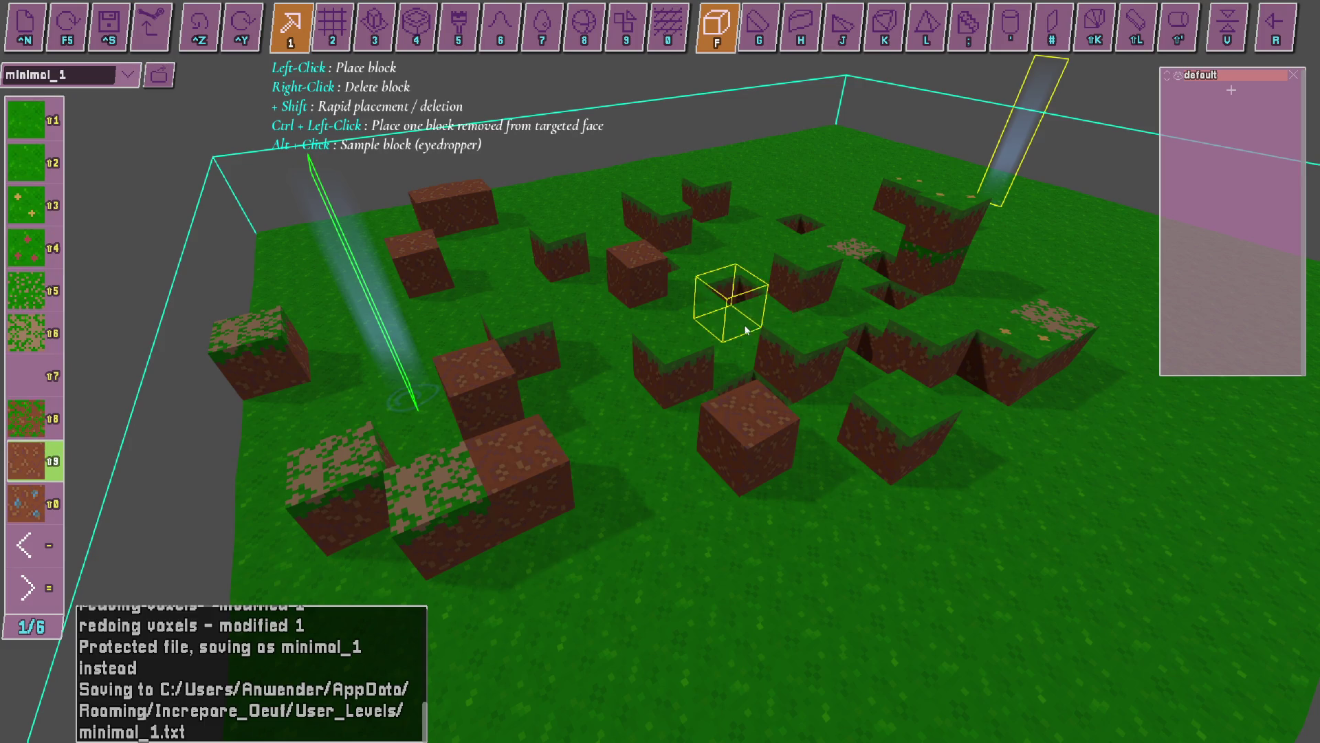
pyautogui.click(715, 436)
pyautogui.click(887, 550)
# Cover four centre blocks with mossy dirt blocks.
pyautogui.hotkey('shift', '6')
pyautogui.click(894, 340)
pyautogui.click(812, 279)
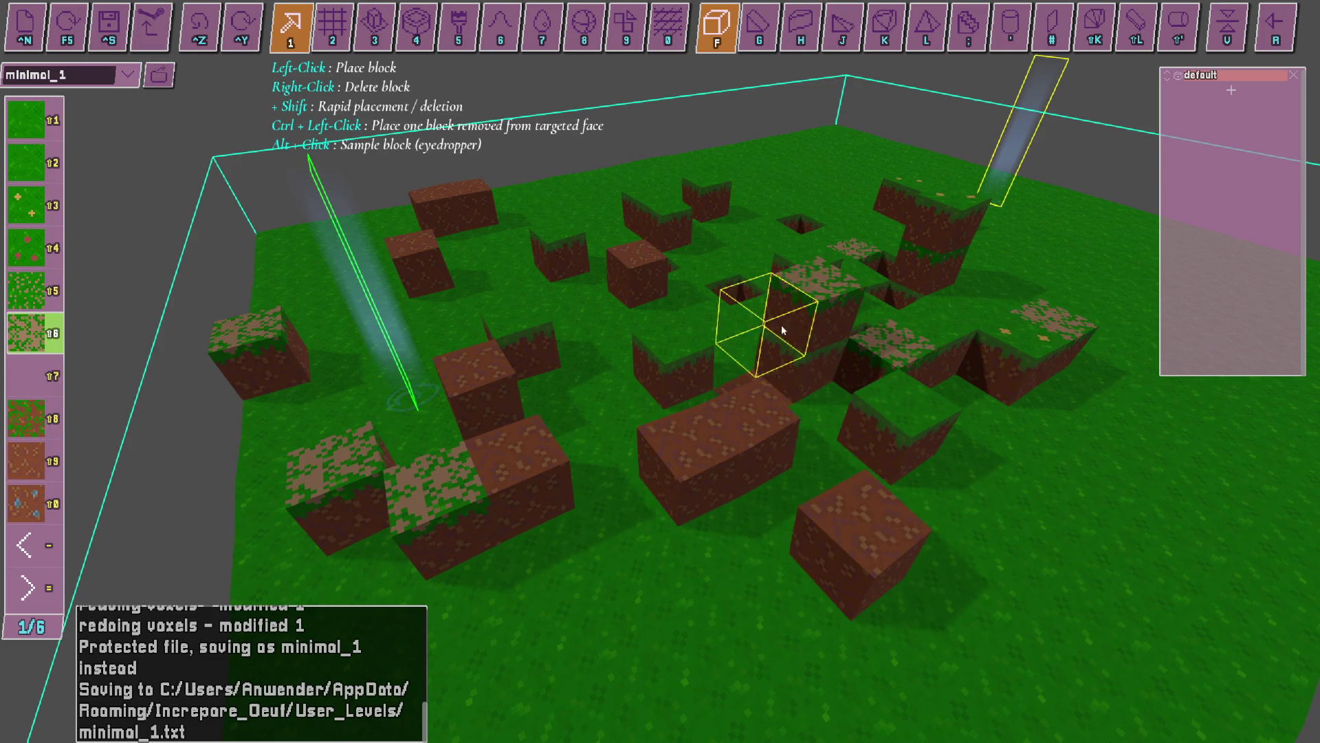
pyautogui.click(734, 287)
pyautogui.click(660, 275)
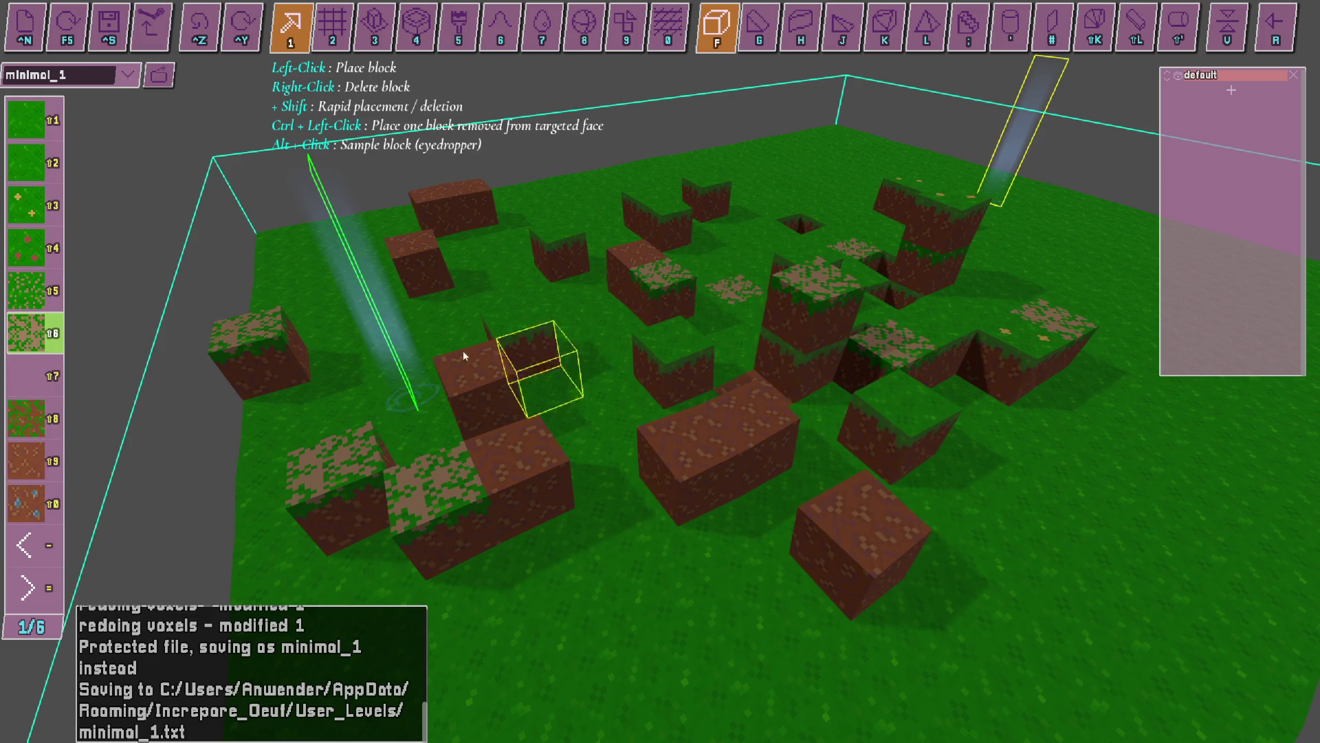
pyautogui.click(40, 548)
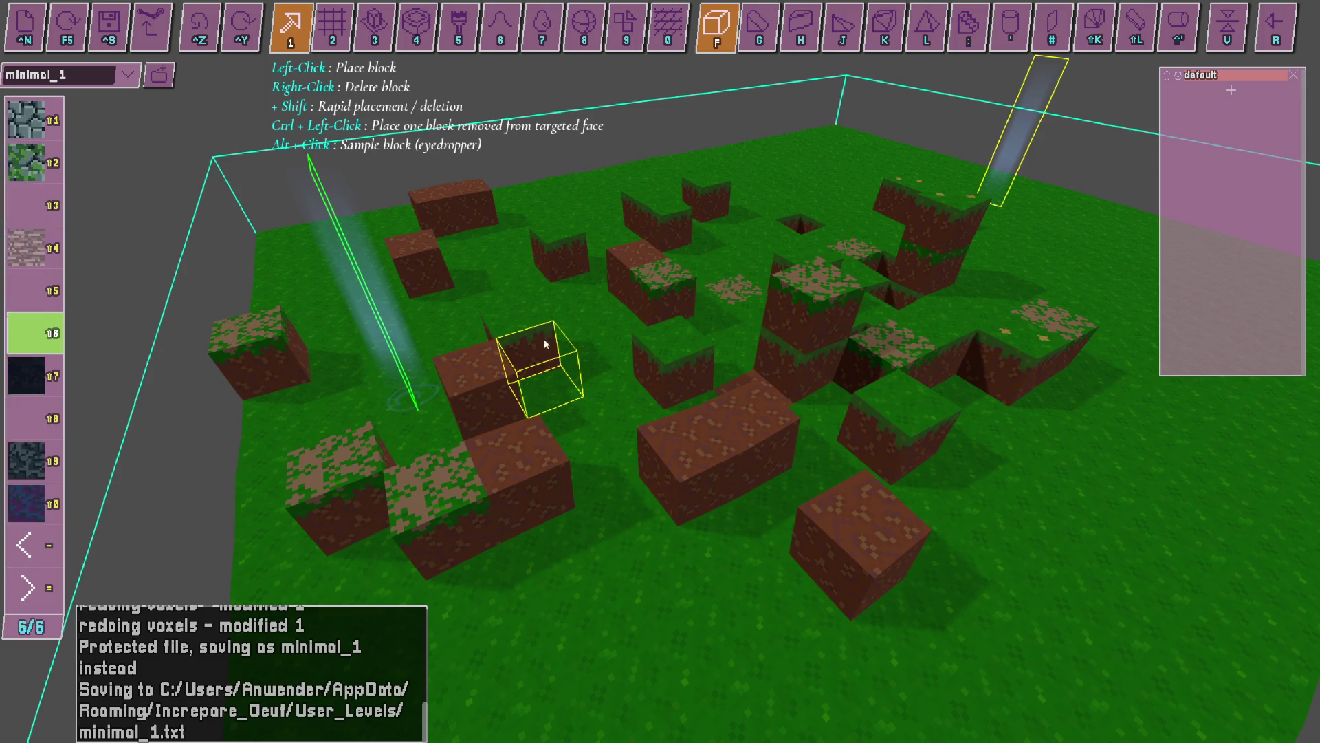
# Place stone and cobblestone blocks across the middle of the level.
pyautogui.click(25, 120)
pyautogui.click(519, 260)
pyautogui.click(626, 171)
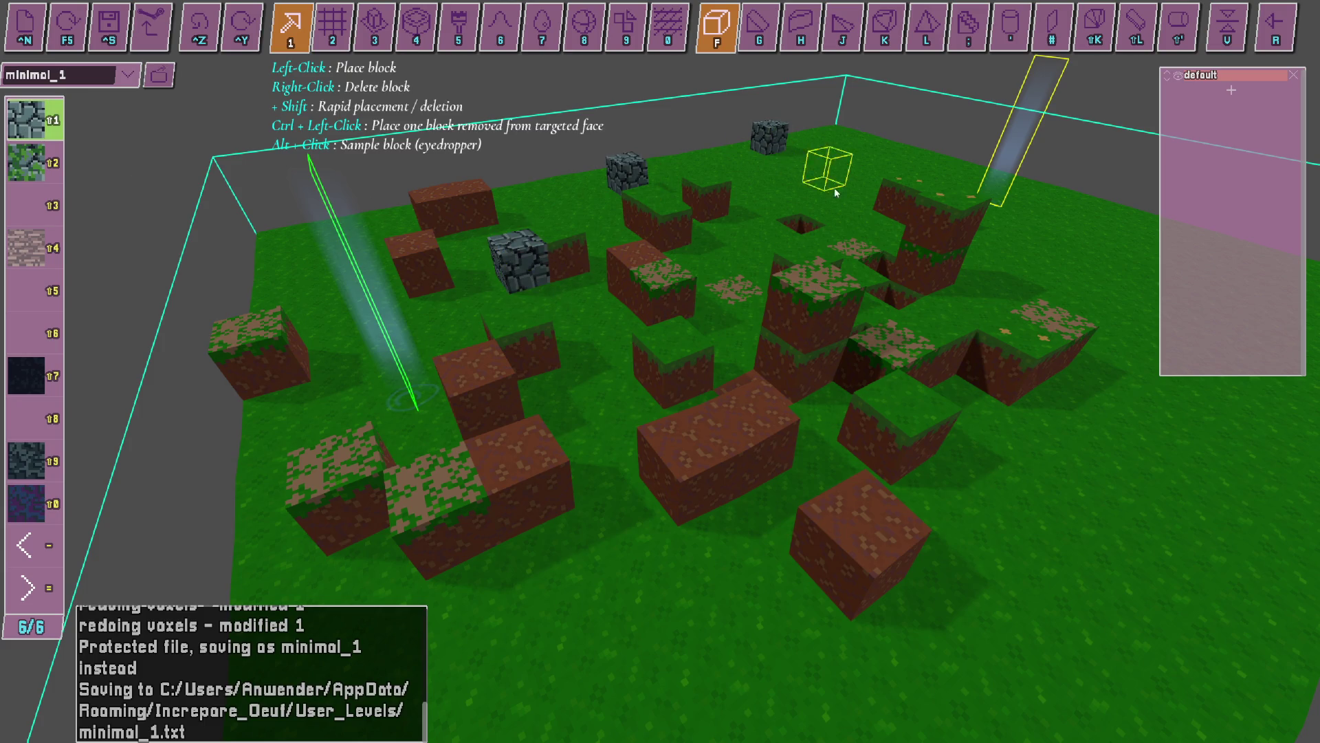
pyautogui.click(850, 176)
pyautogui.click(660, 248)
pyautogui.click(767, 323)
pyautogui.click(777, 239)
pyautogui.click(734, 273)
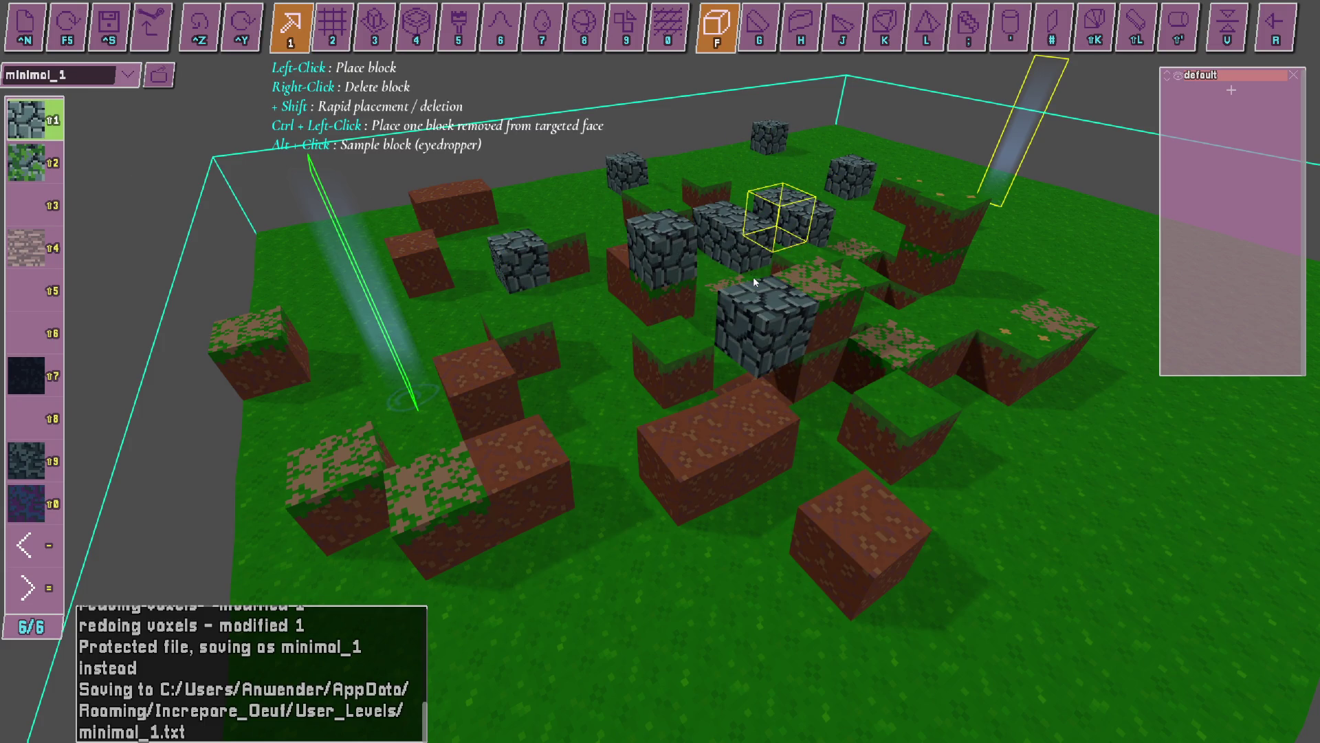
# Try darker textures on the placed blocks, remove stray ones, then reload the level with F5.
pyautogui.press('-')
pyautogui.rightClick(750, 279)
pyautogui.press('-')
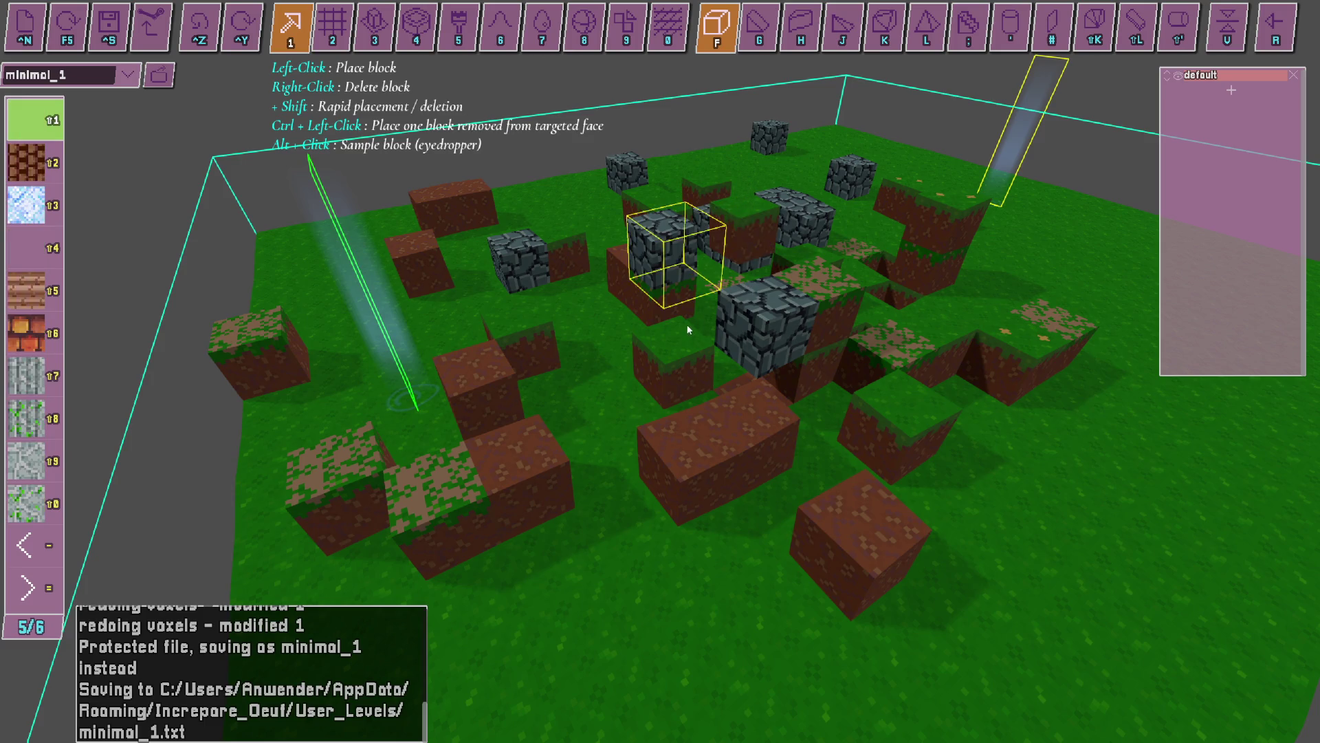
pyautogui.click(687, 324)
pyautogui.click(757, 337)
pyautogui.click(857, 455)
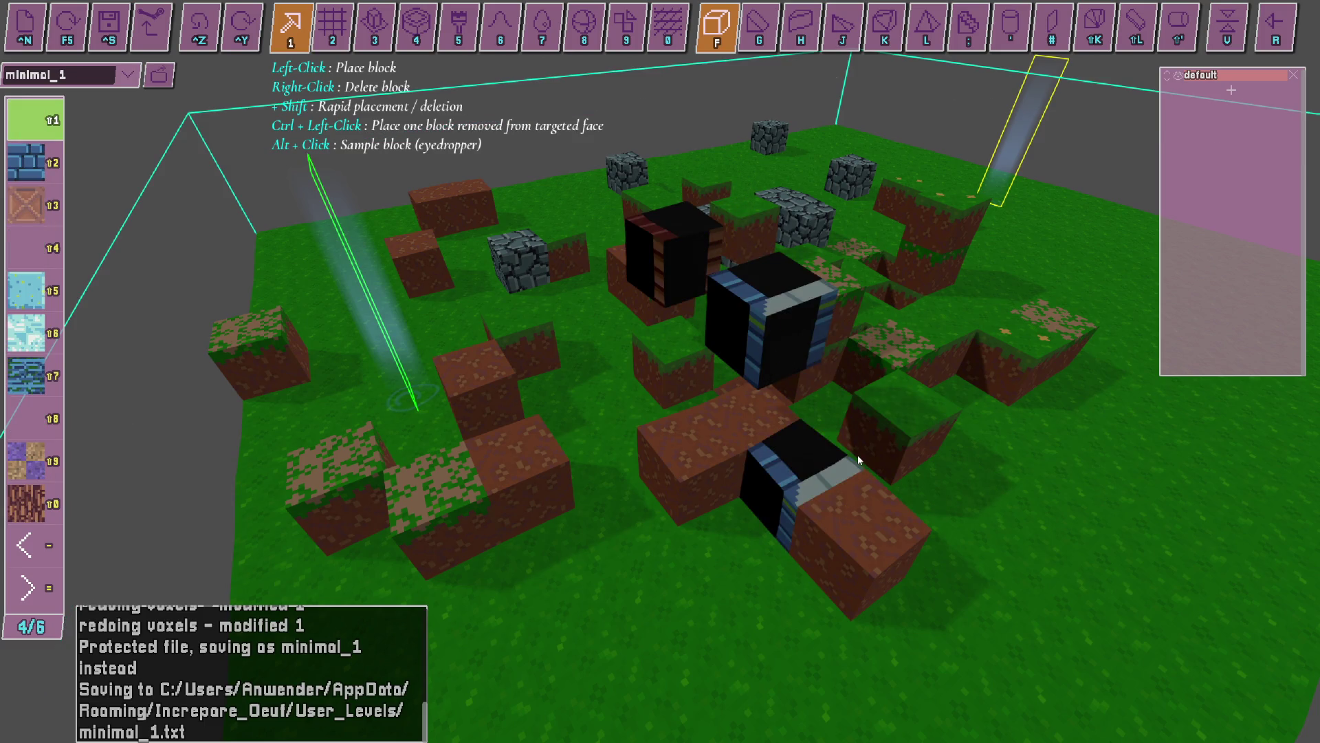
pyautogui.rightClick(805, 468)
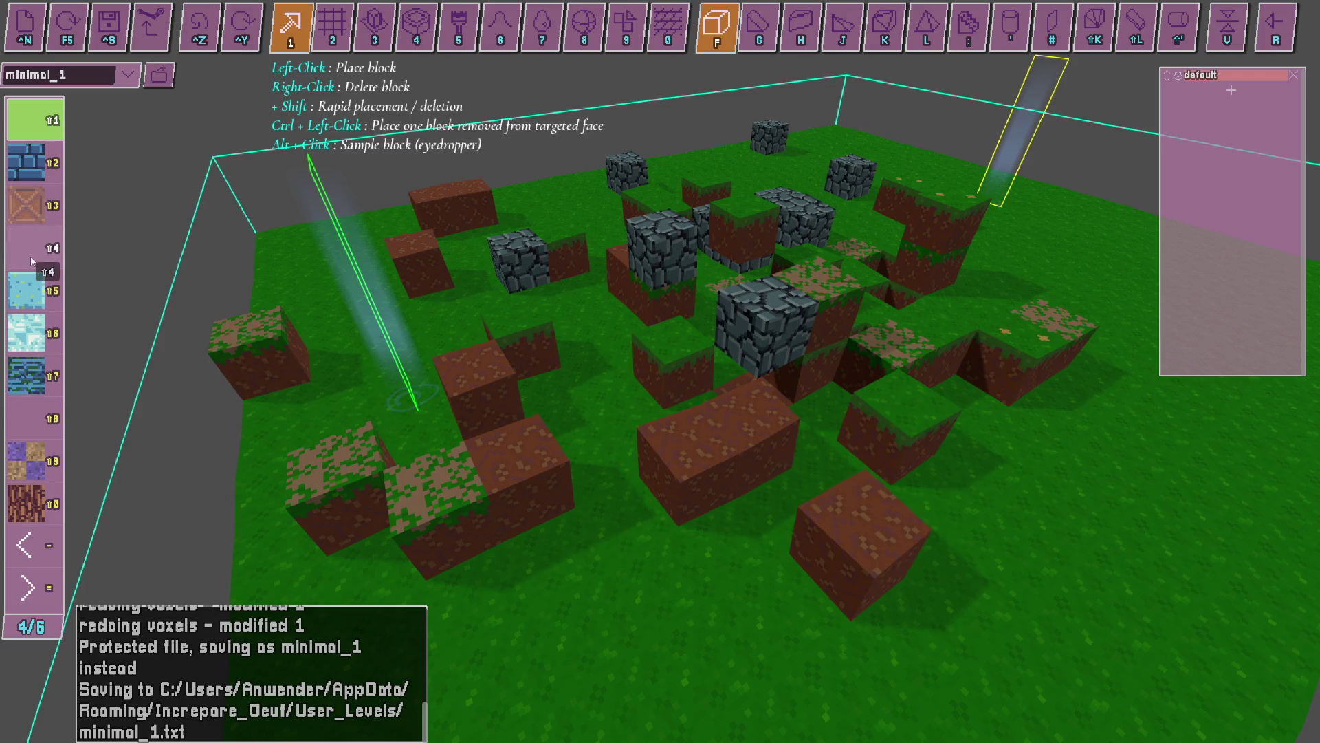
pyautogui.press('=')
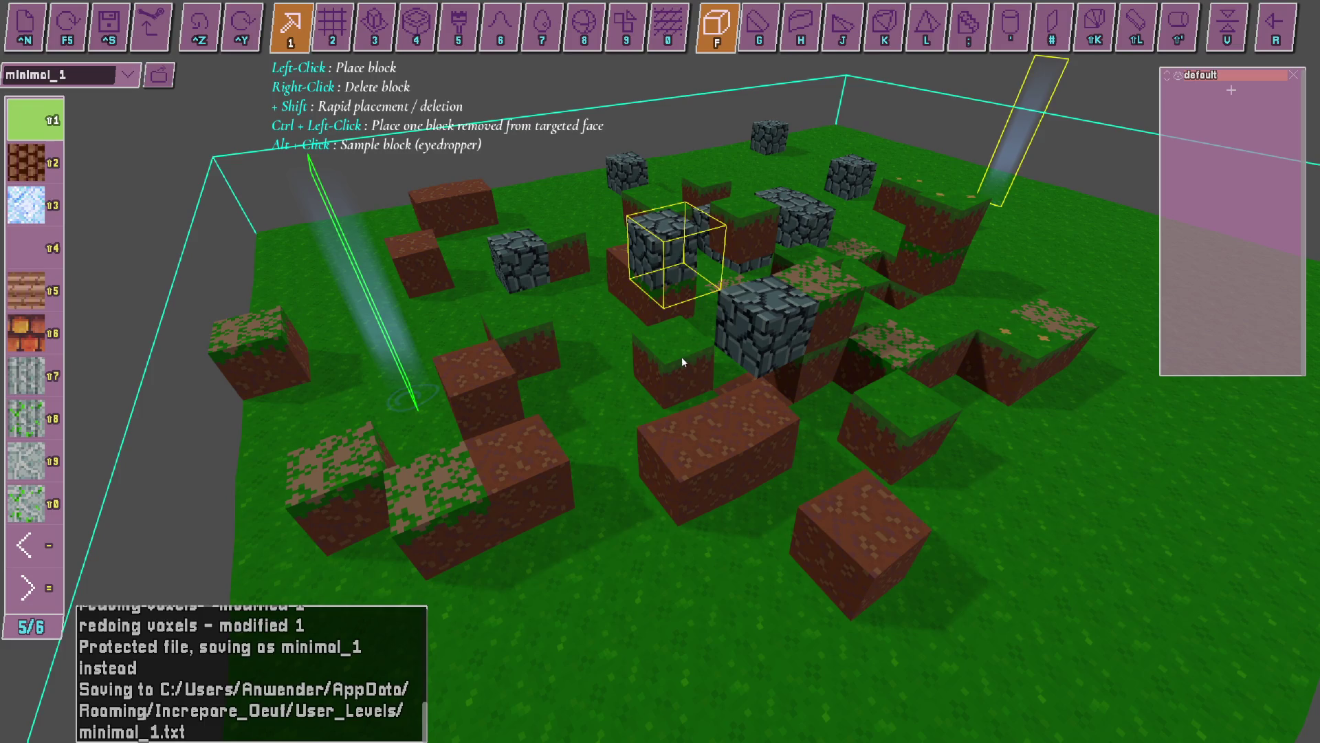
pyautogui.press('F5')
# Start a new OBS recording and return to the Oeuf editor.
pyautogui.hotkey('alt', 'Tab')
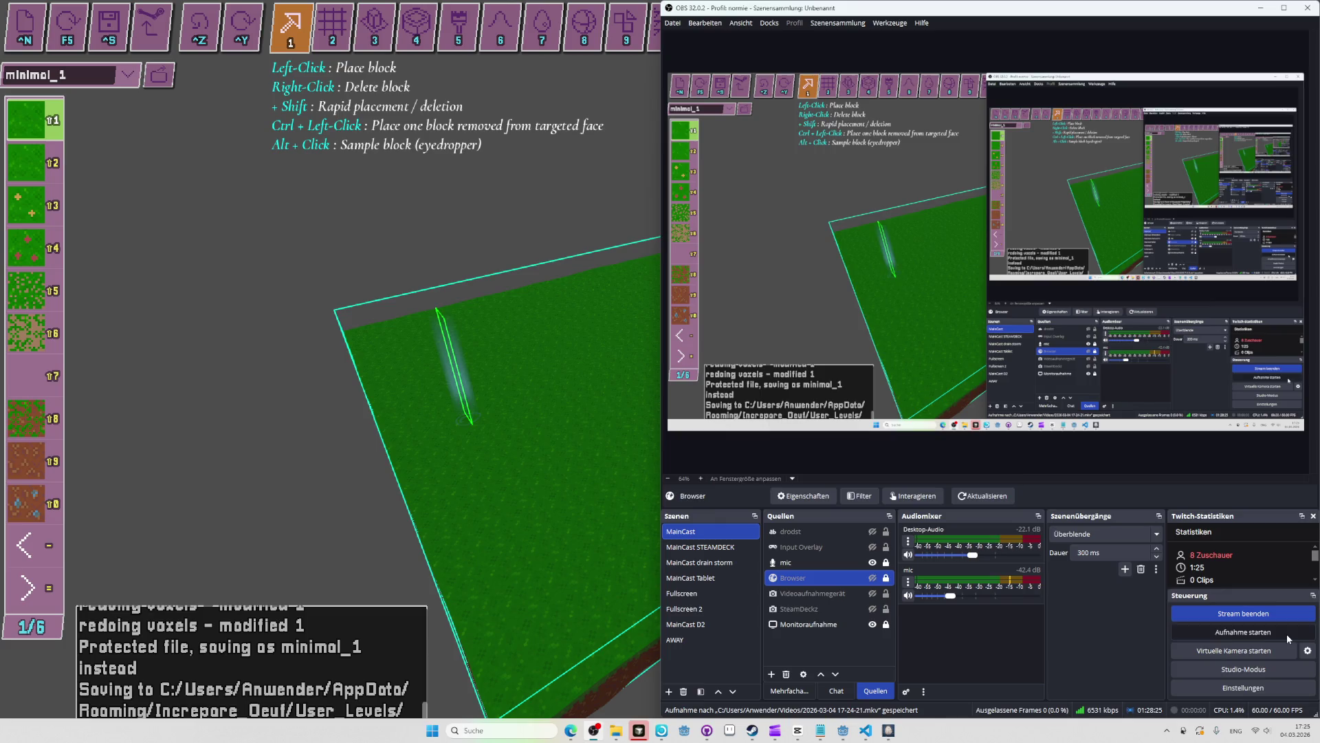
pyautogui.click(1288, 637)
pyautogui.hotkey('alt', 'Tab')
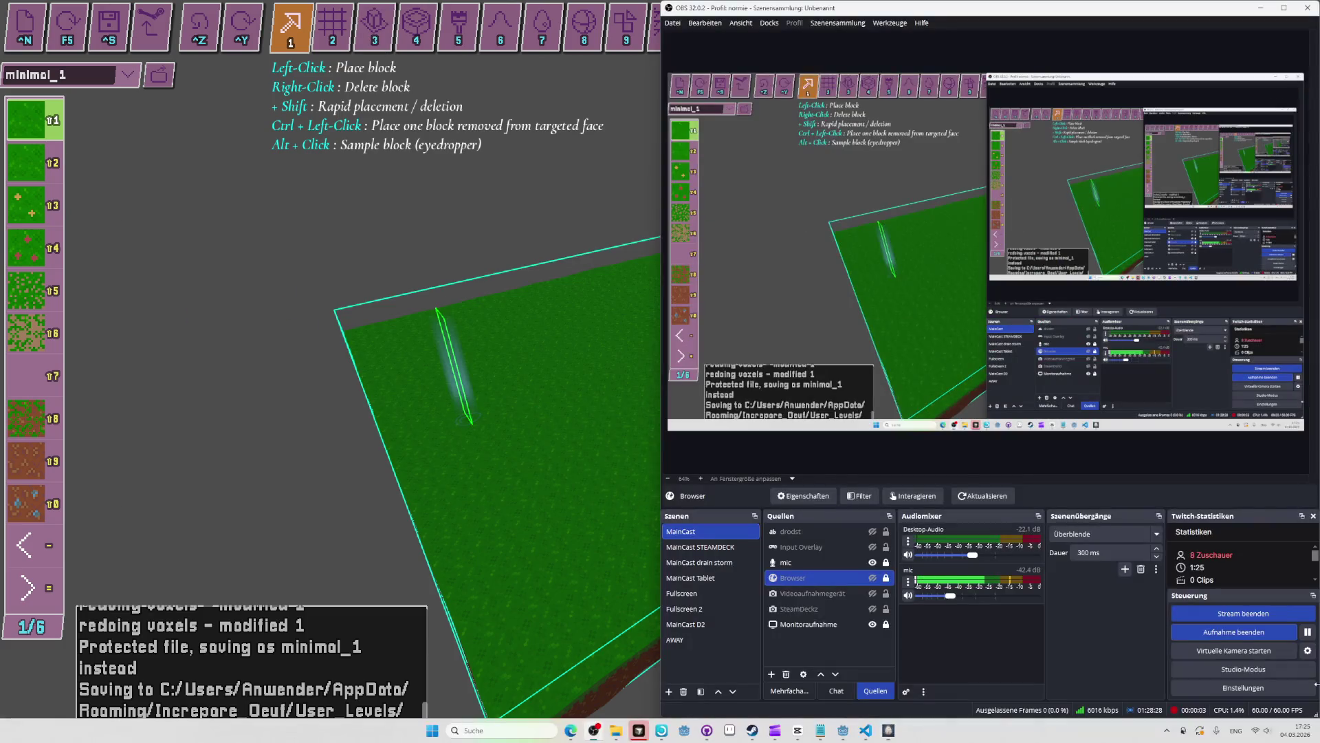
pyautogui.hotkey('alt', 'Tab')
pyautogui.hotkey('alt', 'Tab')
pyautogui.hotkey('alt', 'Tab')
pyautogui.hotkey('alt', 'Tab')
pyautogui.hotkey('alt', 'Tab')
pyautogui.hotkey('alt', 'Tab')
pyautogui.click(1233, 634)
pyautogui.click(361, 537)
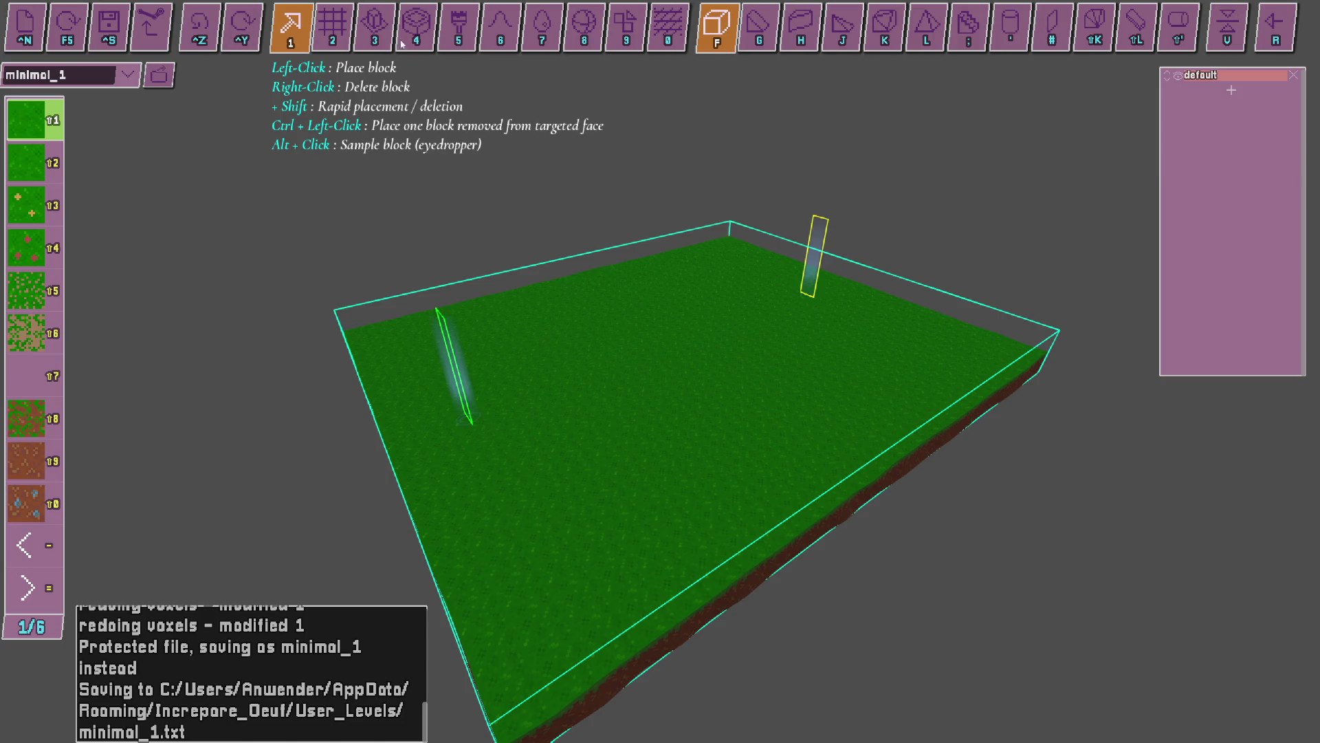
# Cycle through the editing tools on camera, end on single-block placement, then stop recording.
pyautogui.click(333, 28)
pyautogui.click(458, 28)
pyautogui.click(500, 27)
pyautogui.click(583, 27)
pyautogui.click(626, 28)
pyautogui.click(291, 27)
pyautogui.click(458, 28)
pyautogui.click(665, 27)
pyautogui.click(290, 27)
pyautogui.hotkey('alt', 'Tab')
pyautogui.click(848, 422)
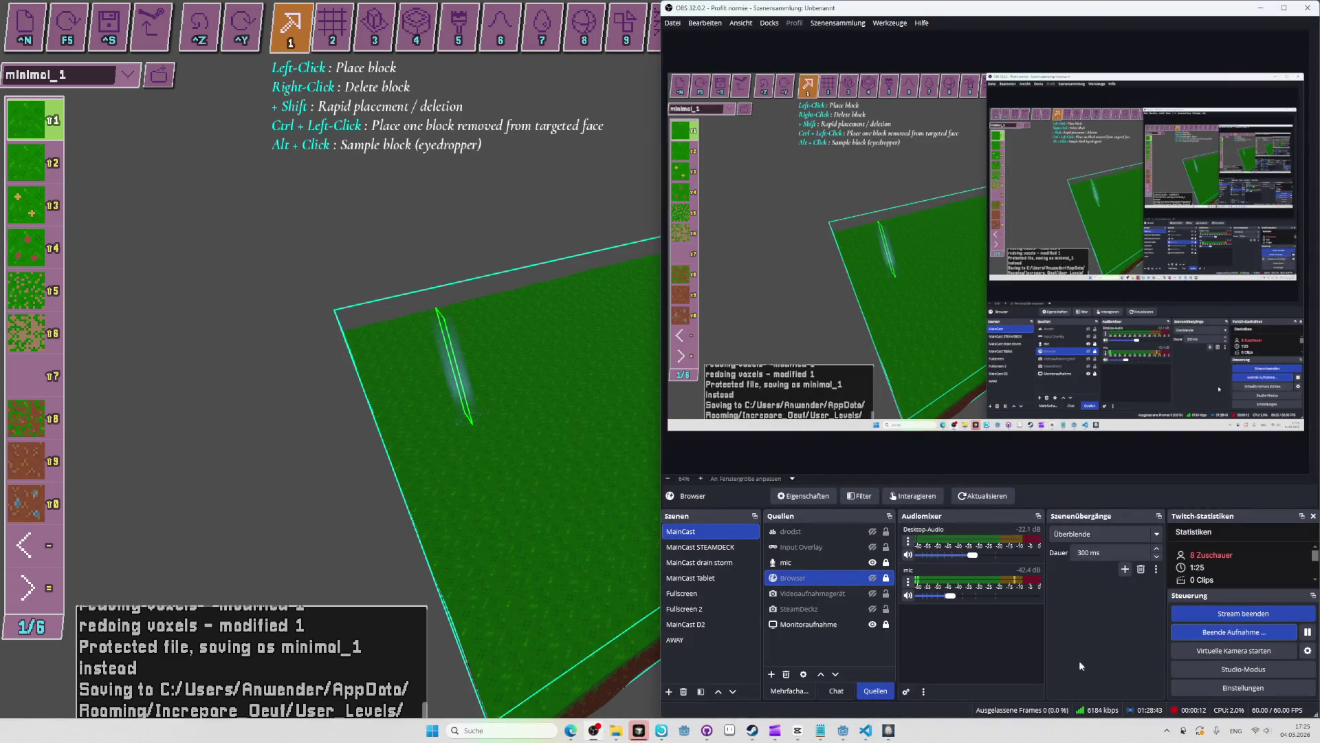
# Delete the newest recordings through the 16-50-49 file from the Videos folder.
pyautogui.hotkey('alt', 'Tab')
pyautogui.press('Tab')
pyautogui.press('Tab')
pyautogui.press('Tab')
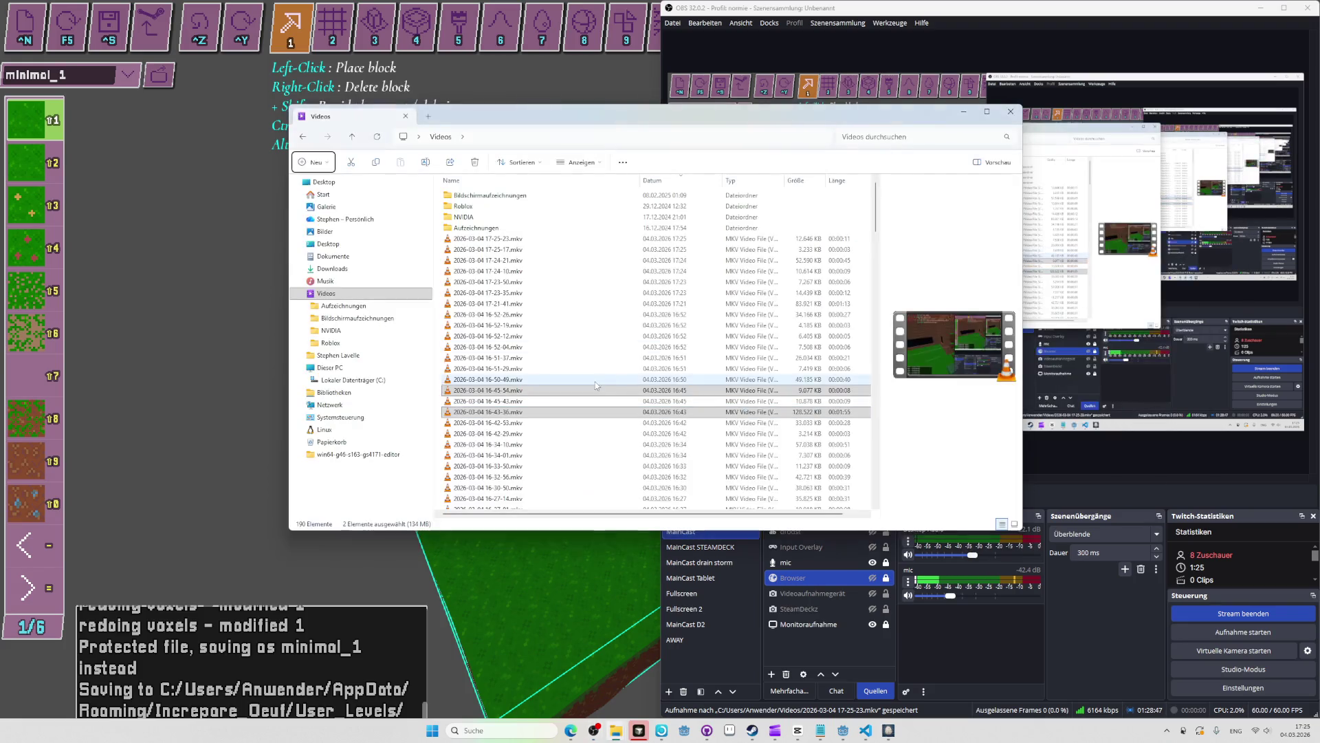
pyautogui.click(598, 380)
pyautogui.keyDown('shift'); pyautogui.click(547, 243); pyautogui.keyUp('shift')
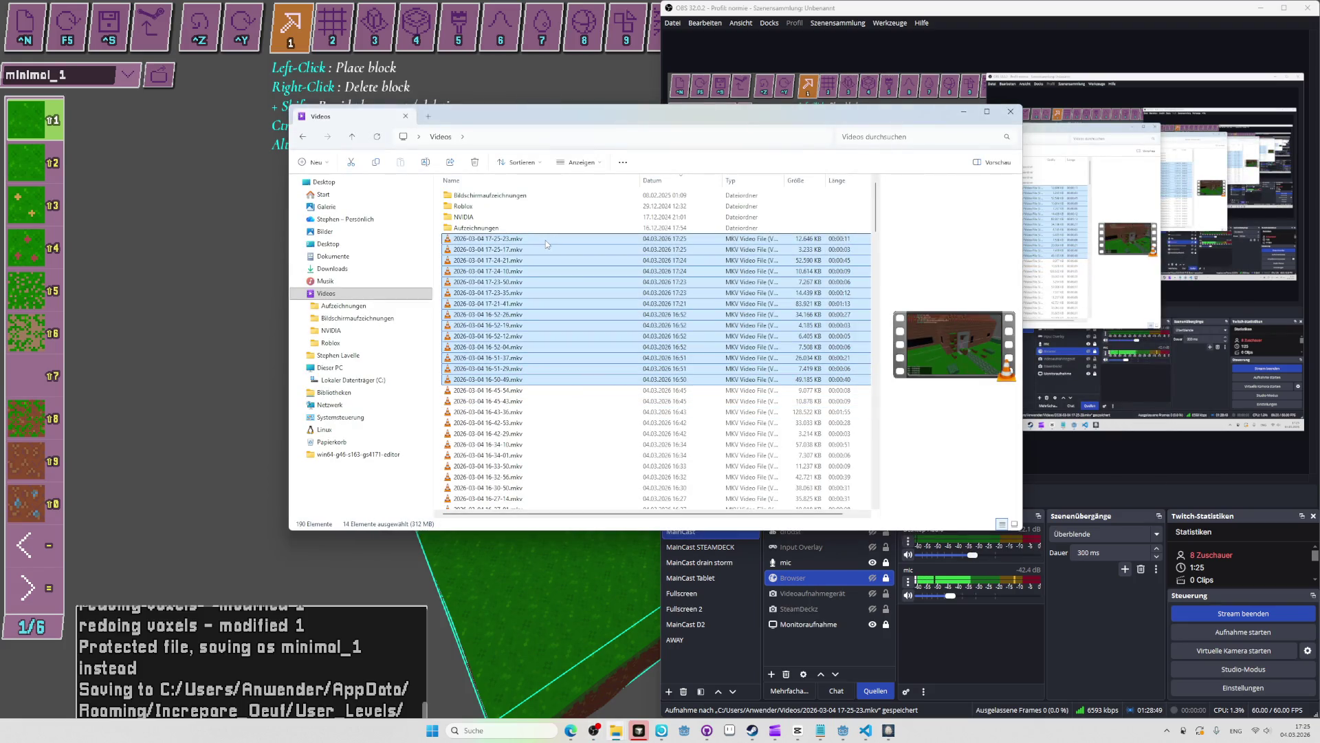
pyautogui.press('Delete')
pyautogui.click(246, 299)
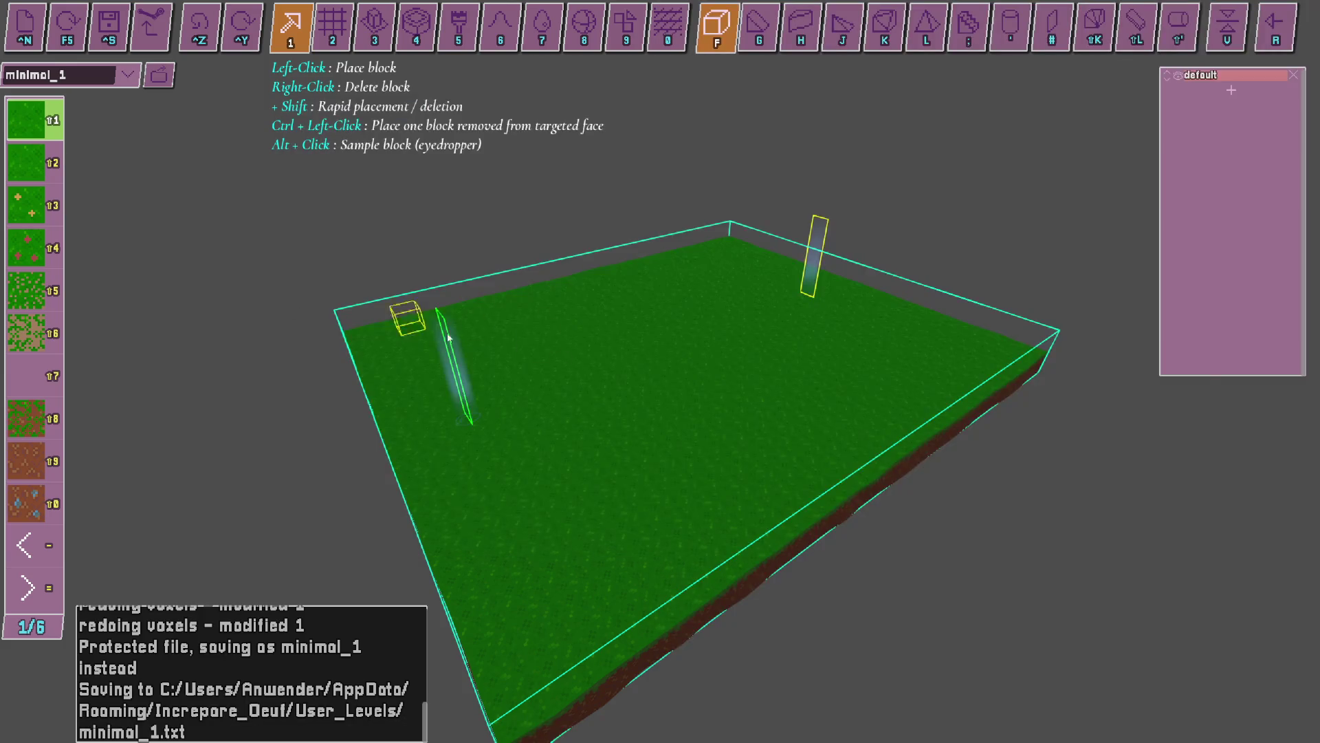
pyautogui.hotkey('alt', 'Tab')
pyautogui.press('Tab')
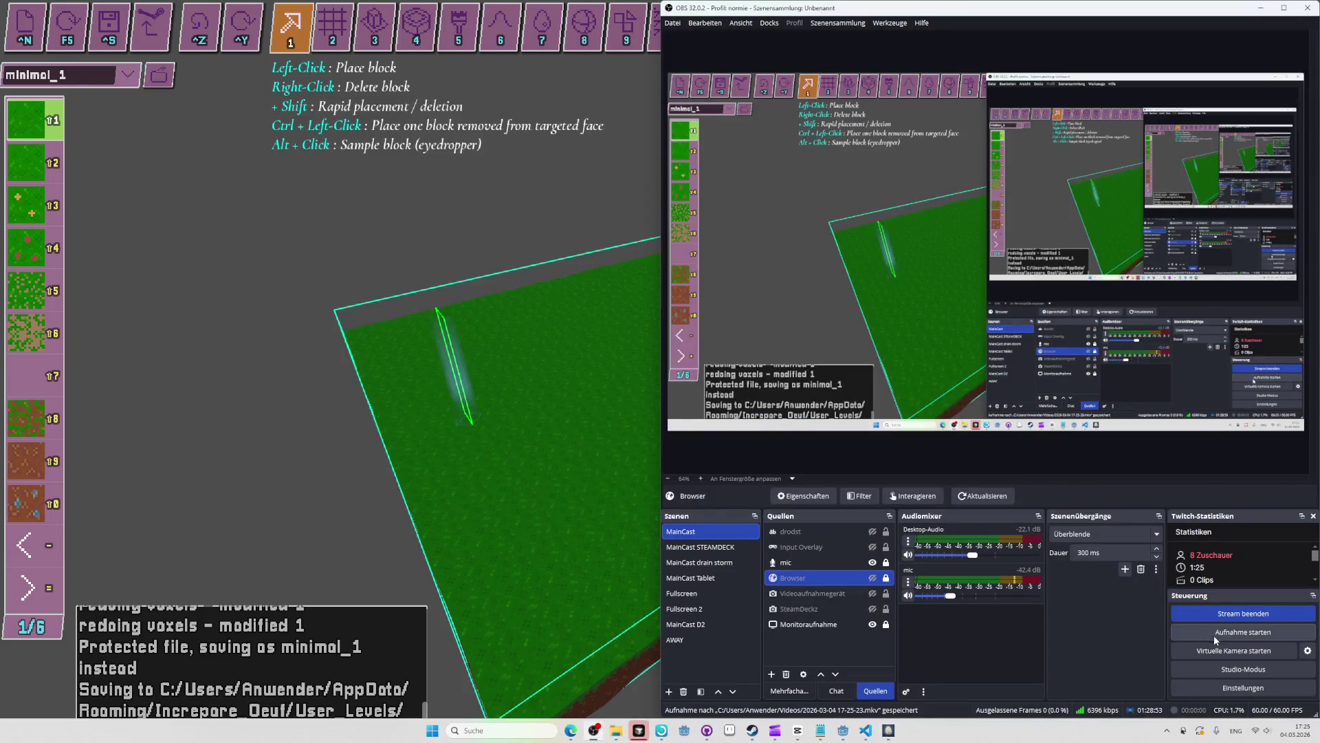
pyautogui.hotkey('alt', 'Tab')
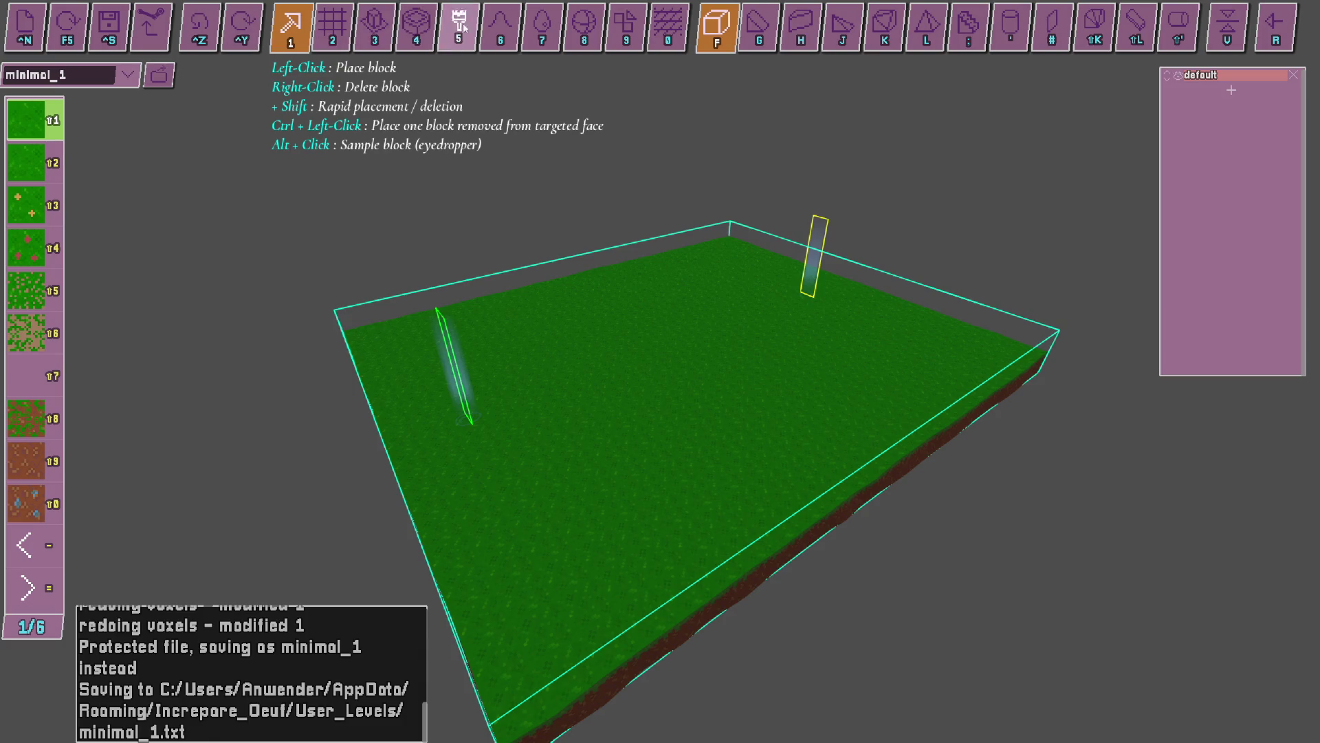
pyautogui.click(416, 28)
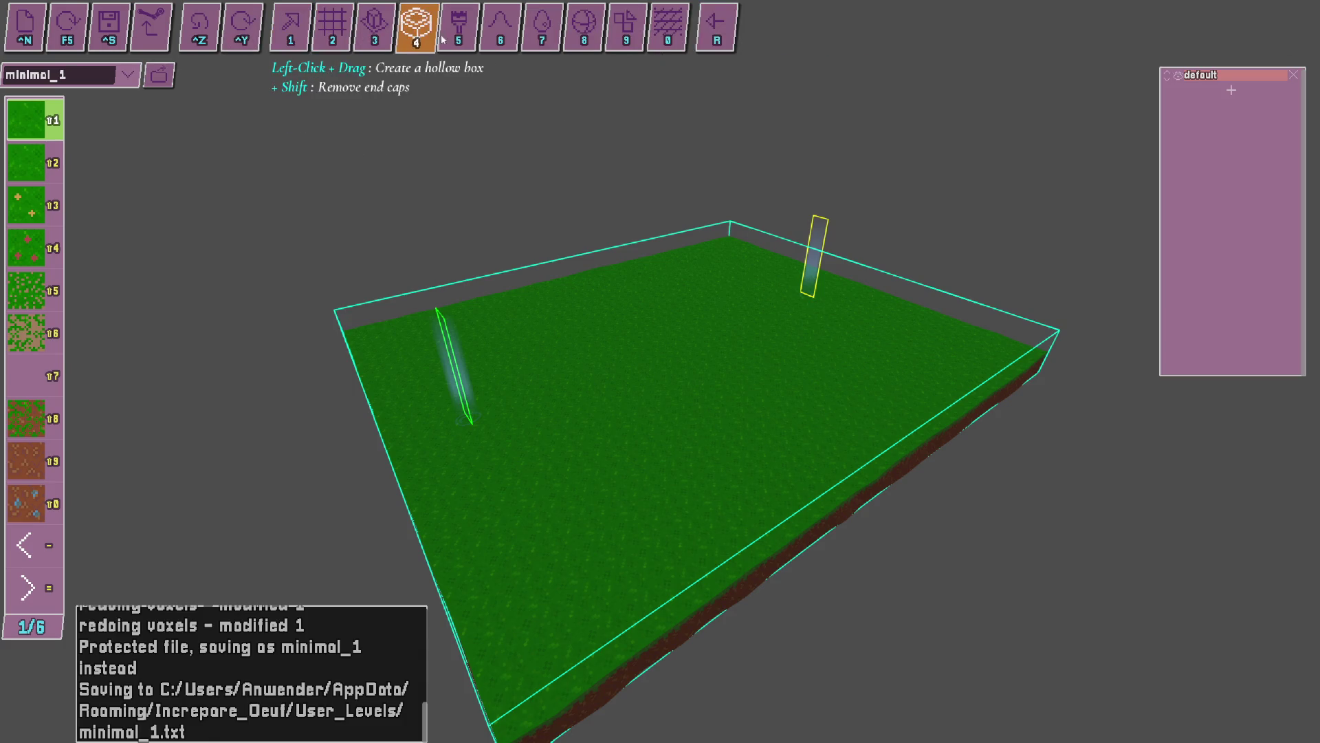
pyautogui.click(584, 27)
pyautogui.click(626, 31)
pyautogui.hotkey('alt', 'Tab')
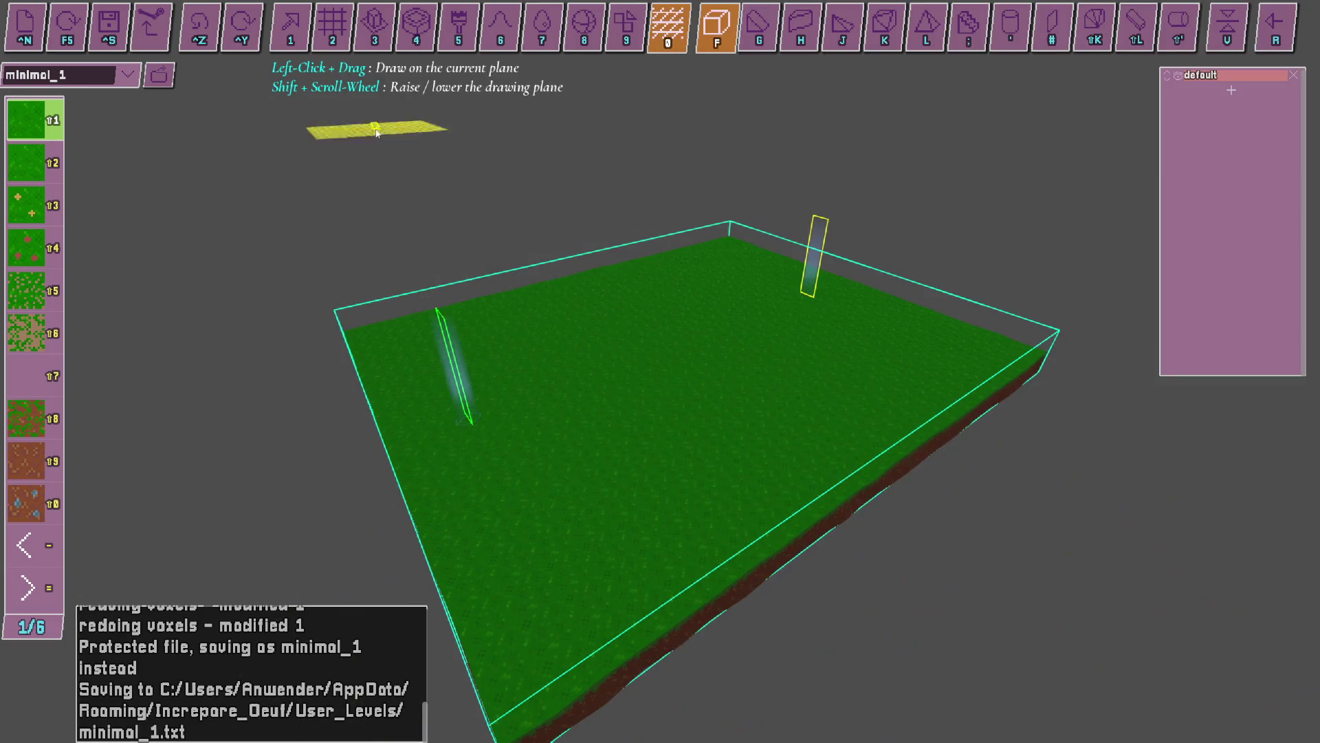
pyautogui.press('1')
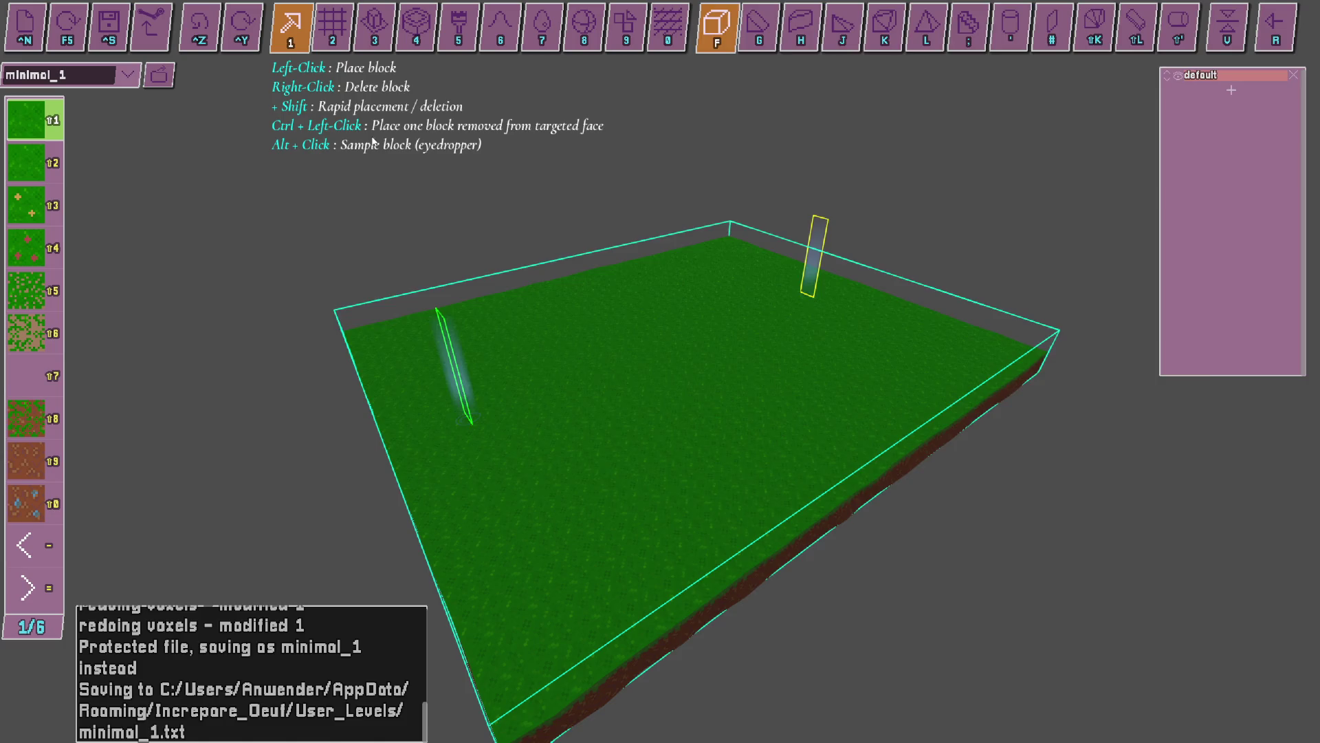
pyautogui.hotkey('alt', 'Tab')
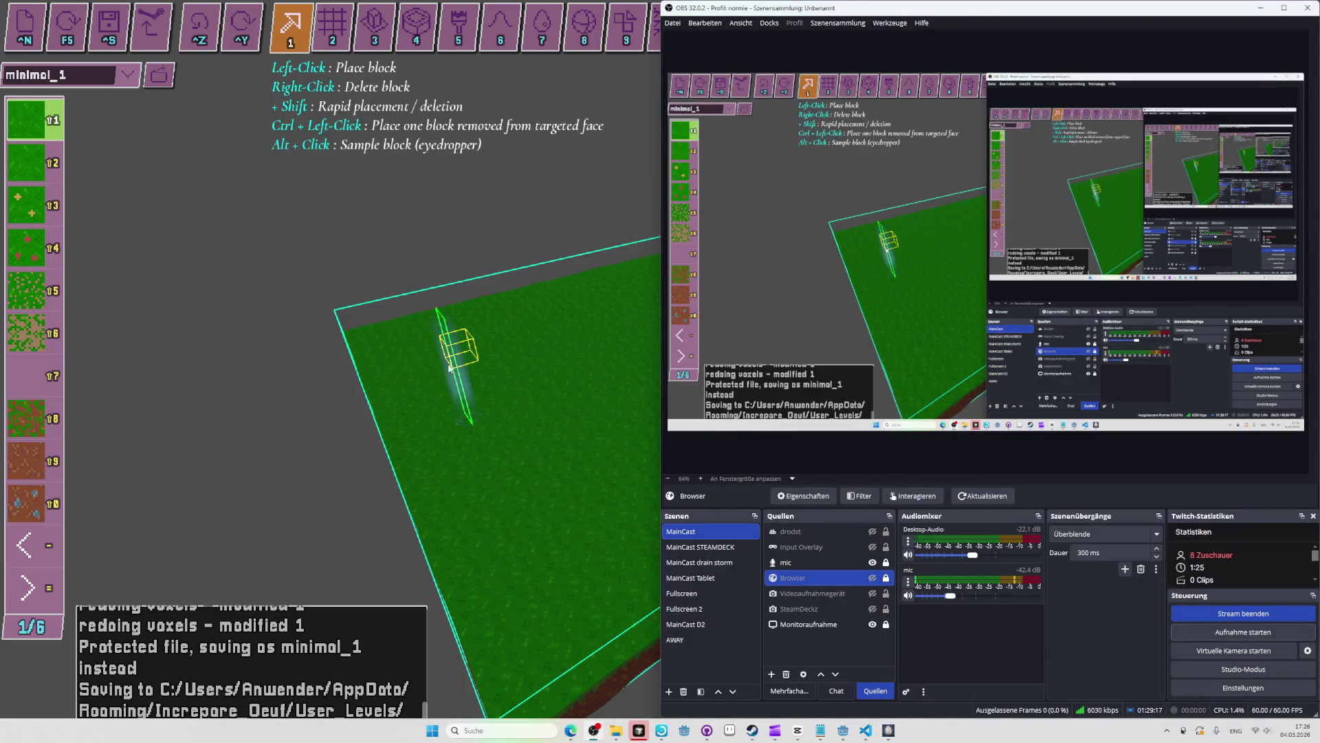
pyautogui.hotkey('alt', 'Tab')
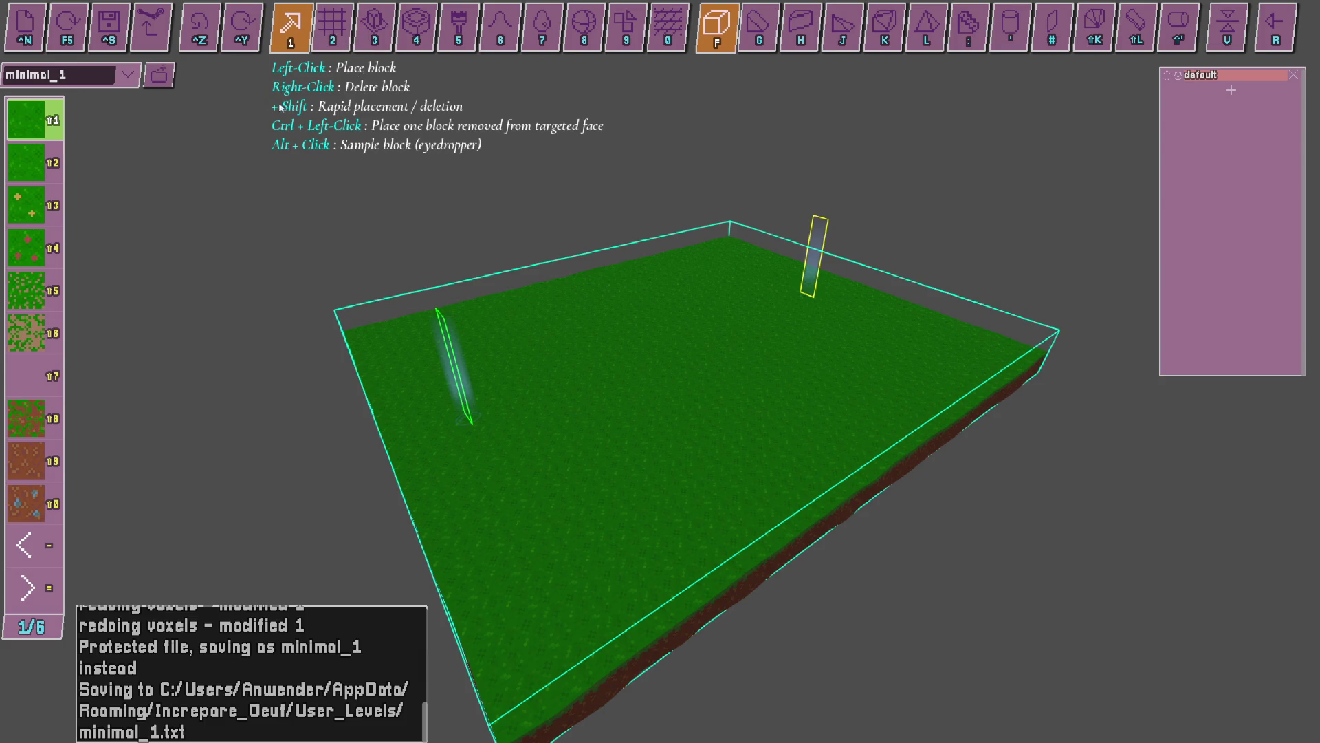
pyautogui.click(544, 29)
pyautogui.hotkey('alt', 'Tab')
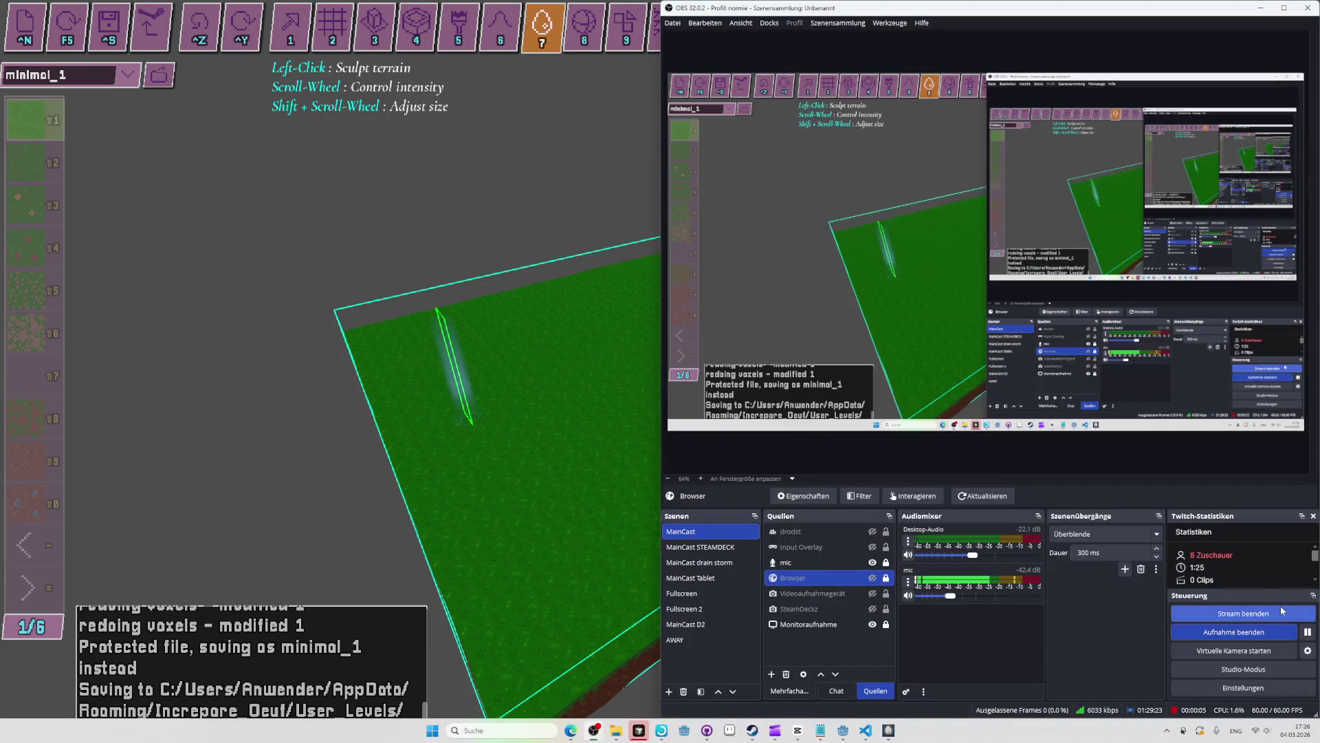
pyautogui.hotkey('alt', 'Tab')
pyautogui.click(282, 48)
pyautogui.hotkey('alt', 'Tab')
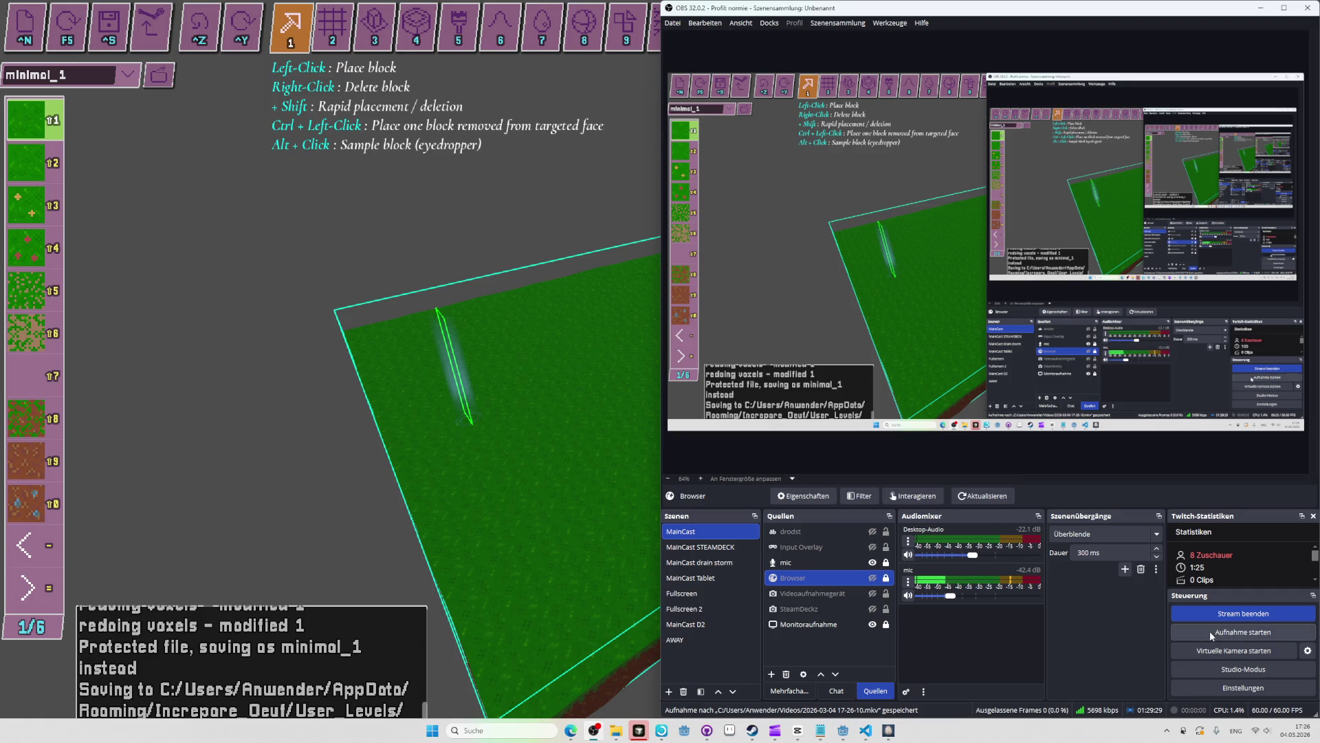
pyautogui.hotkey('alt', 'Tab')
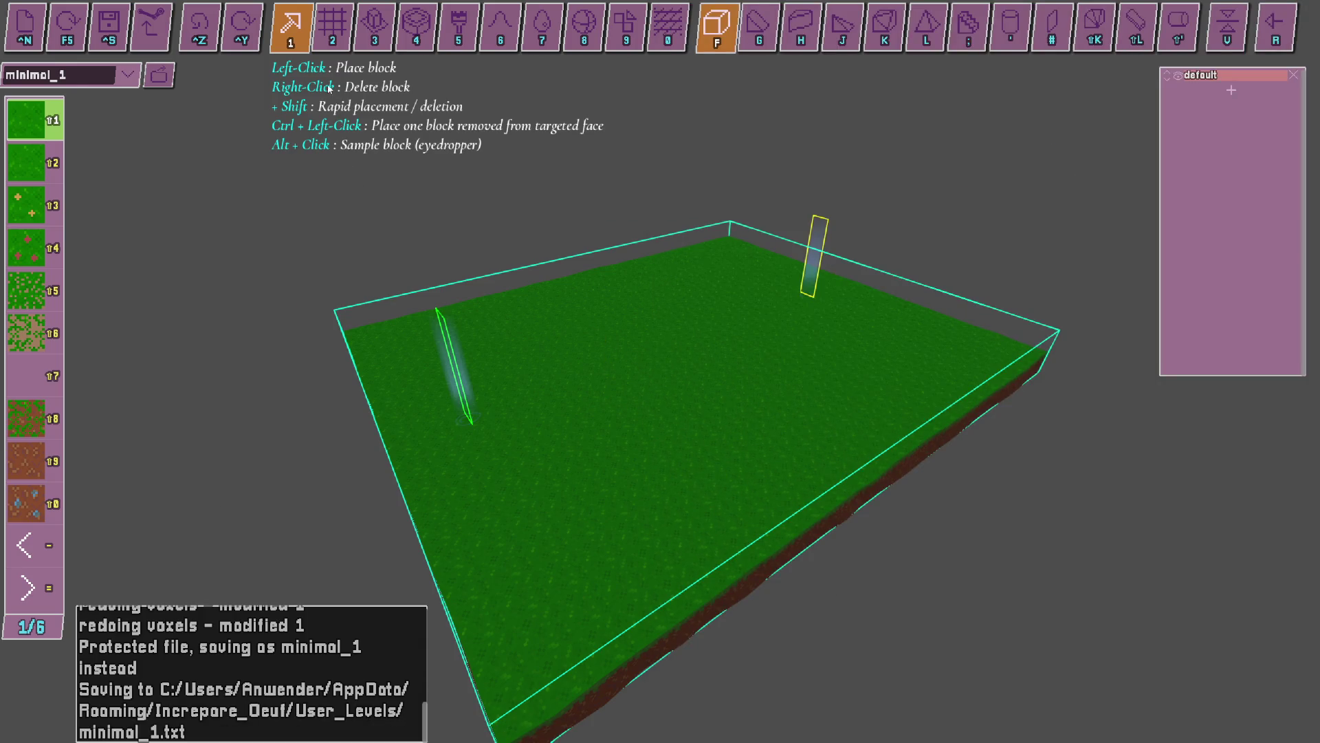
pyautogui.click(332, 27)
pyautogui.click(375, 28)
pyautogui.click(458, 28)
pyautogui.click(416, 28)
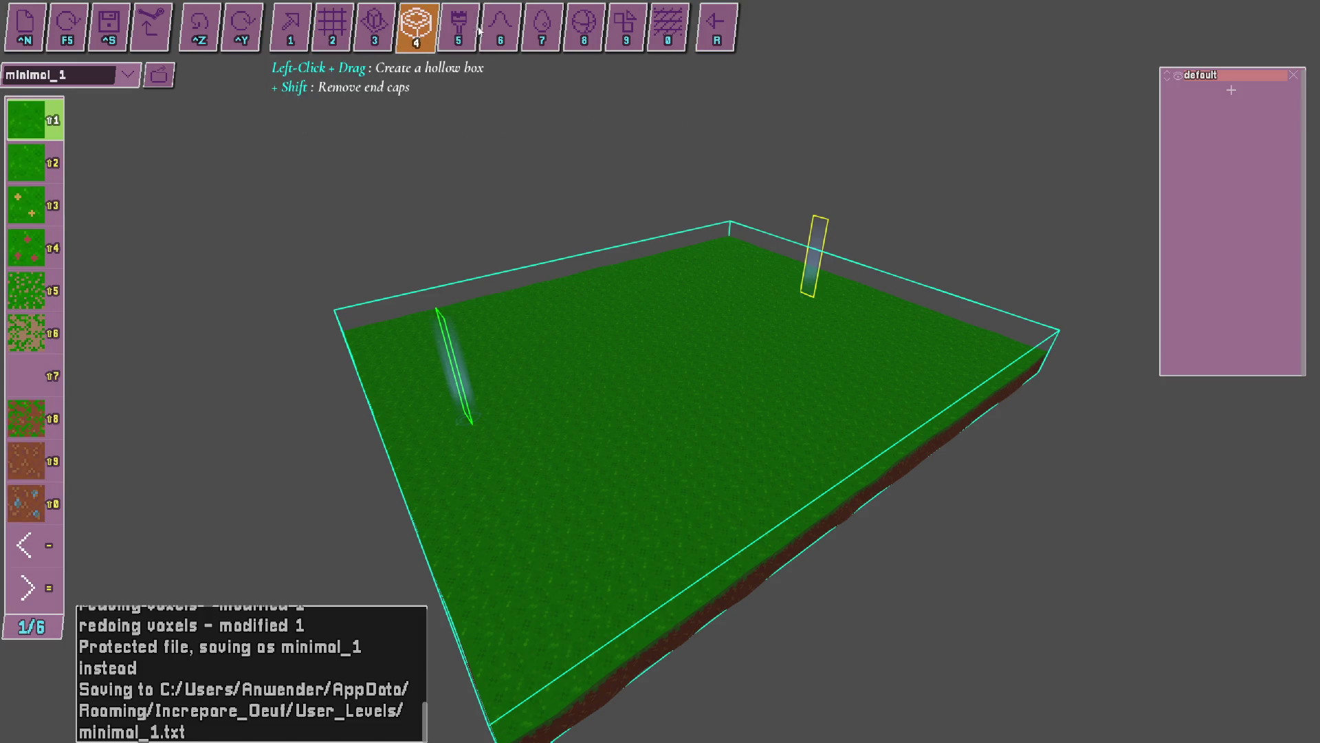
pyautogui.press('6')
pyautogui.press('7')
pyautogui.press('8')
pyautogui.press('9')
pyautogui.press('0')
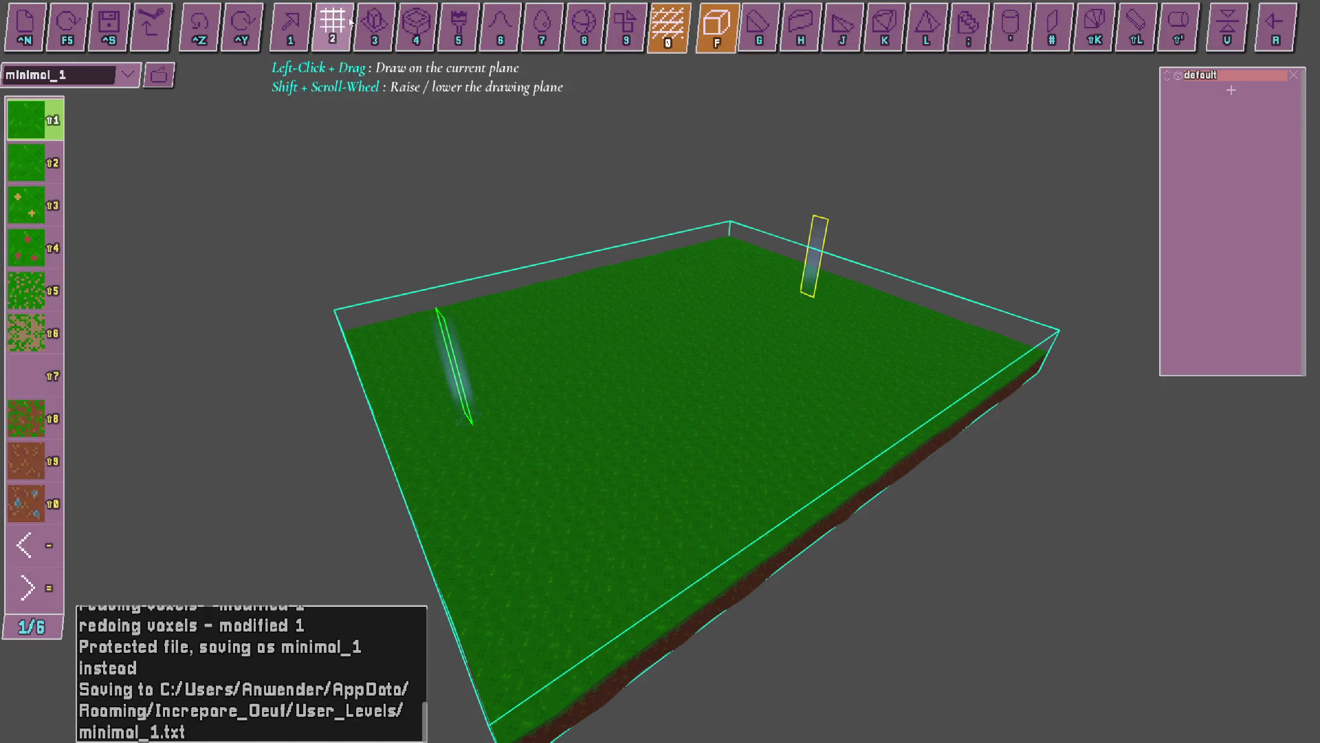
pyautogui.click(292, 23)
# Place grass-topped dirt blocks near the centre, forming a ring.
pyautogui.click(664, 354)
pyautogui.click(663, 364)
pyautogui.click(661, 368)
pyautogui.click(659, 371)
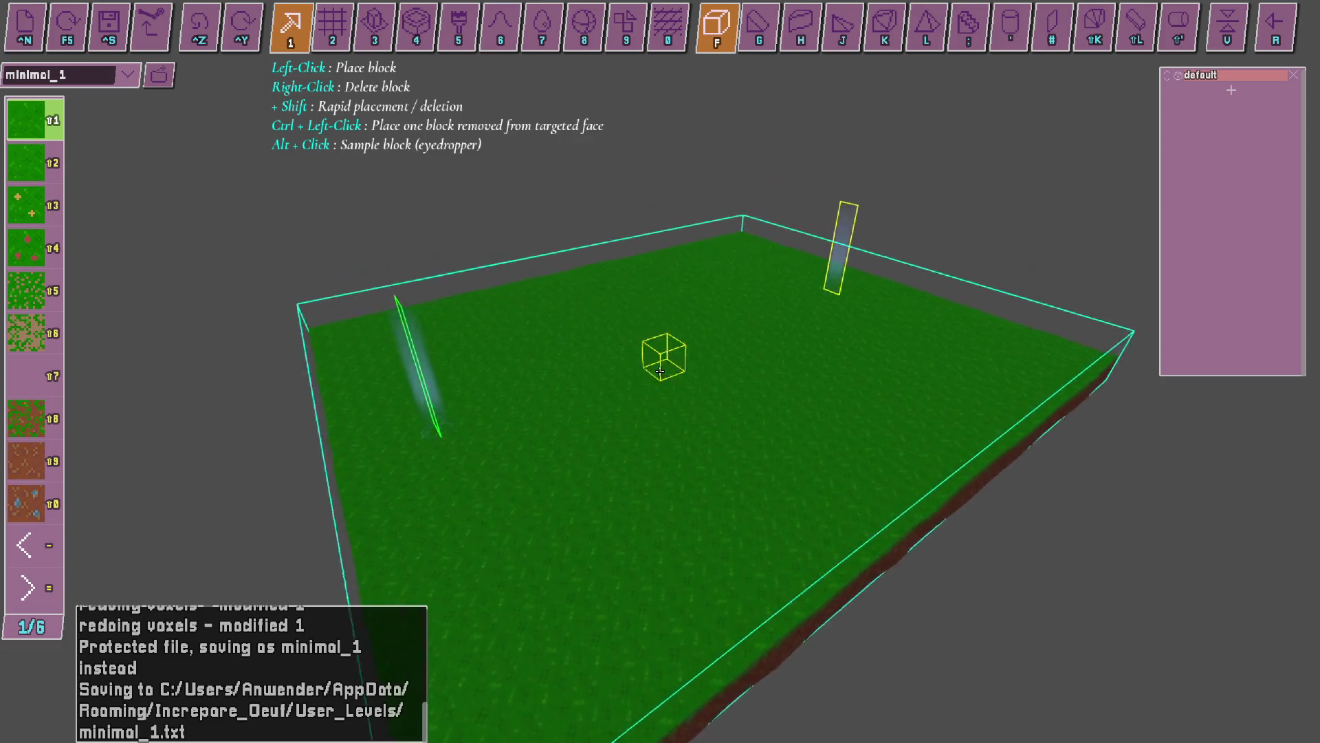
pyautogui.click(660, 371)
pyautogui.click(628, 368)
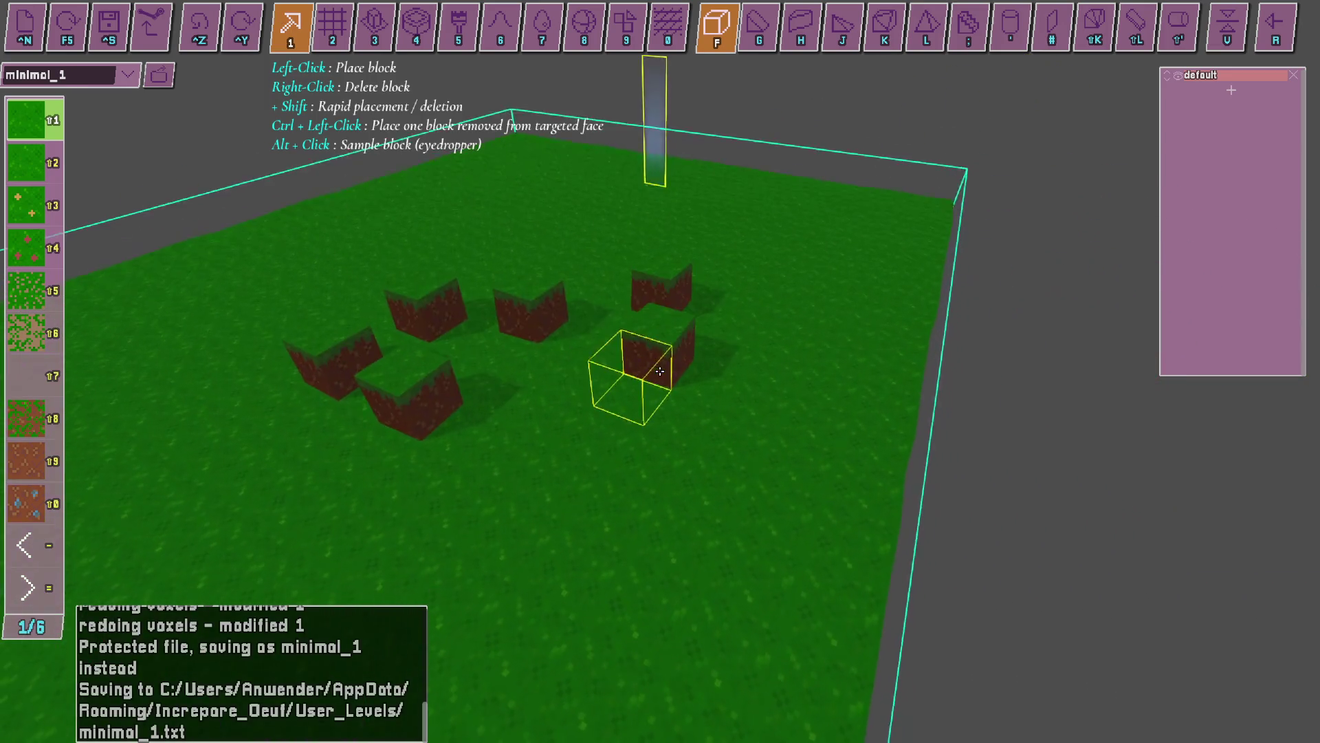
pyautogui.click(648, 339)
pyautogui.click(707, 234)
pyautogui.click(625, 218)
pyautogui.click(643, 420)
# Add five more dirt blocks around the centre of the field.
pyautogui.click(805, 430)
pyautogui.click(887, 313)
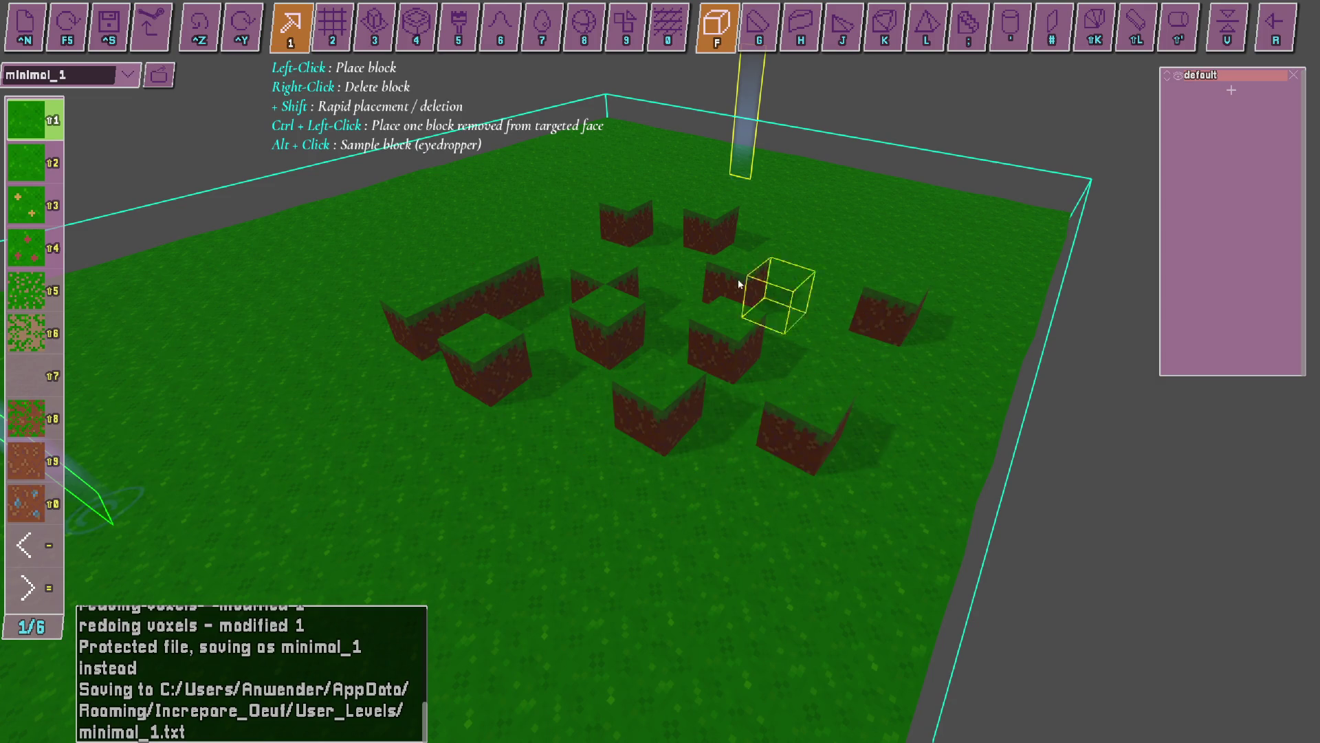
pyautogui.click(712, 293)
pyautogui.click(598, 247)
pyautogui.click(474, 271)
# Delete centre blocks and the front-left dirt block to dig a hole.
pyautogui.rightClick(585, 294)
pyautogui.rightClick(637, 303)
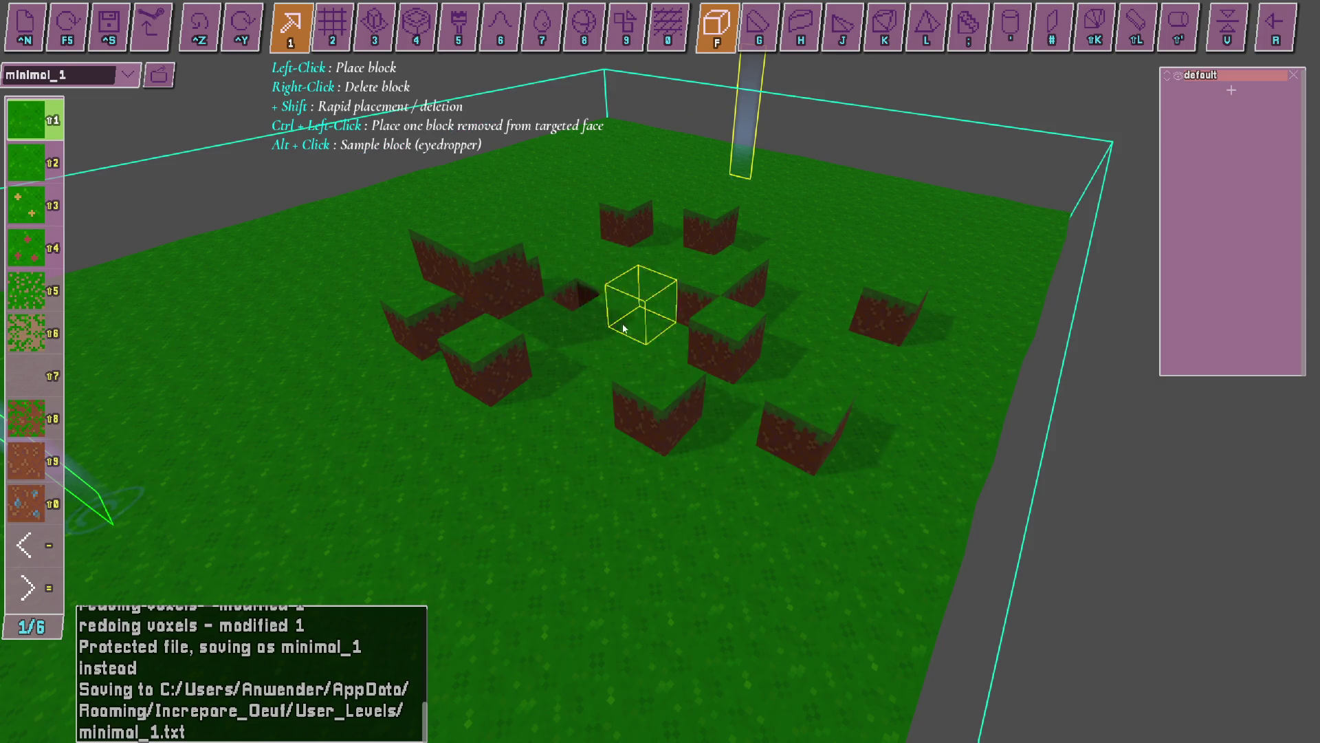
pyautogui.rightClick(708, 295)
pyautogui.rightClick(636, 320)
pyautogui.rightClick(530, 330)
pyautogui.rightClick(489, 309)
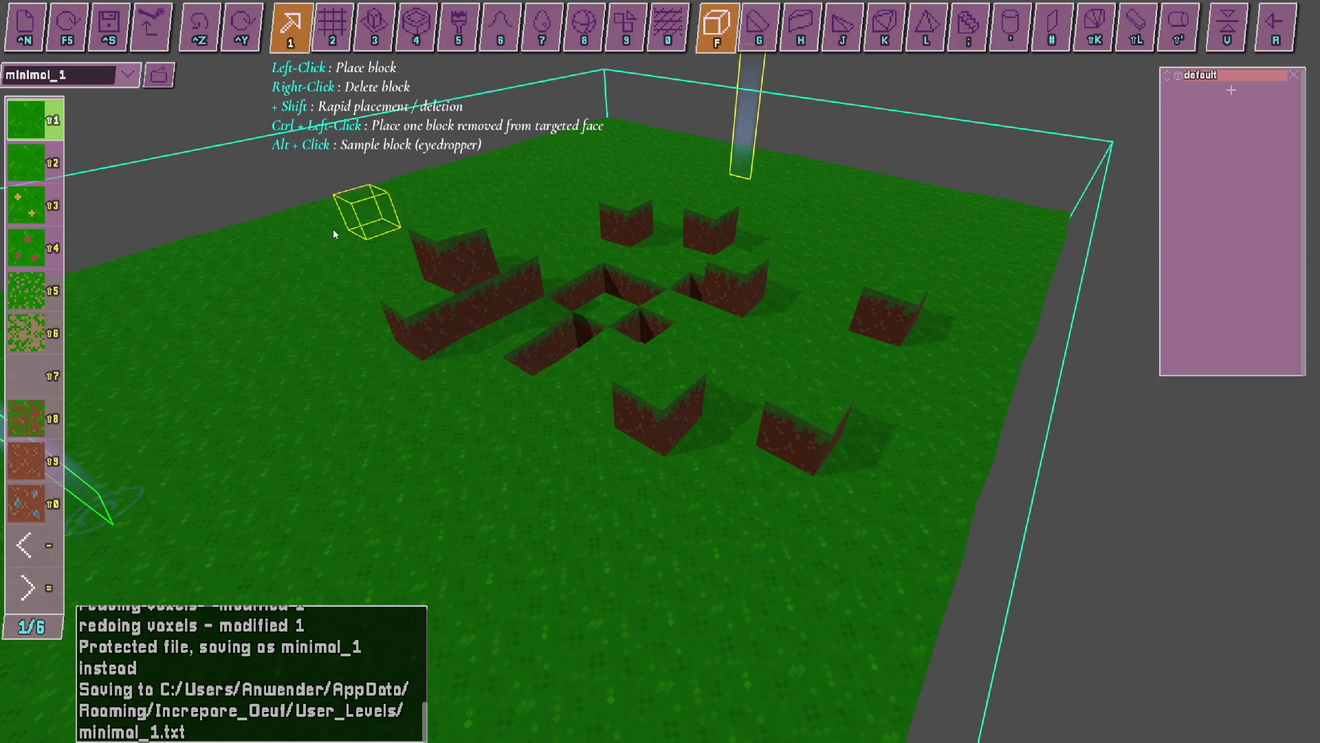
# Place three mossy dirt blocks on the left and three grass blocks along the front.
pyautogui.click(35, 327)
pyautogui.click(324, 306)
pyautogui.click(344, 395)
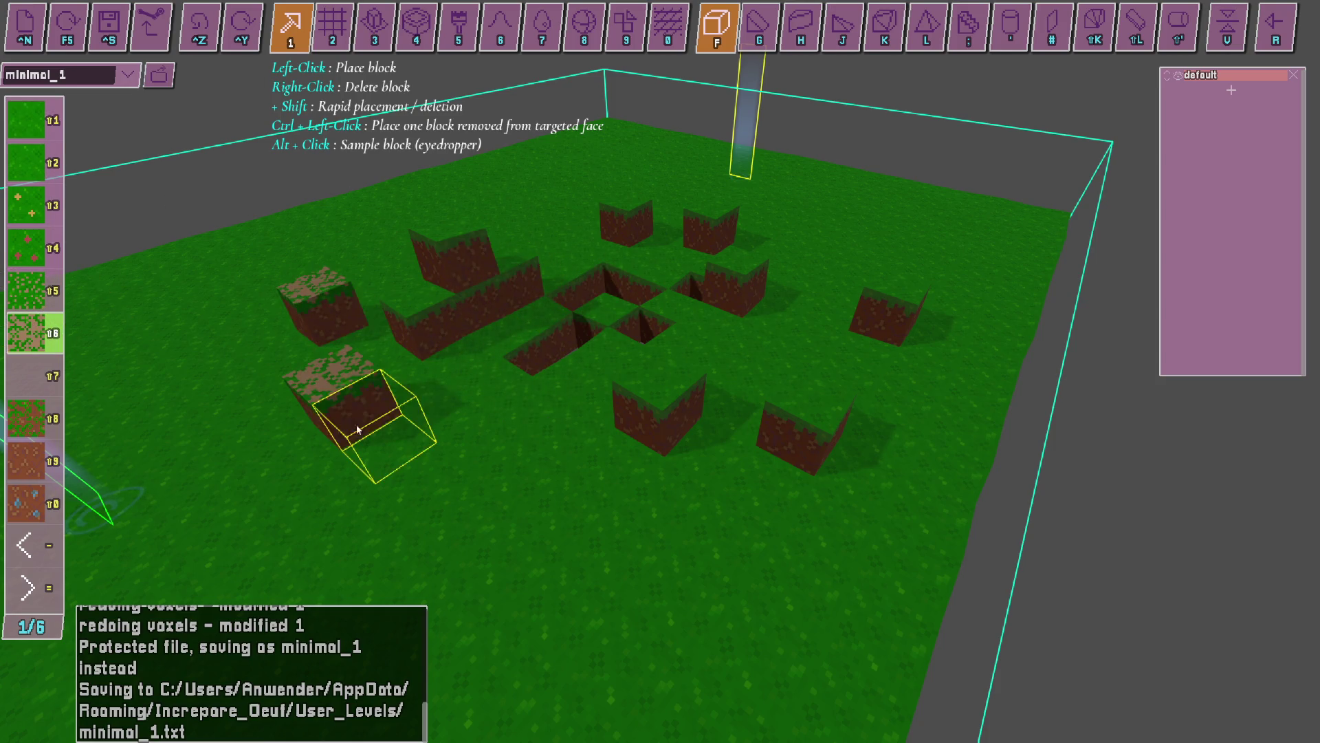
pyautogui.click(568, 409)
pyautogui.click(404, 440)
pyautogui.click(672, 463)
pyautogui.click(736, 502)
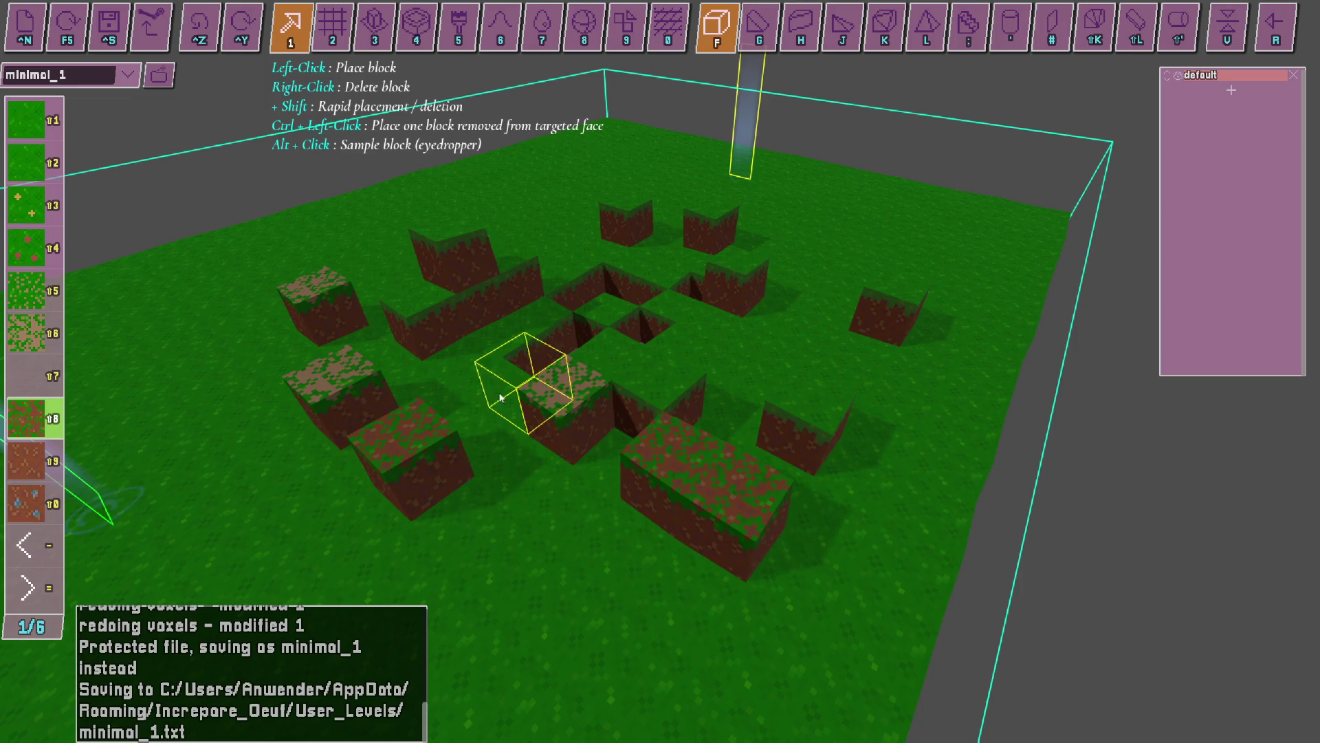
# Place a different grass block type on the left and upper parts of the field.
pyautogui.hotkey('shift', '2')
pyautogui.click(225, 318)
pyautogui.click(148, 412)
pyautogui.click(282, 440)
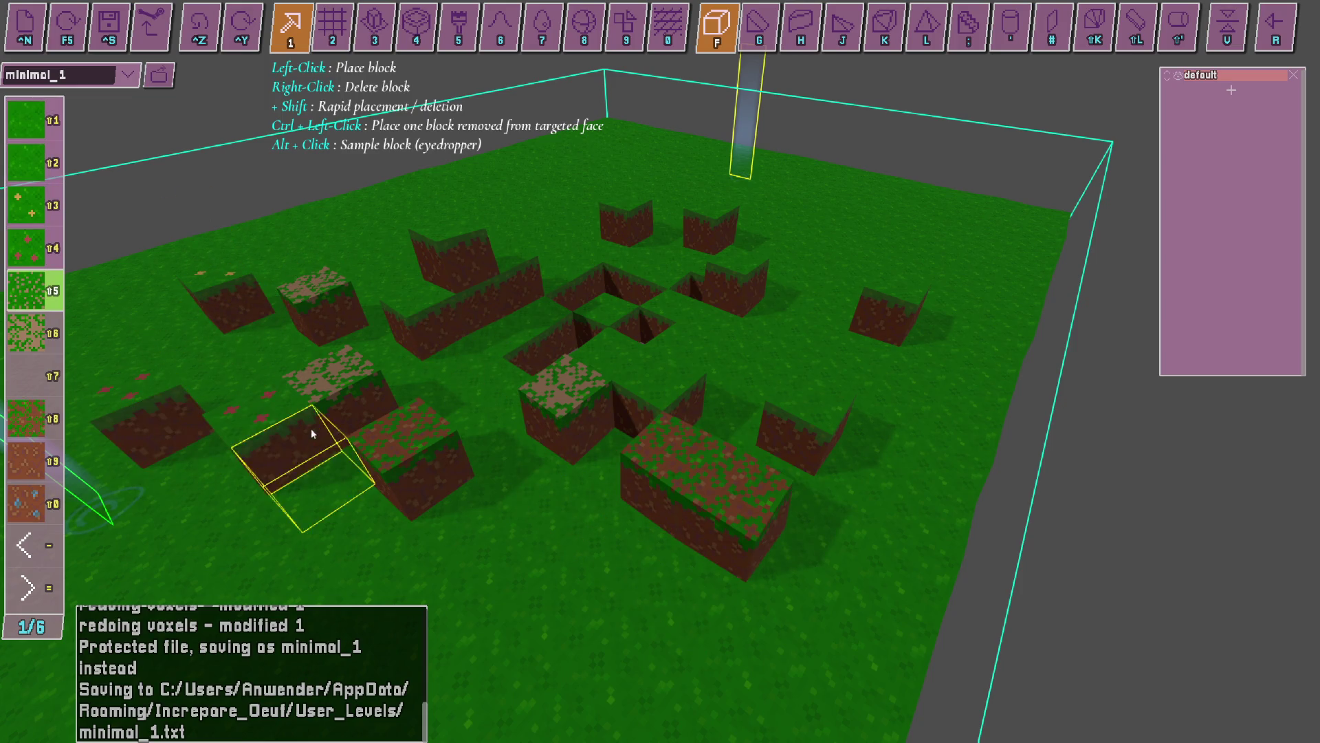
pyautogui.click(364, 182)
pyautogui.click(663, 175)
pyautogui.click(732, 224)
# Add a yellow-flower grass block at the back, stack another grass block, and top with blue-speckled dirt.
pyautogui.scroll(3, 653, 275)
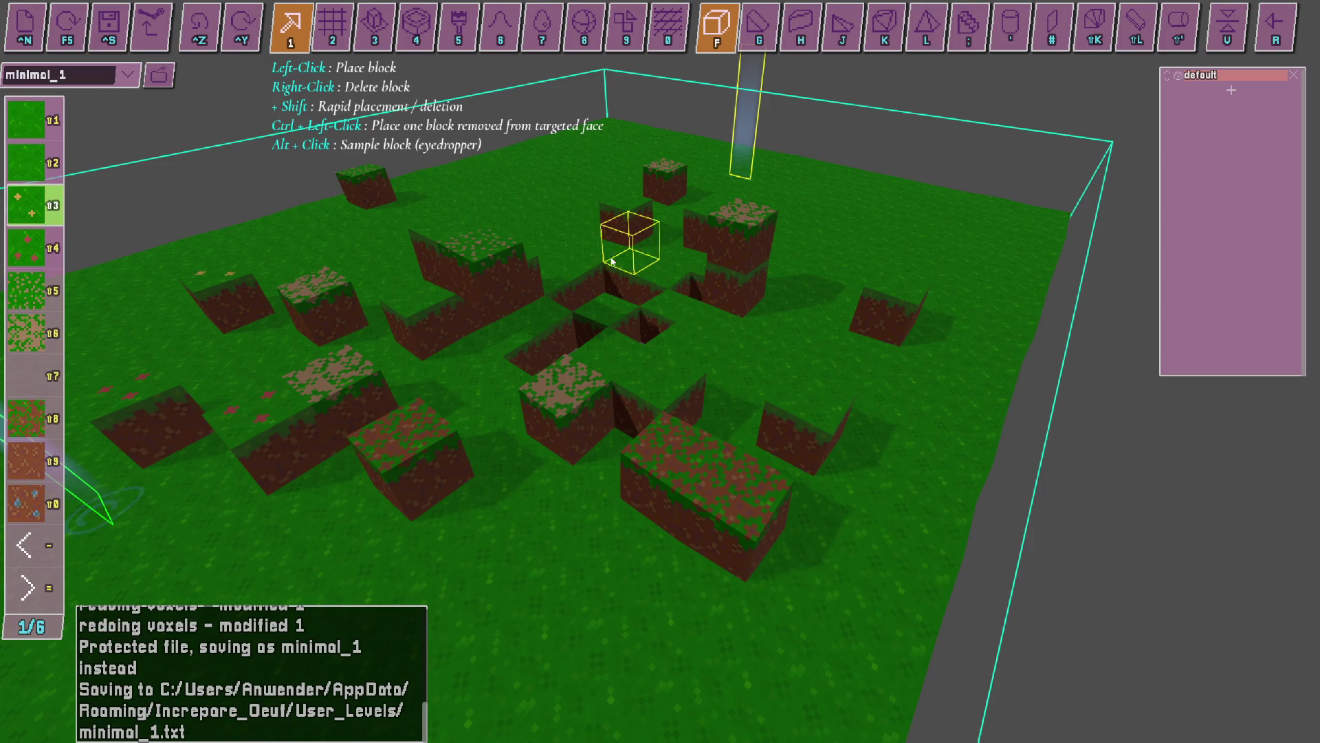
pyautogui.click(612, 233)
pyautogui.scroll(-3, 605, 285)
pyautogui.click(603, 286)
pyautogui.scroll(-3, 481, 344)
pyautogui.scroll(-1, 526, 388)
pyautogui.click(526, 389)
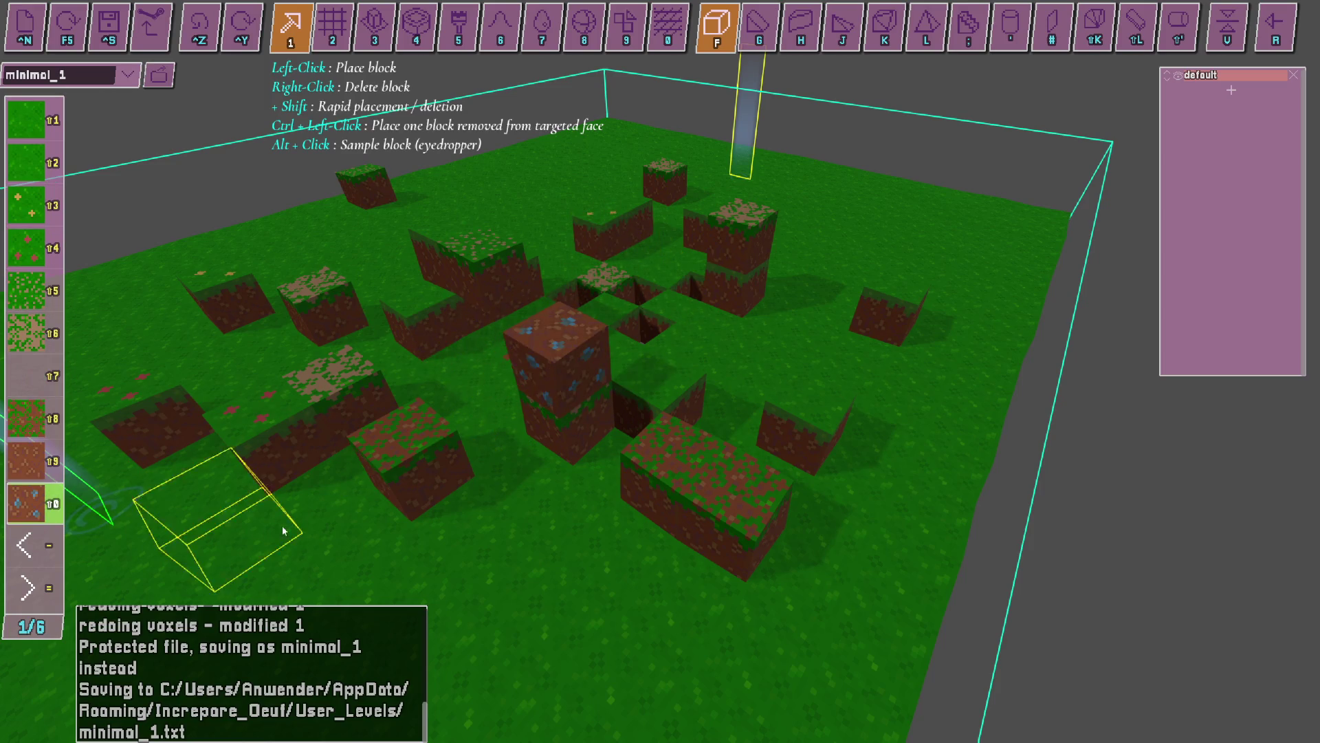
# Place three dark stone blocks across the field.
pyautogui.click(26, 545)
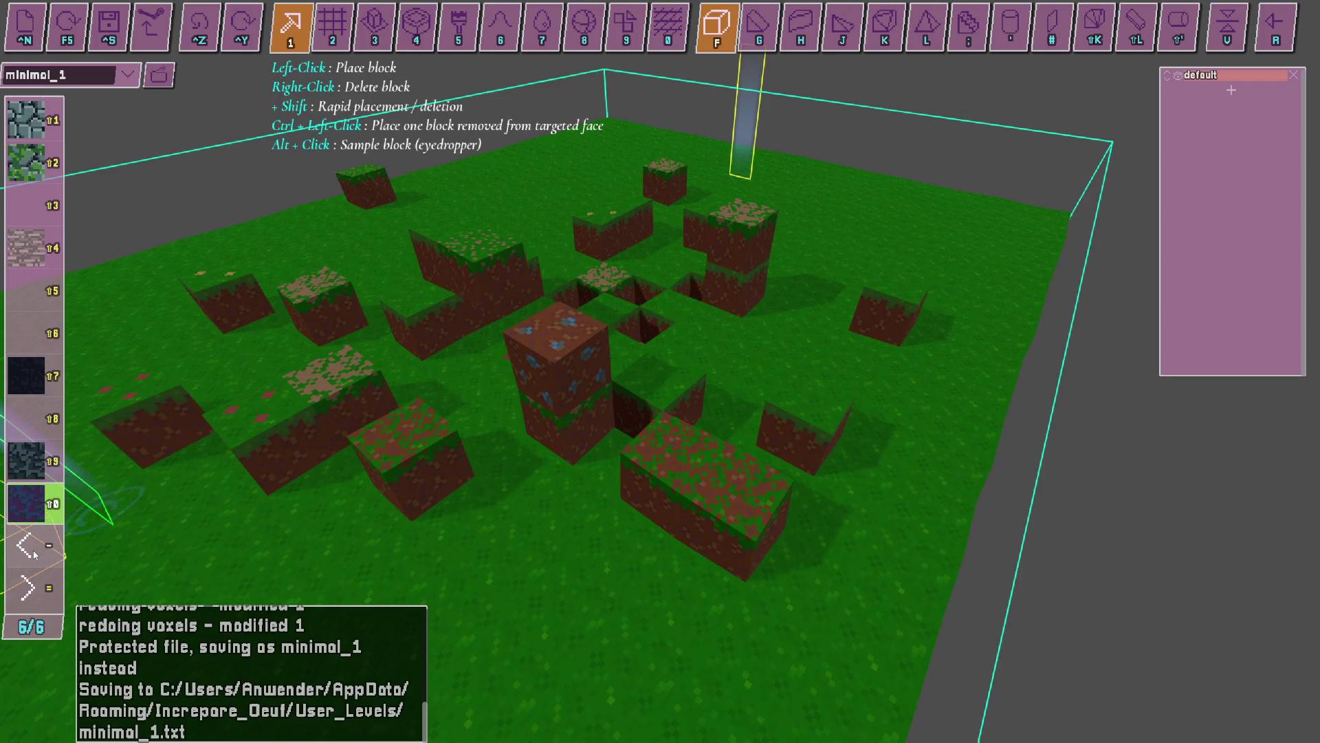
pyautogui.click(26, 461)
pyautogui.click(450, 488)
pyautogui.click(746, 457)
pyautogui.click(888, 258)
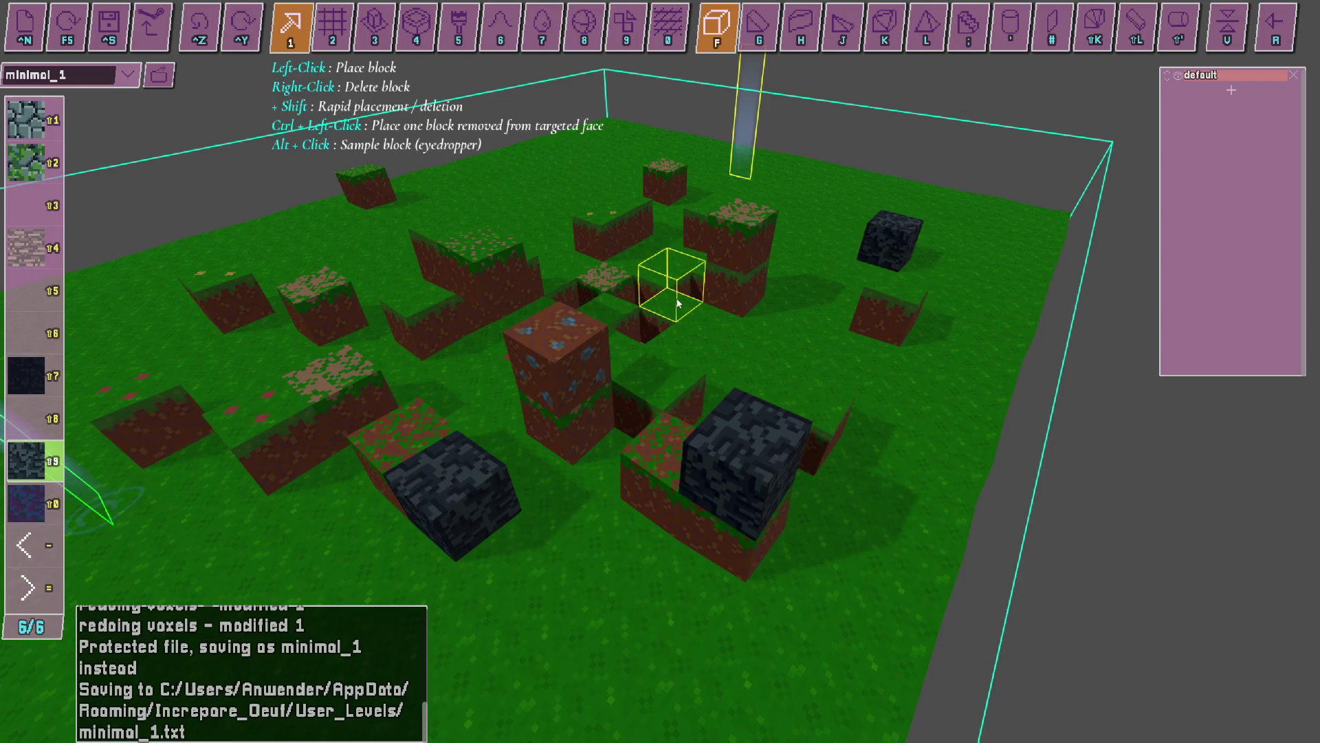
# Return the palette to grass and dirt blocks and place a dirt block on the left.
pyautogui.press('-')
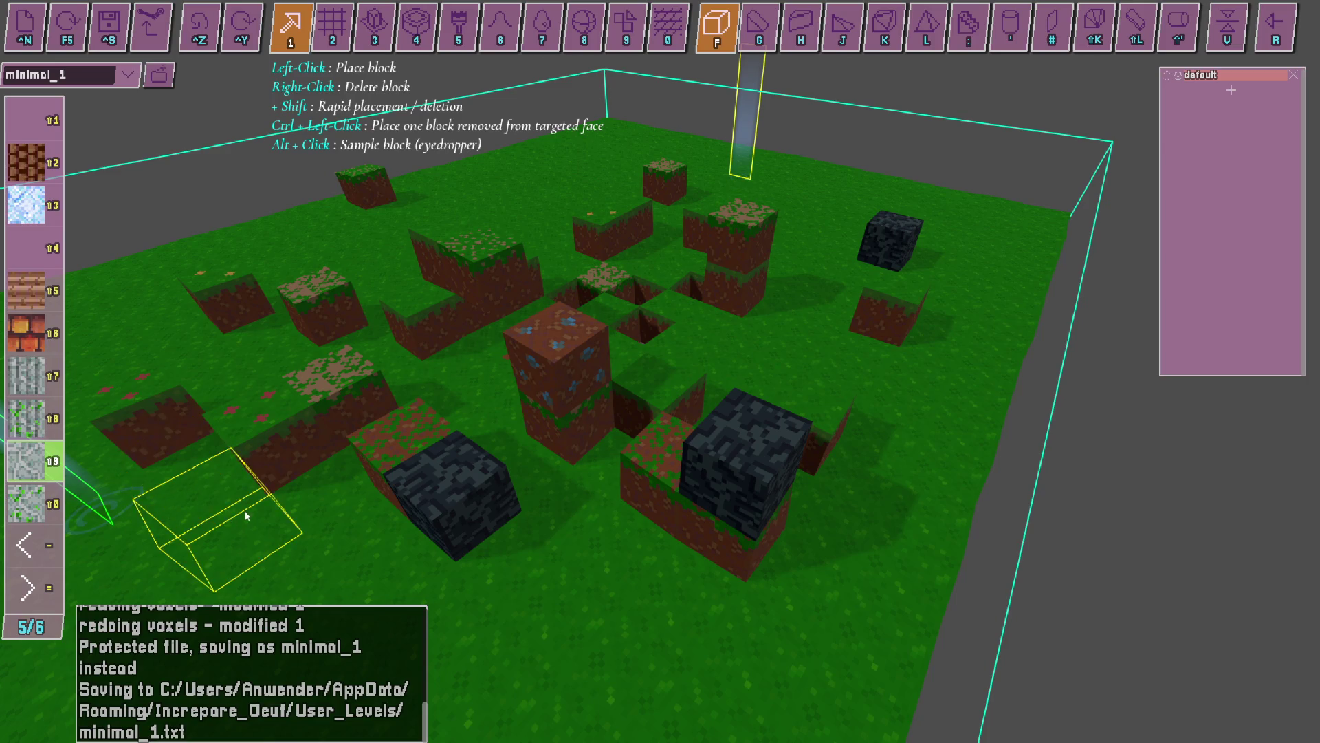
pyautogui.click(40, 585)
pyautogui.click(40, 585)
pyautogui.click(352, 412)
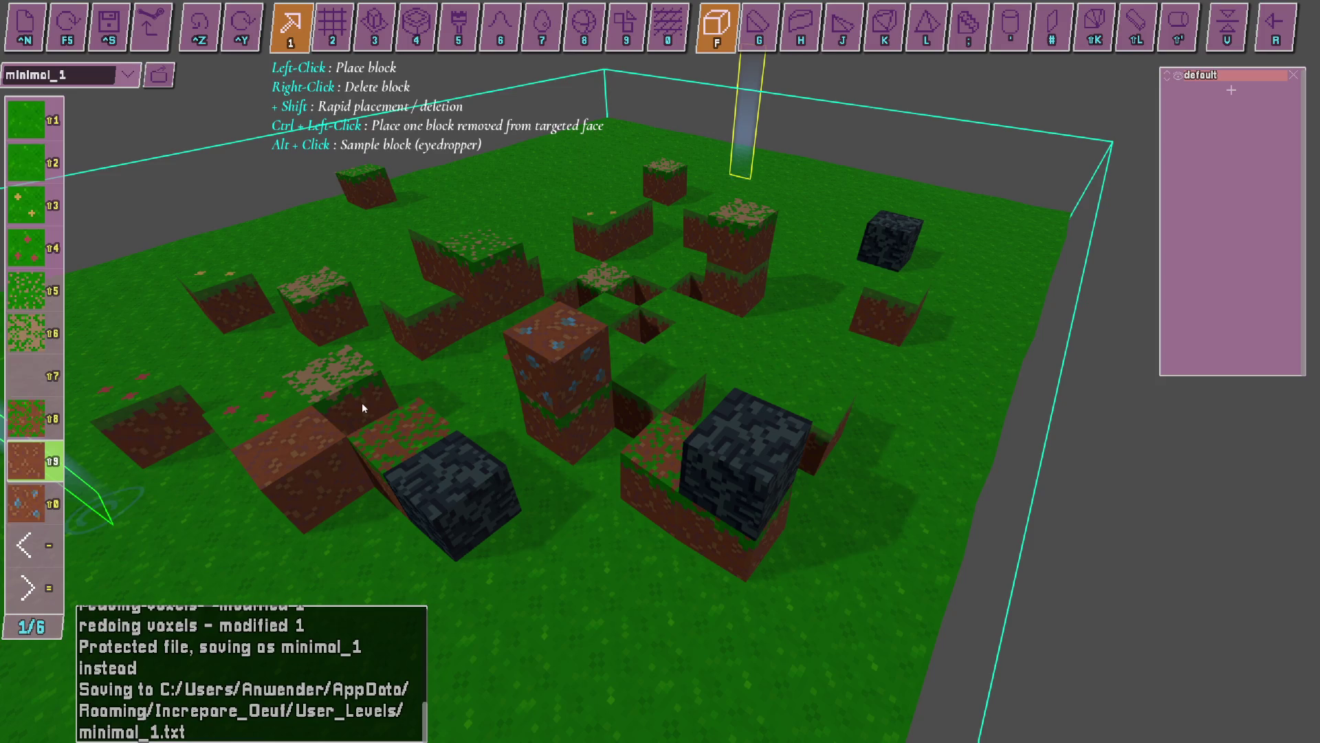
# Lay orange lava-brick blocks in a column and row.
pyautogui.press('-')
pyautogui.press('-')
pyautogui.hotkey('shift', '6')
pyautogui.moveTo(432, 377)
pyautogui.mouseDown()
pyautogui.moveTo(598, 198)
pyautogui.moveTo(894, 264)
pyautogui.mouseUp()
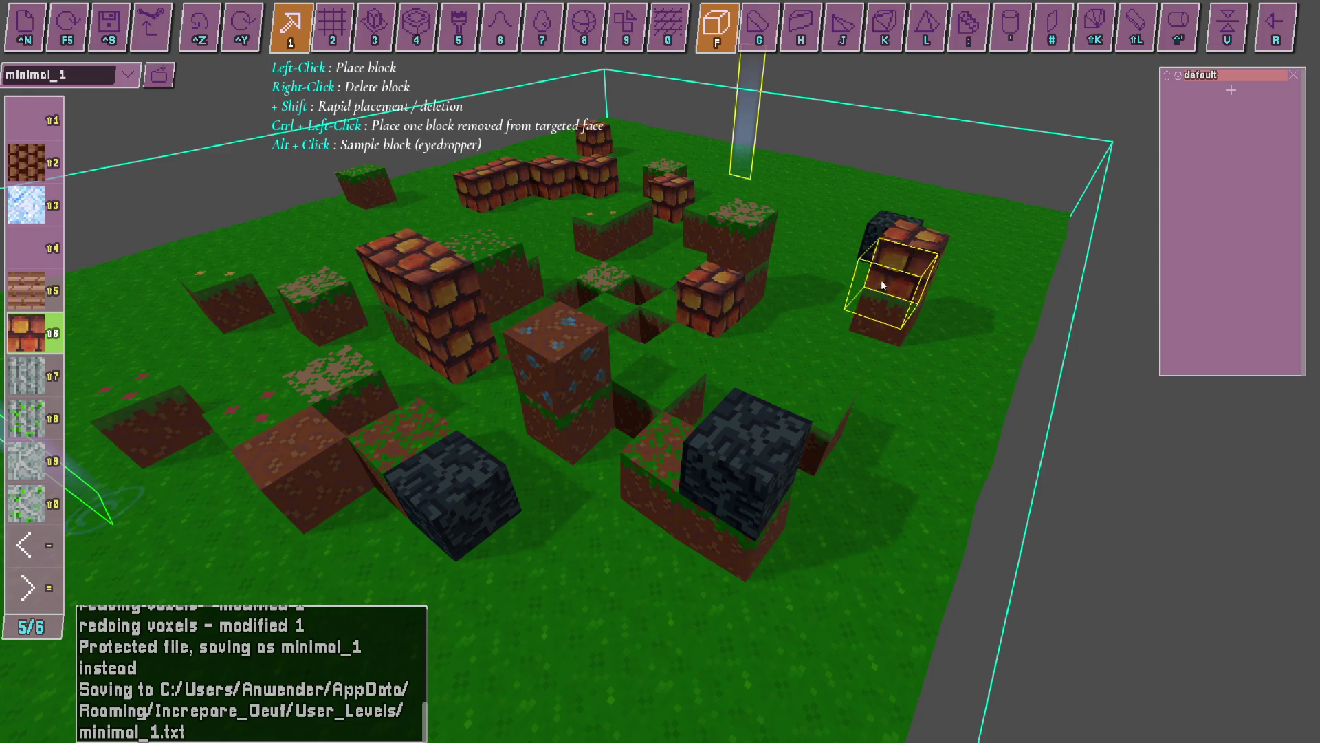
# Drag-place orange lava-brick blocks at scattered spots around the level.
pyautogui.moveTo(629, 230); pyautogui.dragTo(660, 371)
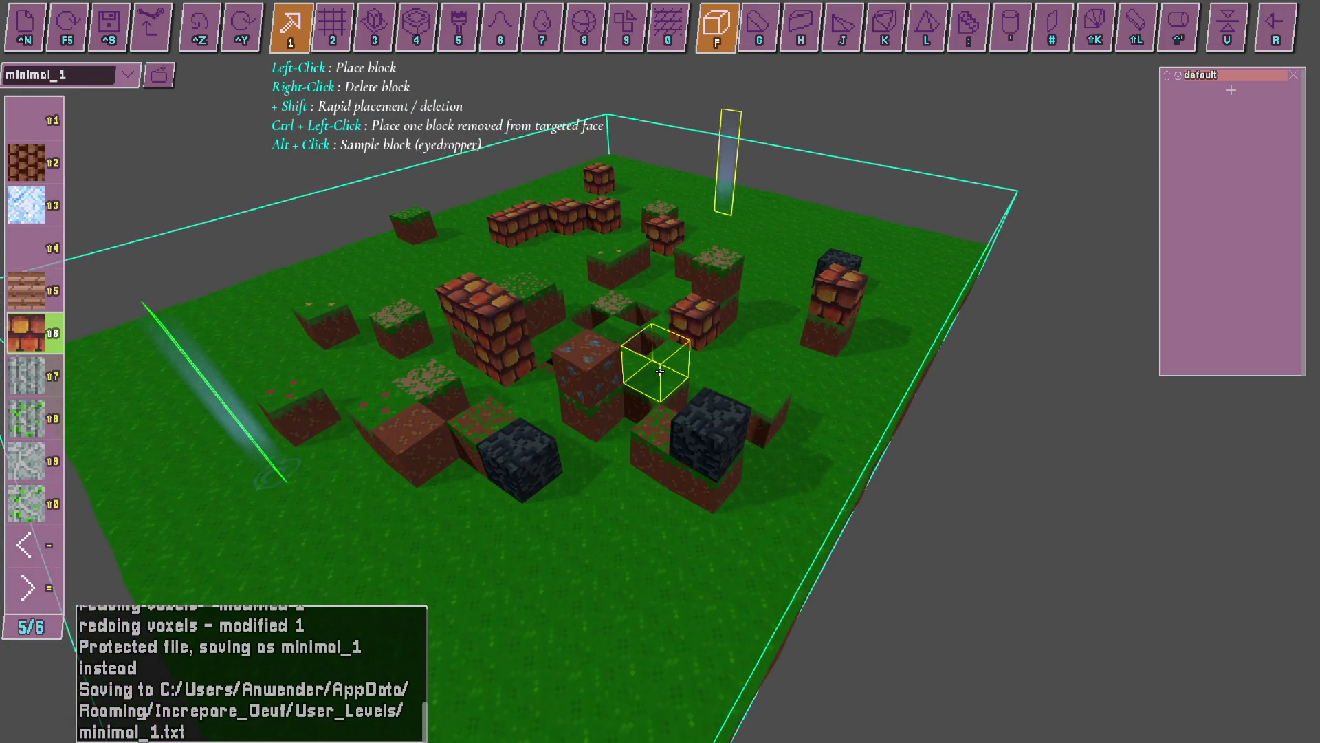
pyautogui.scroll(3, 660, 371)
pyautogui.scroll(-3, 660, 371)
# Page the block palette between grass variants and the brick, ice and stone blocks.
pyautogui.press('=')
pyautogui.press('=')
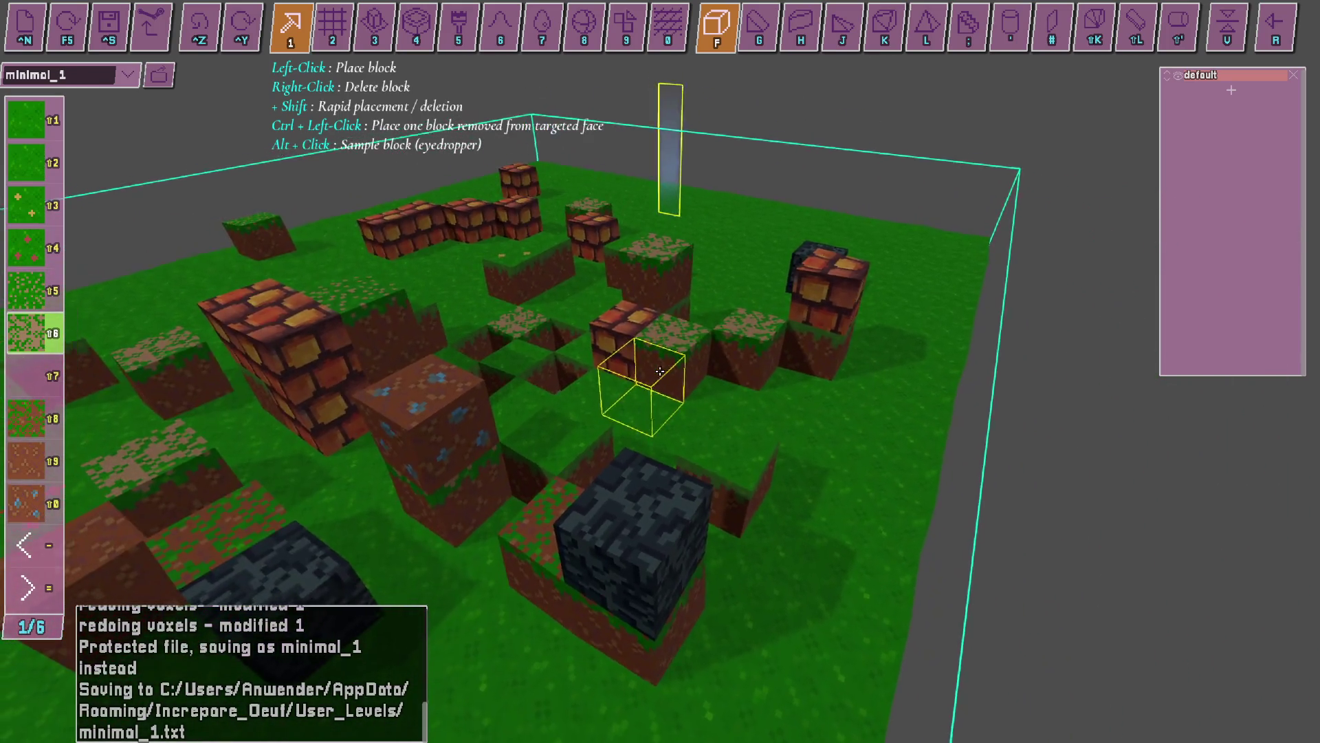
pyautogui.press('-')
pyautogui.press('-')
pyautogui.scroll(5, 660, 371)
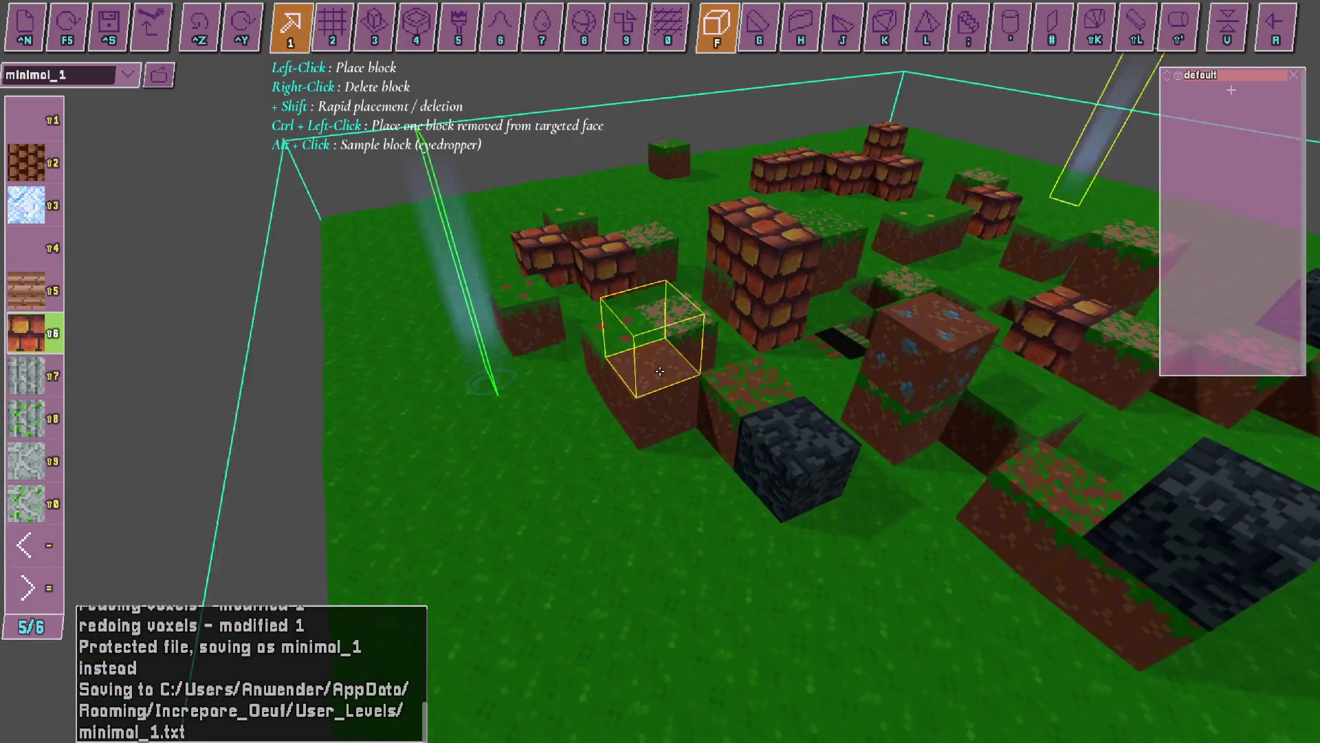
pyautogui.press('=')
pyautogui.press('=')
pyautogui.scroll(-4, 660, 371)
pyautogui.press('-')
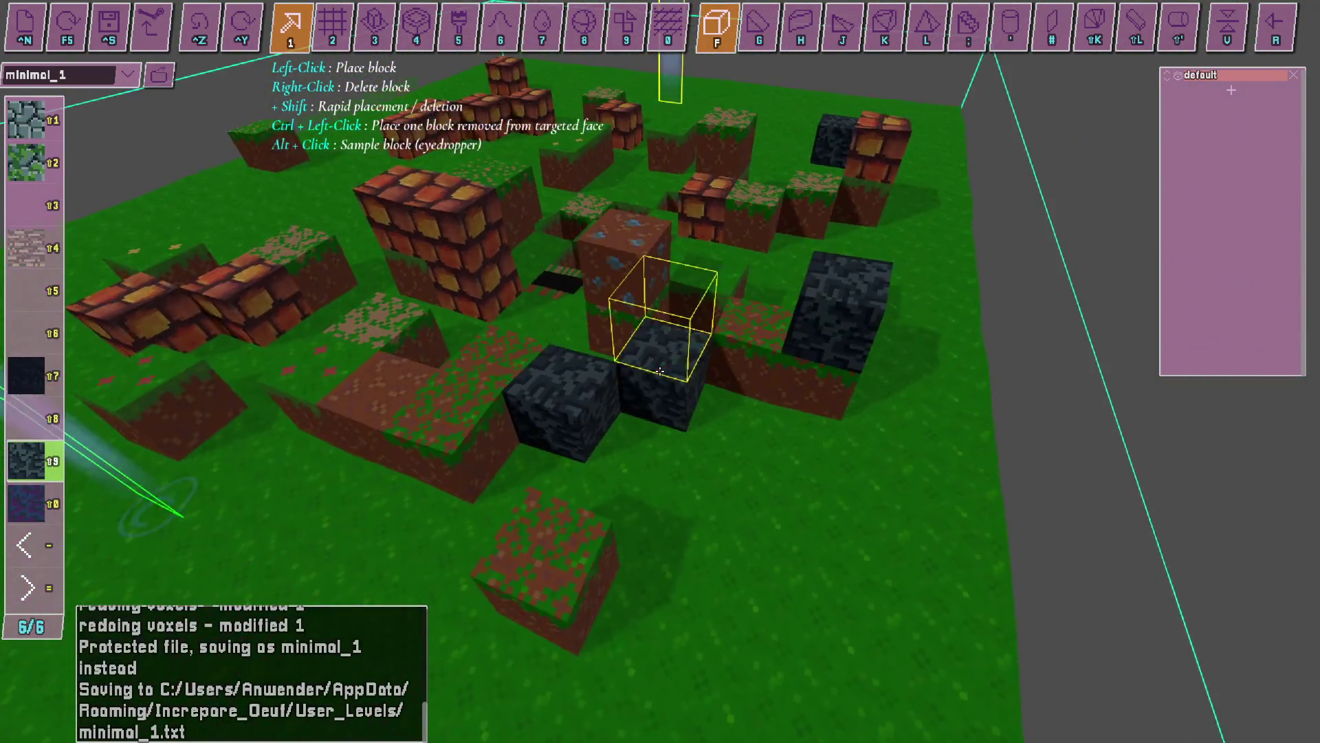
# Orbit the camera closer over the centre blocks of the field.
pyautogui.press('Left')
pyautogui.press('Left')
pyautogui.press('Left')
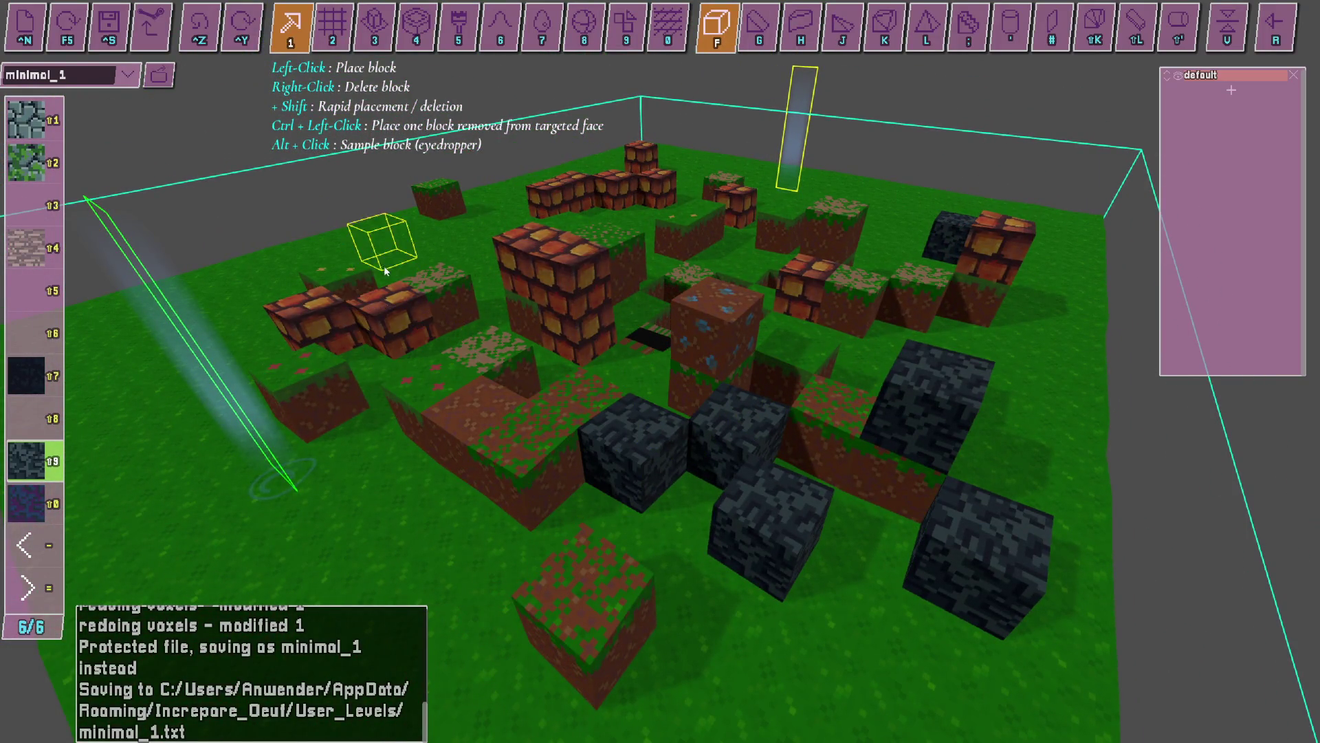
pyautogui.press('Left')
pyautogui.press('Left')
pyautogui.scroll(3, 386, 274)
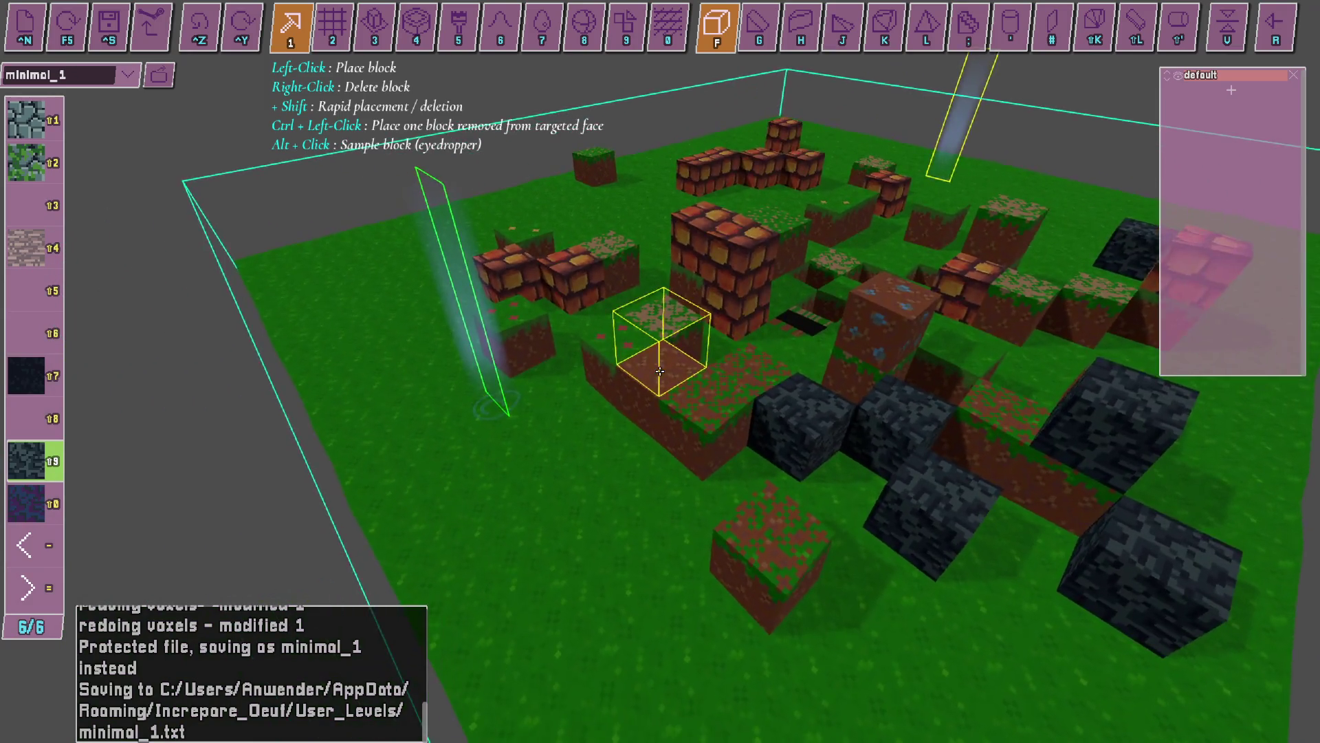
pyautogui.press('Left')
pyautogui.scroll(2, 660, 371)
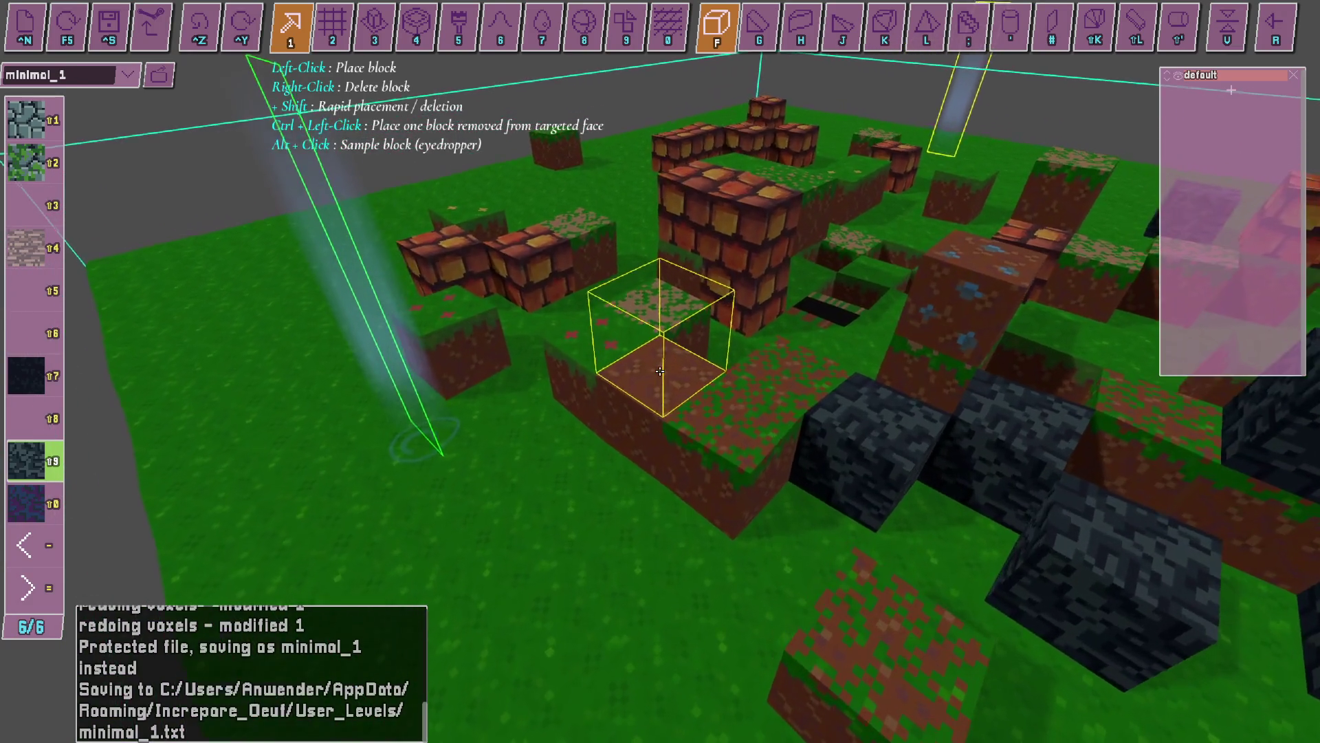
pyautogui.press('Right')
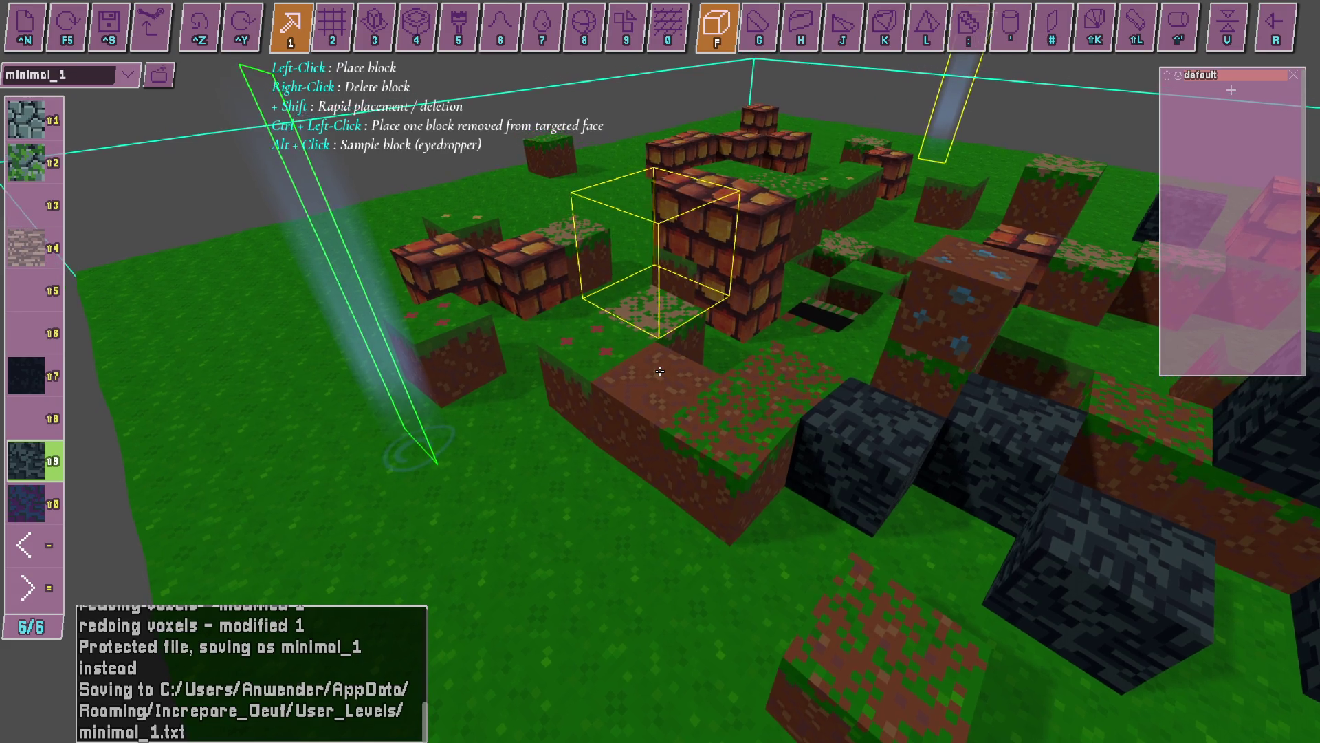
# Place and stack dark stone blocks, saving the level as minimal_1.
pyautogui.click(660, 371)
pyautogui.hotkey('ctrl', 's')
pyautogui.keyDown('ctrl'); pyautogui.click(660, 371); pyautogui.keyUp('ctrl')
# Lay light cobblestone blocks bridging the dark stone blocks.
pyautogui.press('w')
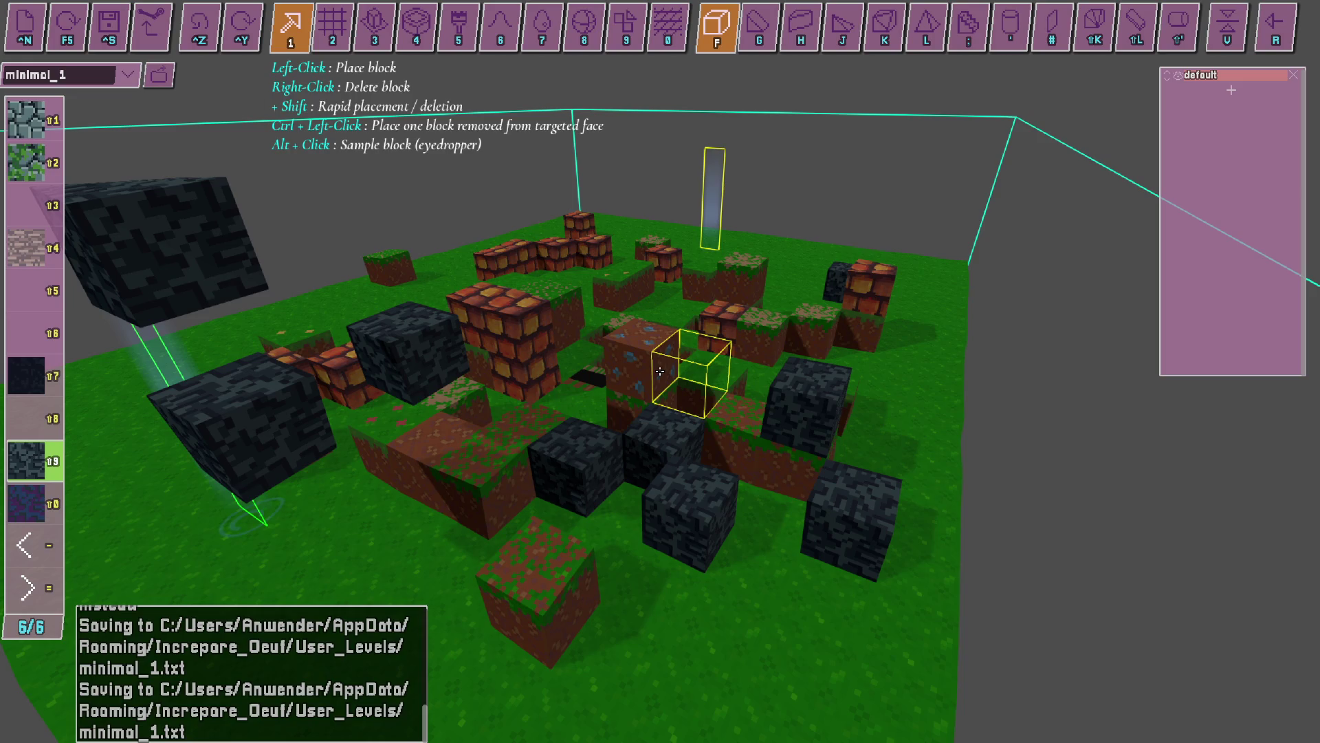
pyautogui.hotkey('shift', '1')
pyautogui.click(646, 308)
pyautogui.moveTo(608, 323)
pyautogui.mouseDown()
pyautogui.moveTo(547, 355)
pyautogui.moveTo(573, 342)
pyautogui.mouseUp()
# Delete centre cobblestone, grass, dark stone and brick blocks to cut a hole in the grass.
pyautogui.rightClick(572, 342)
pyautogui.rightClick(561, 344)
pyautogui.rightClick(591, 385)
pyautogui.rightClick(638, 390)
pyautogui.rightClick(628, 379)
pyautogui.rightClick(440, 419)
pyautogui.rightClick(457, 383)
pyautogui.rightClick(568, 421)
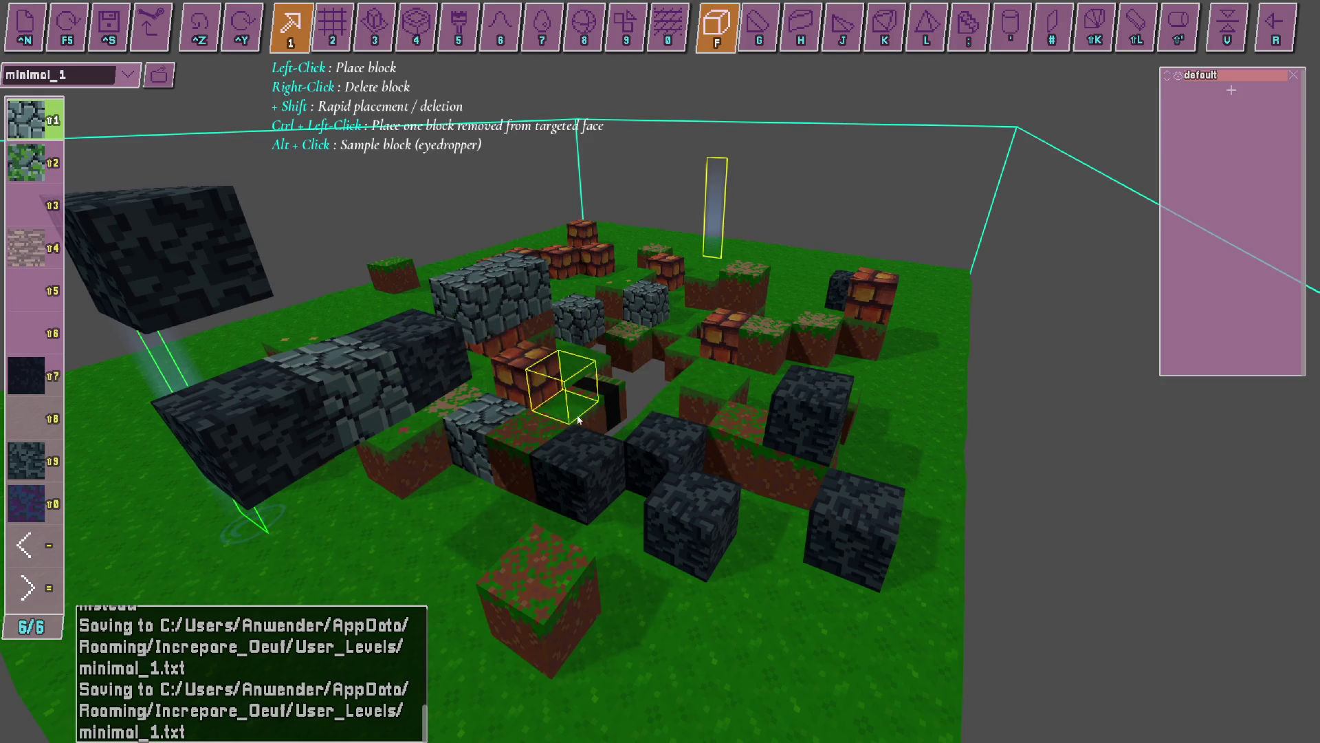
pyautogui.rightClick(570, 421)
pyautogui.rightClick(517, 358)
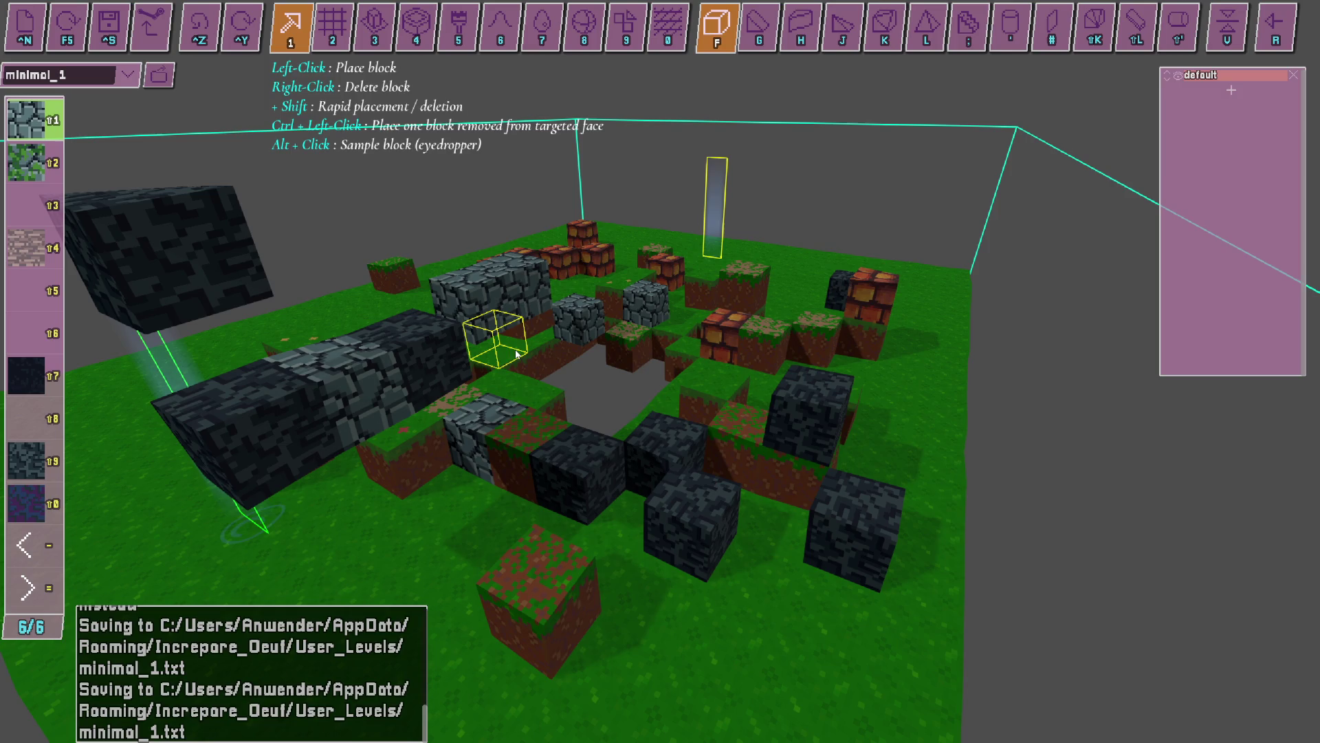
# Stop the OBS screen recording and bring the CapCut editor to the front.
pyautogui.hotkey('alt', 'Tab')
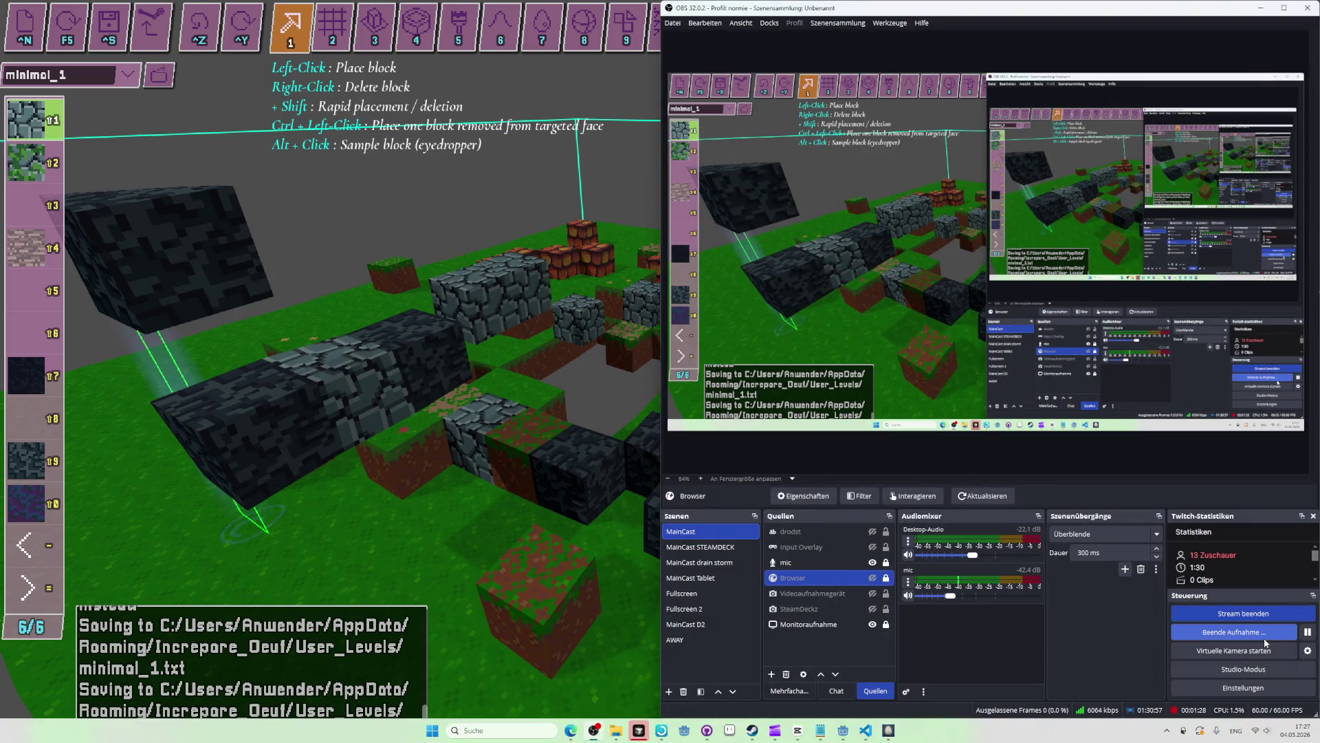
pyautogui.click(1262, 637)
pyautogui.hotkey('alt', 'Tab')
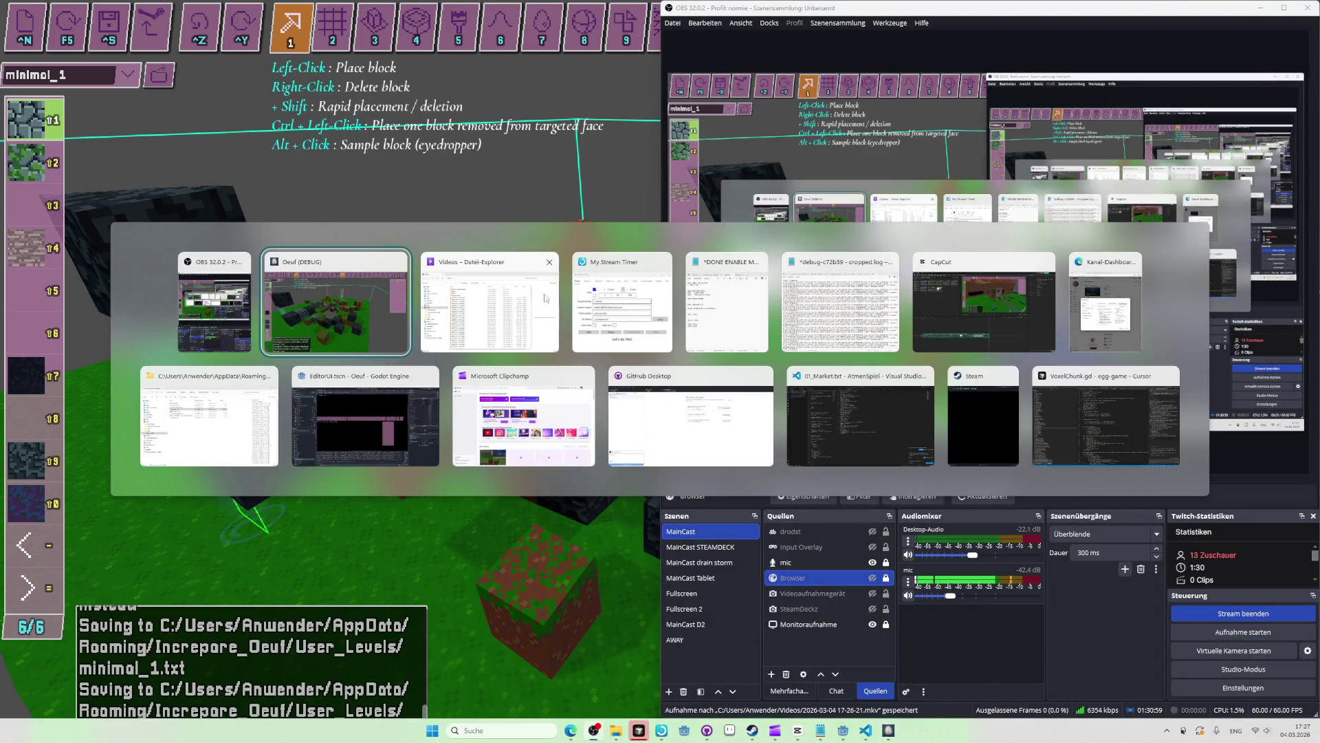
pyautogui.click(501, 301)
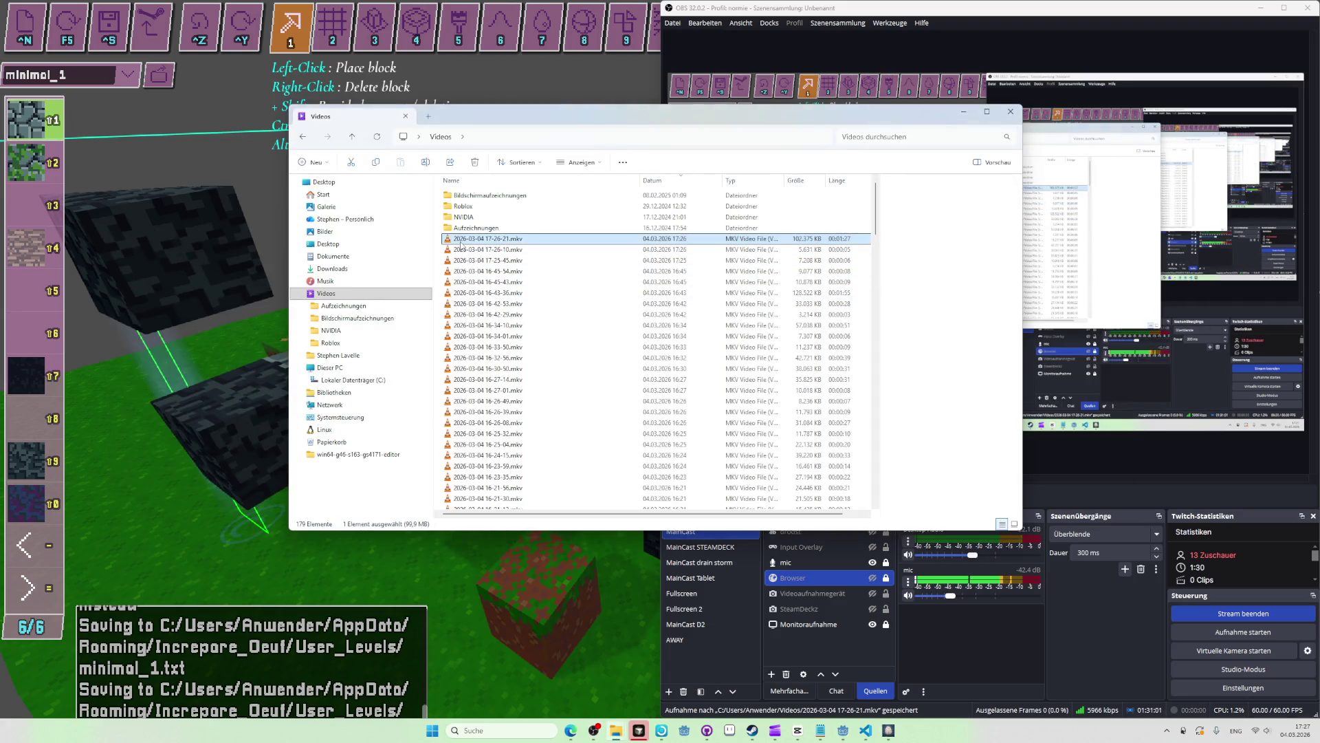
pyautogui.hotkey('alt', 'Tab')
pyautogui.click(948, 298)
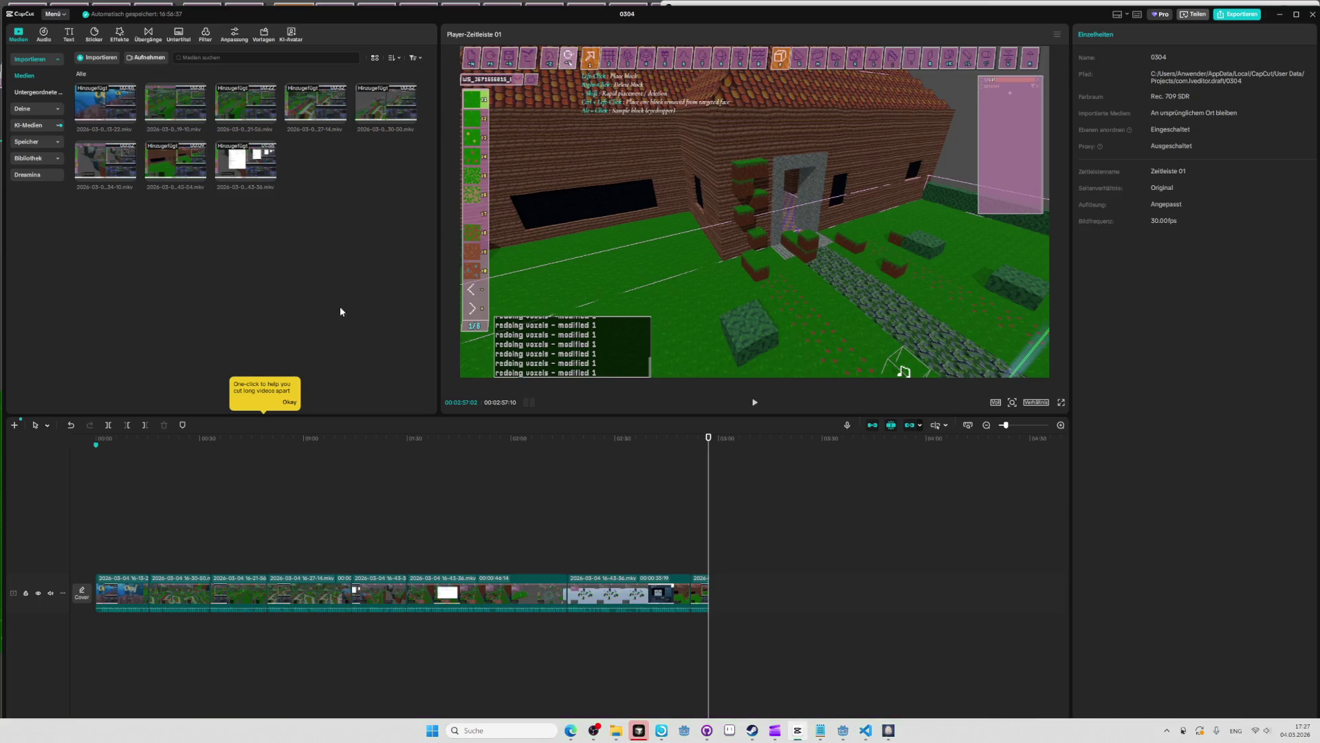
pyautogui.hotkey('alt', 'Tab')
pyautogui.moveTo(471, 245); pyautogui.dragTo(303, 284)
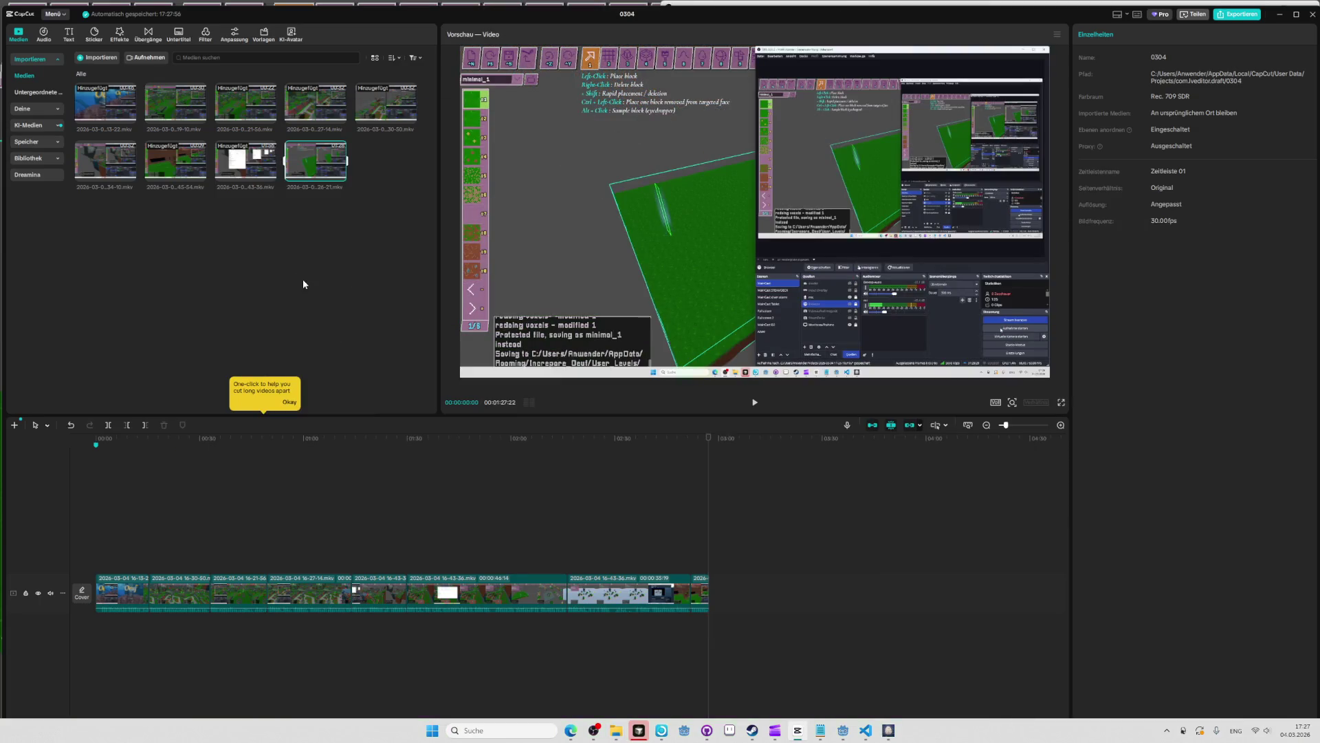
pyautogui.moveTo(328, 167); pyautogui.dragTo(721, 599)
pyautogui.click(696, 443)
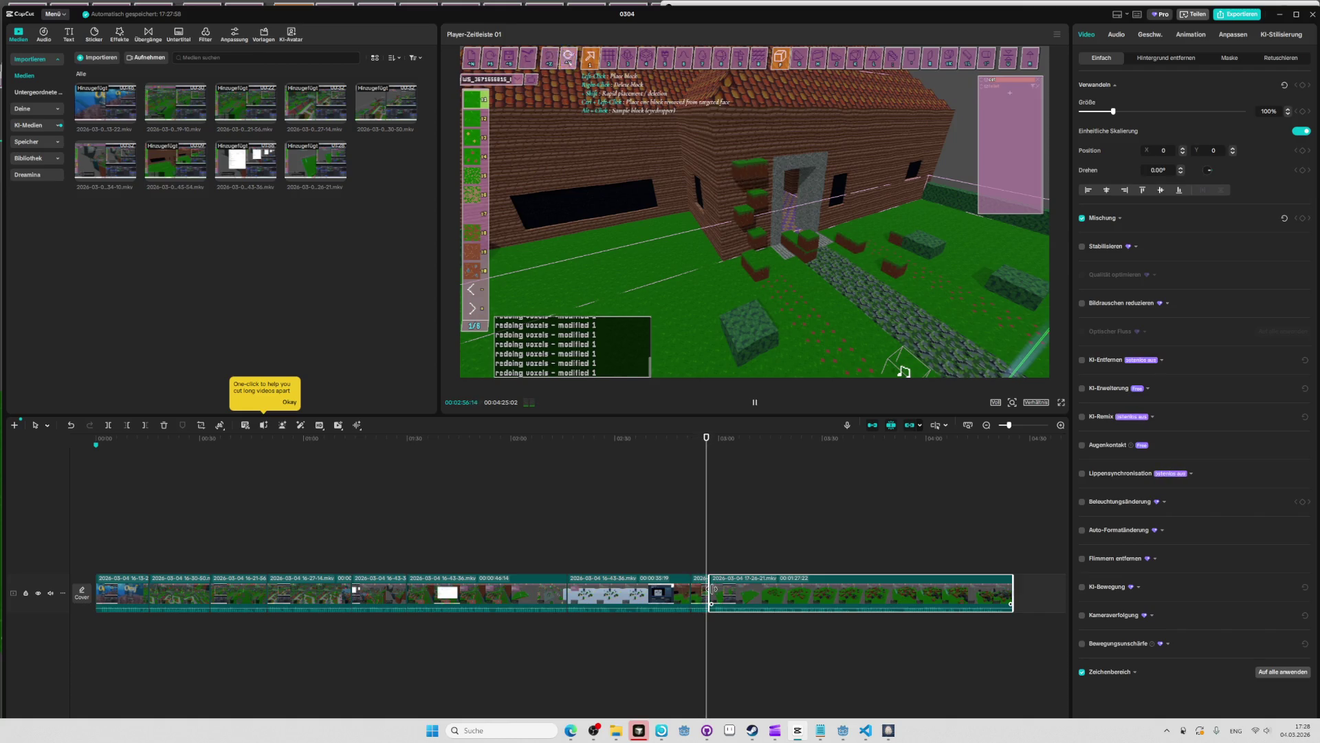
pyautogui.keyDown('ctrl'); pyautogui.scroll(3, 712, 590); pyautogui.keyUp('ctrl')
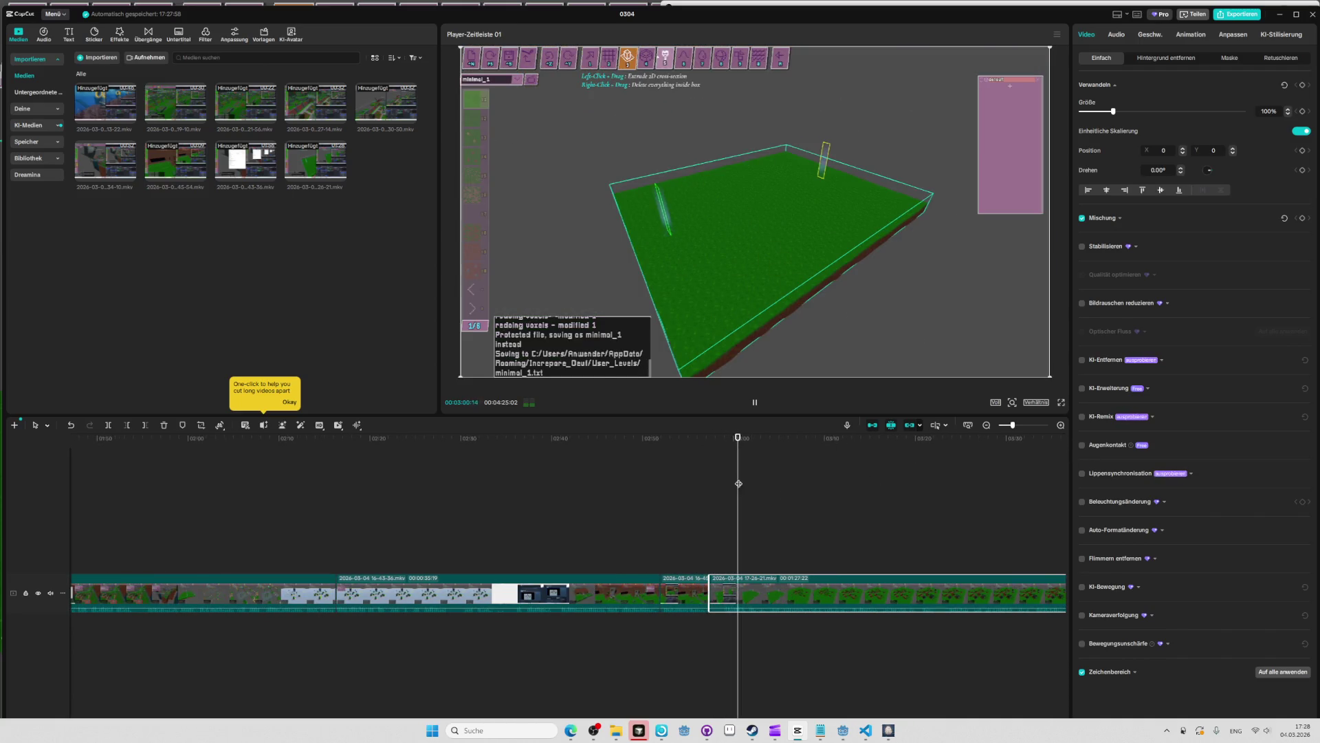
pyautogui.moveTo(720, 436); pyautogui.dragTo(713, 443)
# Play back the clip join from 02:56 and stop at 02:59:02.
pyautogui.press('space')
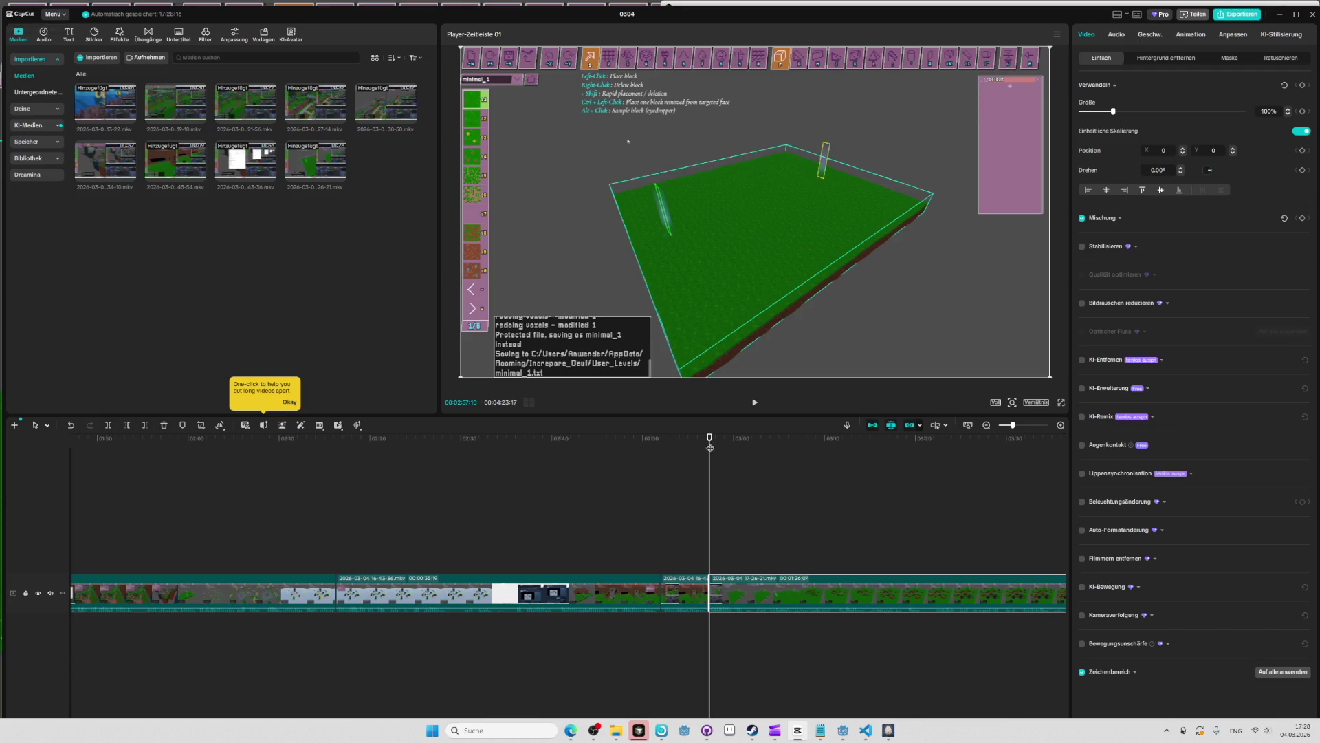
pyautogui.moveTo(712, 442); pyautogui.dragTo(702, 440)
pyautogui.press('space')
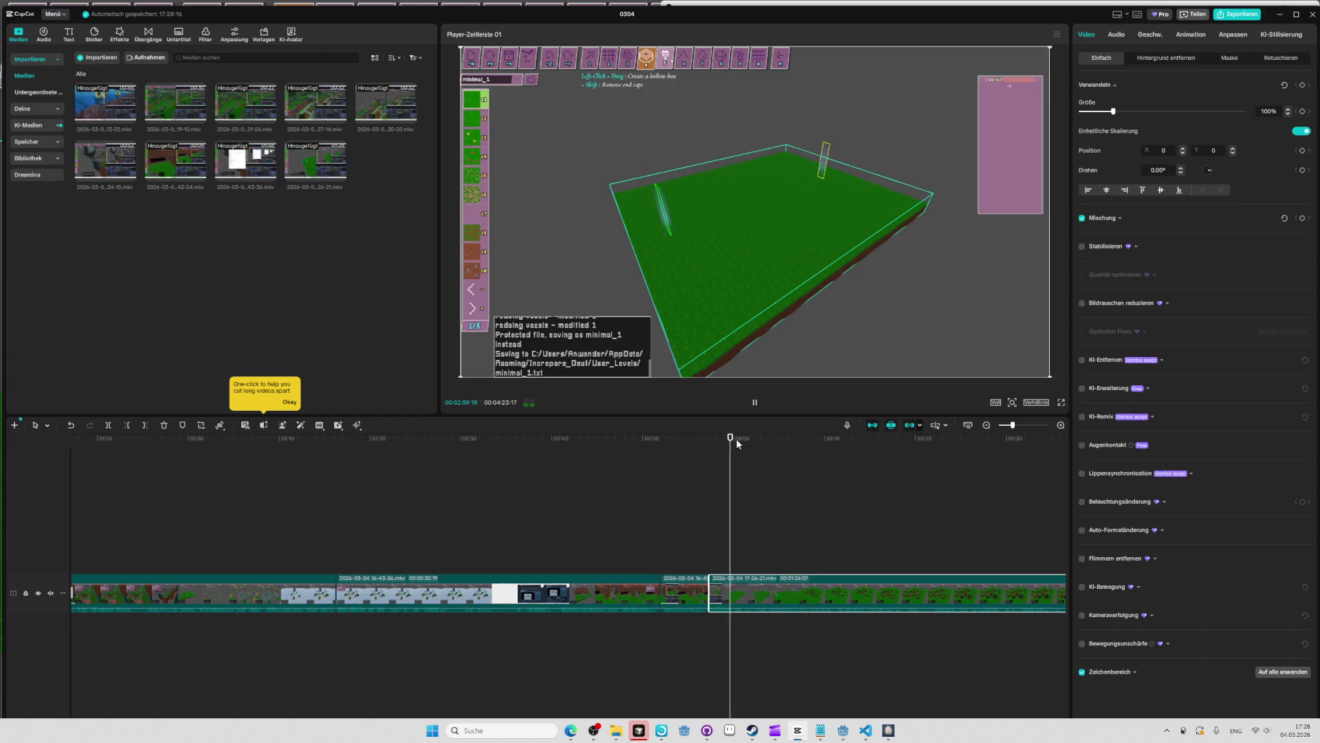
pyautogui.scroll(2, 743, 483)
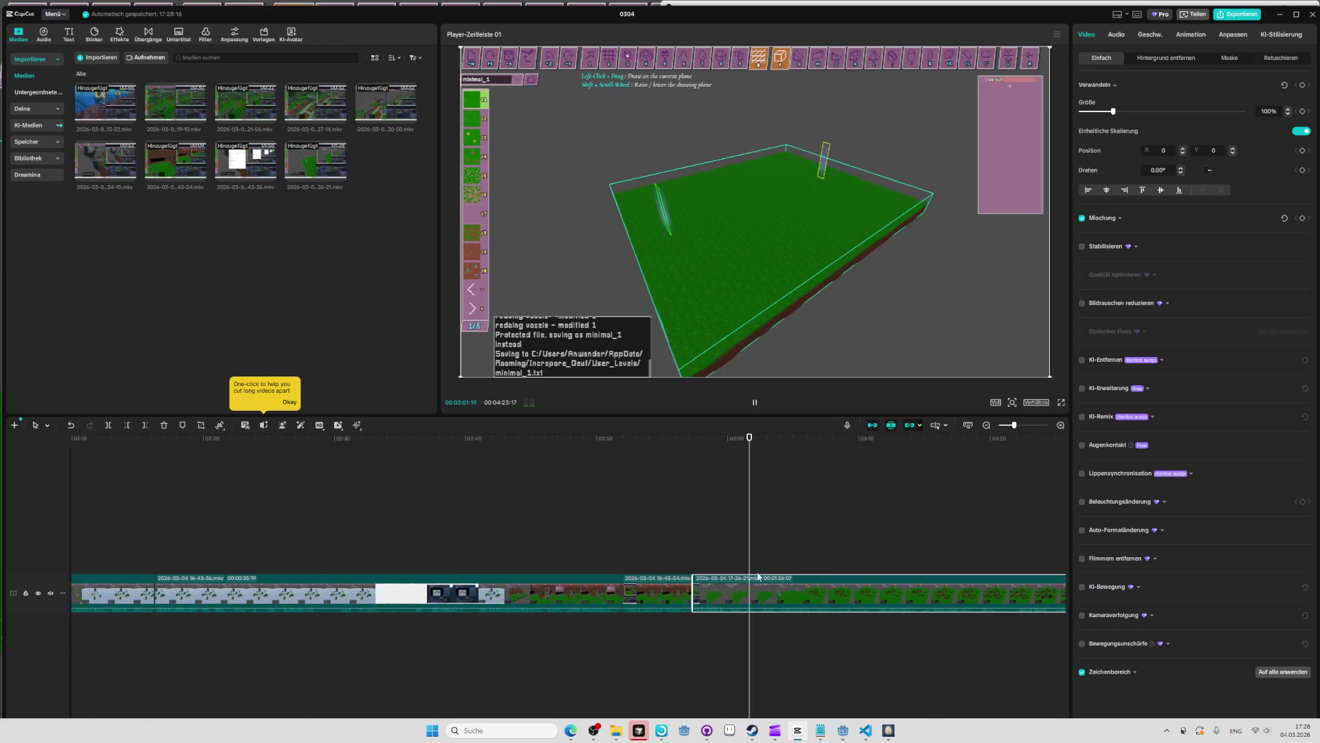
pyautogui.click(727, 439)
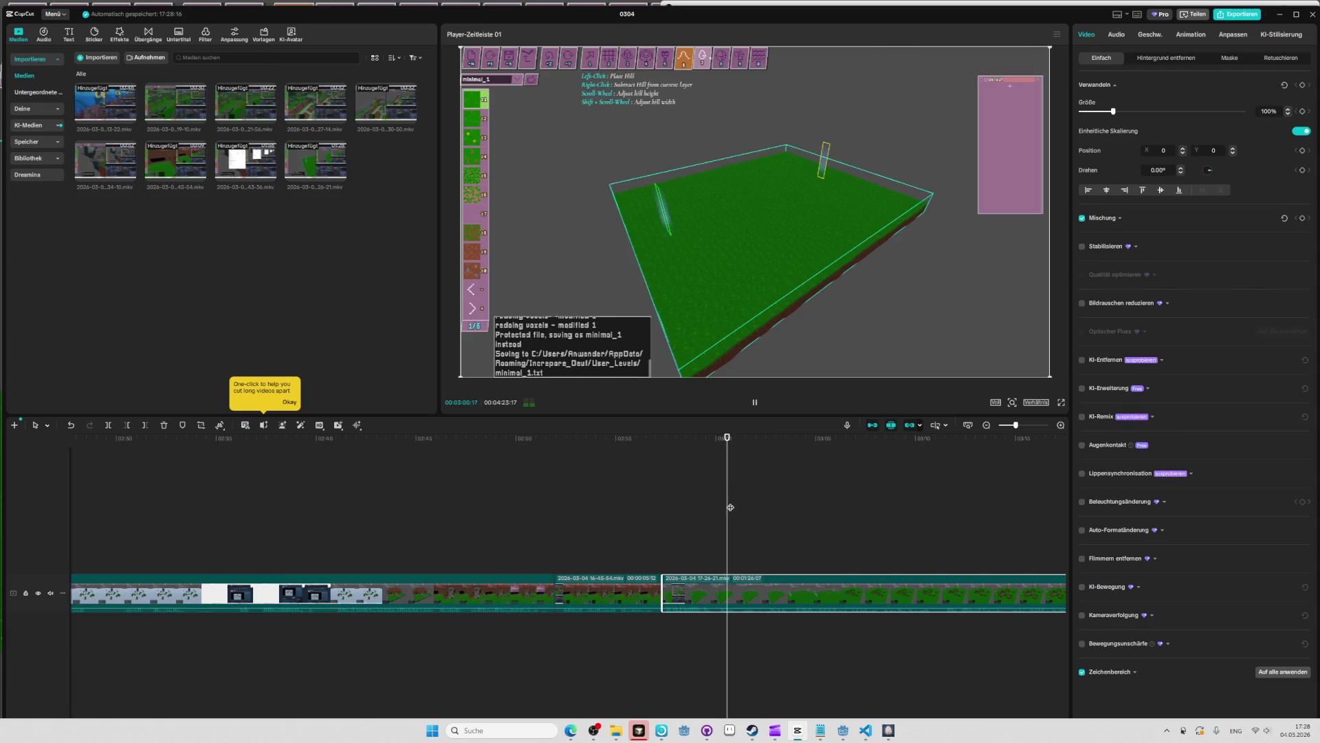
pyautogui.click(697, 443)
# Split the clip at 02:59:02 and nudge the neighbouring clip edges slightly.
pyautogui.keyDown('ctrl'); pyautogui.scroll(2, 719, 484); pyautogui.keyUp('ctrl')
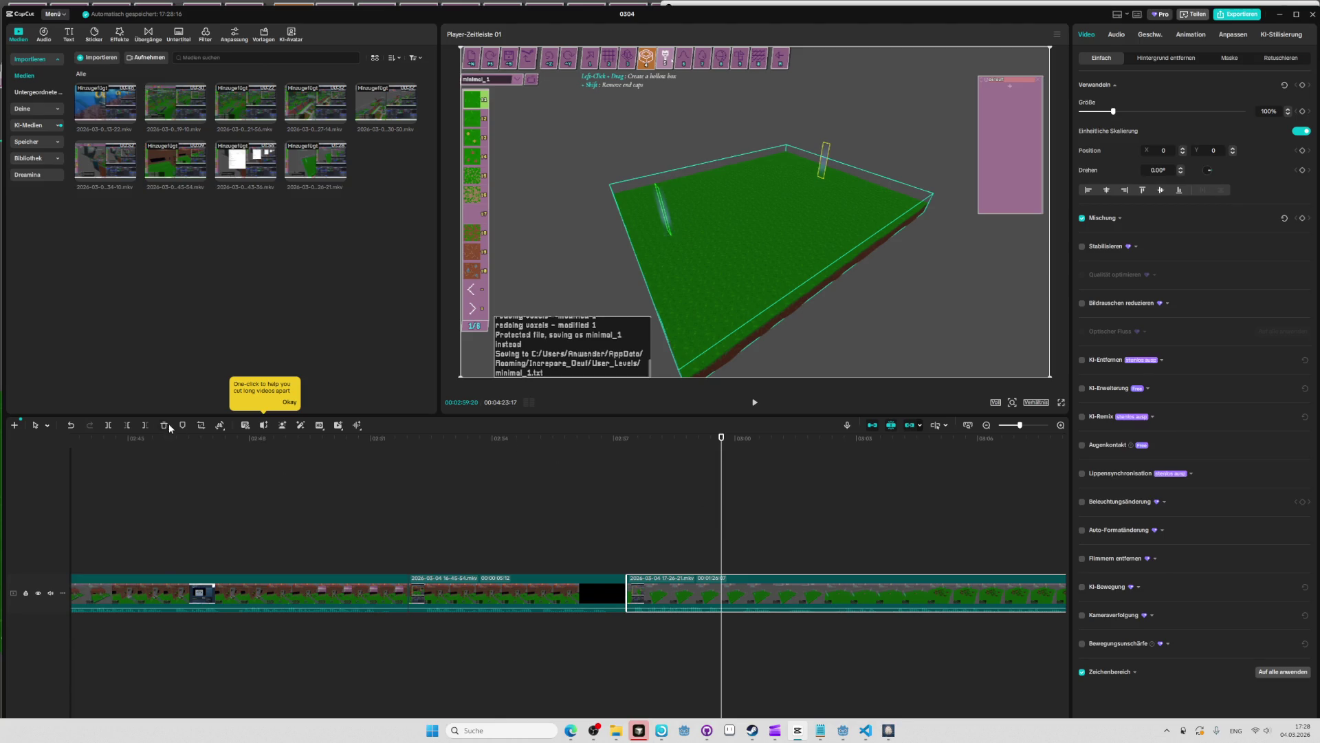
pyautogui.click(109, 425)
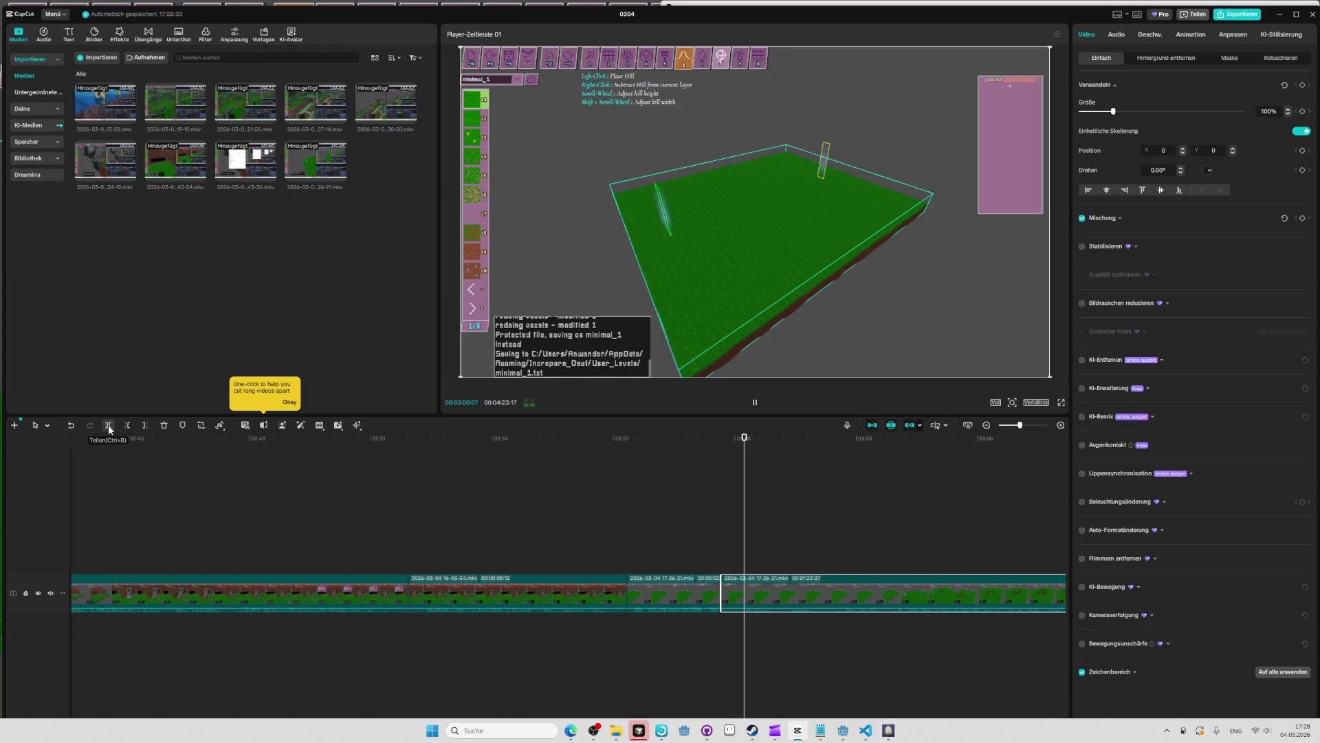
pyautogui.scroll(2, 791, 588)
pyautogui.scroll(2, 695, 588)
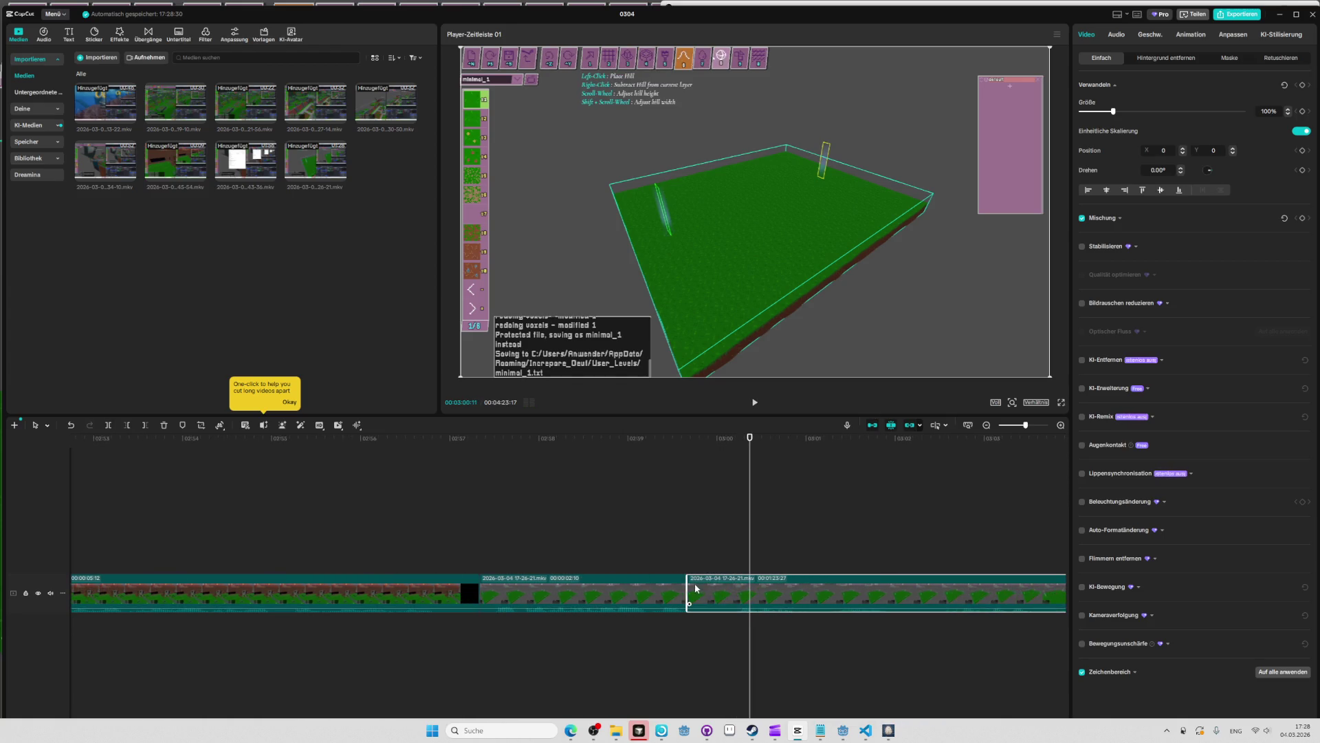
pyautogui.moveTo(687, 583); pyautogui.dragTo(695, 584)
pyautogui.click(665, 583)
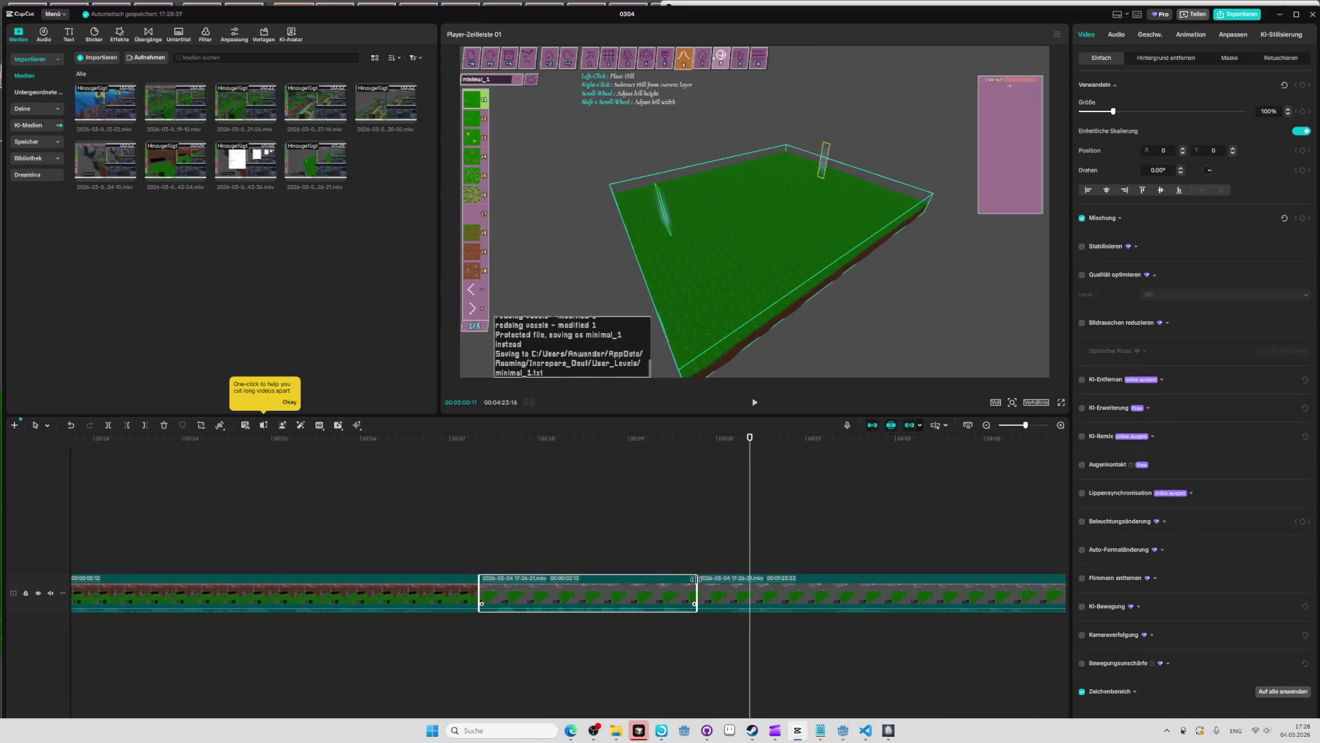
# Delete the short leftover clip near 03:00:05 and play back the edited timeline.
pyautogui.click(733, 450)
pyautogui.click(732, 451)
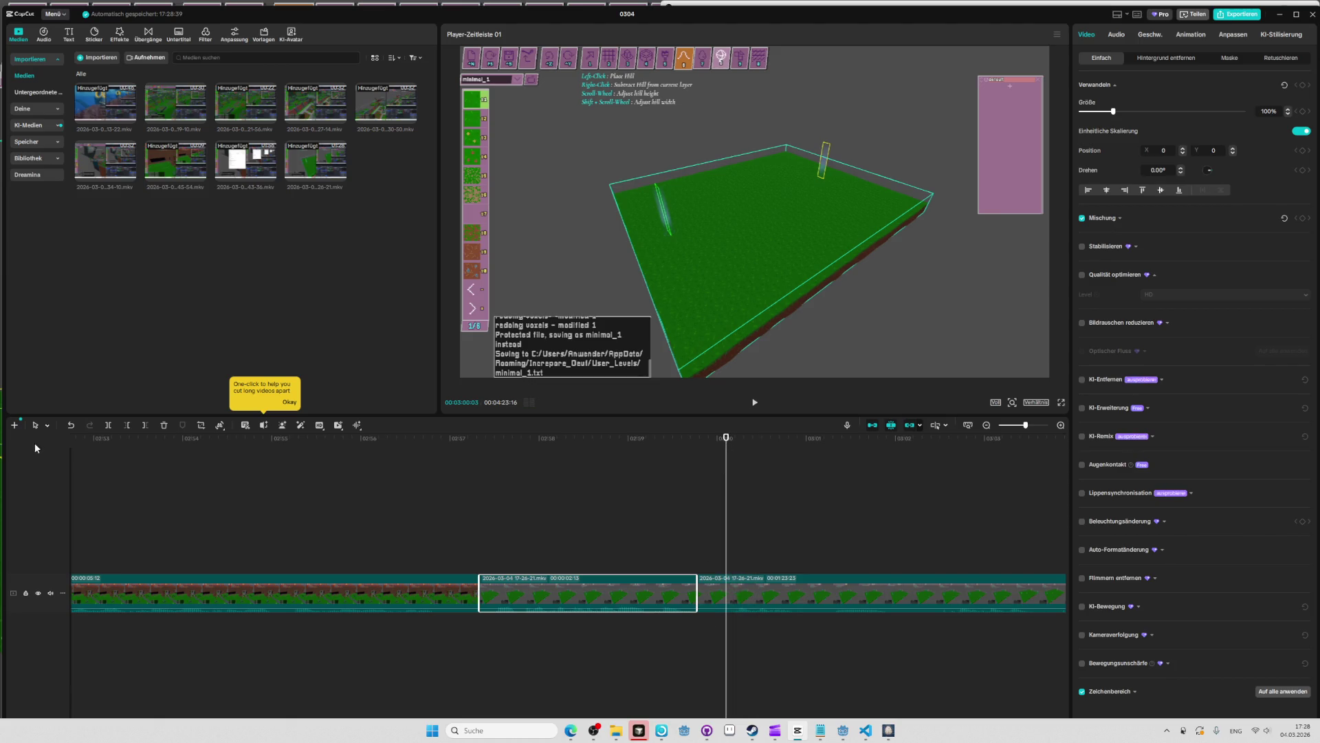
pyautogui.click(735, 598)
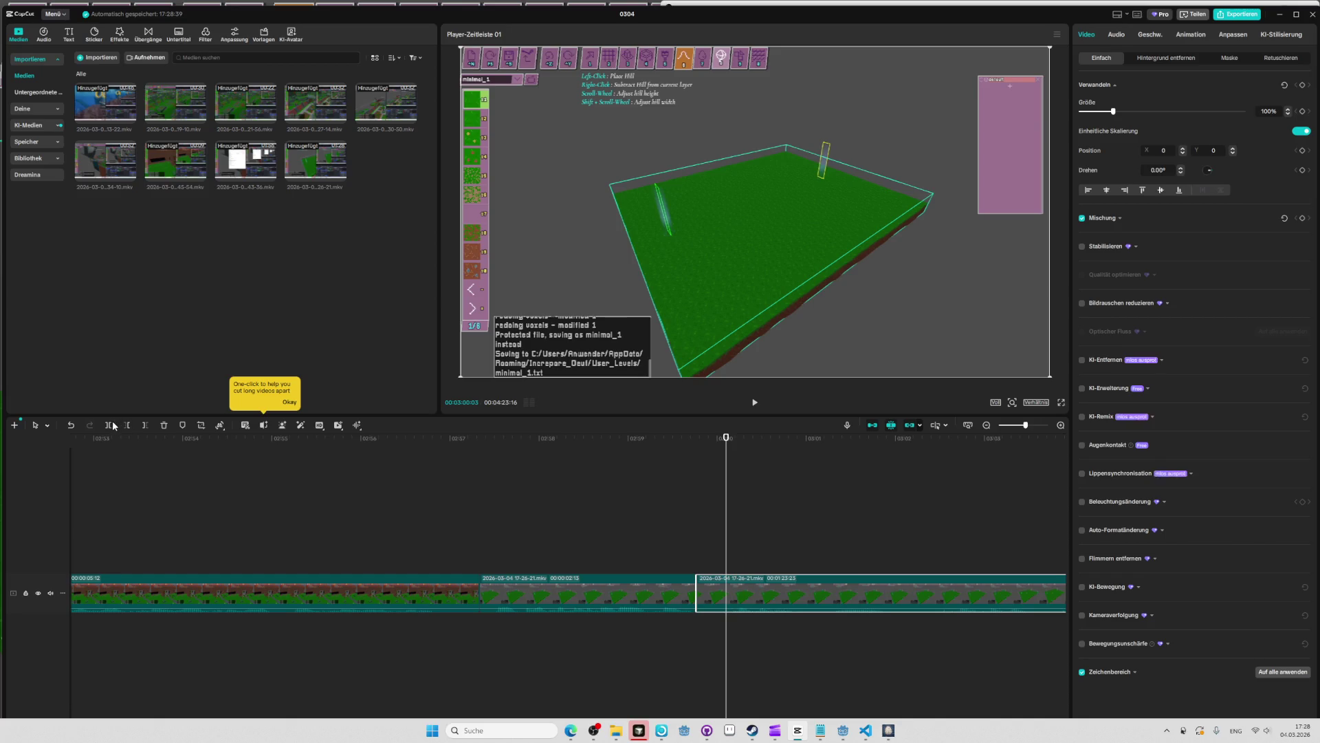
pyautogui.click(711, 590)
pyautogui.press('Delete')
pyautogui.click(688, 440)
pyautogui.press('space')
pyautogui.scroll(-2, 555, 585)
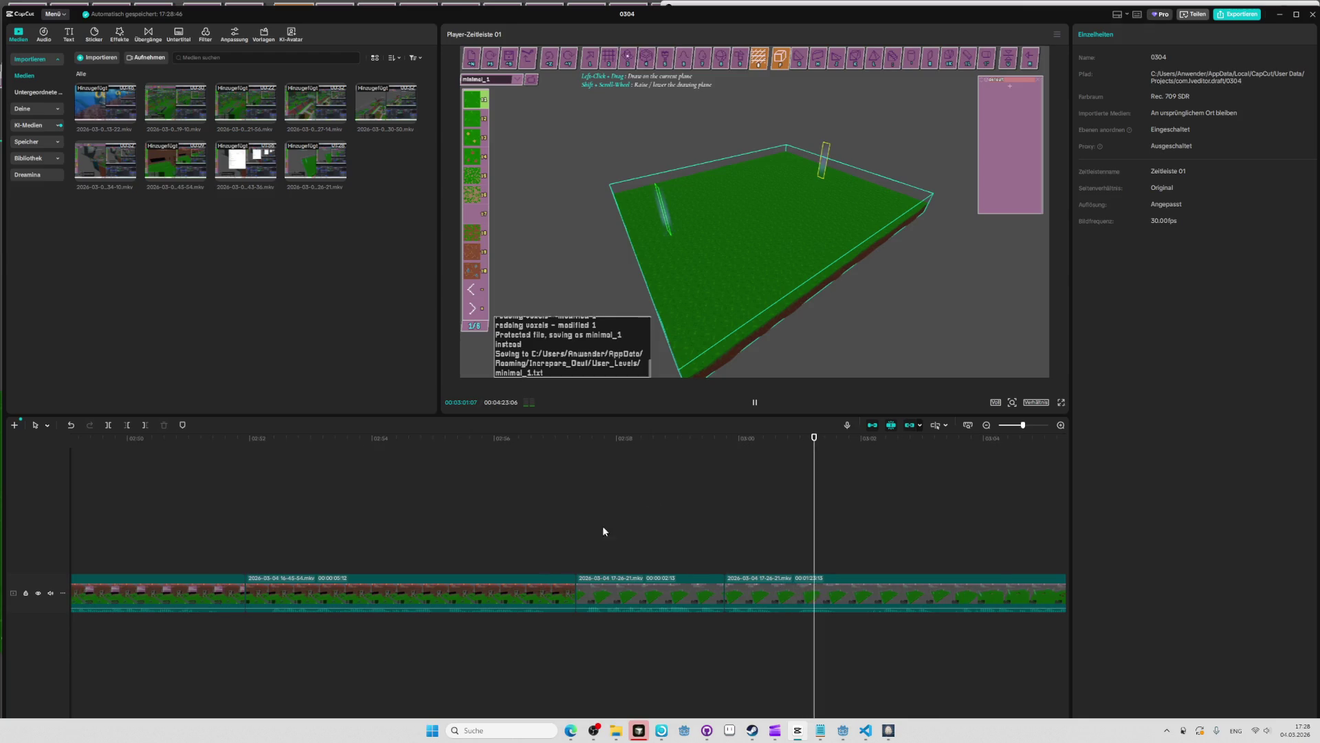
pyautogui.click(702, 439)
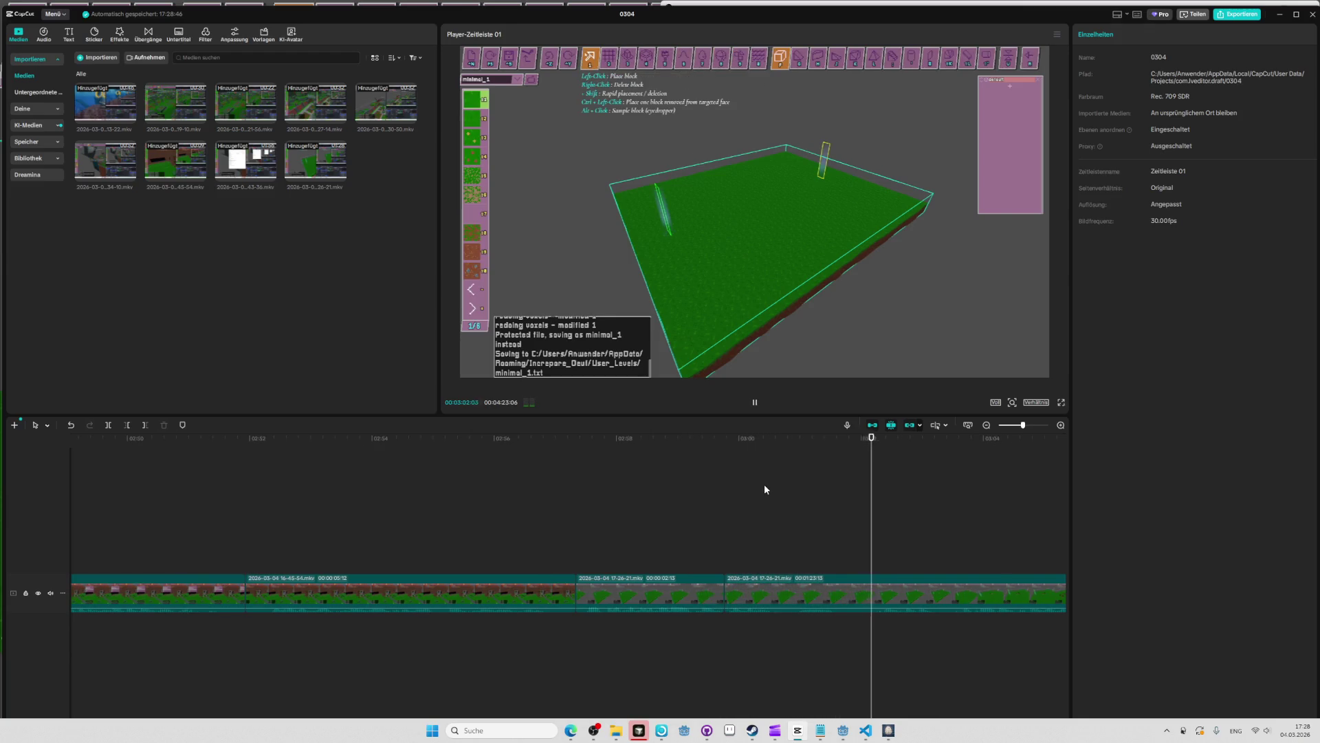
pyautogui.press('space')
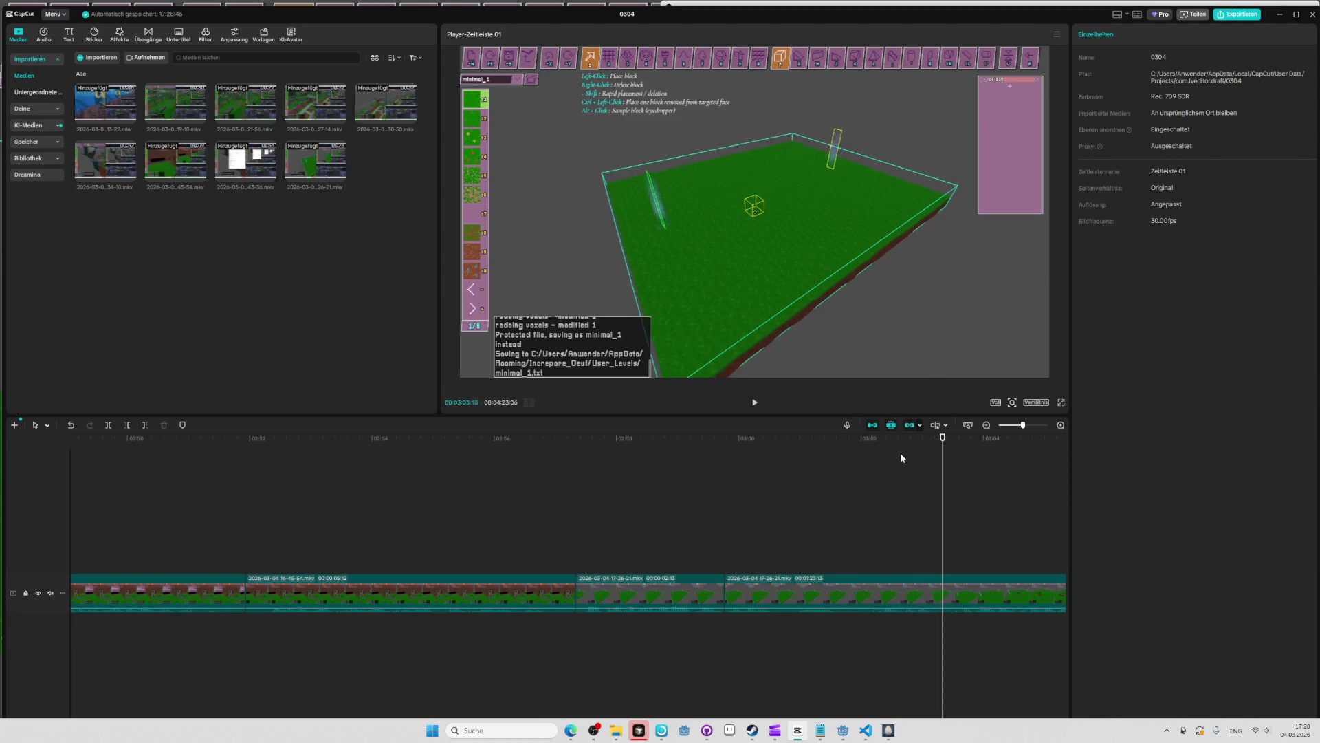
pyautogui.press('space')
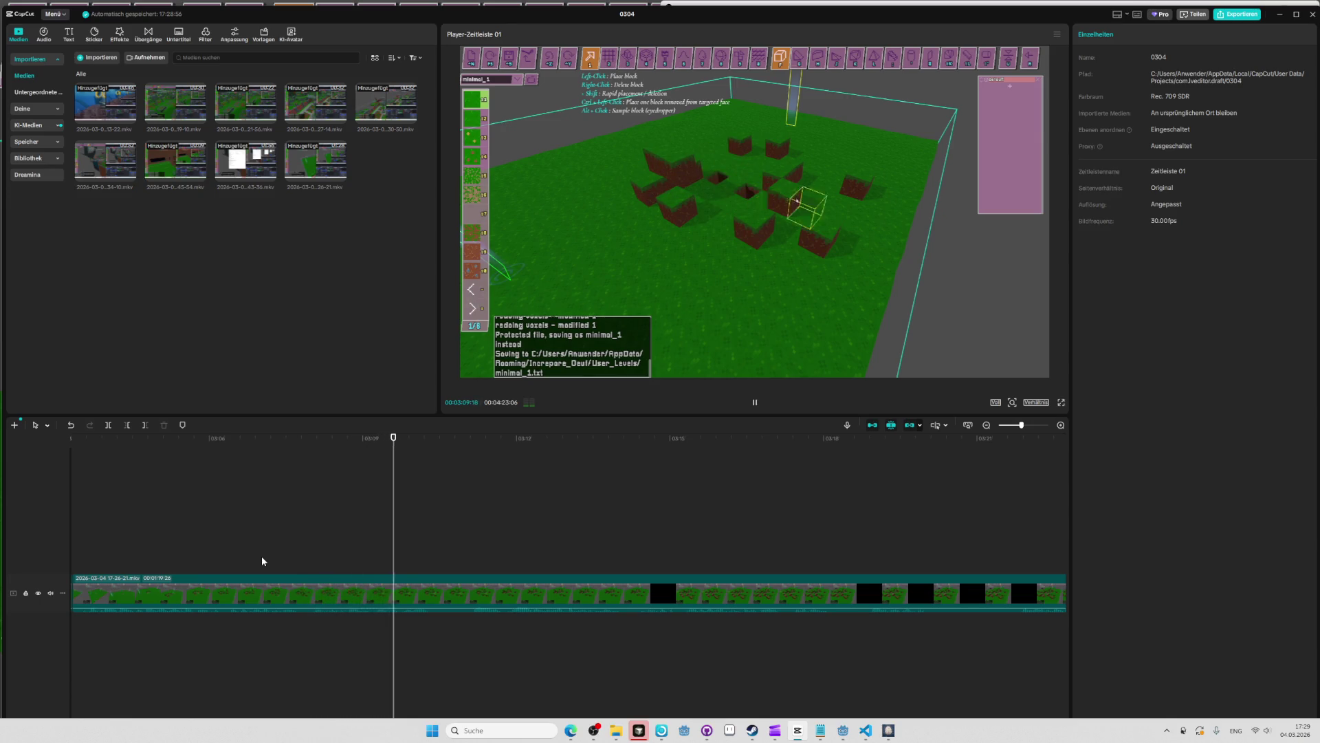
pyautogui.press('space')
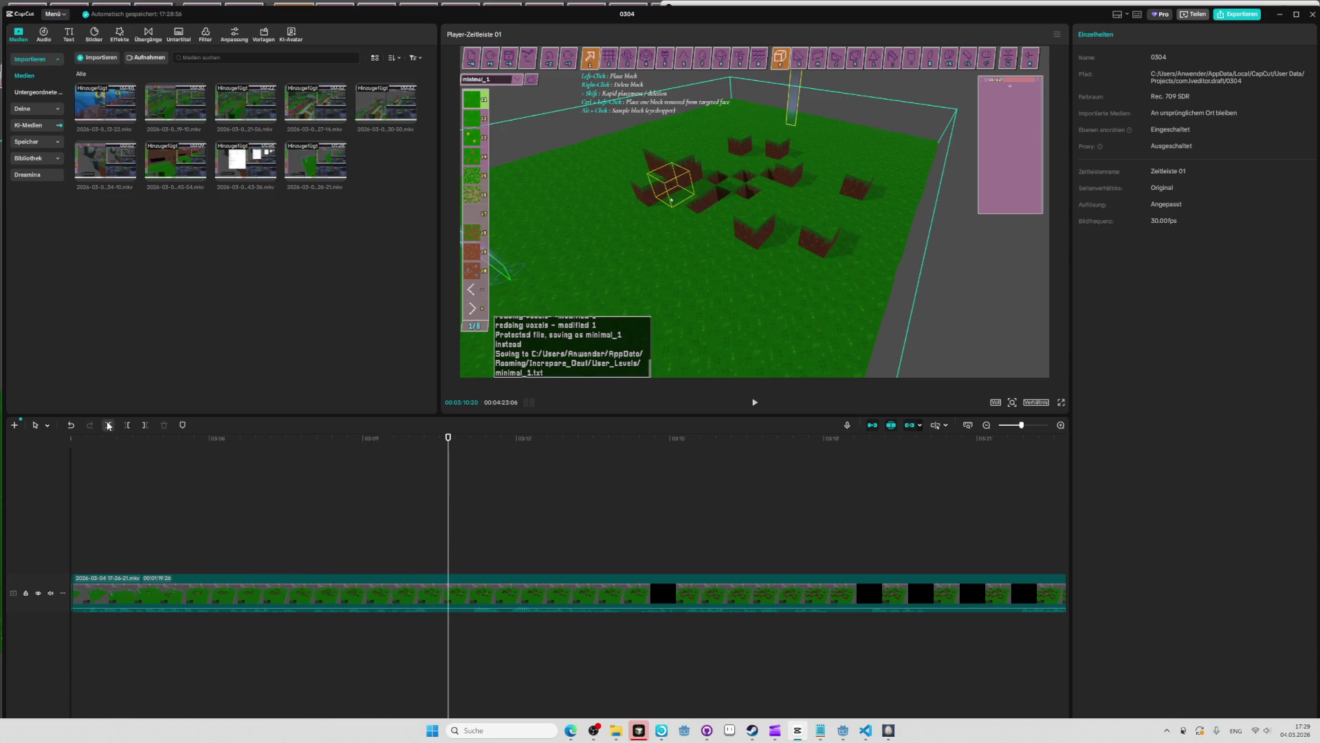
pyautogui.click(108, 426)
pyautogui.press('space')
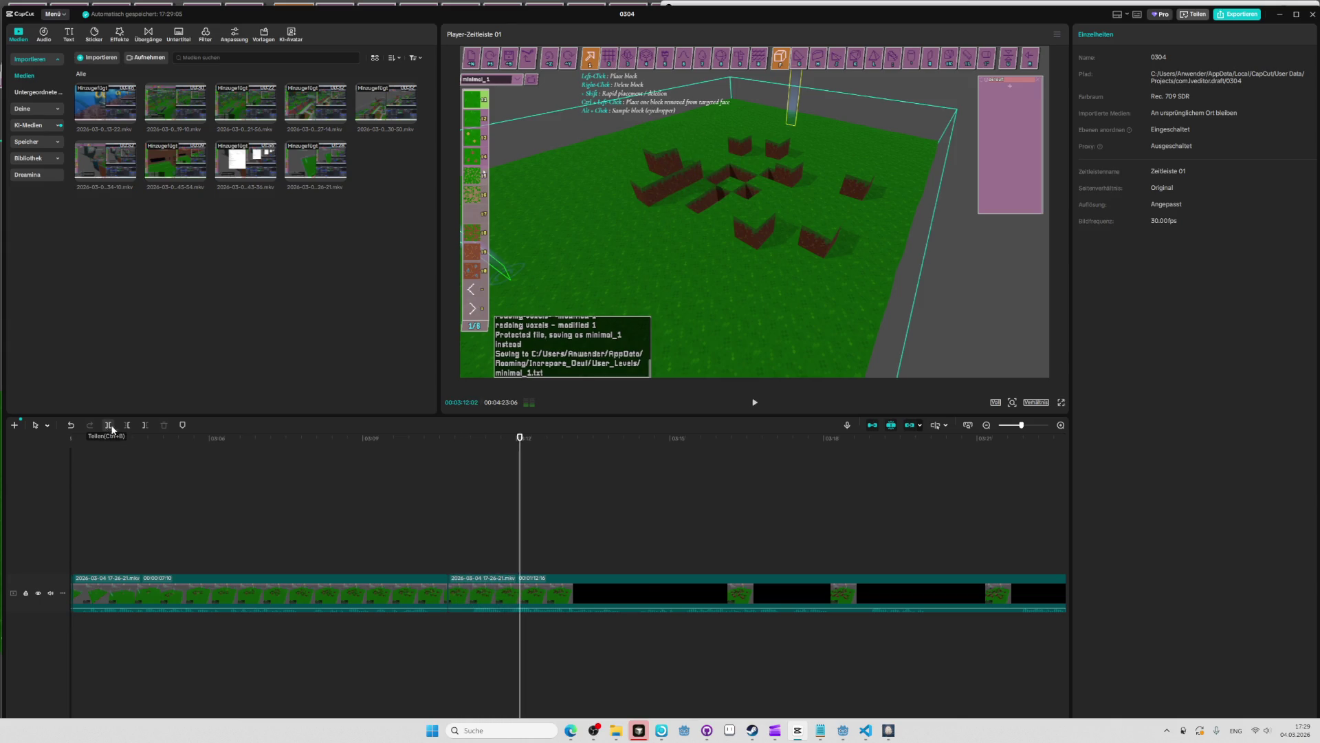
pyautogui.hotkey('ctrl', 'z')
pyautogui.press('space')
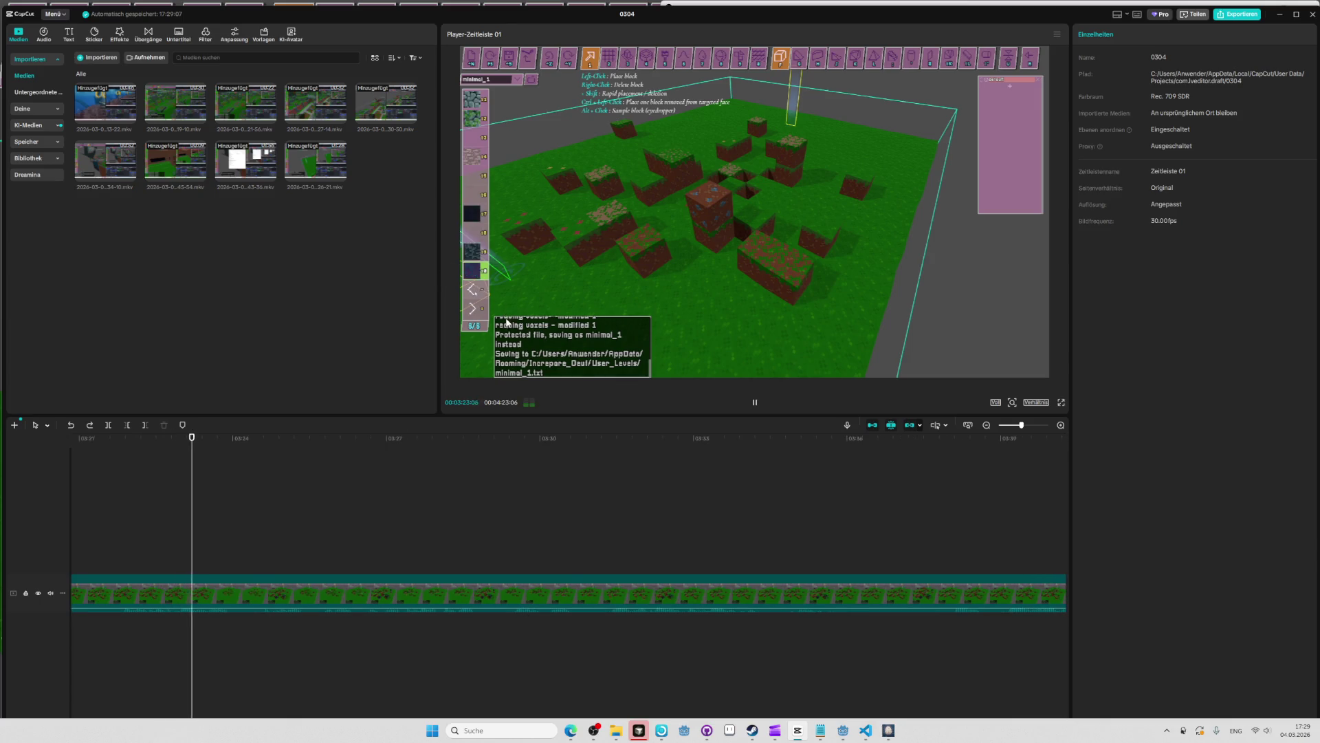
# Review the recording and delete the first short unwanted segment.
pyautogui.press('space')
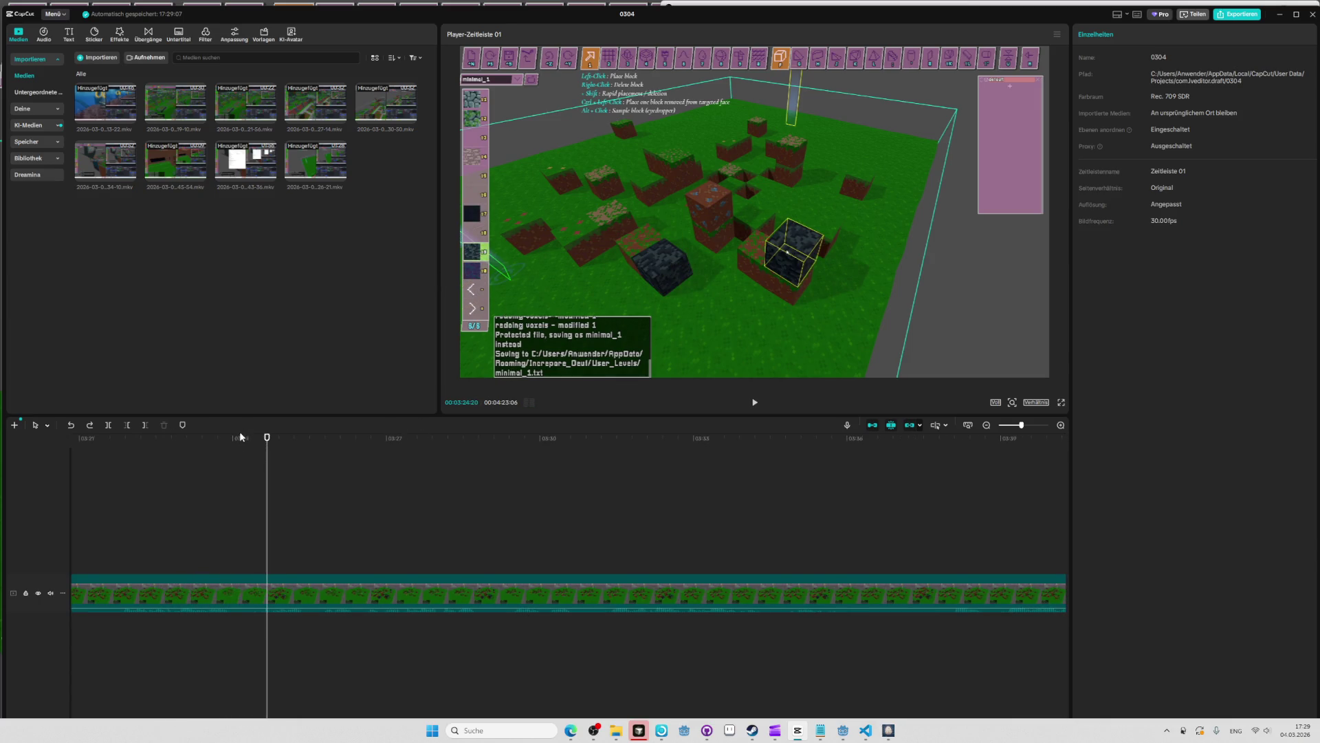
pyautogui.click(239, 436)
pyautogui.press('space')
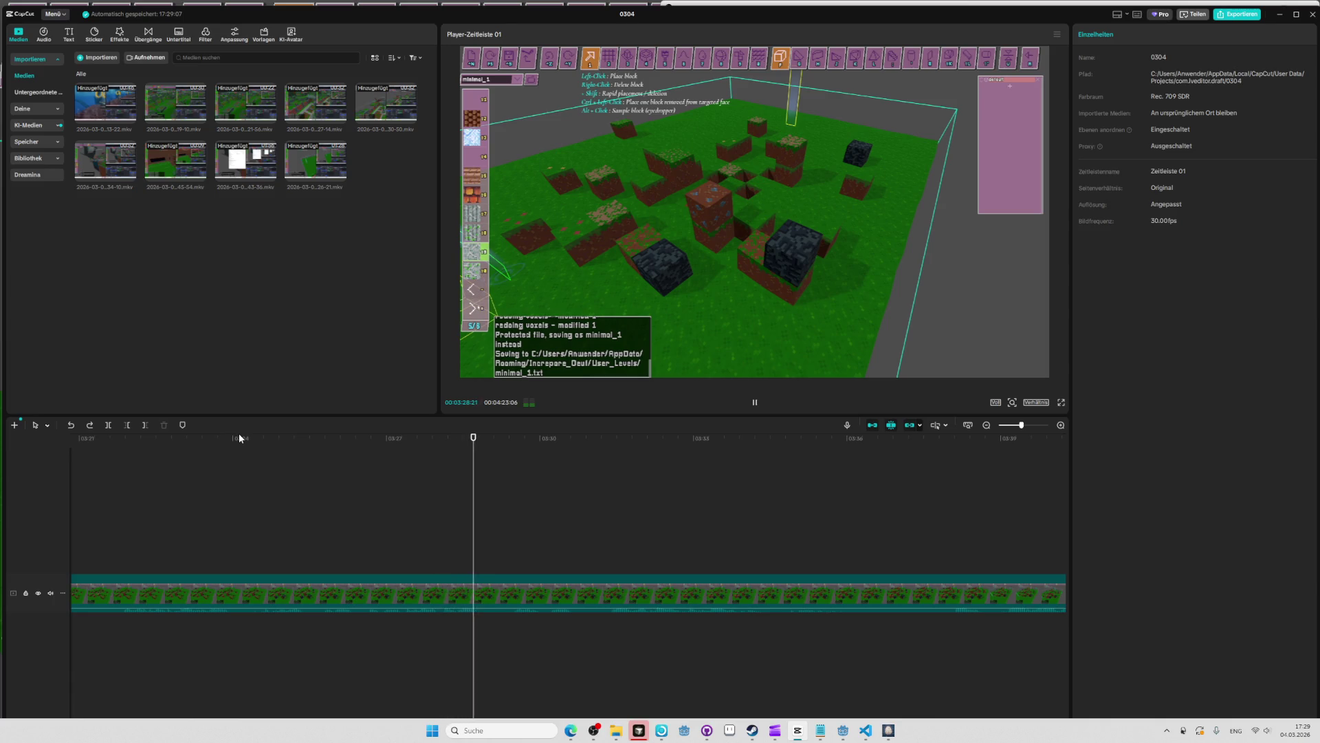
pyautogui.press('space')
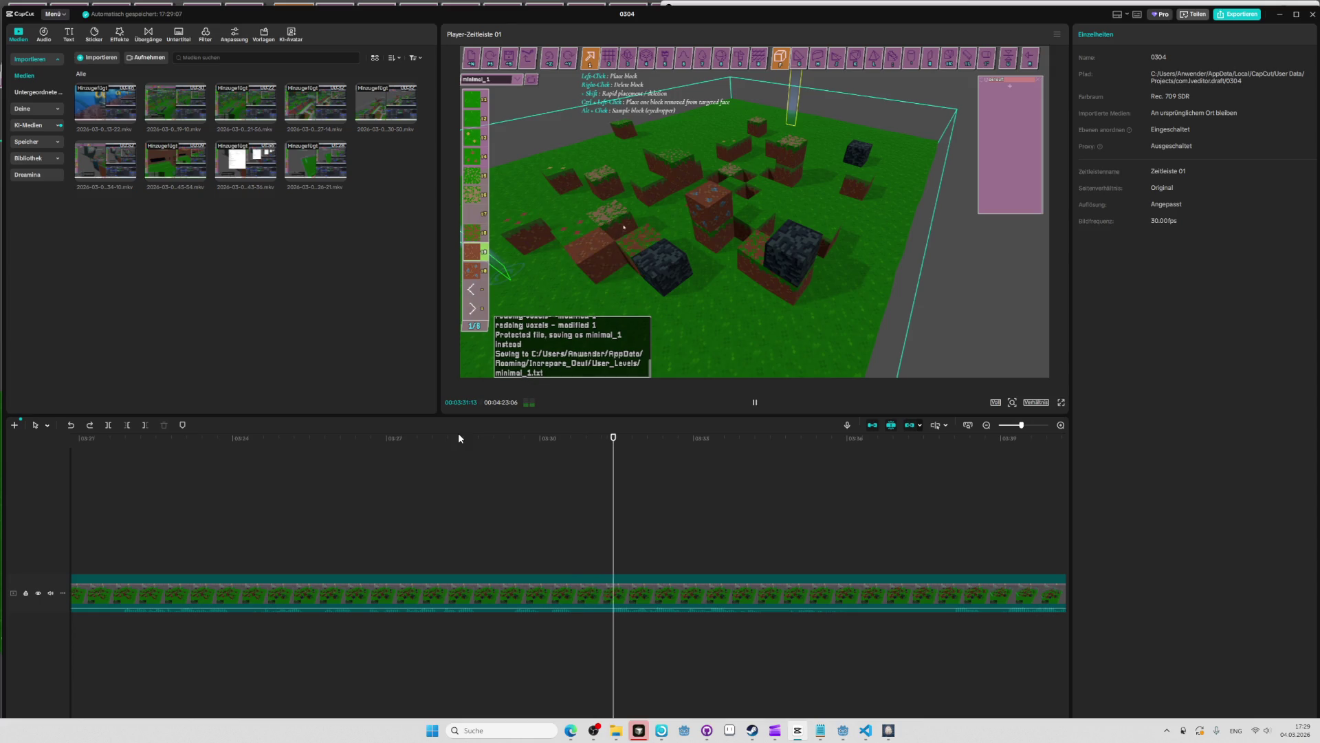
pyautogui.click(460, 437)
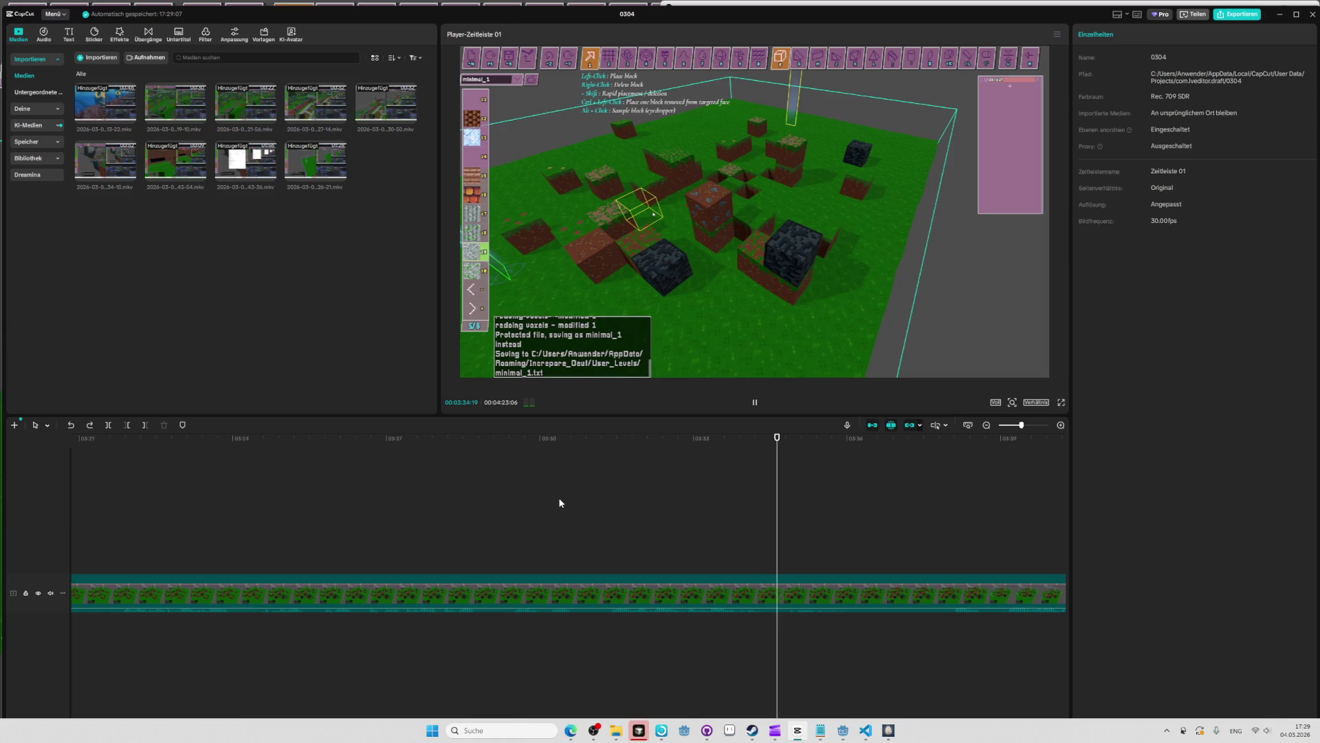
pyautogui.press('space')
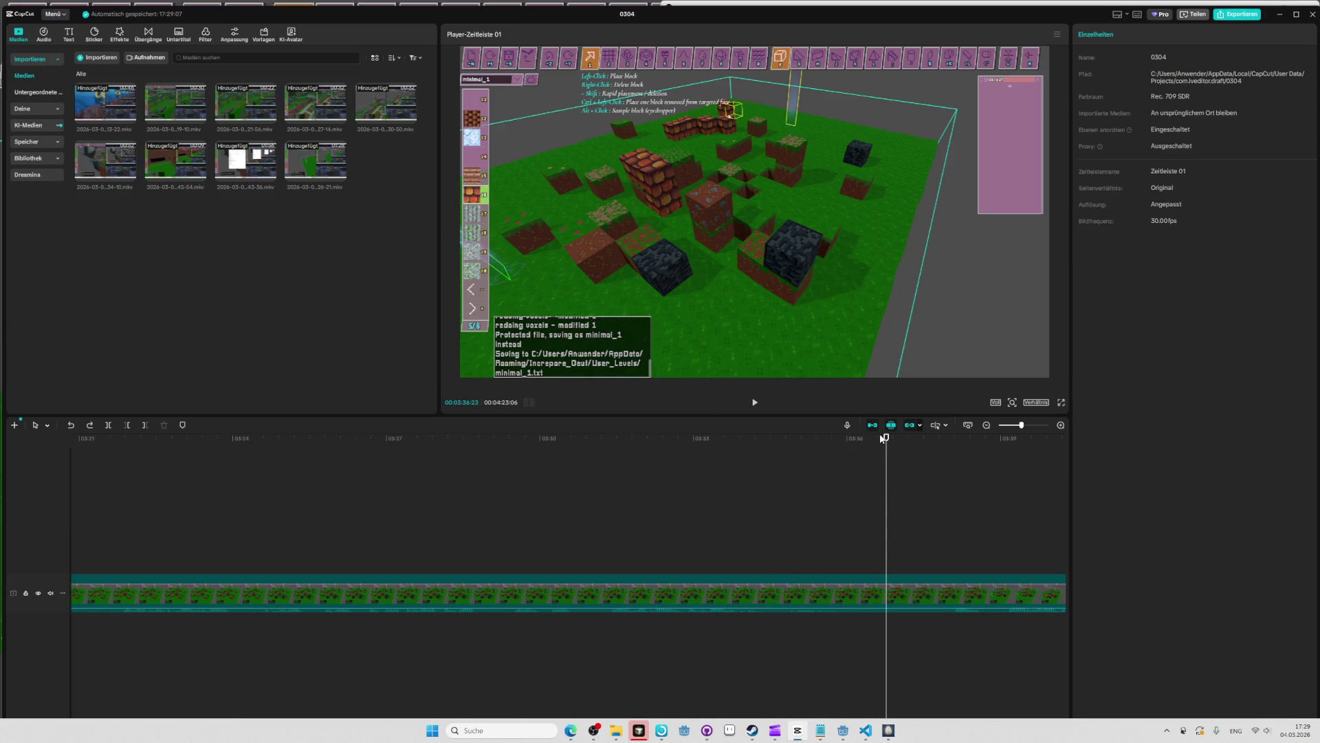
pyautogui.press('space')
pyautogui.click(878, 439)
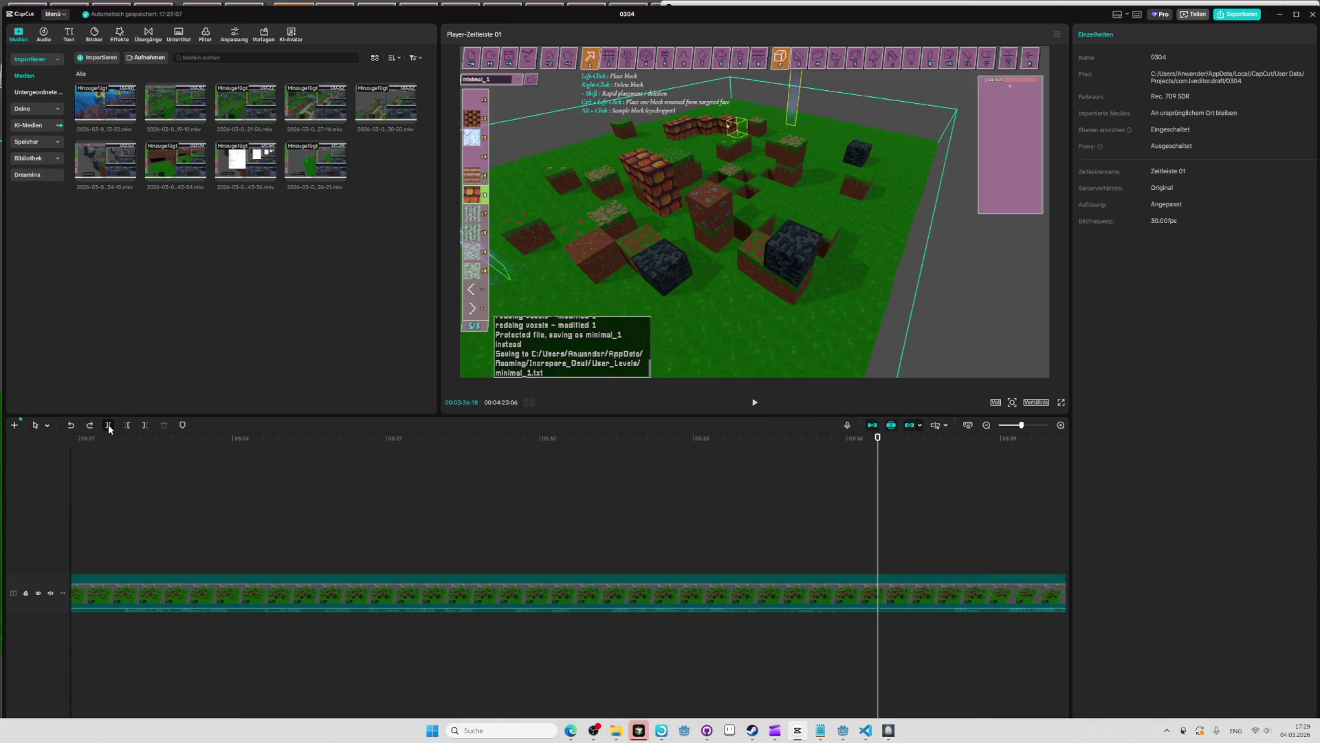
pyautogui.press('space')
pyautogui.click(954, 440)
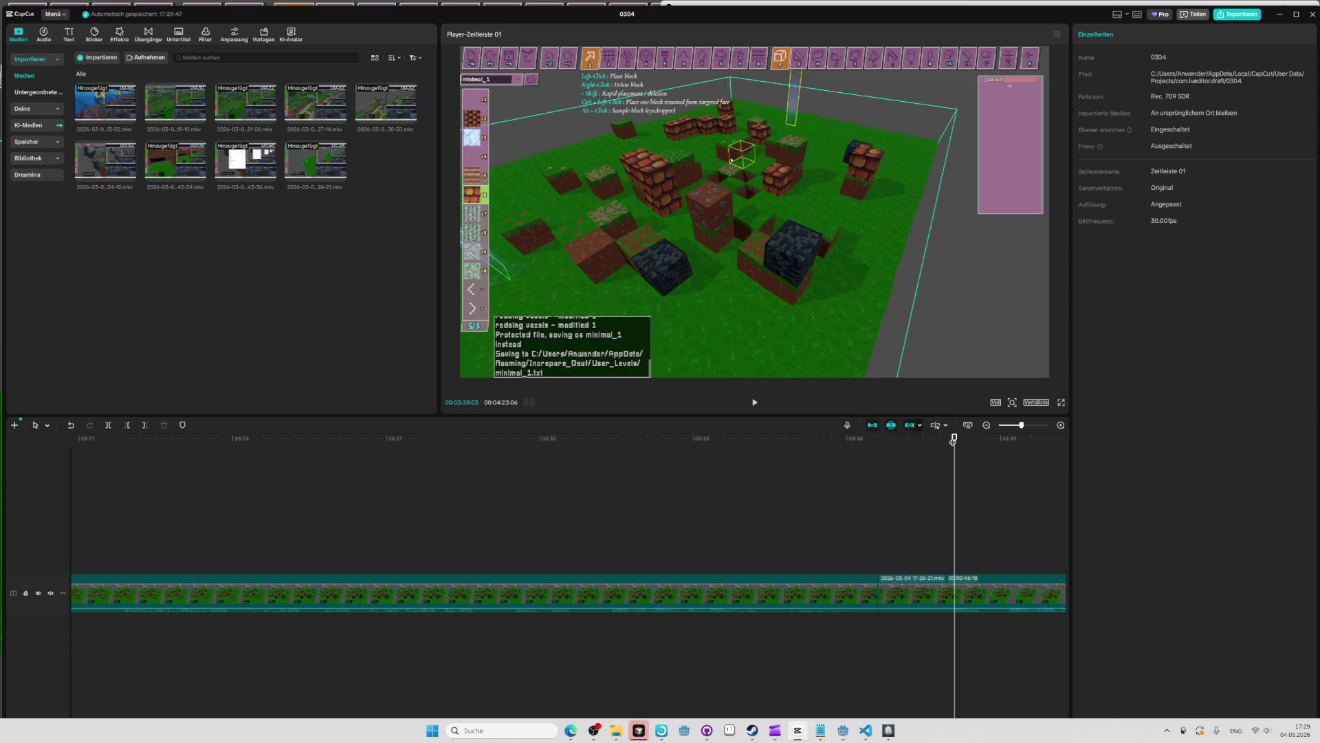
pyautogui.click(929, 599)
pyautogui.press('Delete')
# Split at the next unwanted stretch, delete the short middle clip and replay the join.
pyautogui.click(856, 438)
pyautogui.press('space')
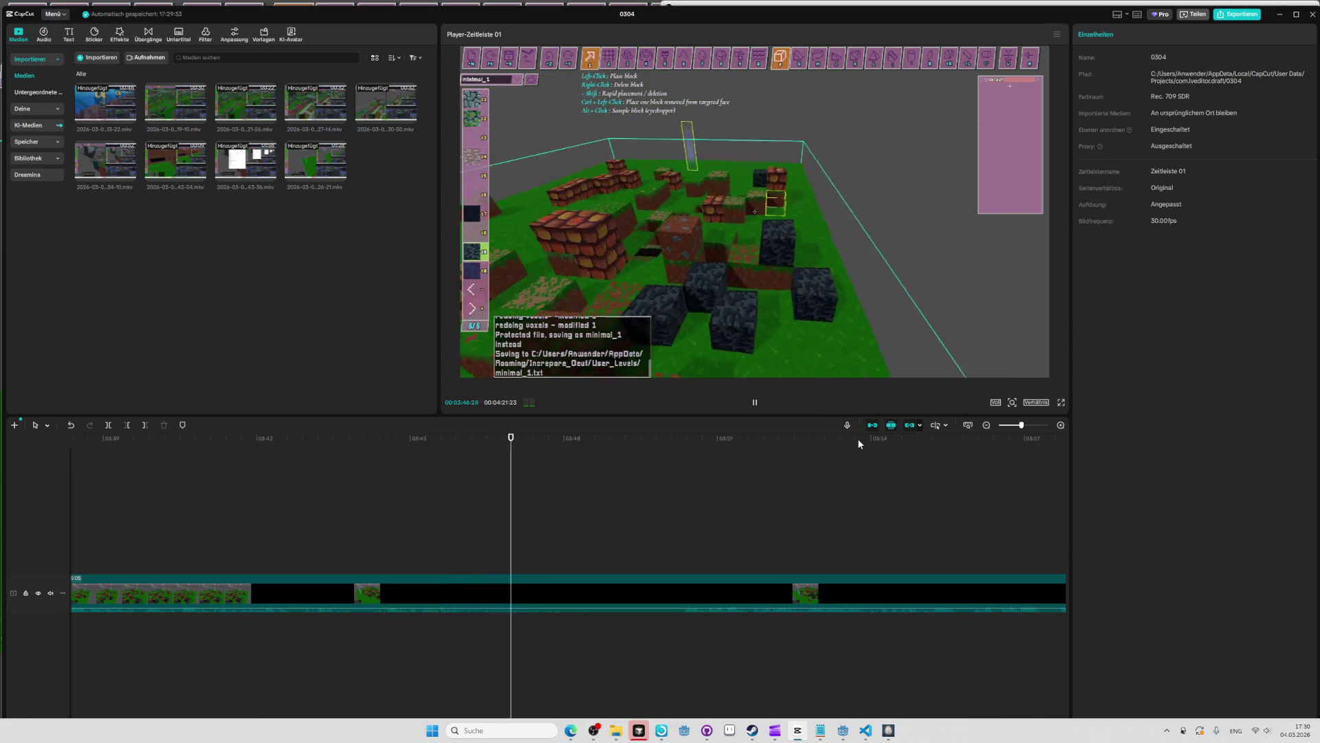
pyautogui.press('space')
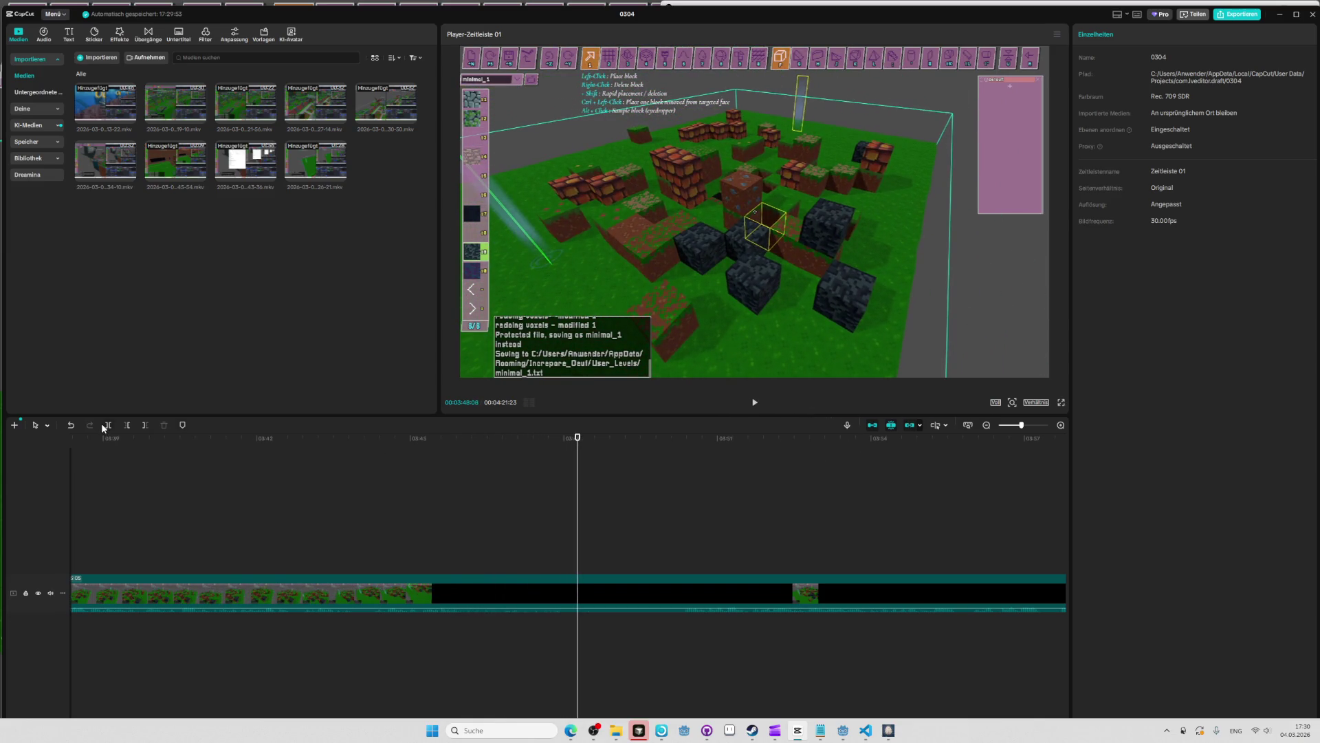
pyautogui.click(103, 424)
pyautogui.press('space')
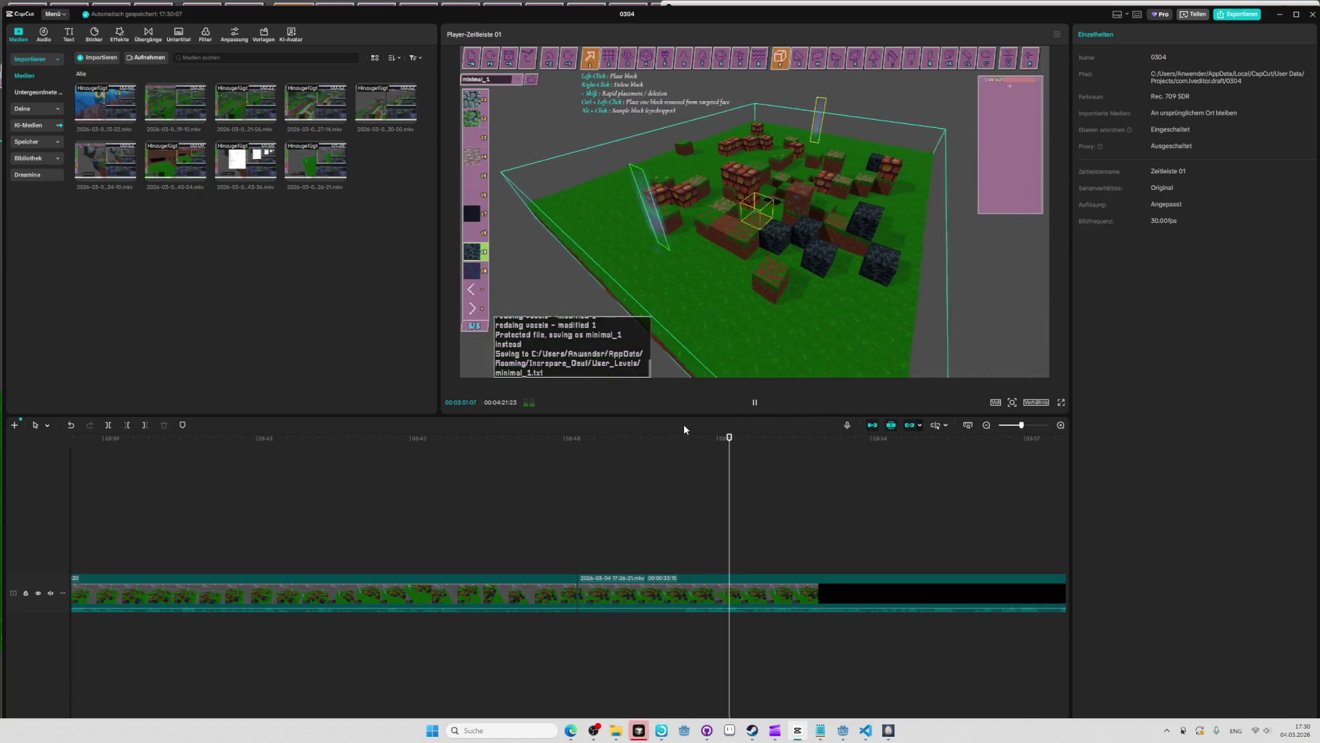
pyautogui.click(715, 438)
pyautogui.click(704, 438)
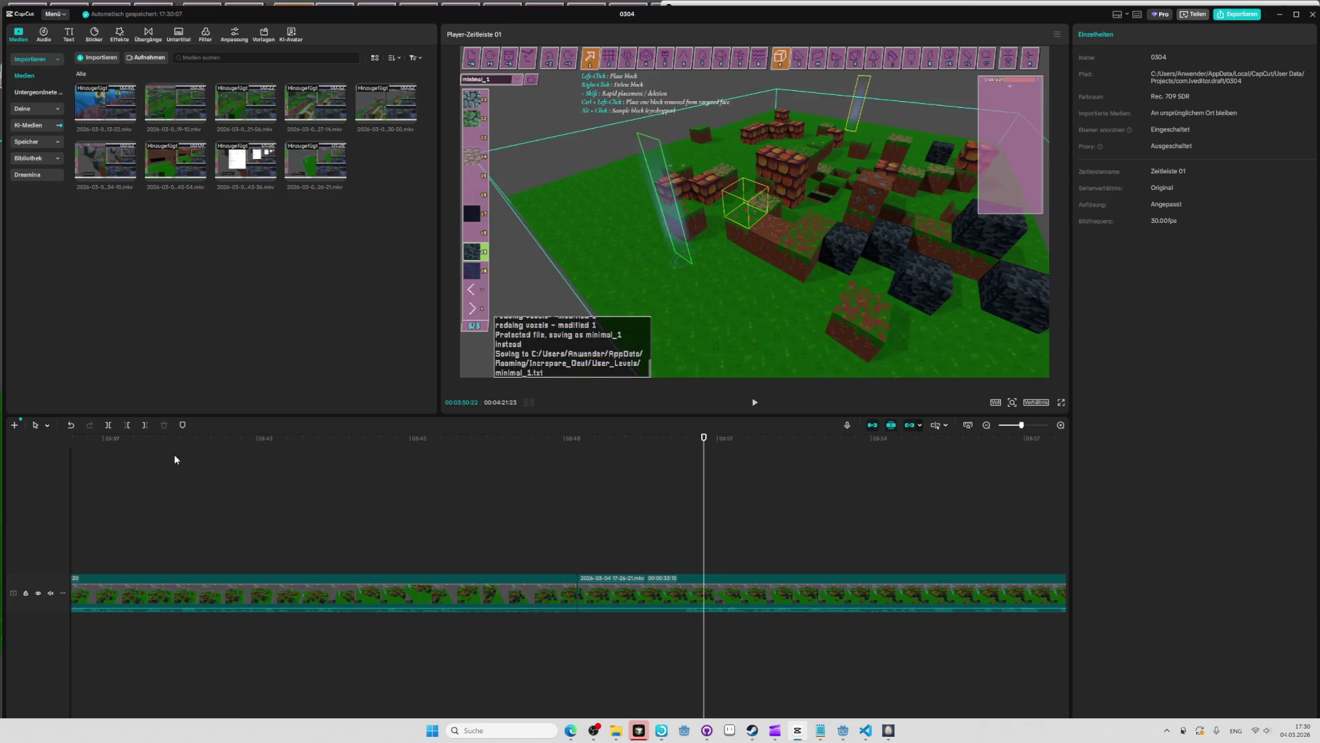
pyautogui.press('space')
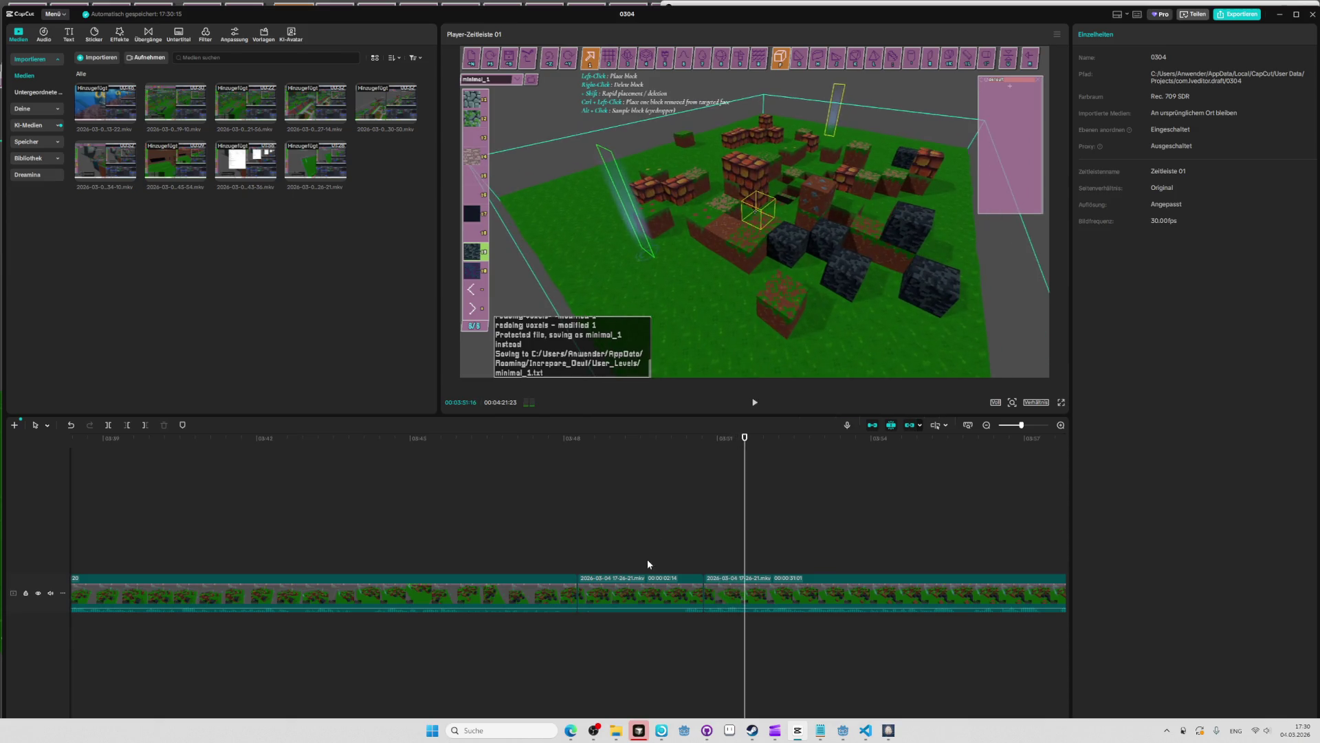
pyautogui.press('Delete')
pyautogui.click(558, 444)
pyautogui.press('space')
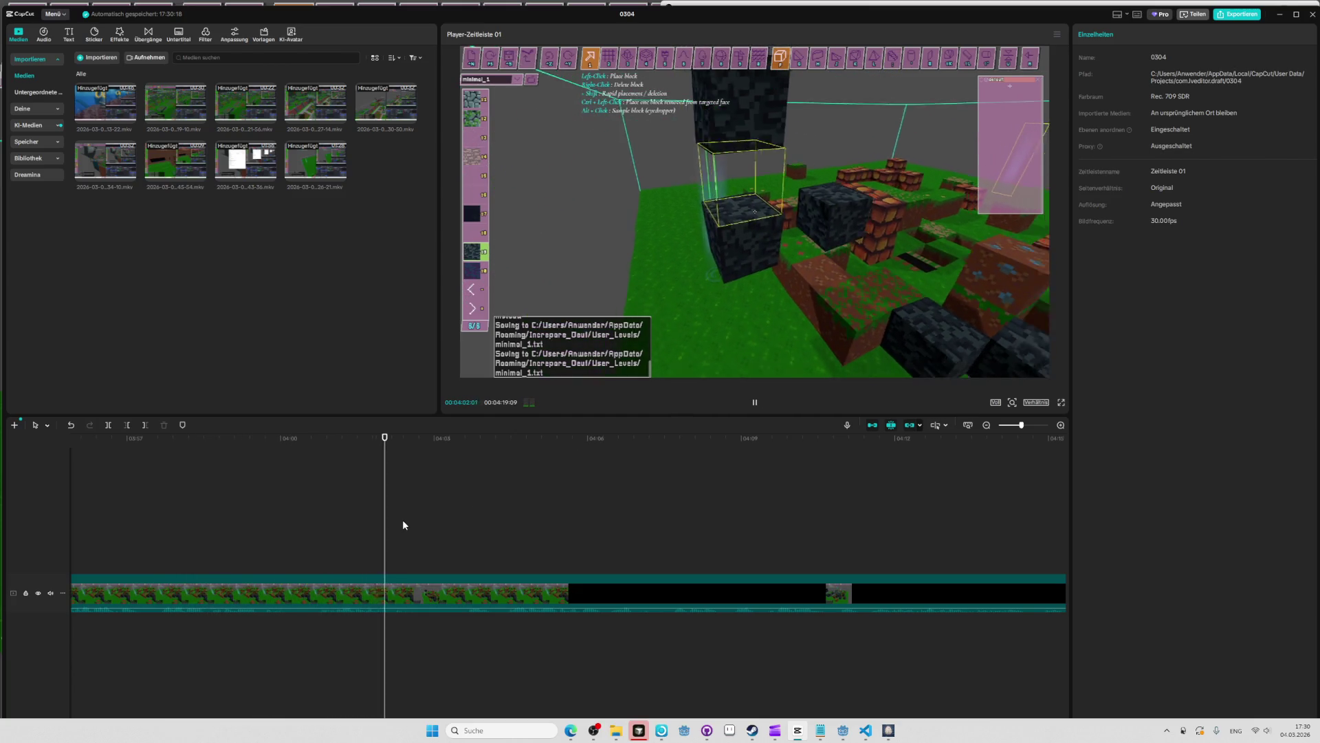
# Split at the next cut point and delete the short unwanted segment.
pyautogui.press('space')
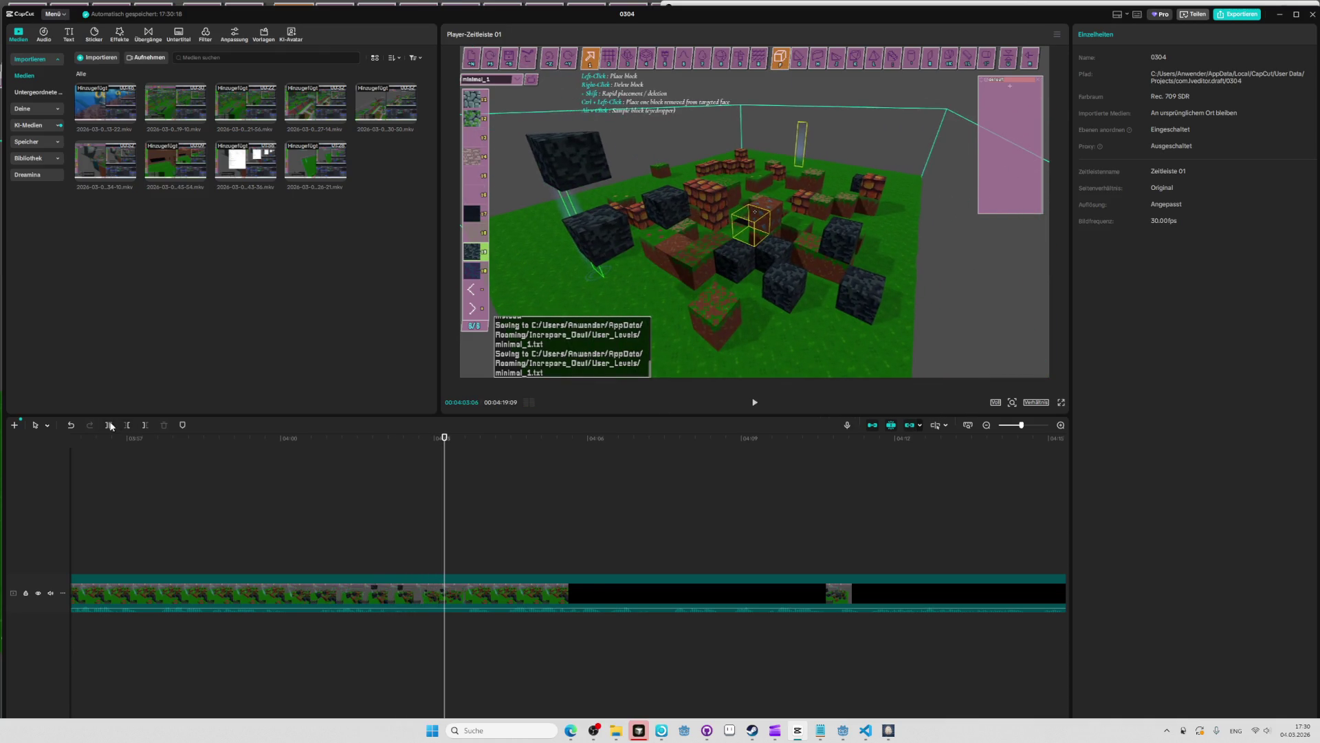
pyautogui.click(117, 425)
pyautogui.press('space')
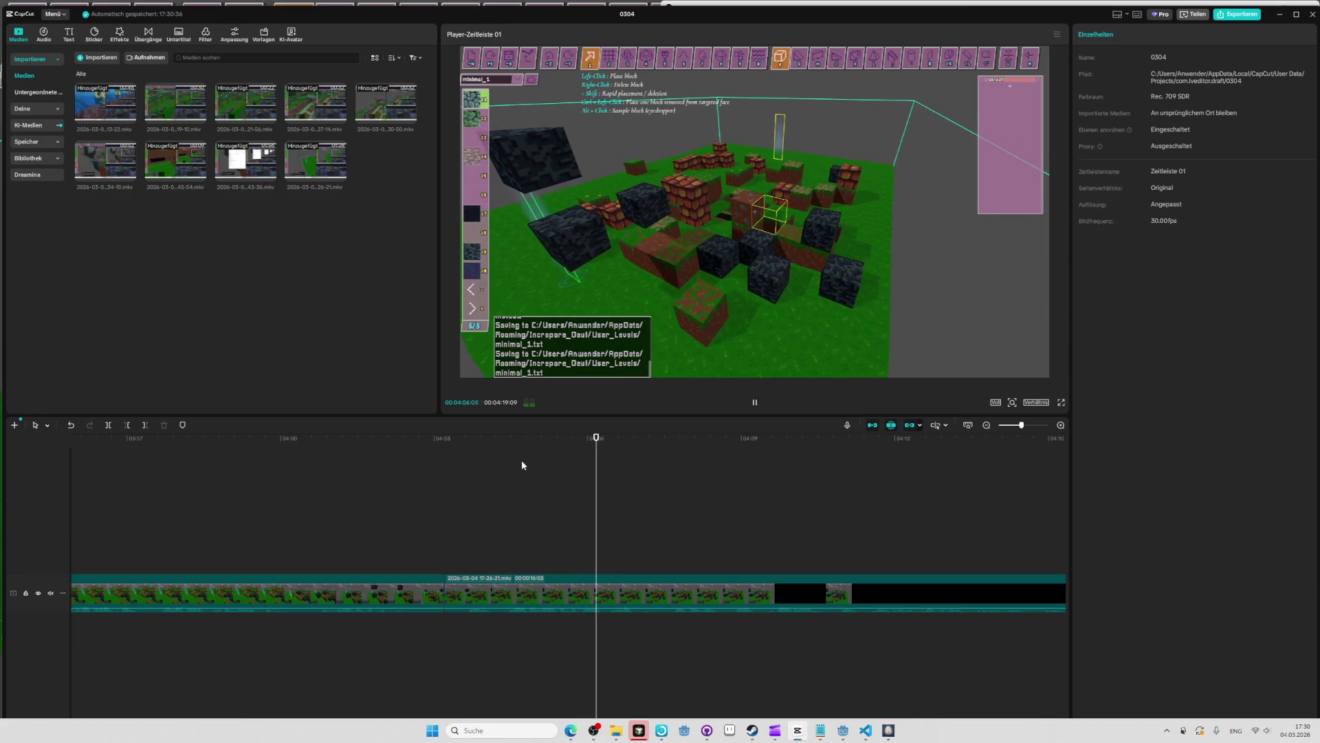
pyautogui.press('space')
pyautogui.moveTo(523, 441); pyautogui.dragTo(513, 444)
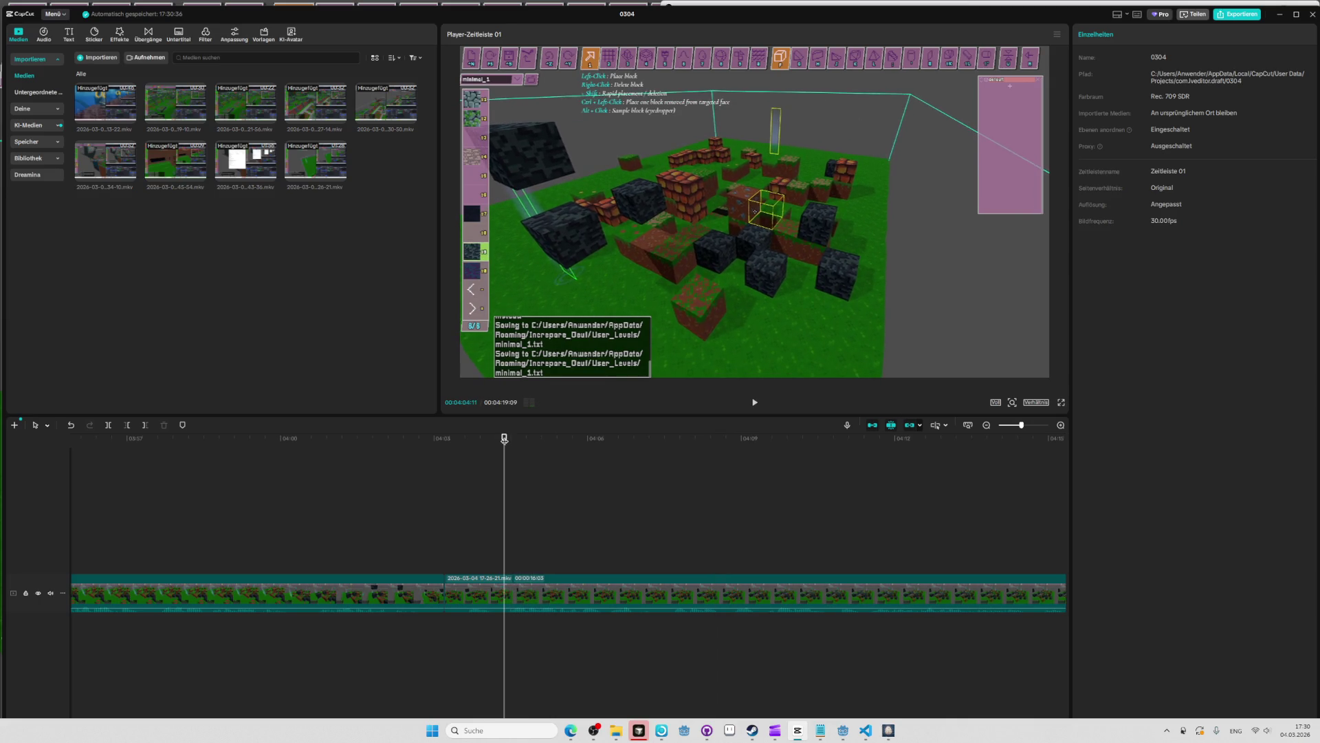
pyautogui.click(488, 582)
pyautogui.press('Delete')
# Replay across the join and delete the final piece of the recording.
pyautogui.click(416, 436)
pyautogui.press('space')
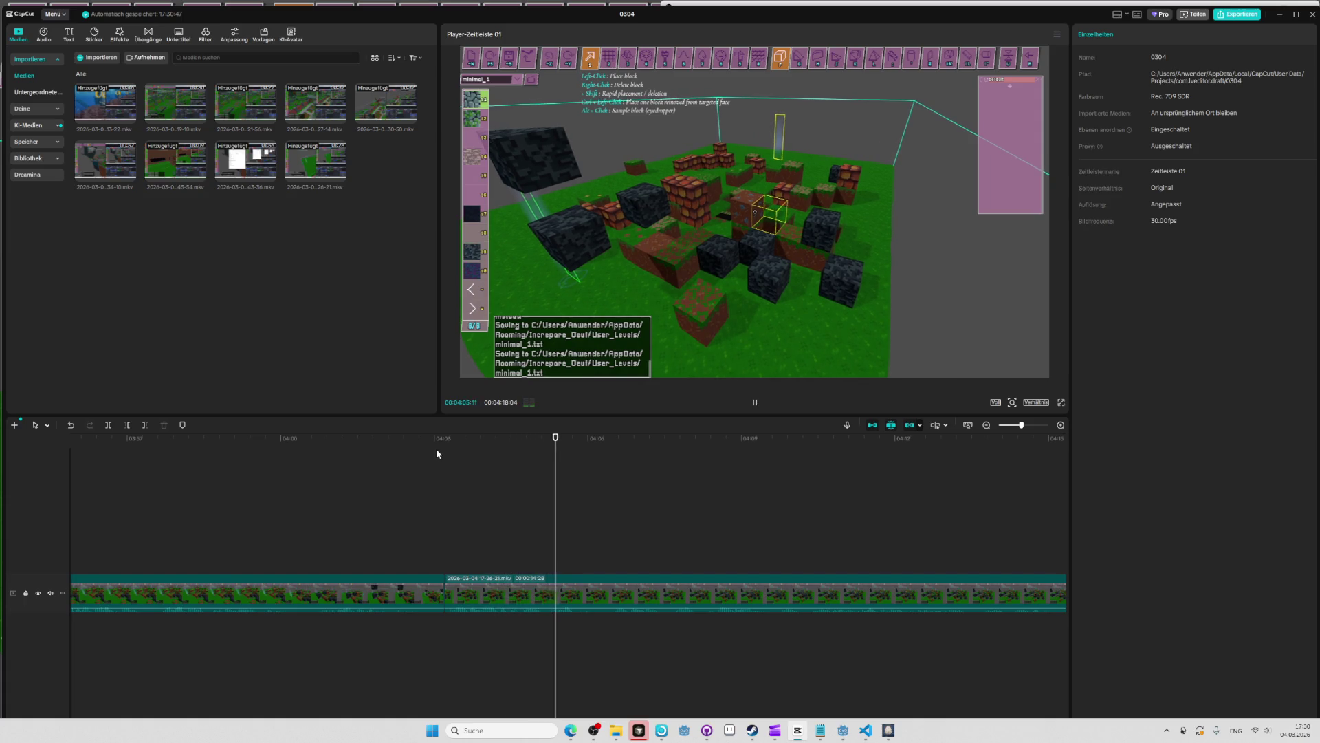
pyautogui.scroll(-1, 349, 540)
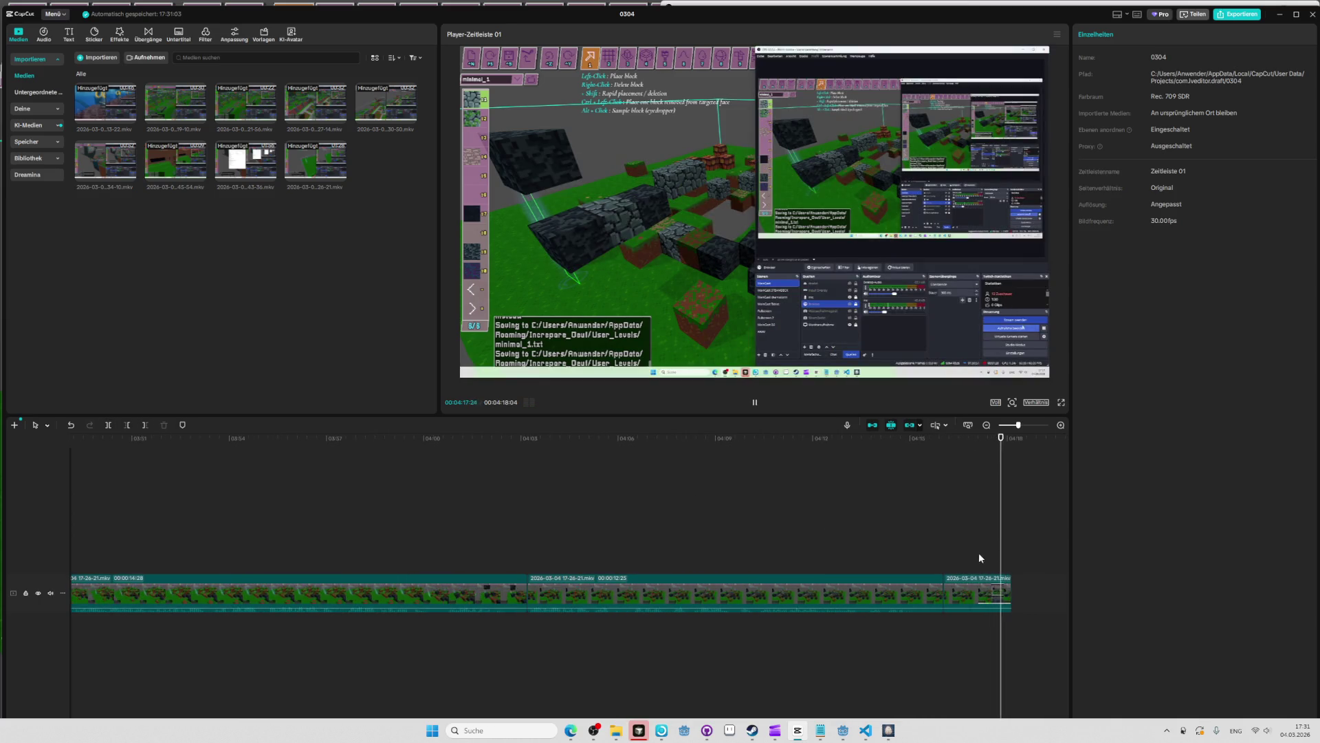
pyautogui.press('Delete')
# Switch back and forth between the Oeuf level editor and CapCut.
pyautogui.hotkey('alt', 'Tab')
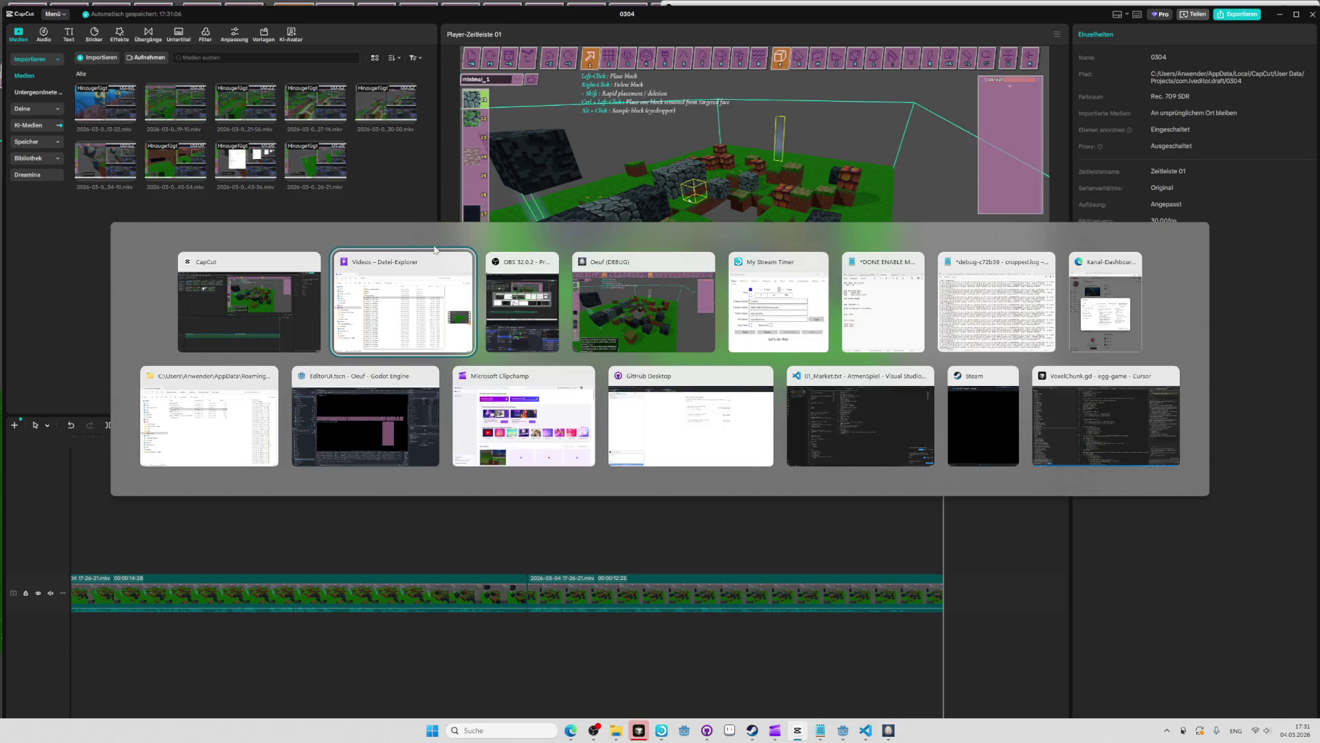
pyautogui.click(630, 291)
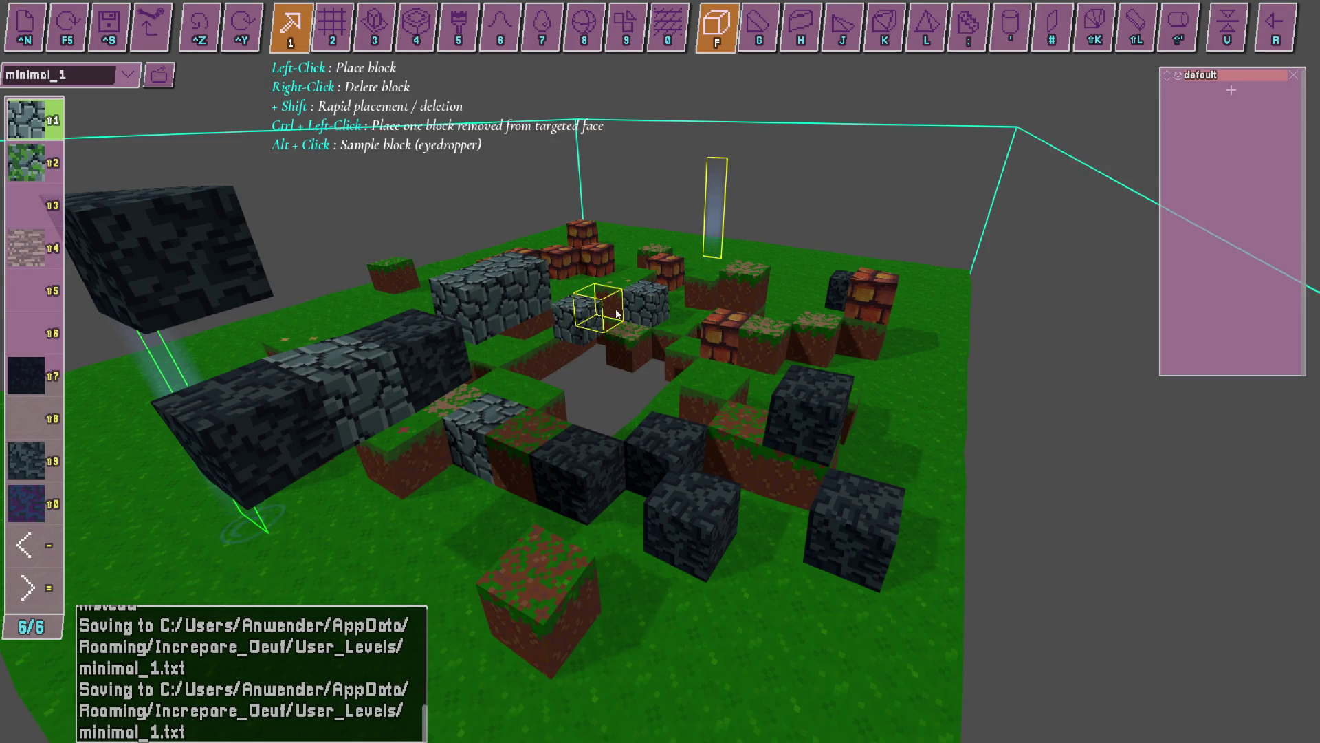
pyautogui.hotkey('alt', 'Tab')
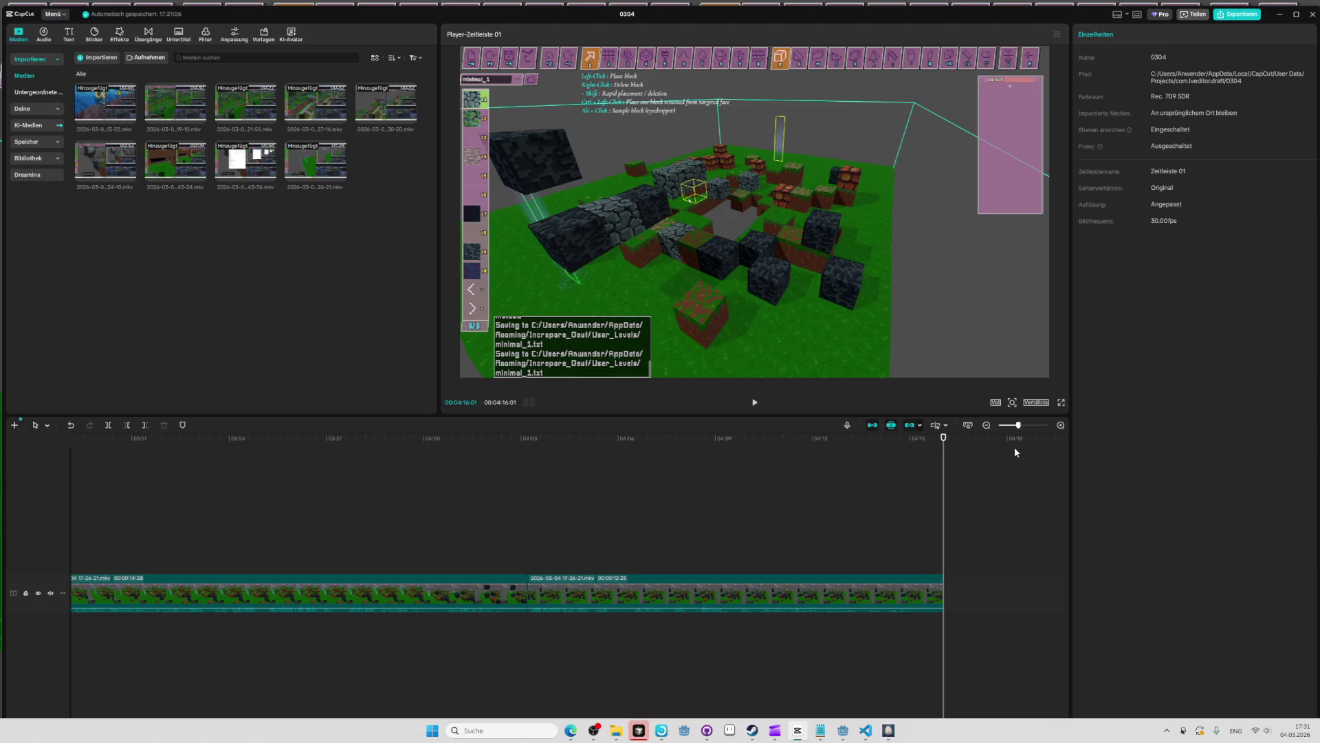
pyautogui.hotkey('alt', 'Tab')
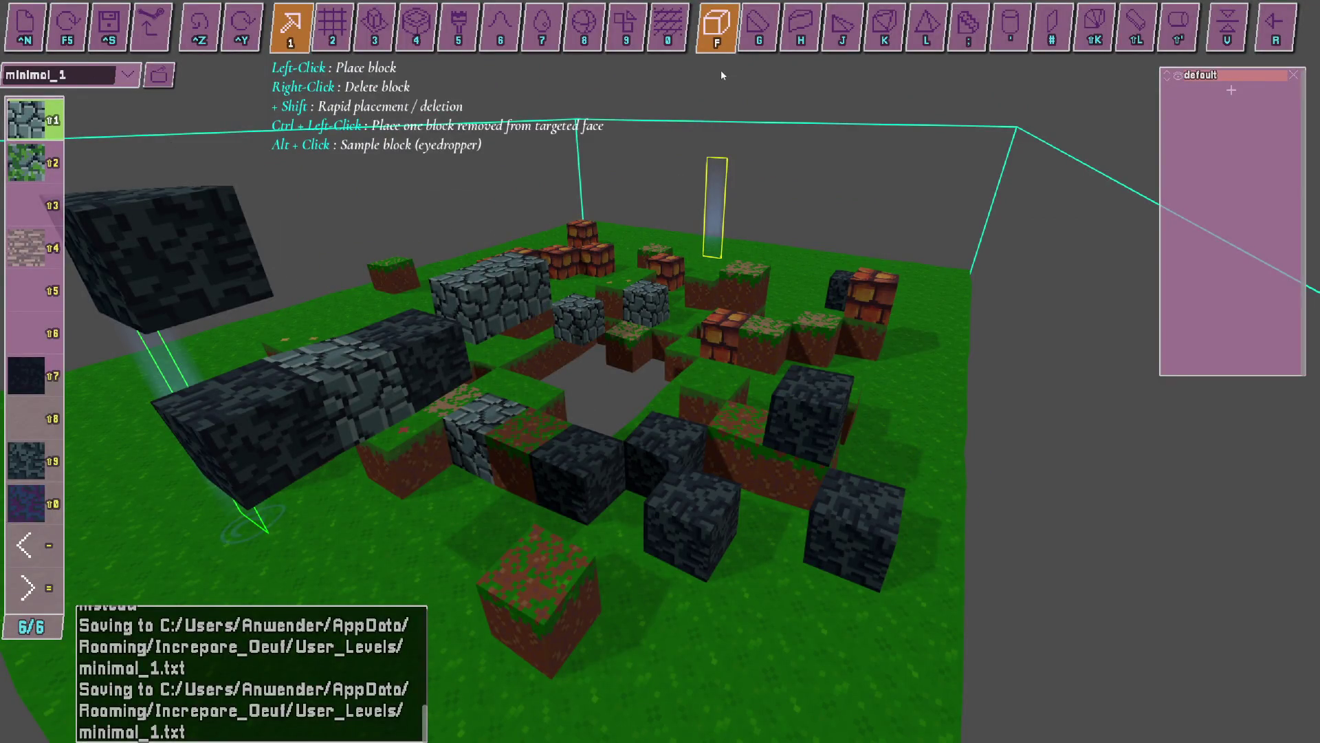
pyautogui.hotkey('alt', 'Tab')
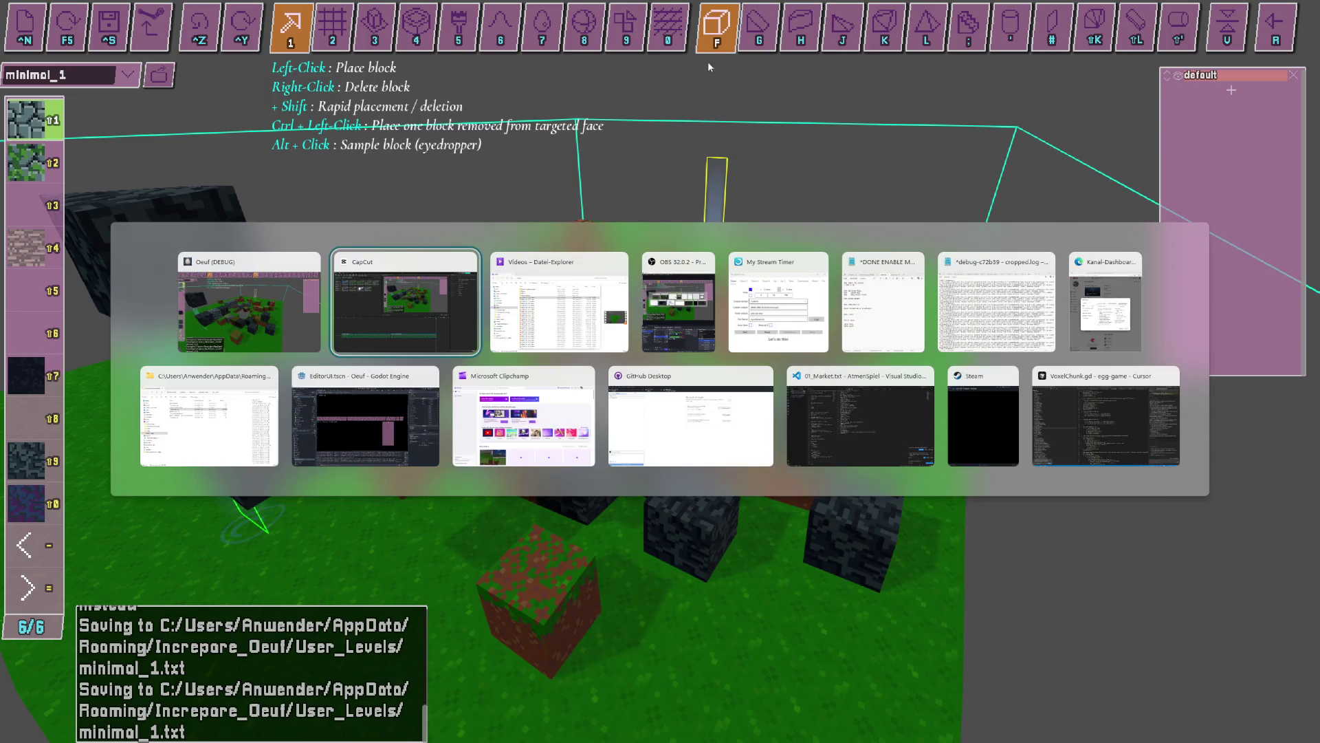
# Start a new OBS recording and save the Oeuf level, stored as minimal_2.
pyautogui.hotkey('alt', 'Tab')
pyautogui.hotkey('alt', 'Tab')
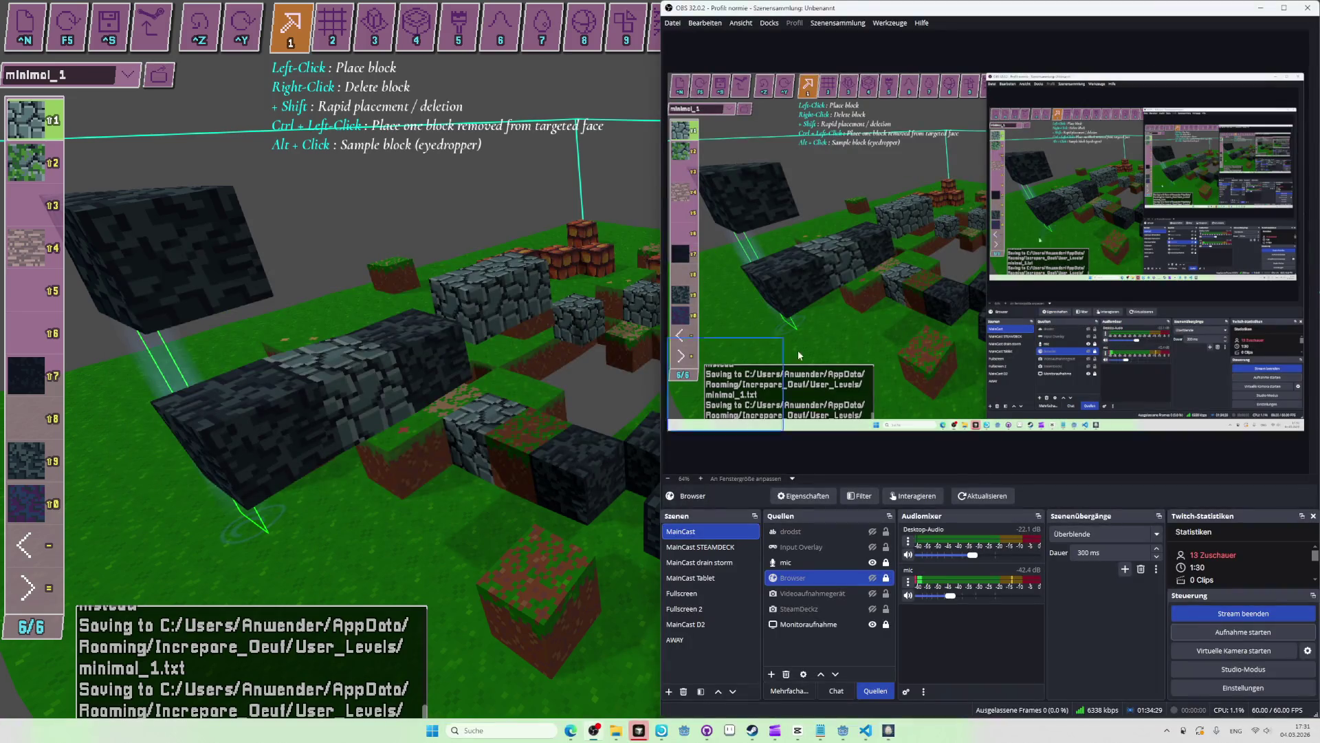
pyautogui.click(1252, 634)
pyautogui.hotkey('alt', 'Tab')
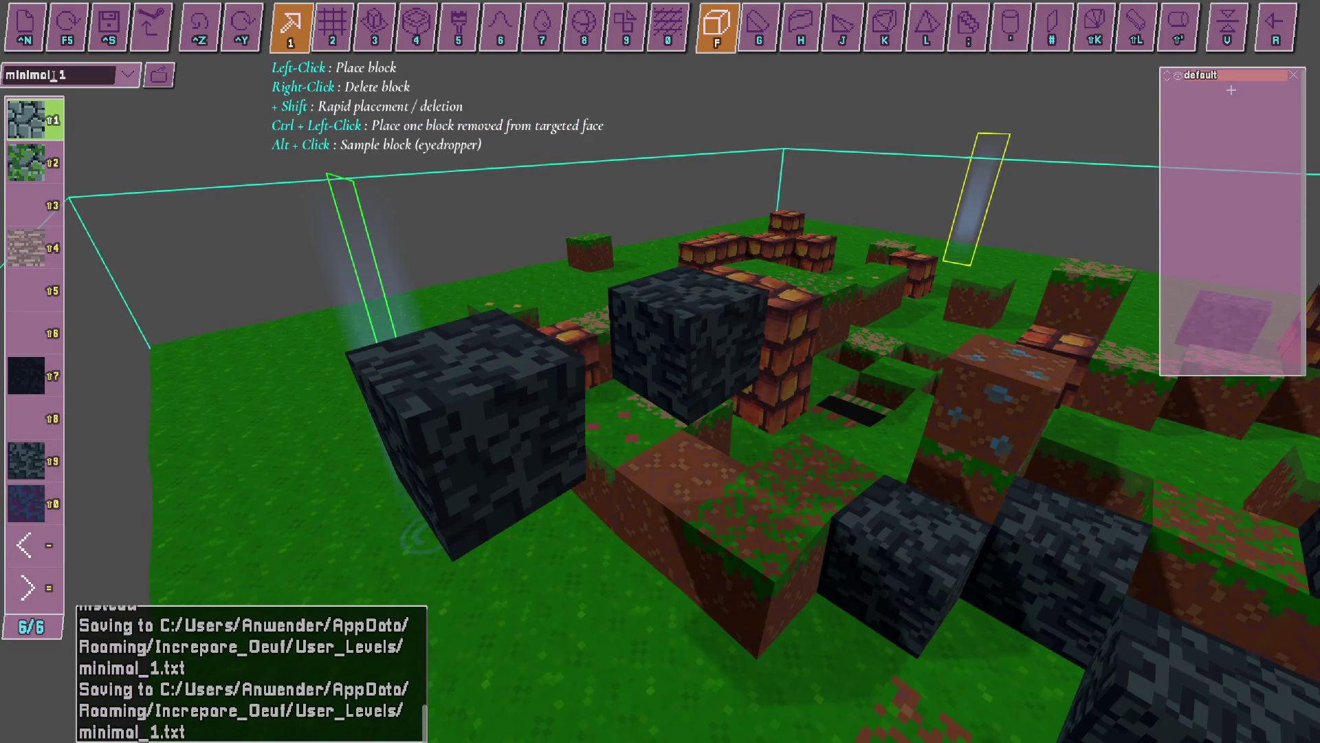
pyautogui.hotkey('ctrl', 's')
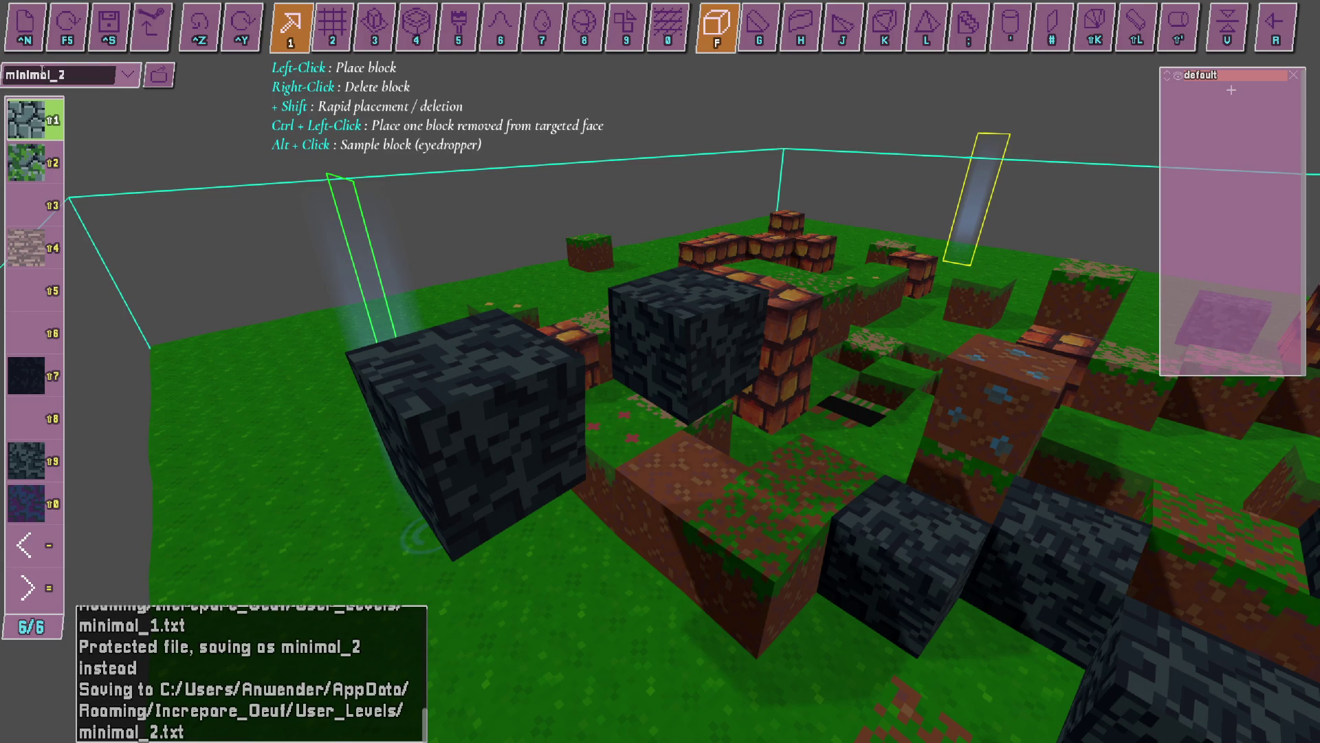
# Load the flat 'minimal' level and save it as minimal_3.
pyautogui.click(128, 75)
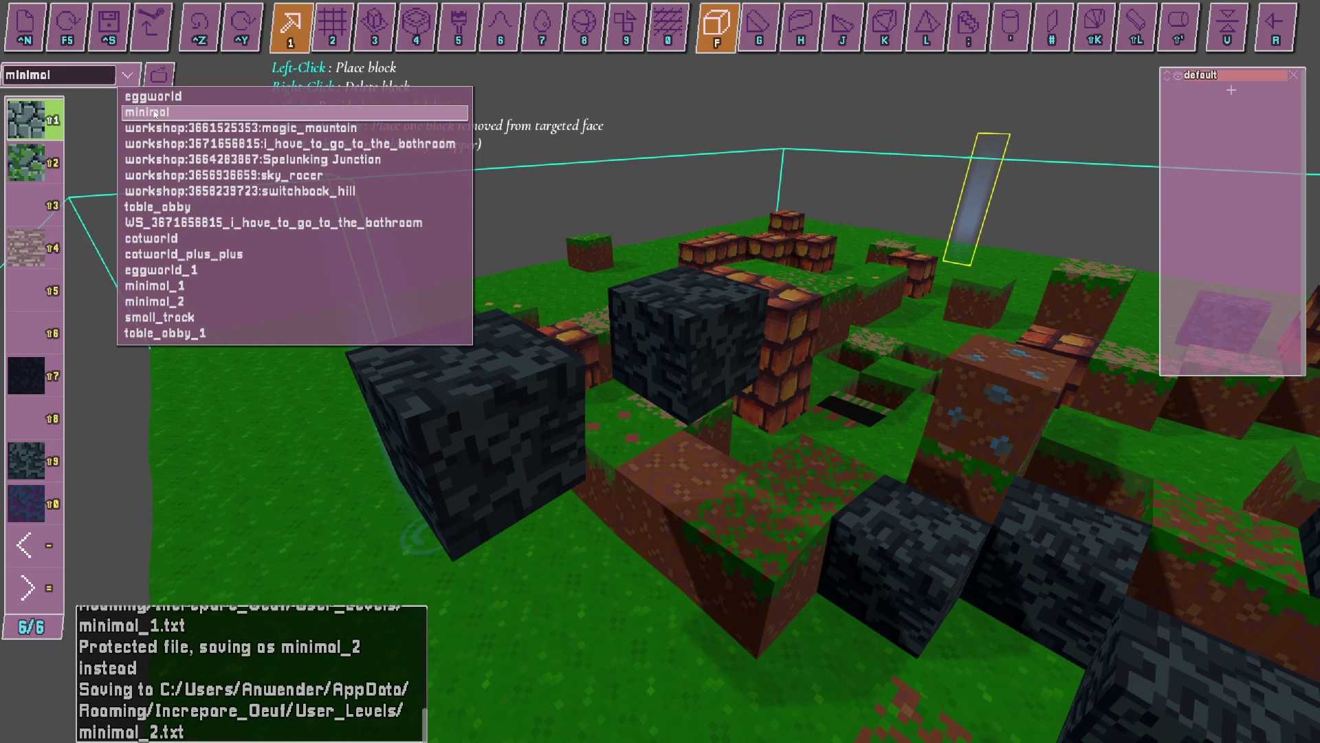
pyautogui.click(179, 114)
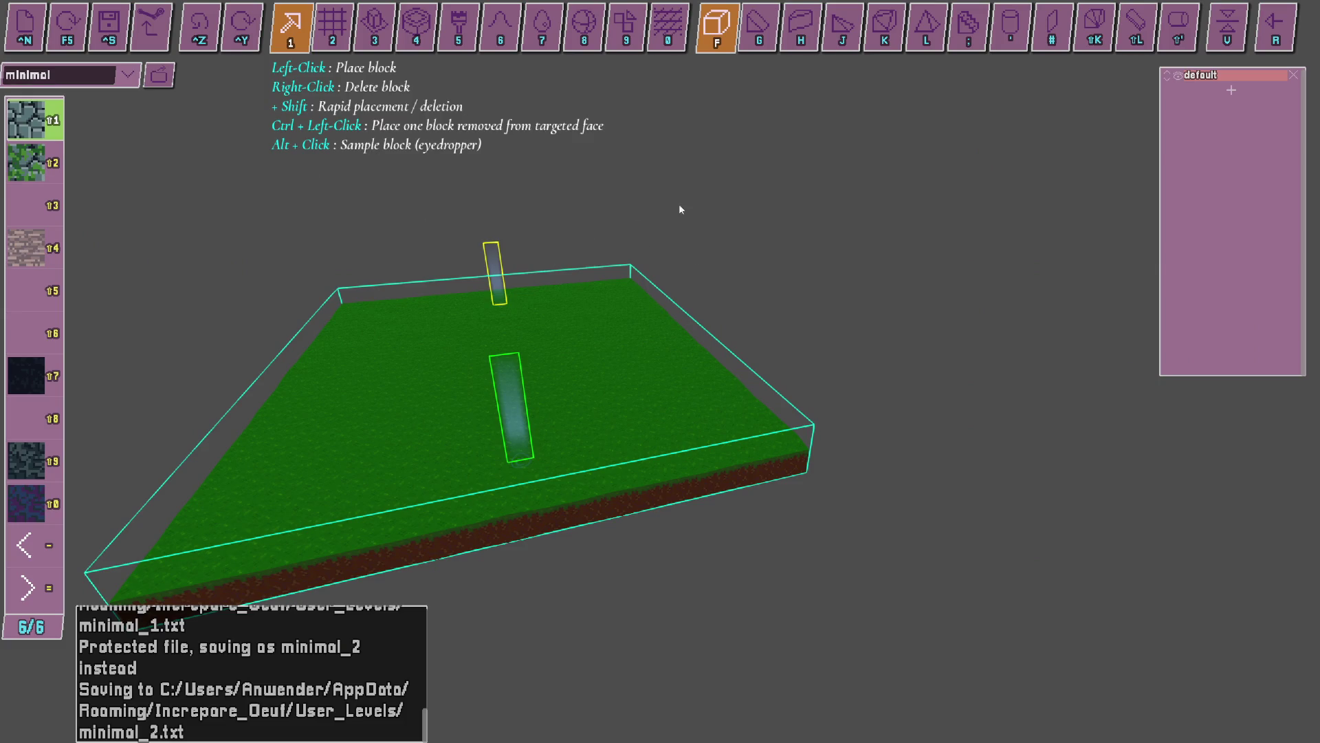
pyautogui.moveTo(701, 208); pyautogui.dragTo(660, 372)
pyautogui.hotkey('ctrl', 's')
# Stop the current OBS recording and return to the level editor.
pyautogui.hotkey('alt', 'Tab')
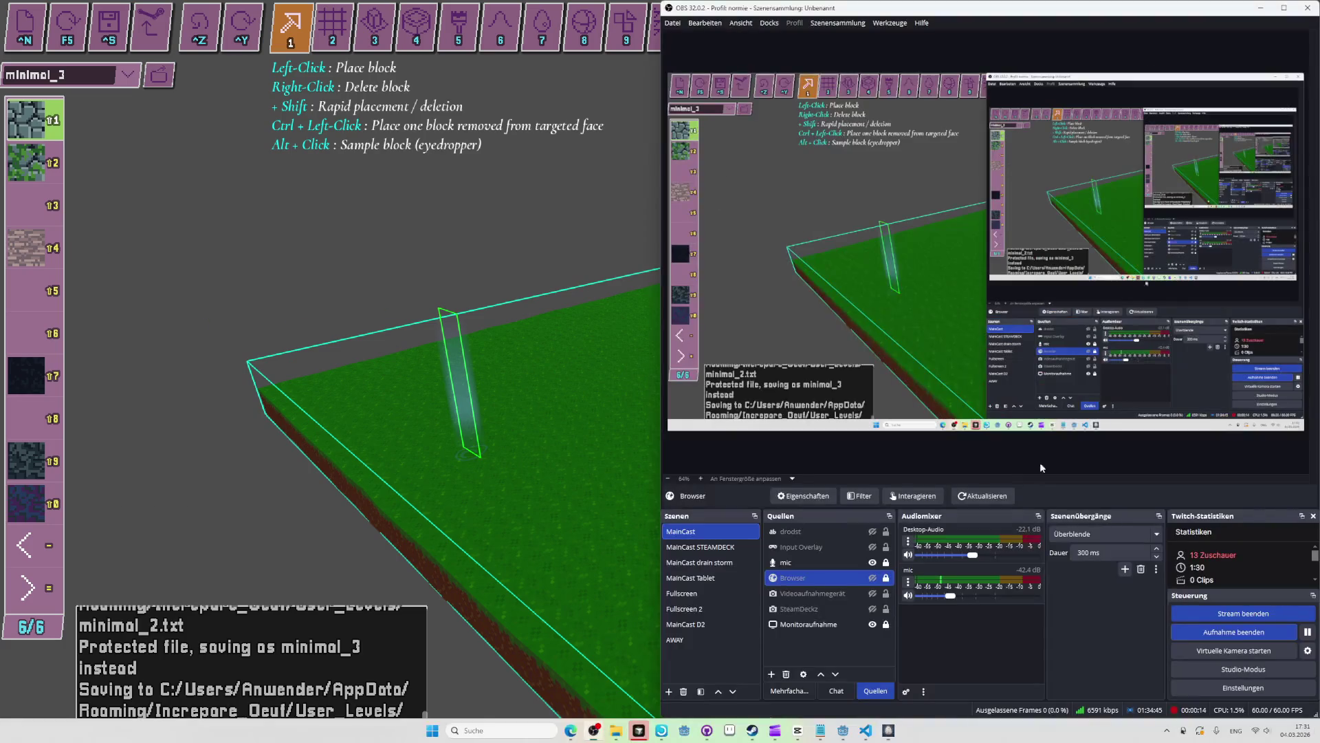
pyautogui.click(1207, 634)
pyautogui.hotkey('alt', 'Tab')
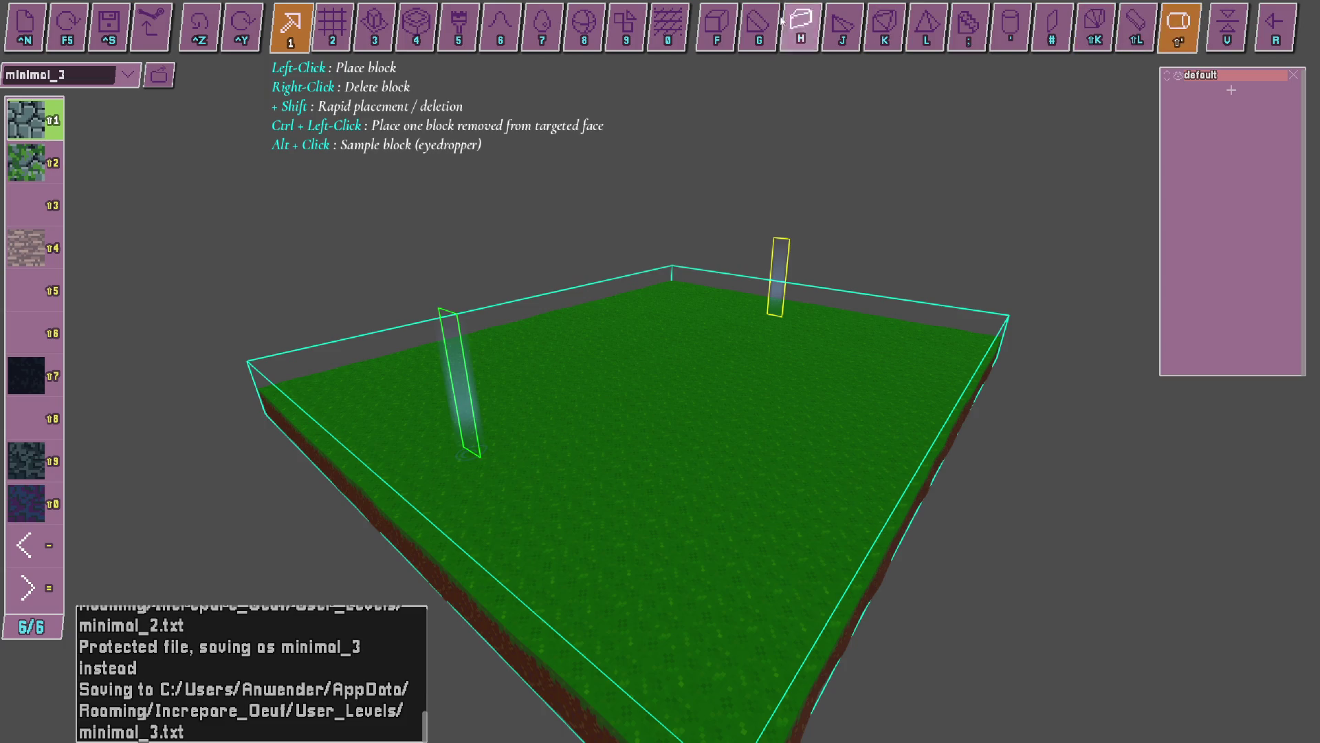
# Place three stone blocks near the centre of the grass.
pyautogui.scroll(5, 715, 316)
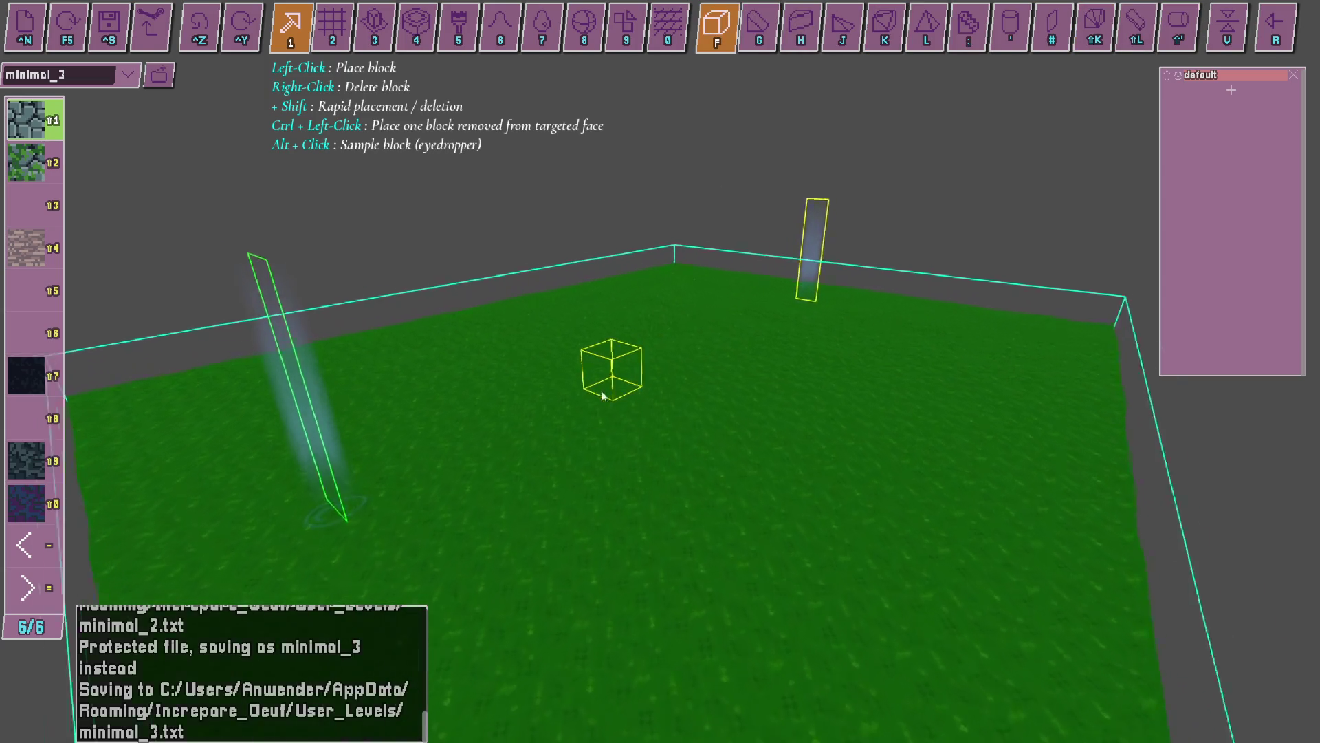
pyautogui.click(602, 370)
pyautogui.click(667, 342)
pyautogui.click(818, 412)
# Build a stone wedge ridge with flipped and rotated wedges forming a roof shape.
pyautogui.click(758, 40)
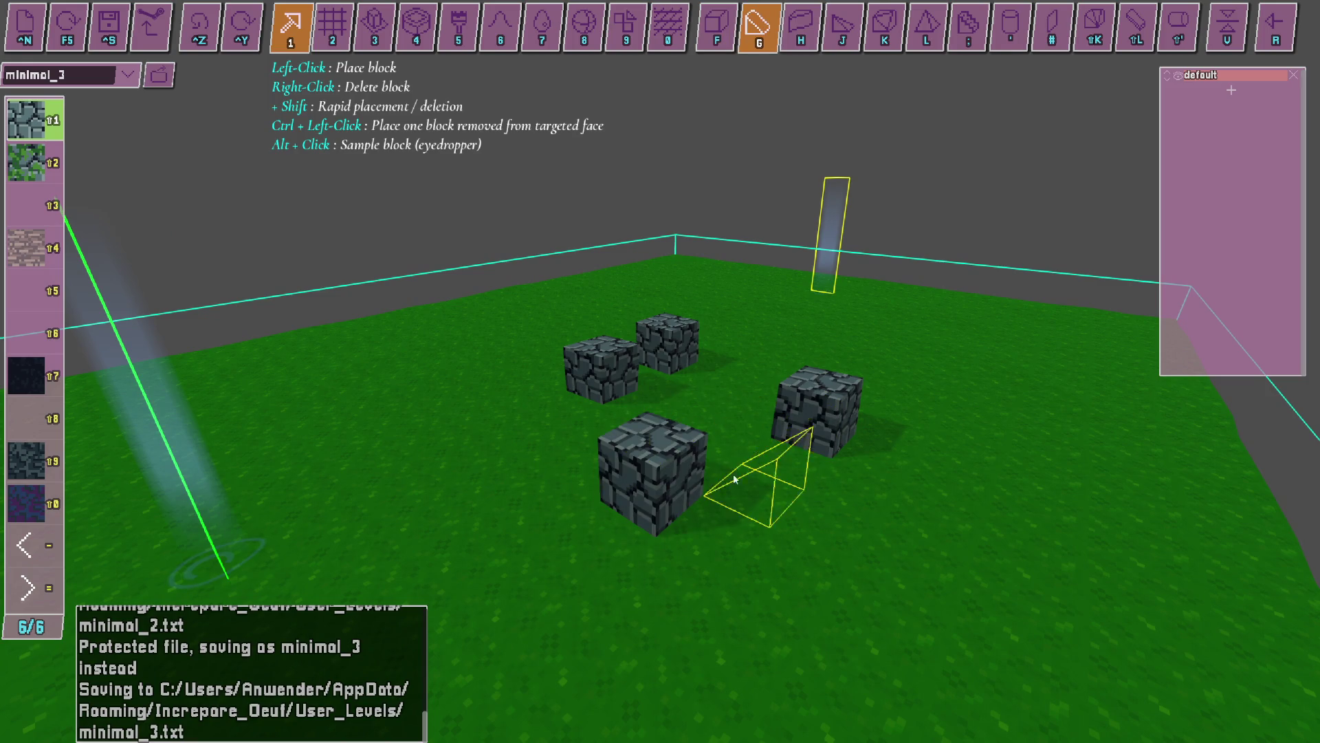
pyautogui.click(705, 509)
pyautogui.click(591, 526)
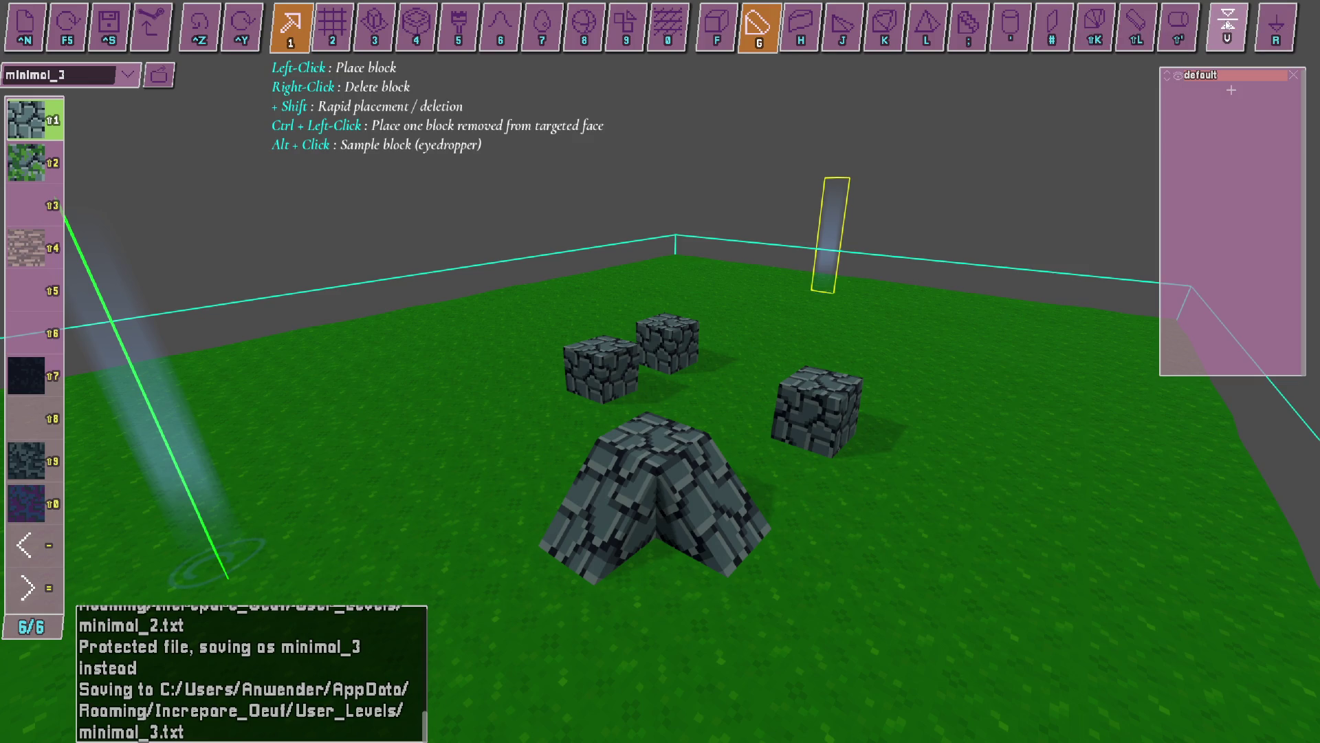
pyautogui.press('u')
pyautogui.click(681, 530)
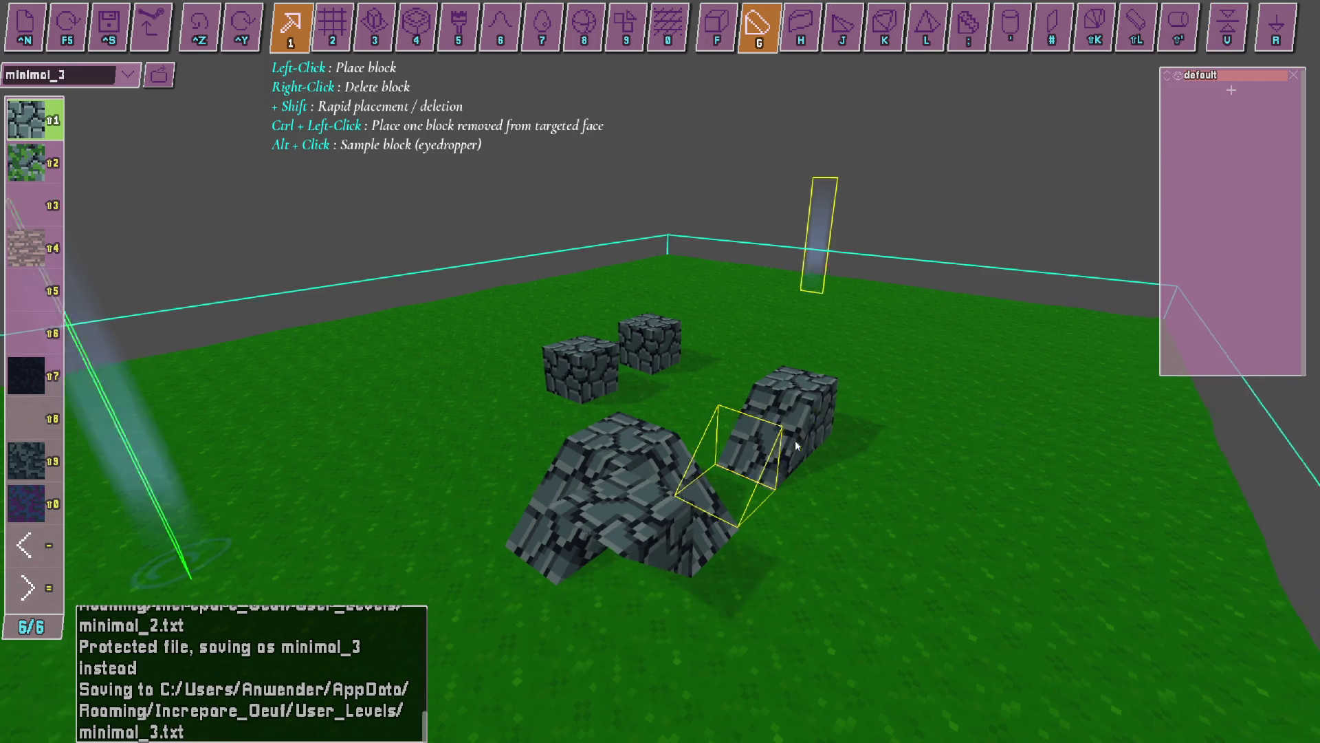
pyautogui.press('r')
pyautogui.click(635, 441)
pyautogui.press('r')
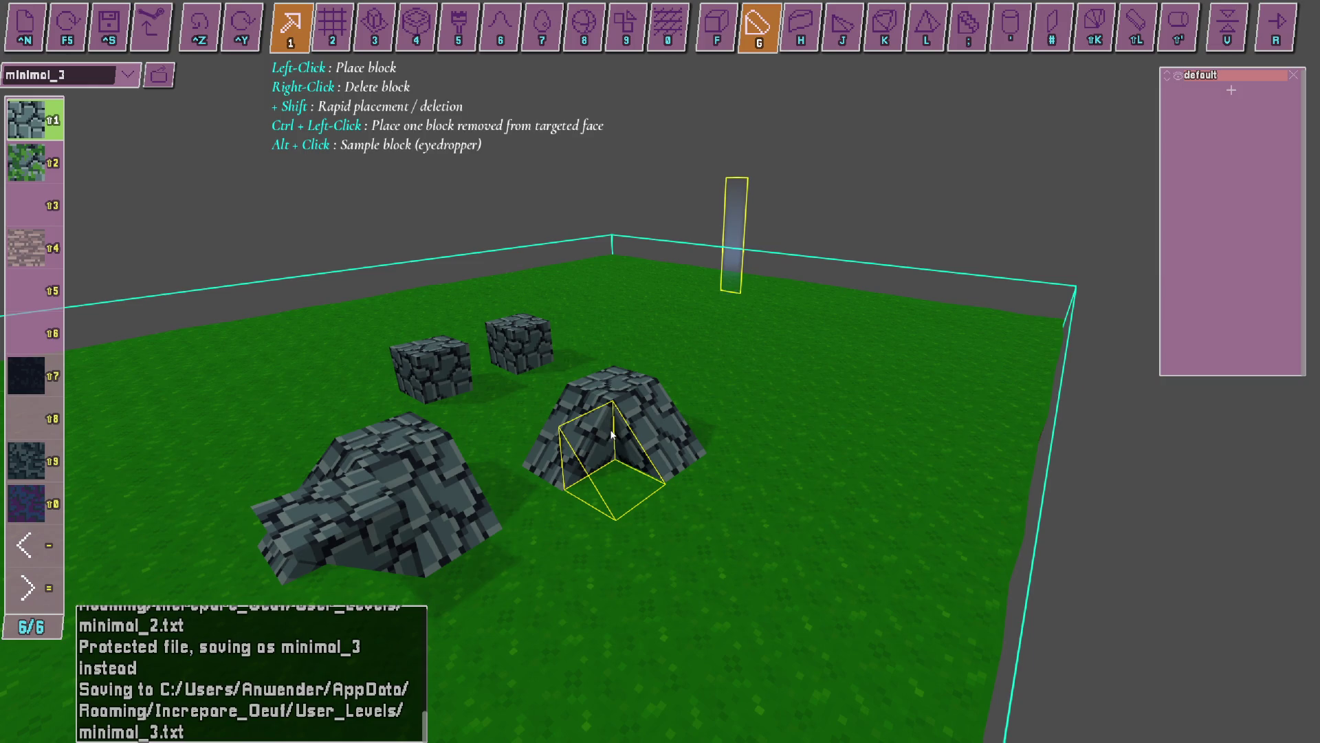
# Add a slanted stone piece right of the ridge and briefly play-test the level.
pyautogui.press('h')
pyautogui.click(767, 478)
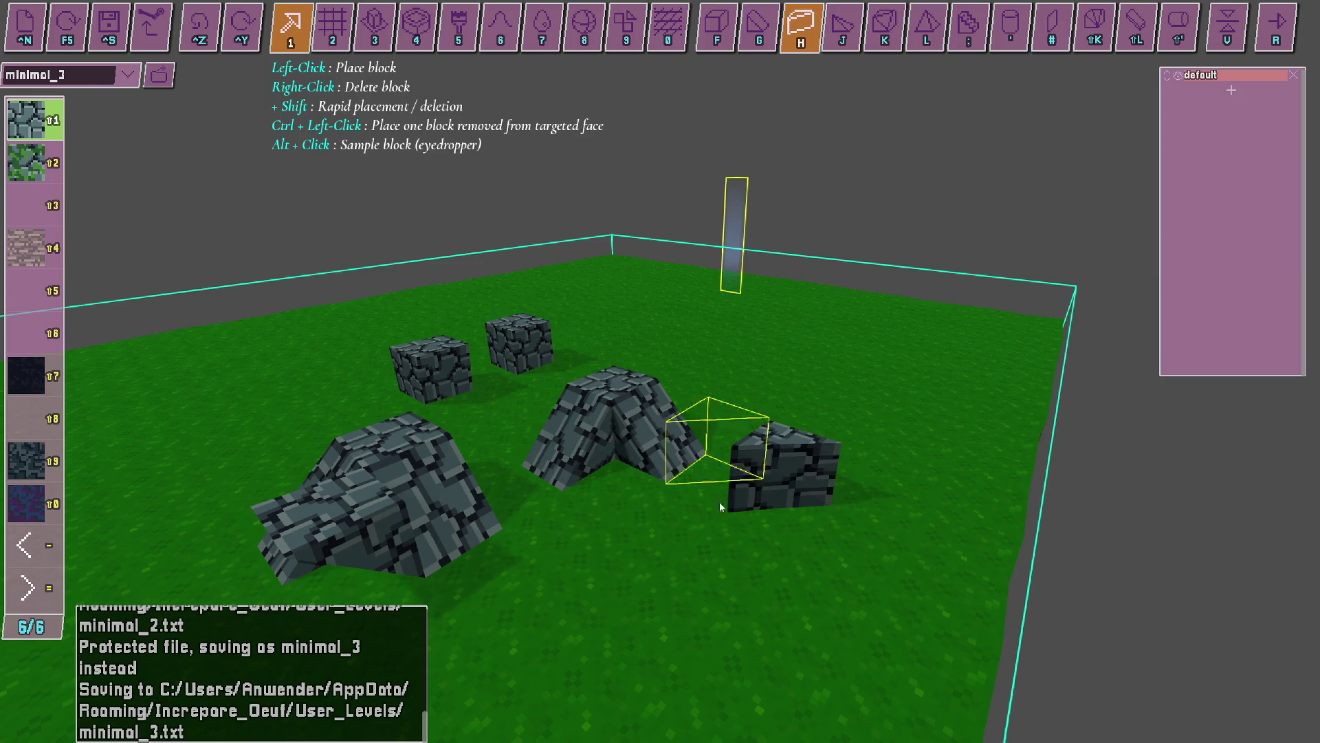
pyautogui.press('j')
pyautogui.press('a')
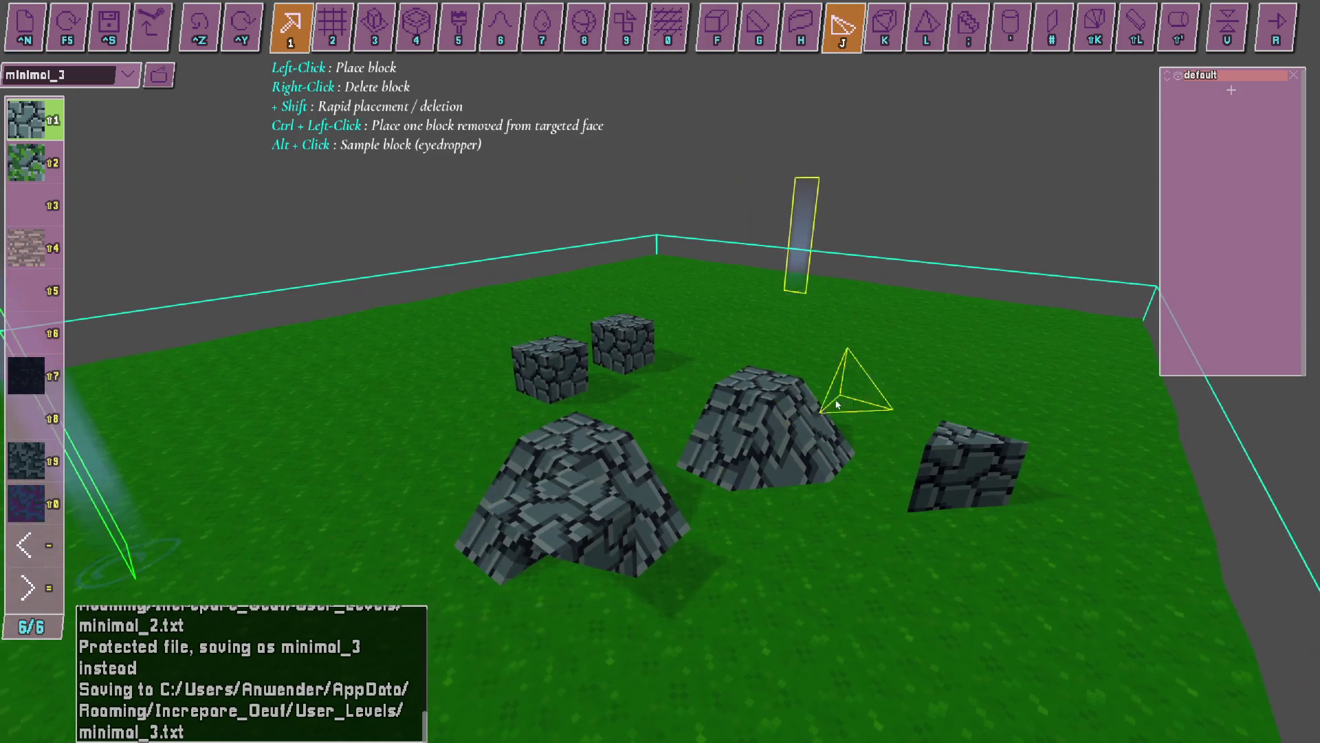
pyautogui.press('r')
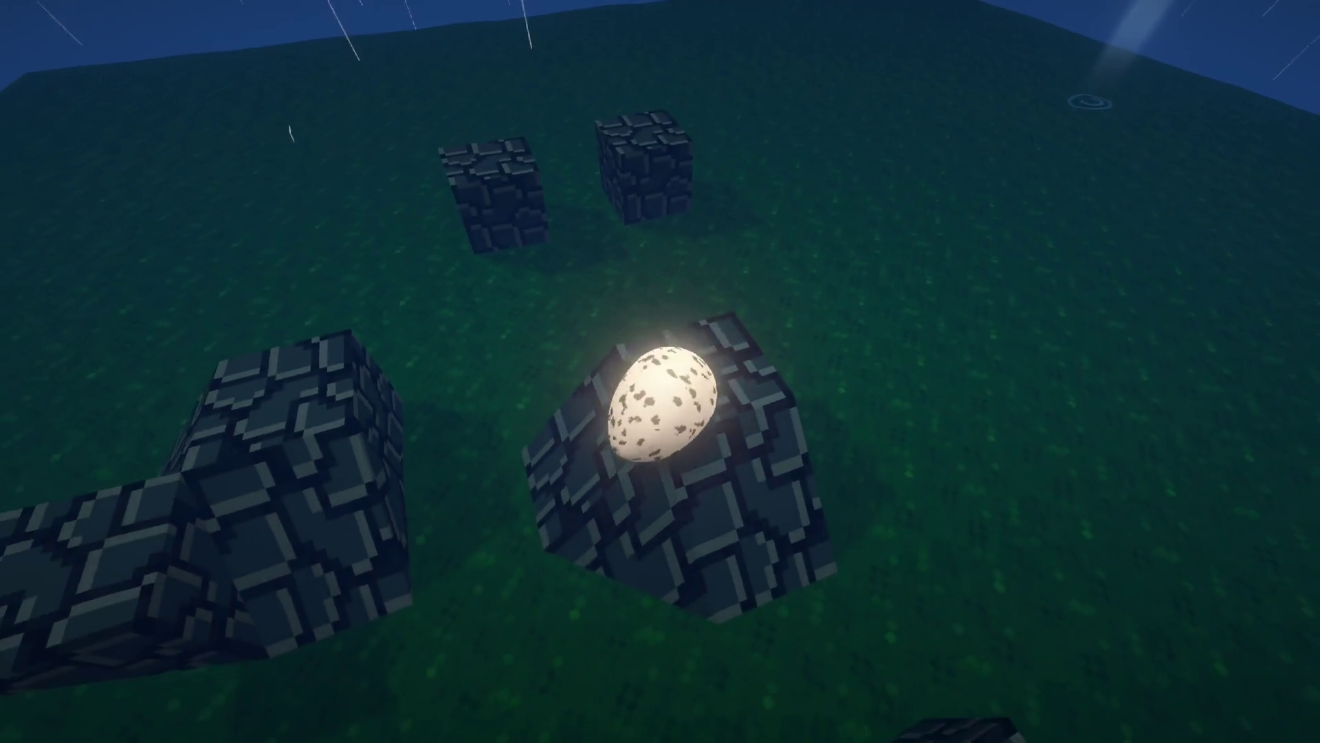
pyautogui.press('r')
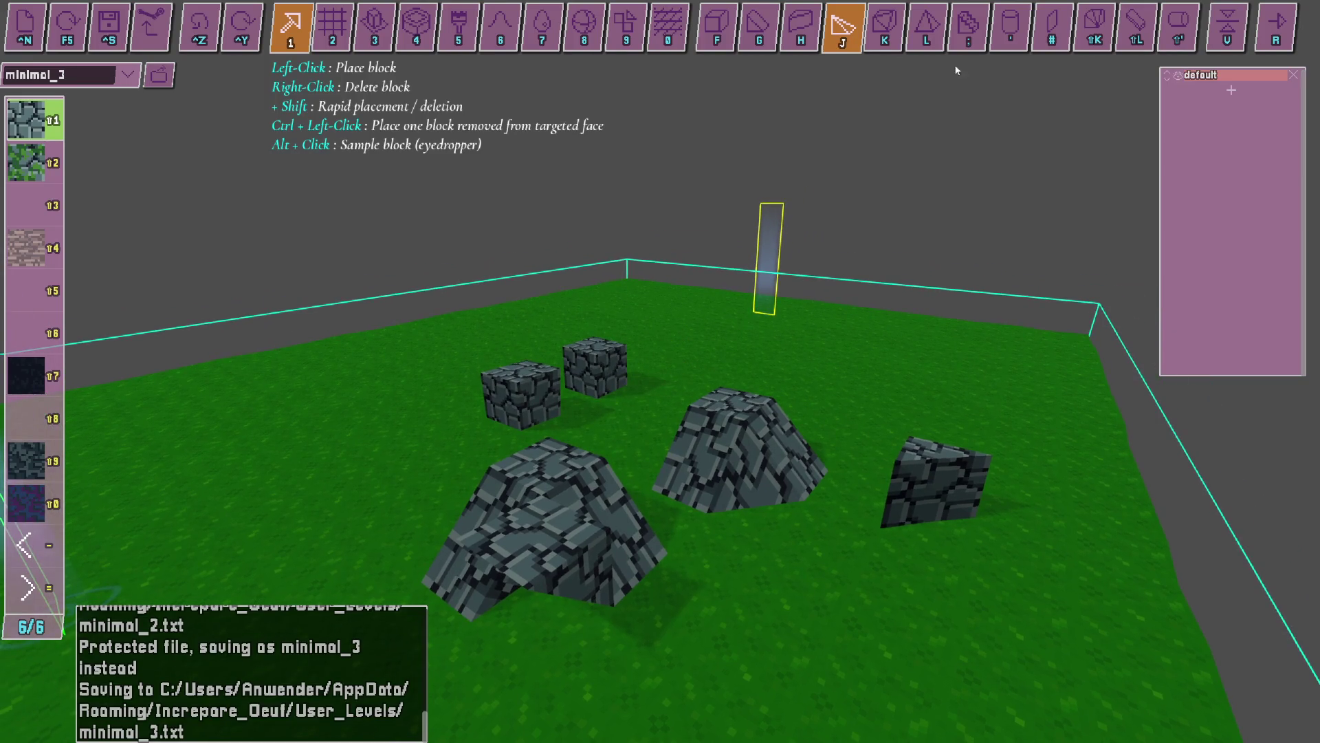
pyautogui.click(970, 29)
# Place a stone stair block on the grass platform.
pyautogui.press('w')
pyautogui.press('a')
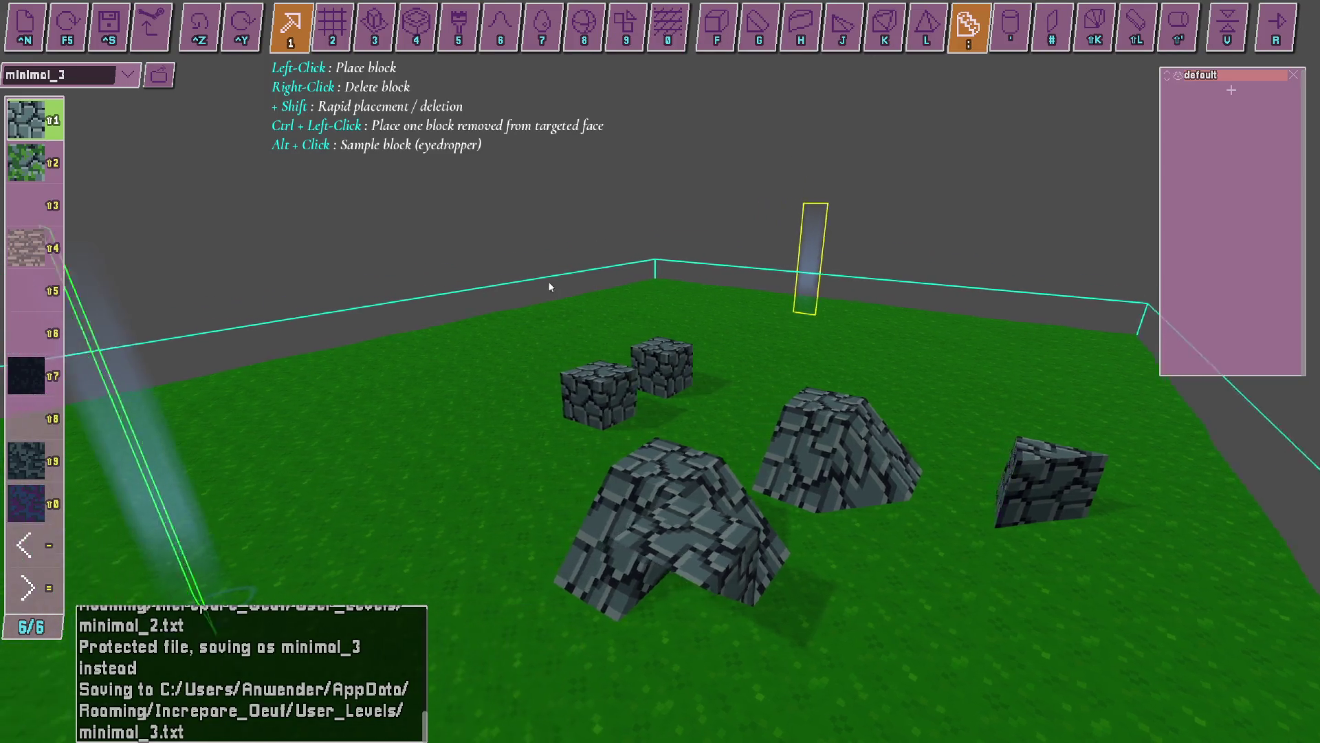
pyautogui.click(568, 451)
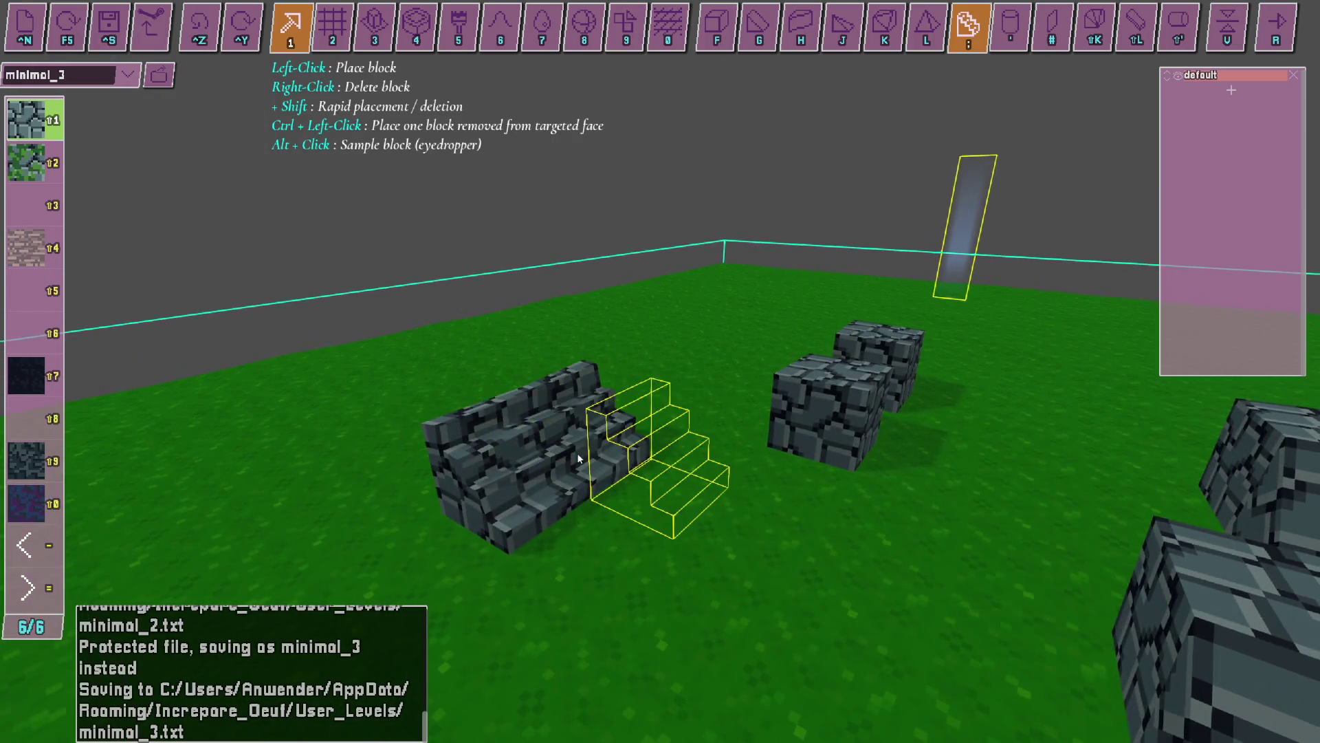
pyautogui.press('s')
# Play-test the level by rolling the egg onto the stone stairs.
pyautogui.press('r')
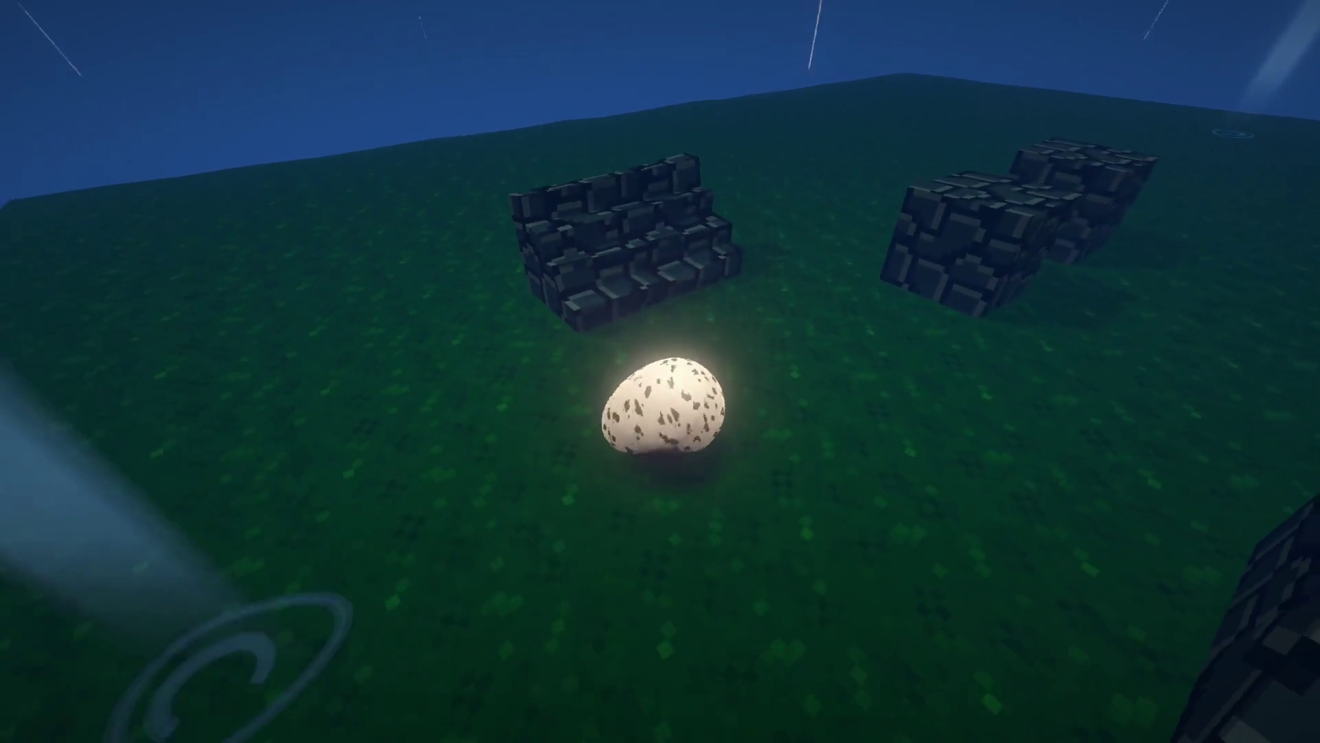
pyautogui.press('w')
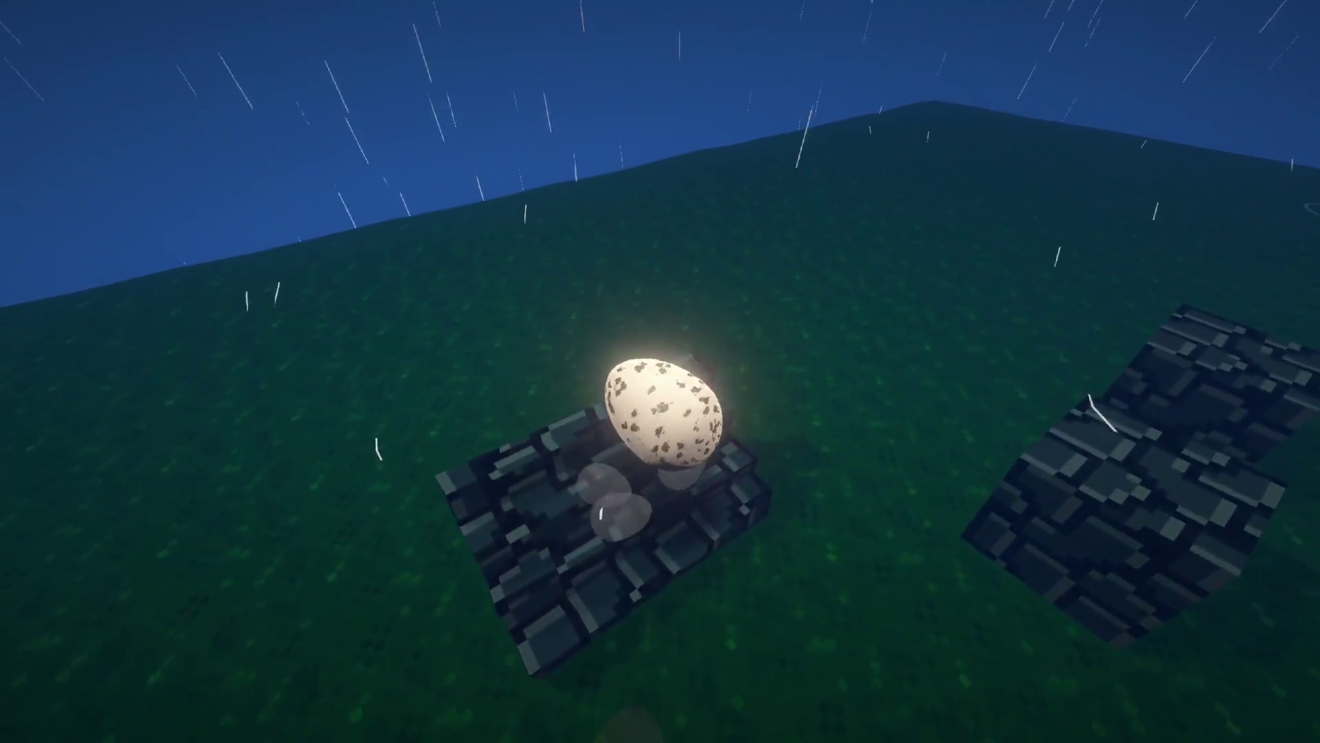
pyautogui.press('r')
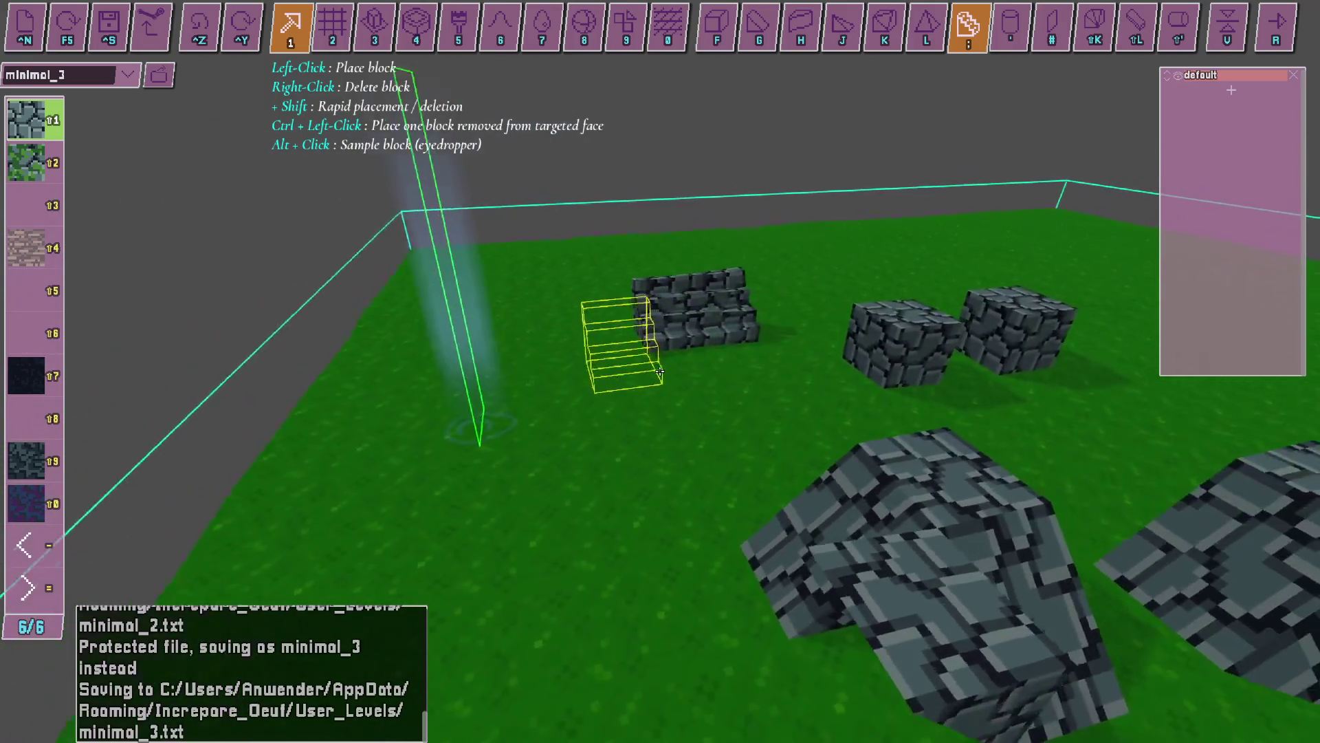
# Flip the block orientation and place another stone piece.
pyautogui.press('u')
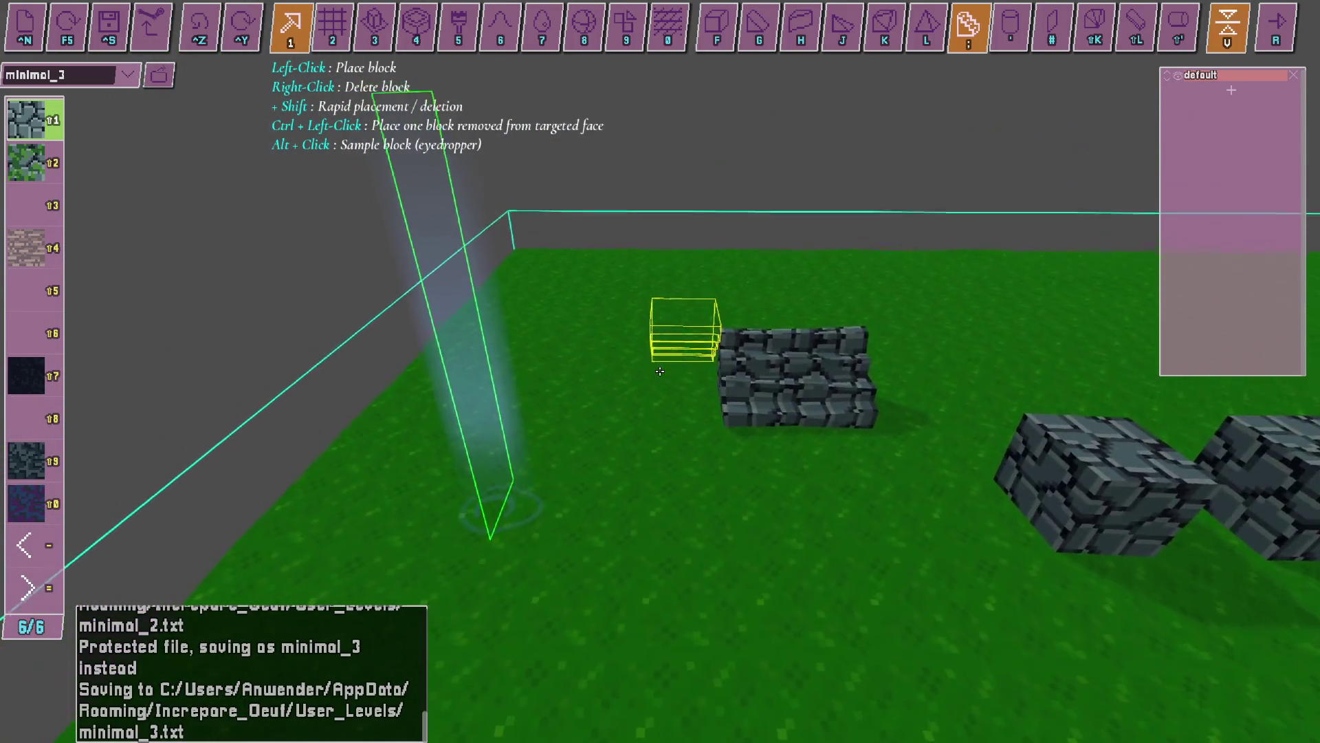
pyautogui.press('s')
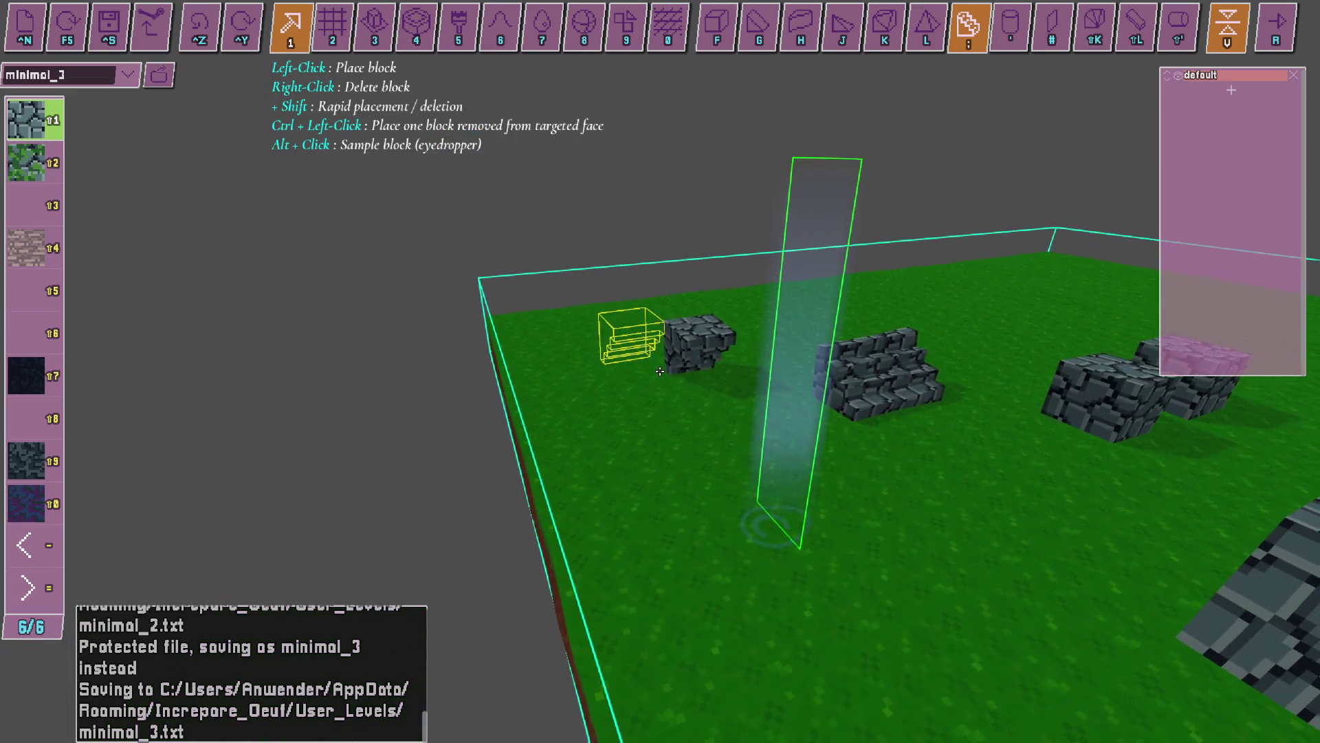
pyautogui.click(660, 371)
pyautogui.press('w')
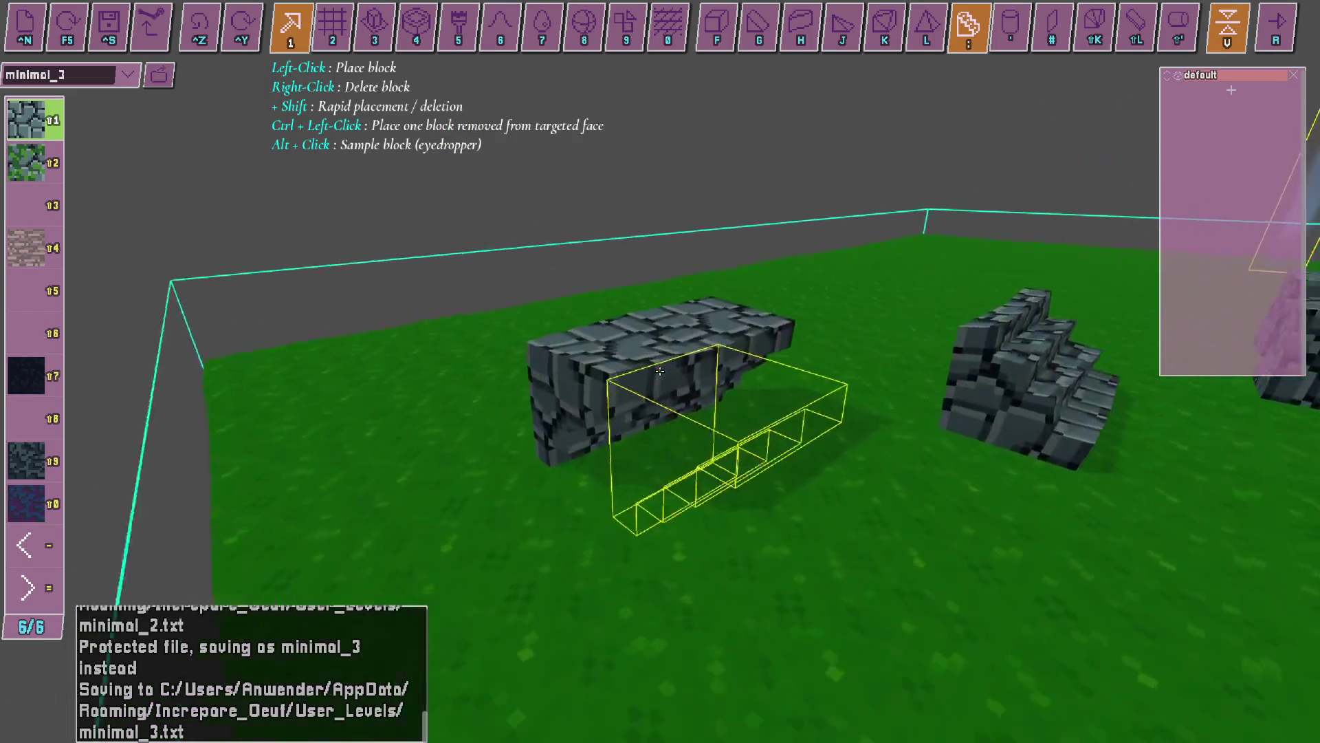
pyautogui.press('s')
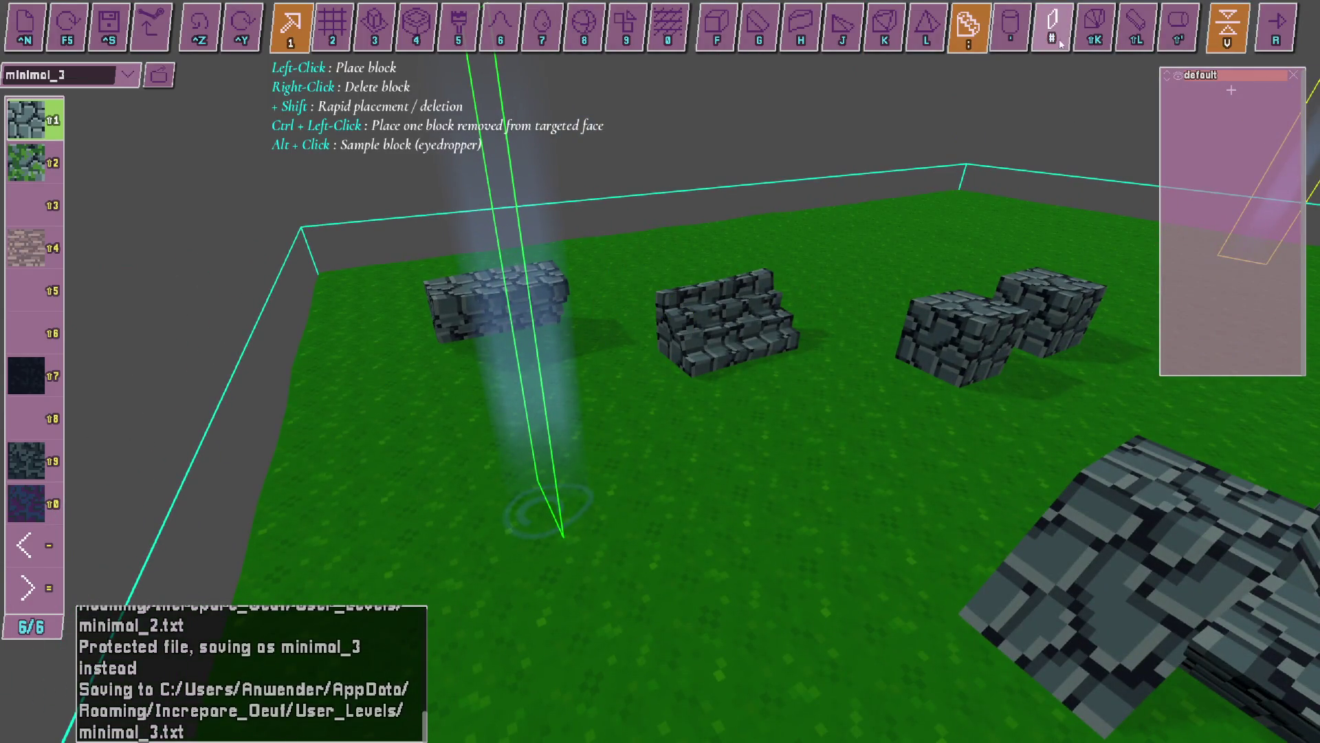
# Switch to flat slab pieces and place a cobblestone slab on the open grass.
pyautogui.click(1132, 41)
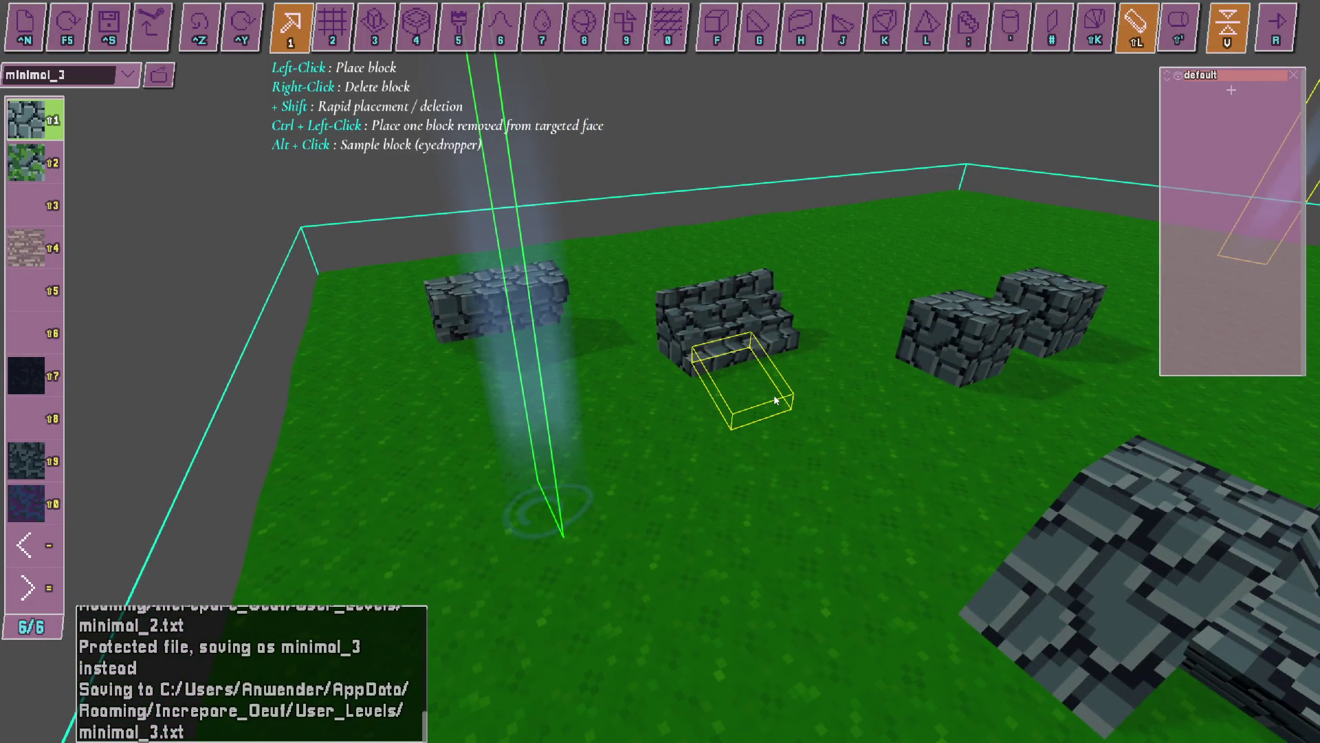
pyautogui.press('w')
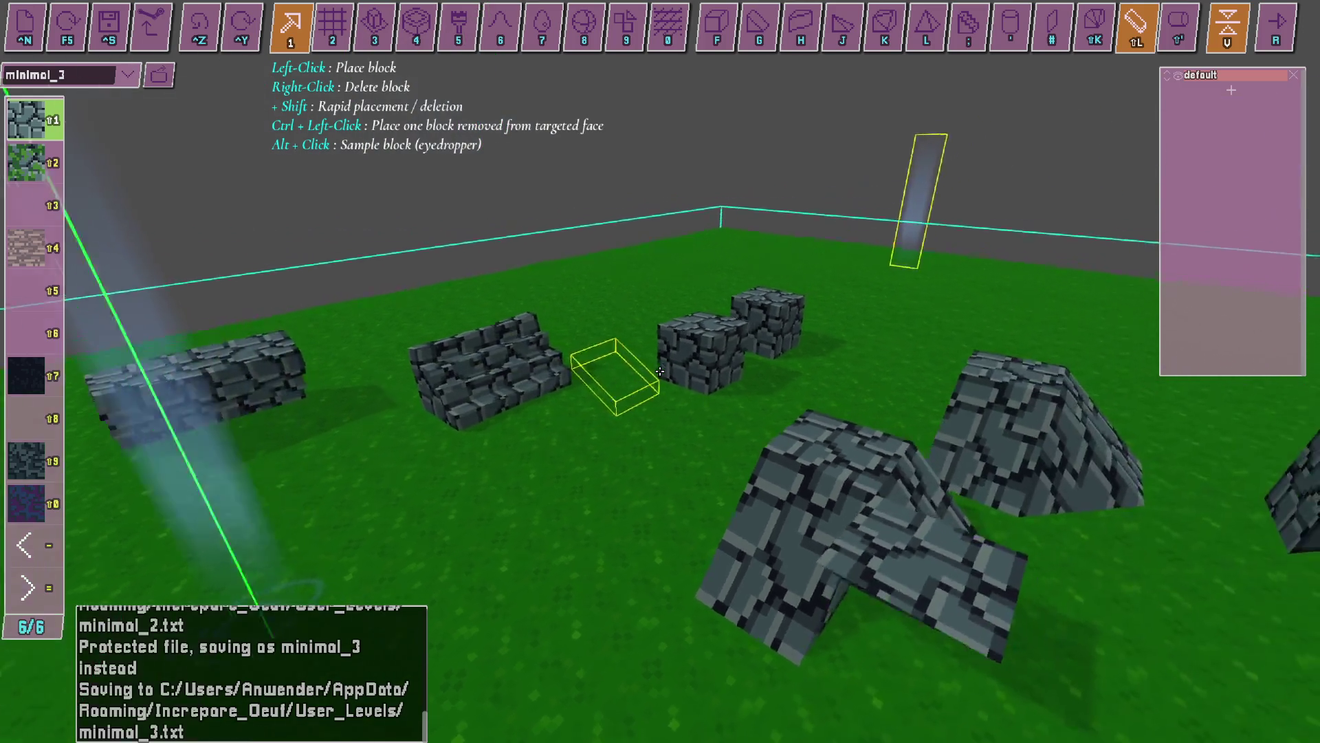
pyautogui.press('s')
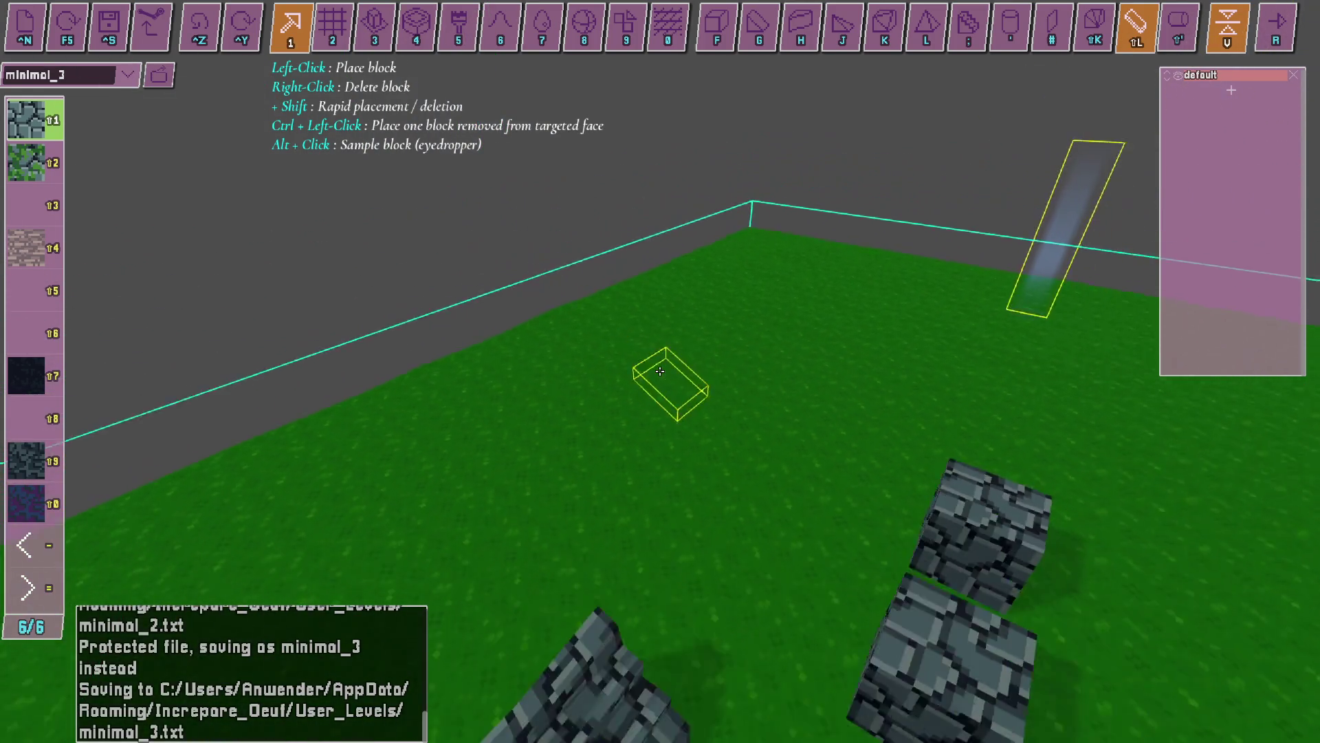
pyautogui.press('d')
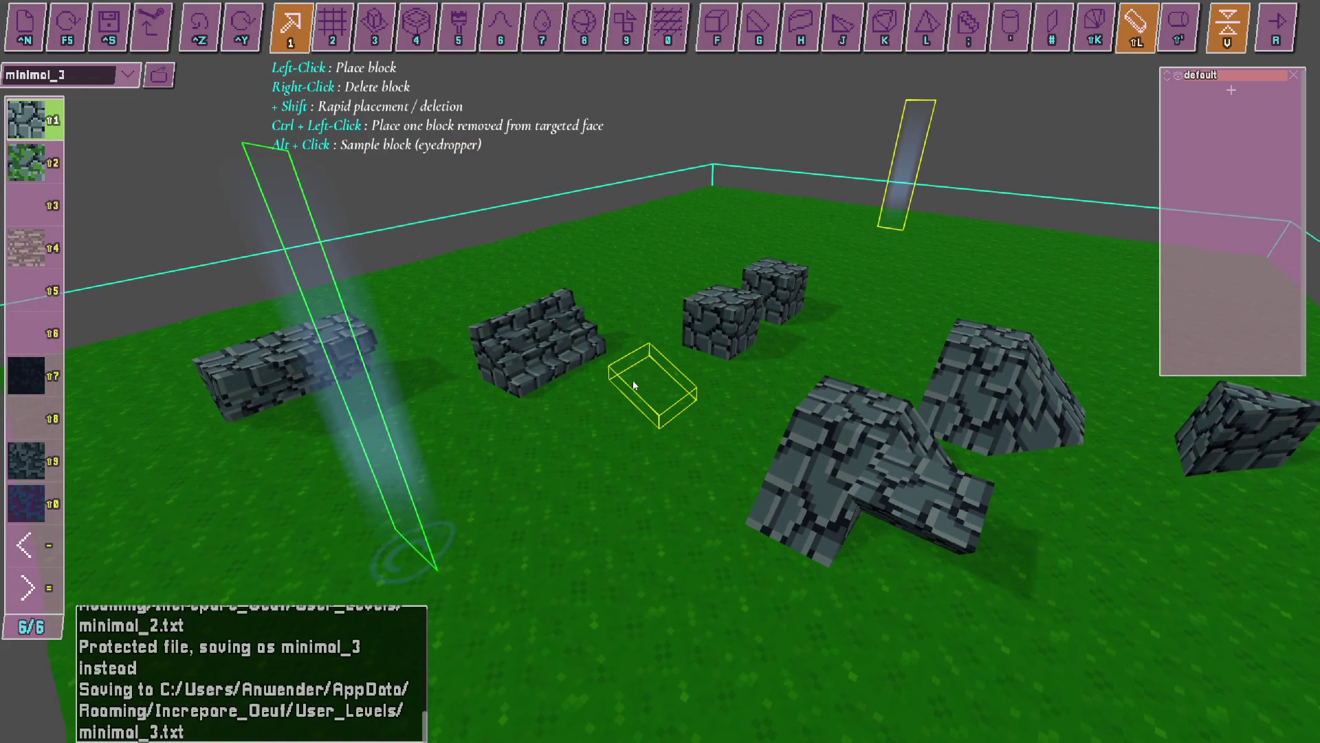
pyautogui.press('w')
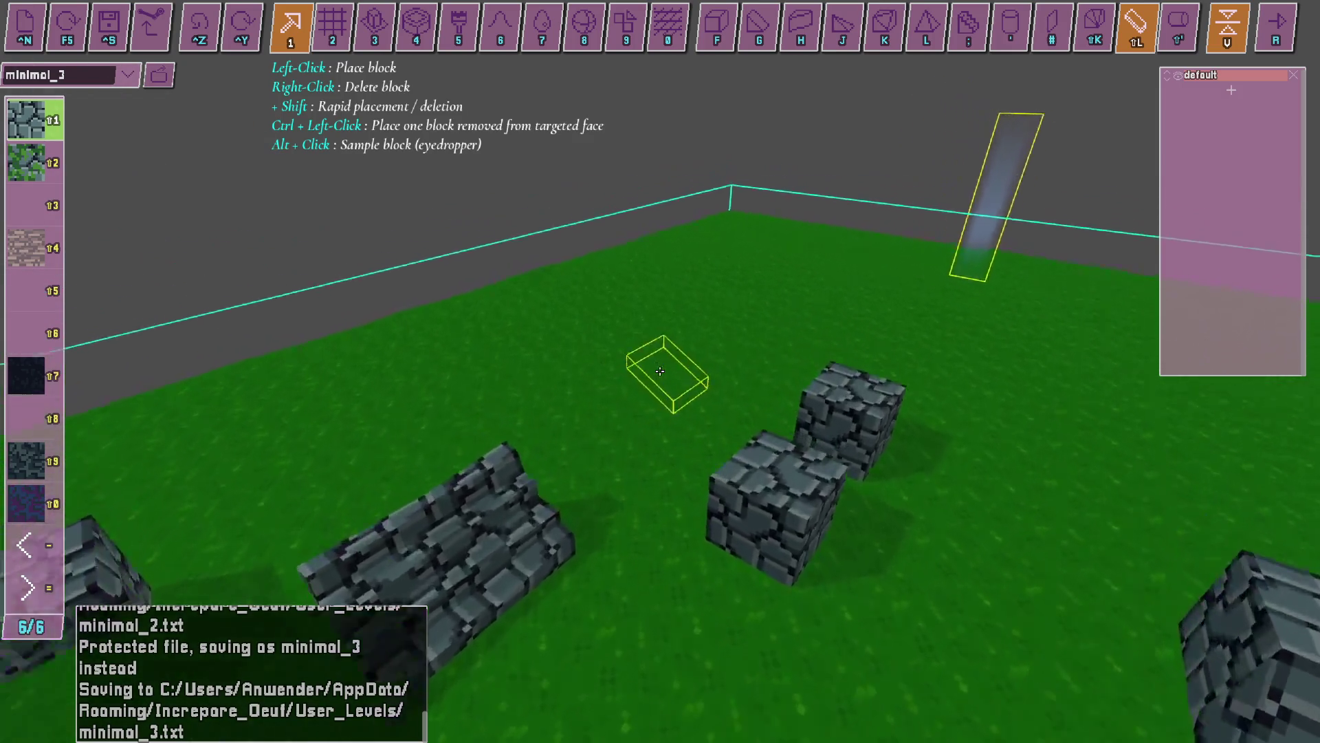
pyautogui.click(660, 372)
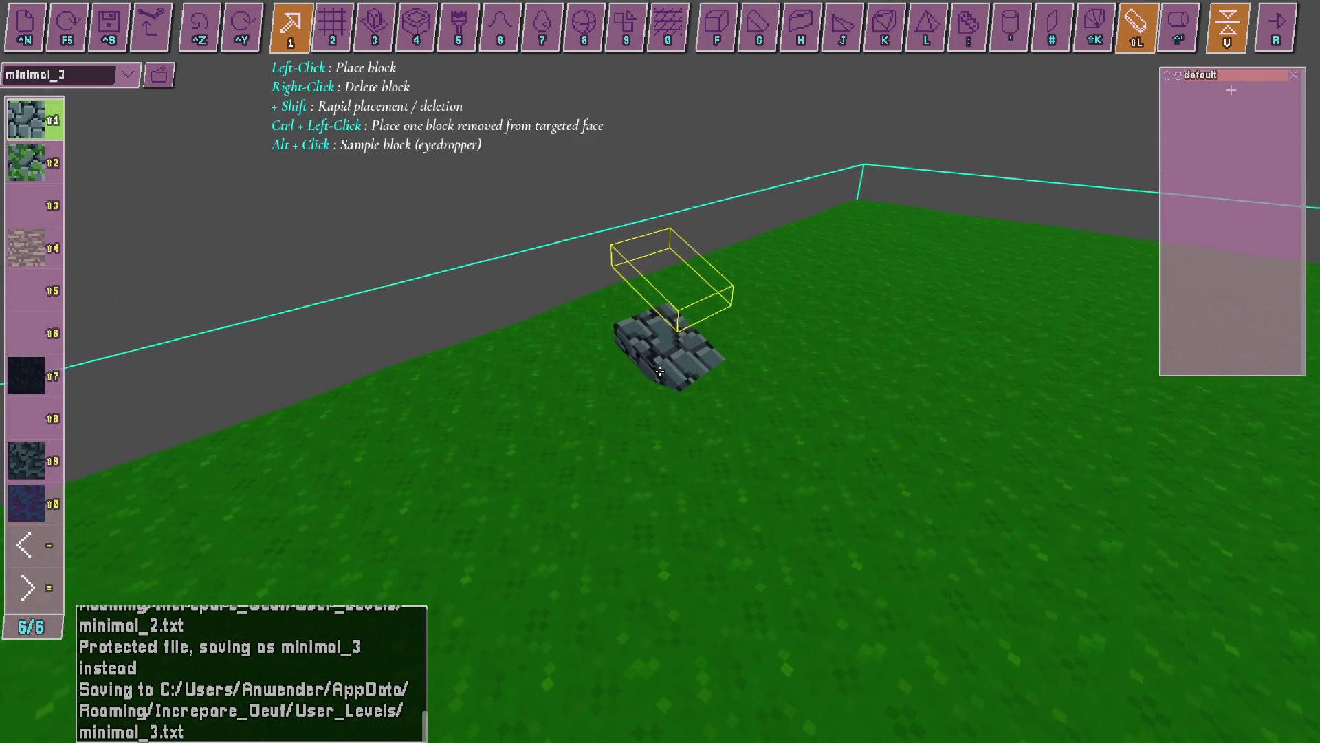
# Place a cobblestone slab at the platform edge beside the dirt side.
pyautogui.press('w')
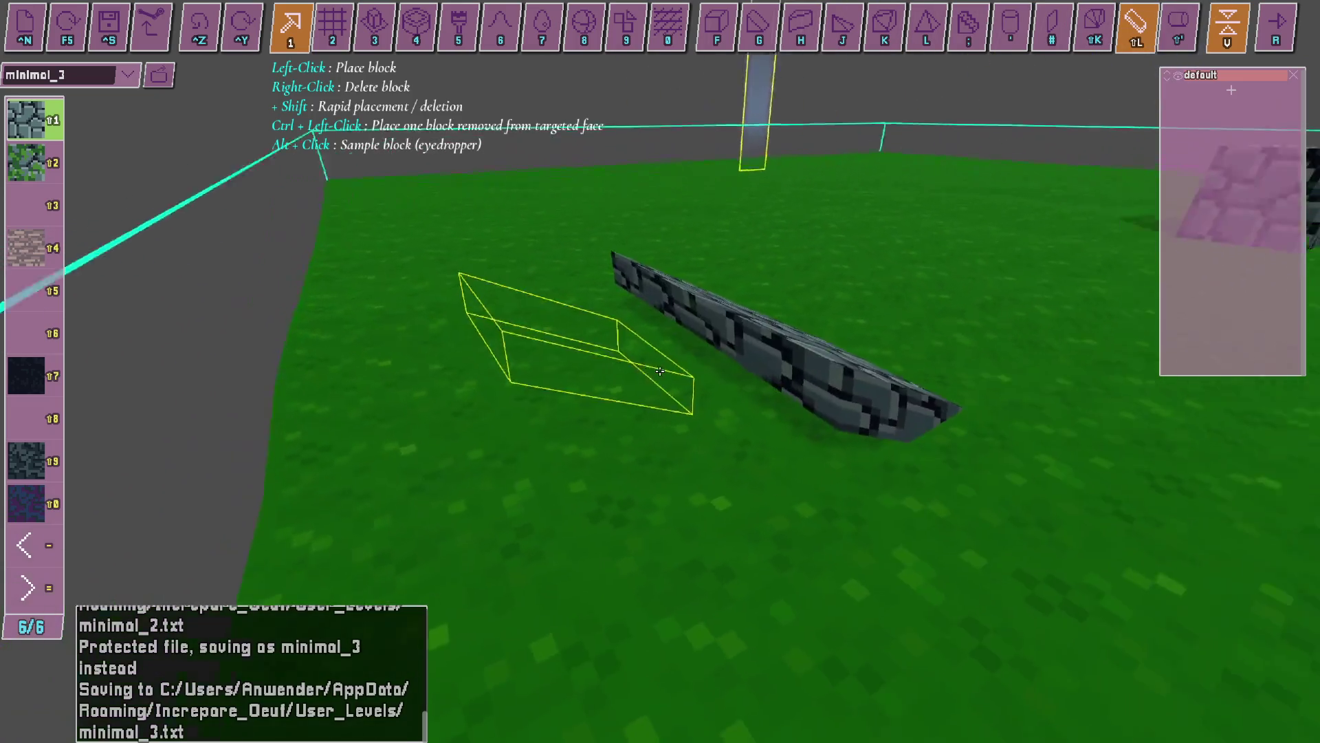
pyautogui.press('s')
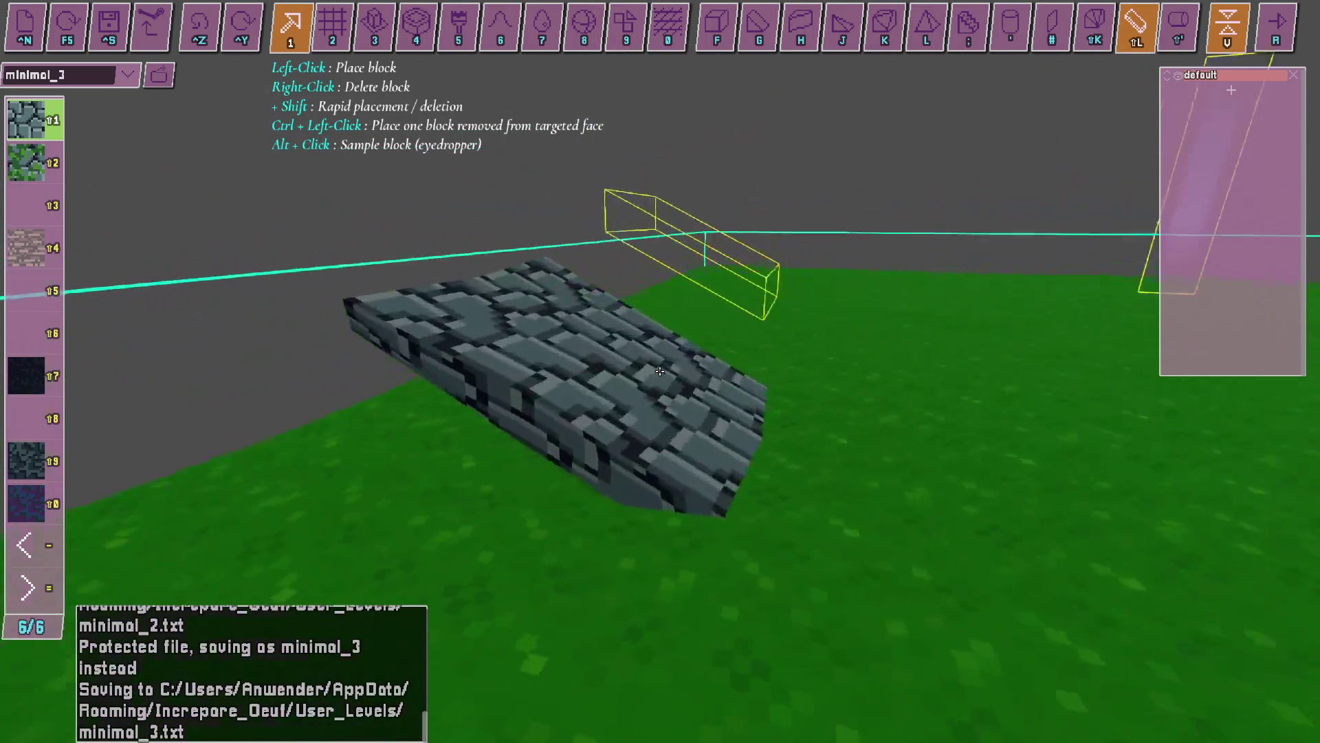
pyautogui.press('a')
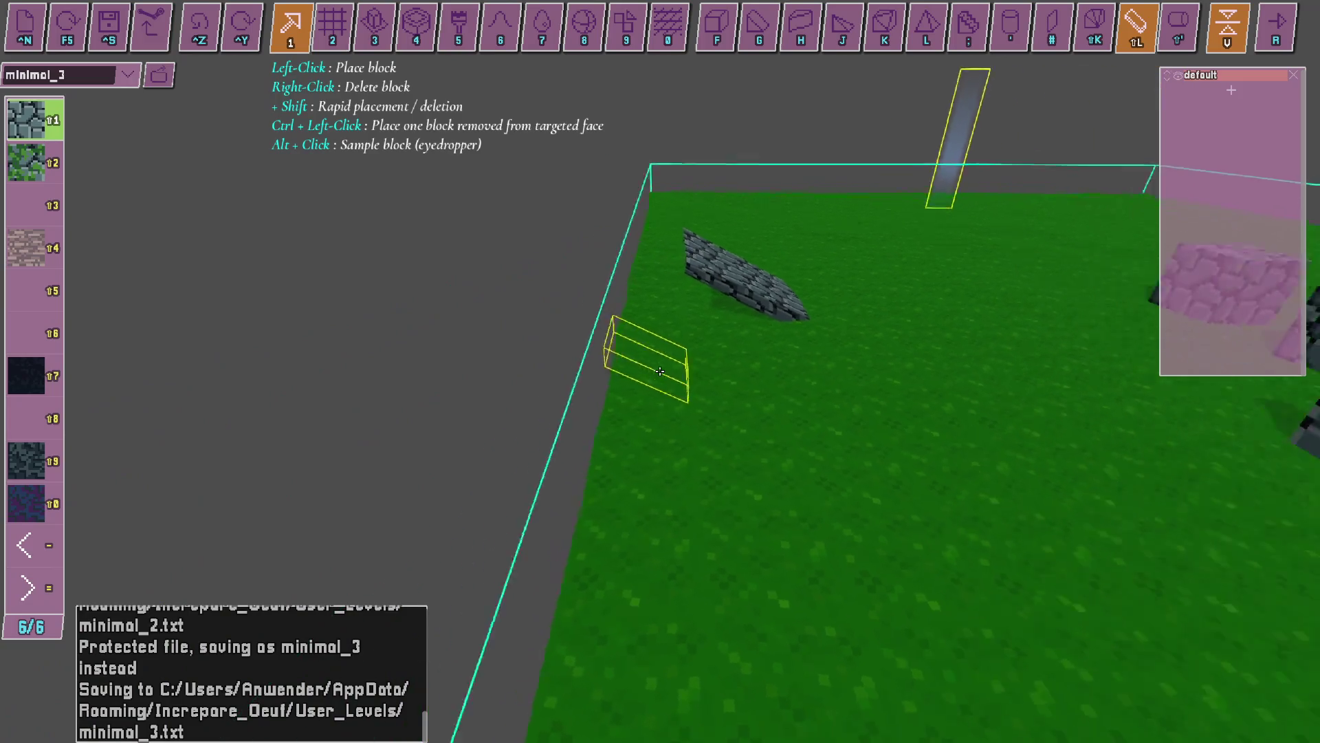
pyautogui.press('a')
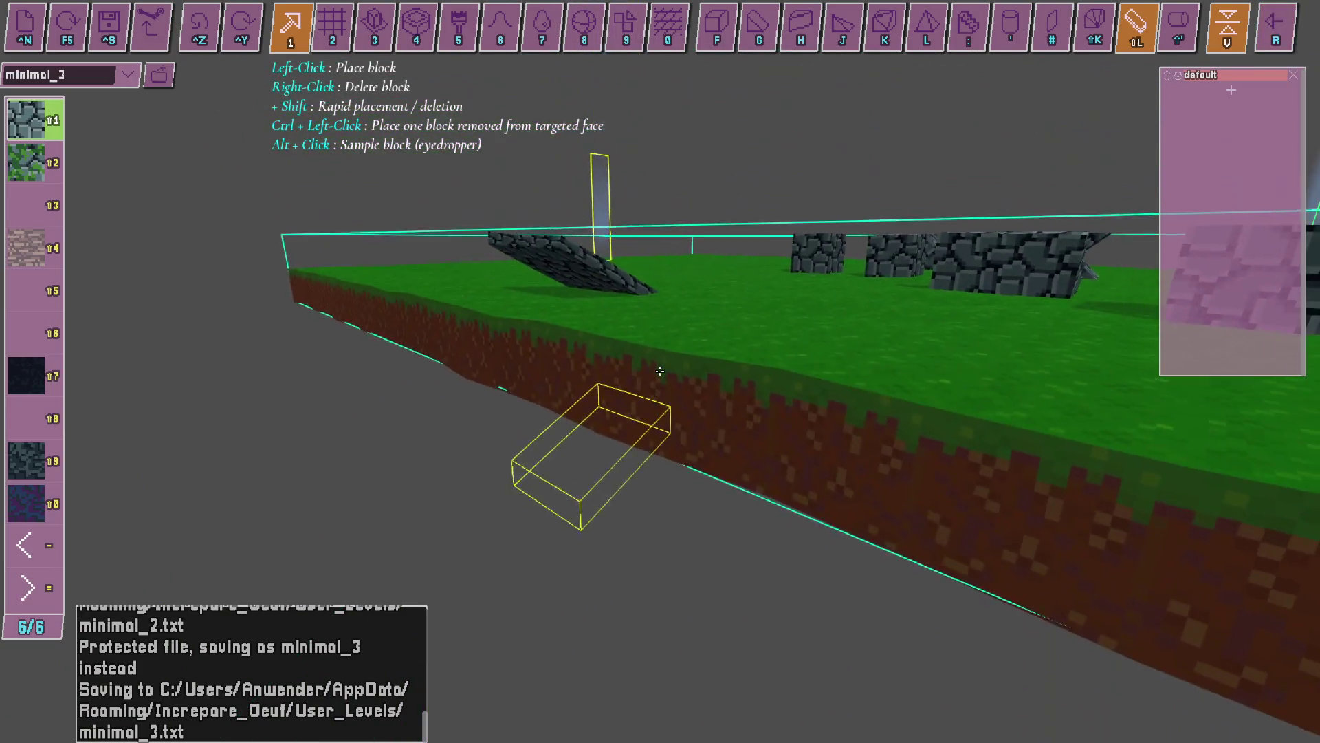
pyautogui.press('e')
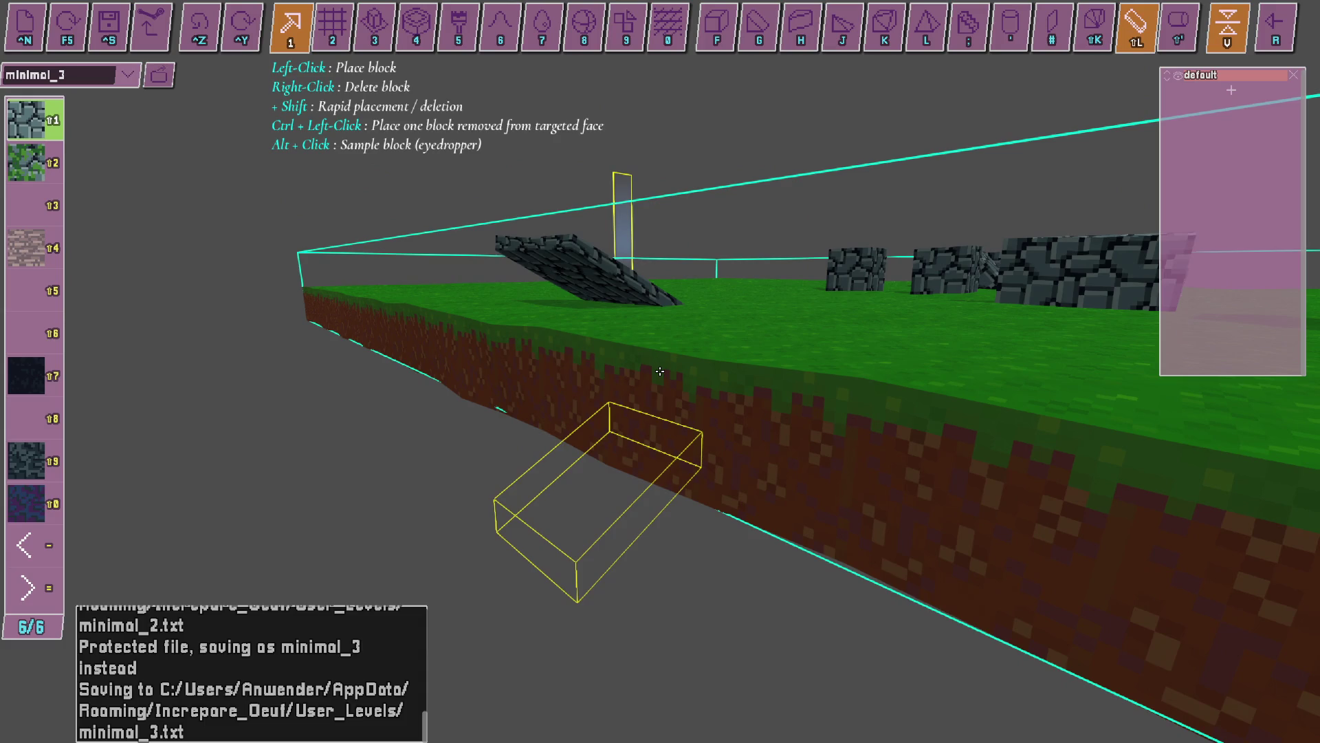
pyautogui.press('e')
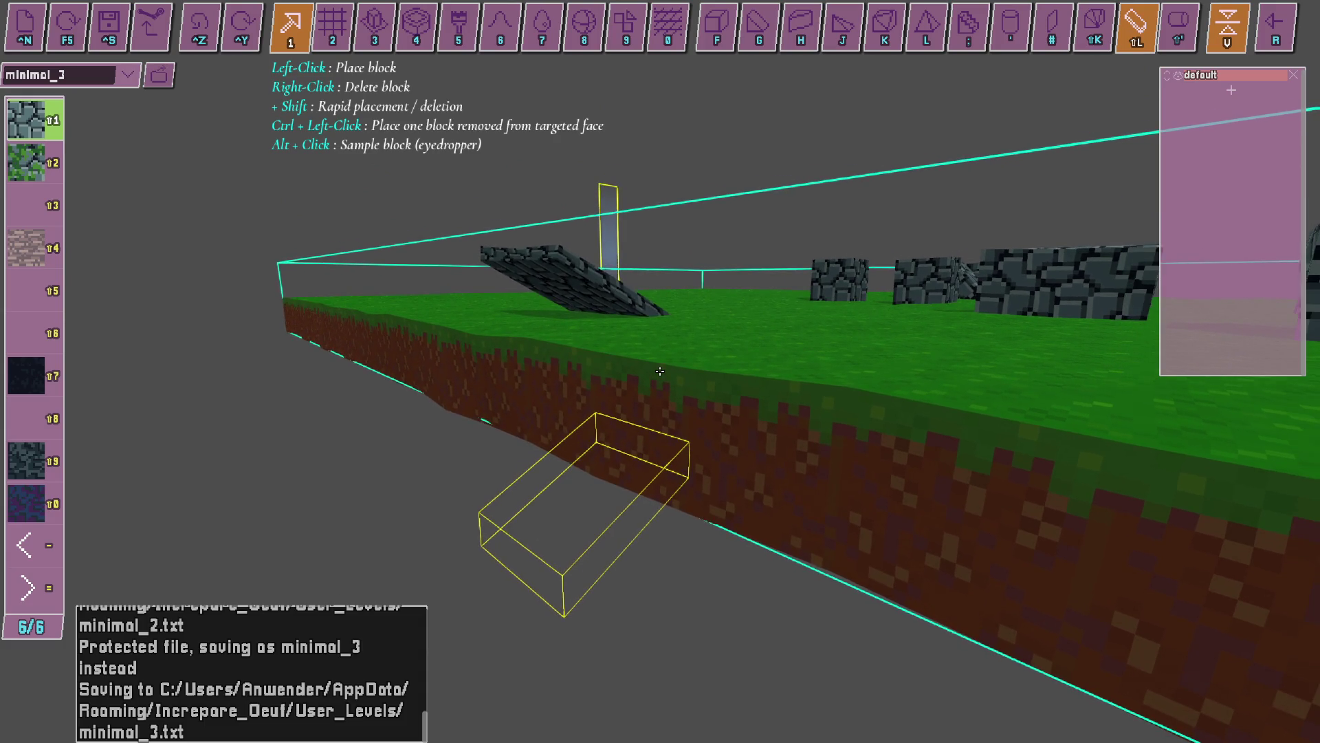
pyautogui.press('q')
pyautogui.click(660, 371)
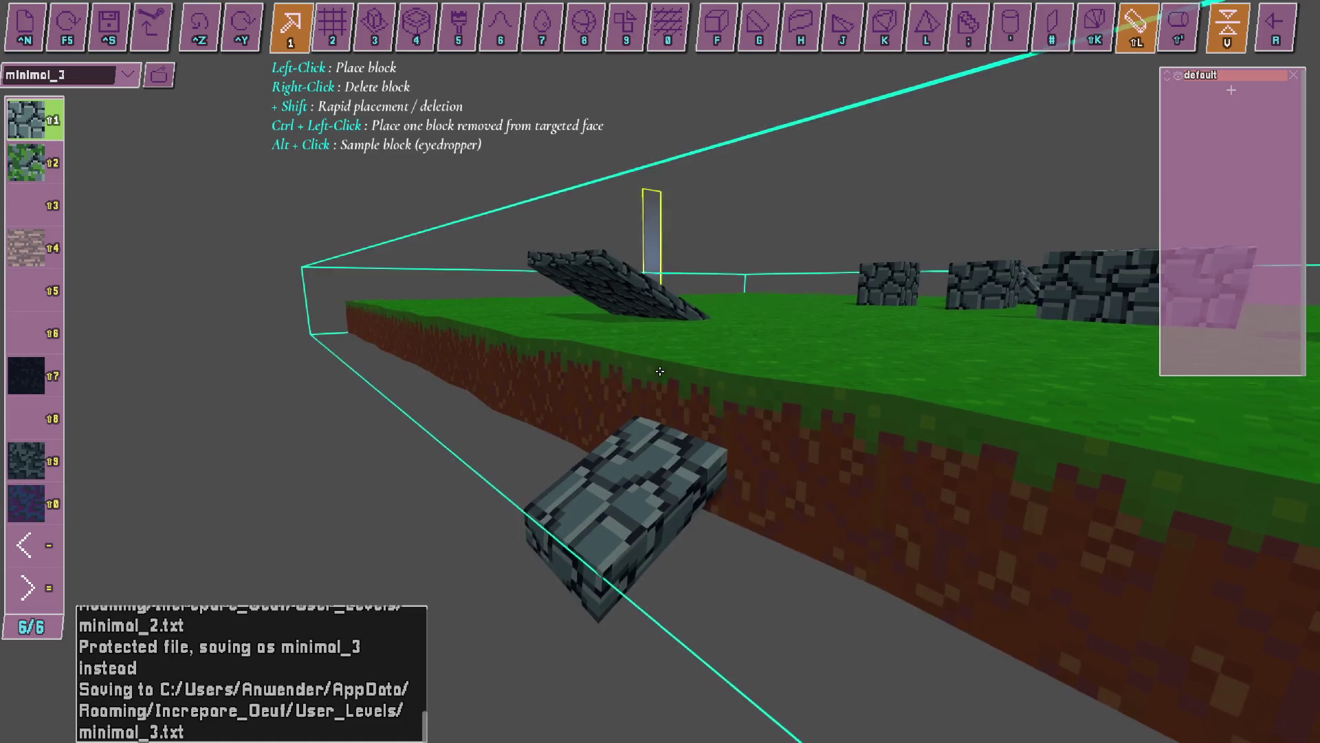
# Add two more cobblestone slabs on the grass and view the whole platform.
pyautogui.press('w')
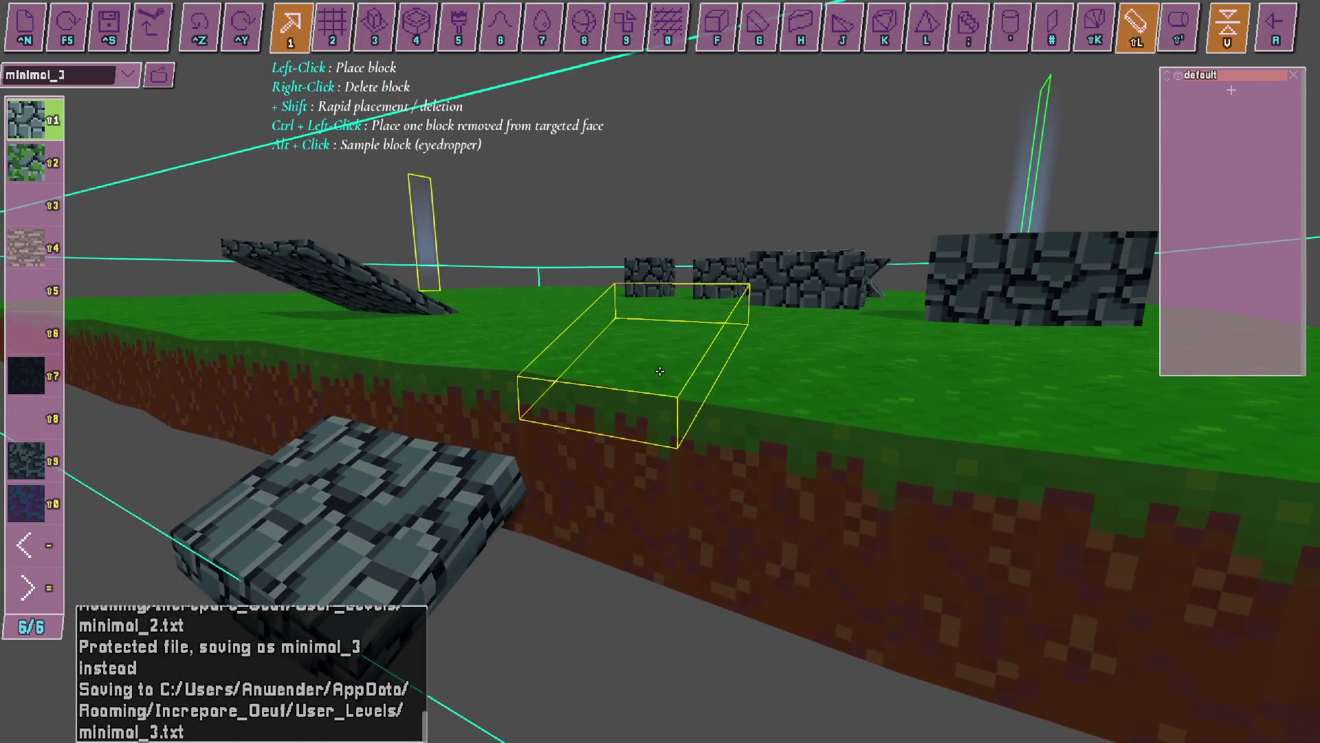
pyautogui.click(661, 372)
pyautogui.click(660, 371)
pyautogui.press('w')
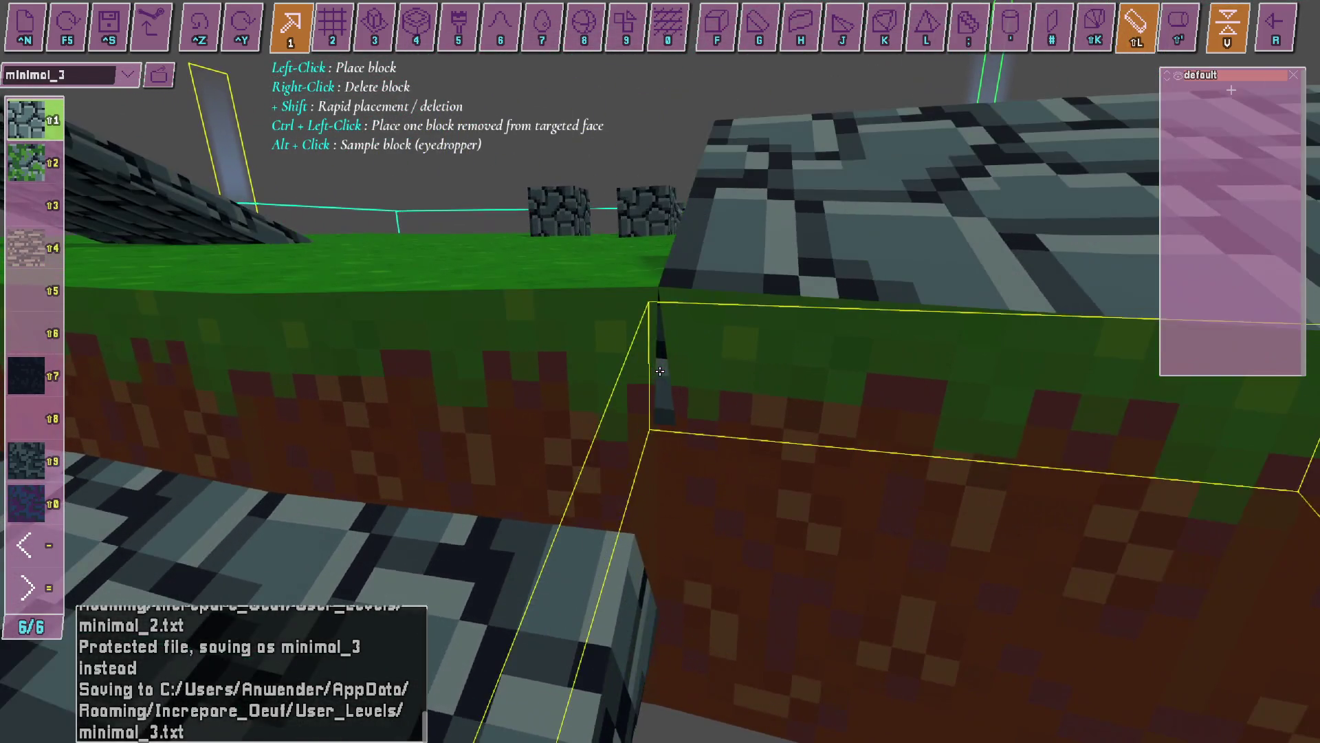
pyautogui.press('s')
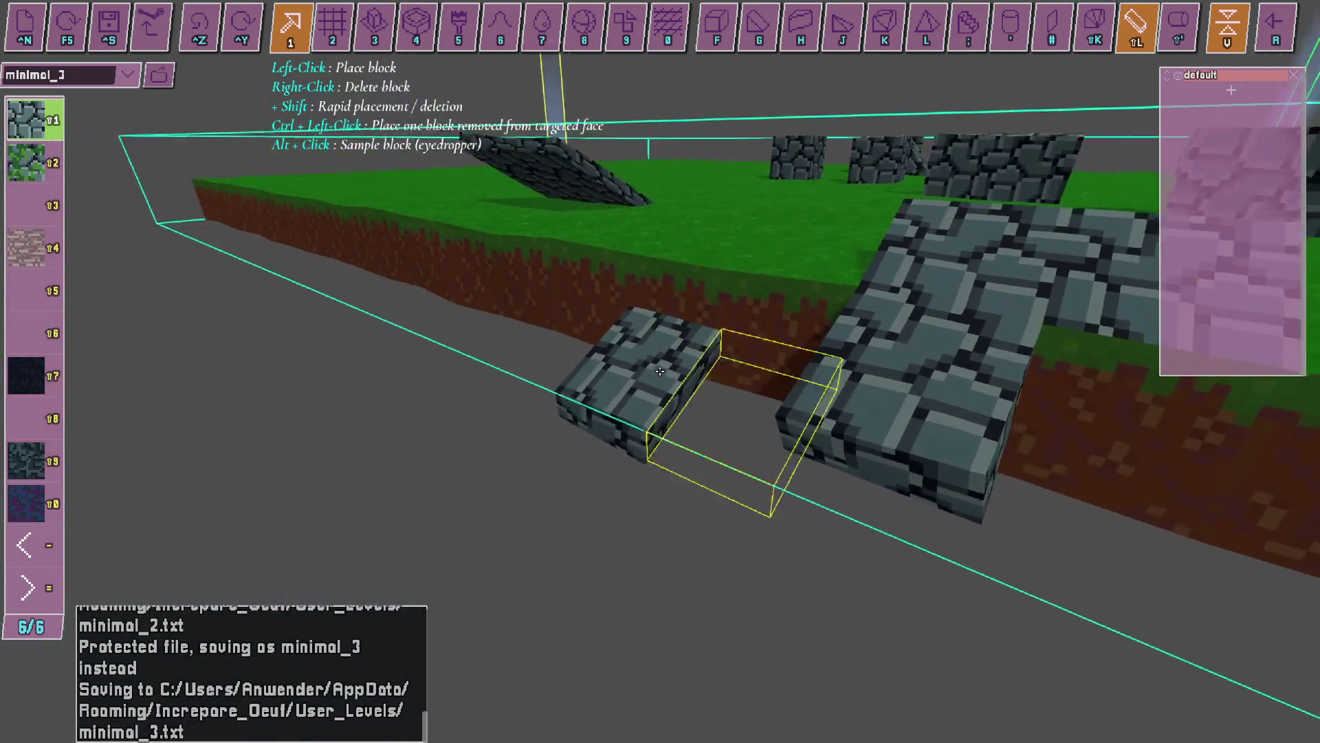
pyautogui.press('a')
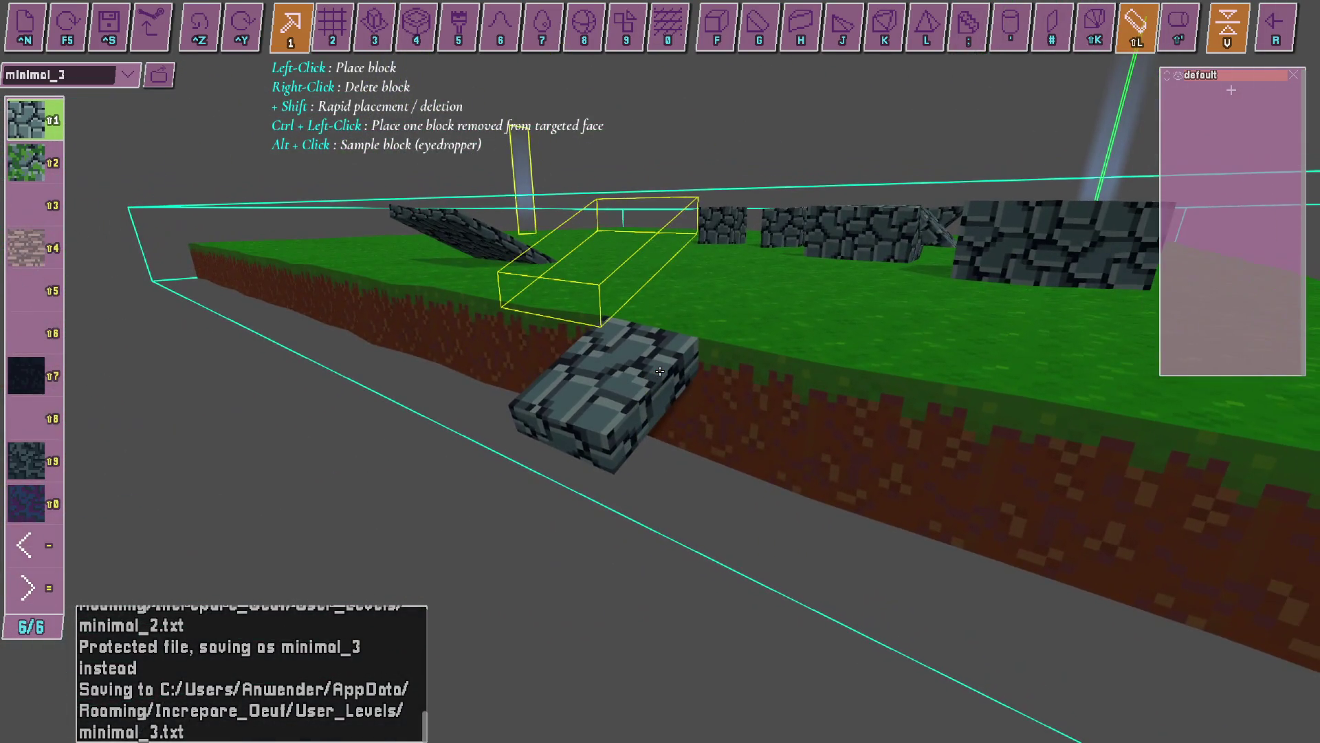
pyautogui.press('w')
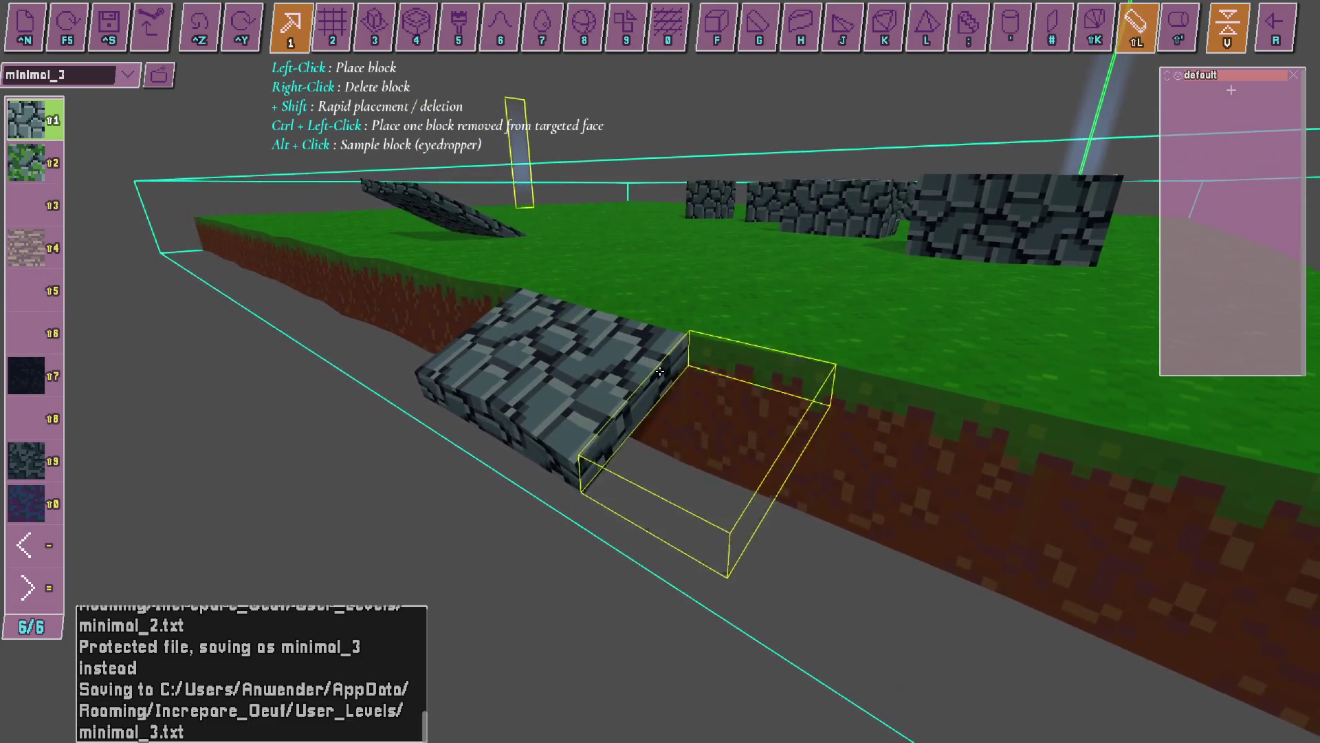
pyautogui.press('a')
pyautogui.press('s')
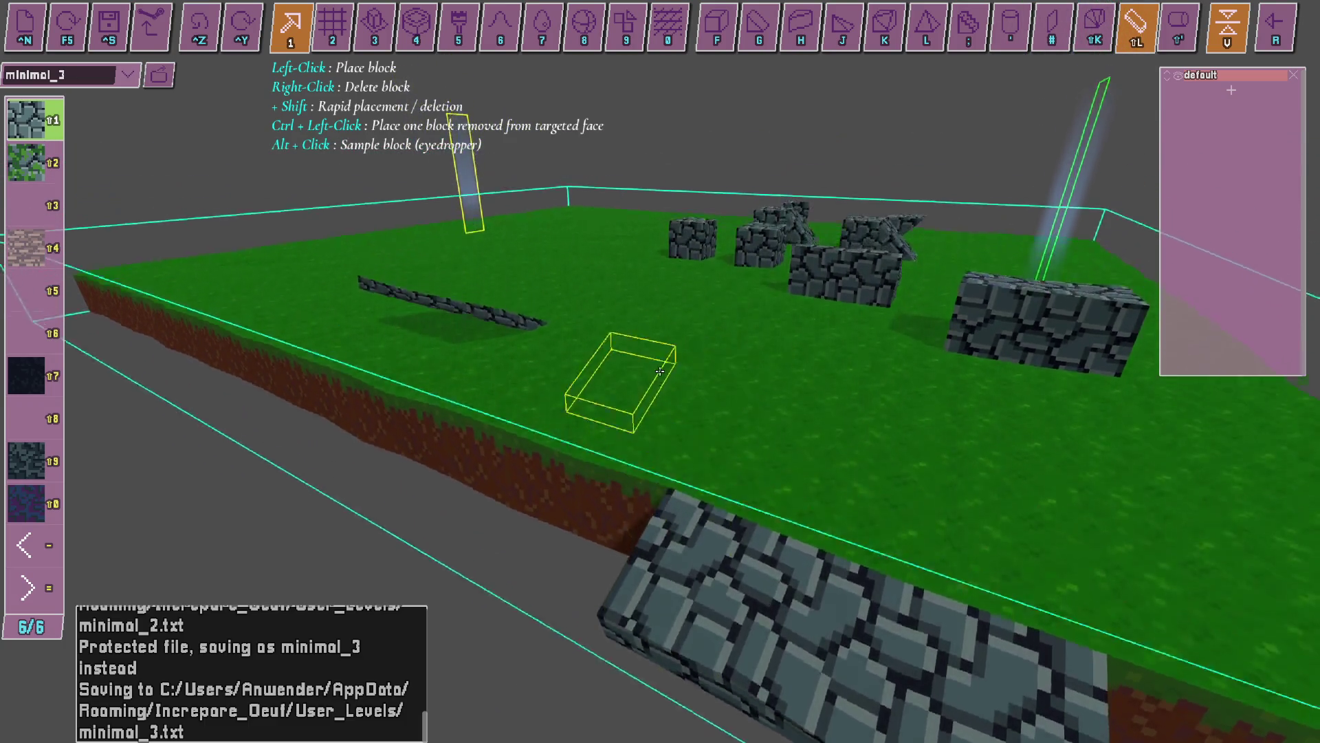
pyautogui.hotkey('alt', 'Tab')
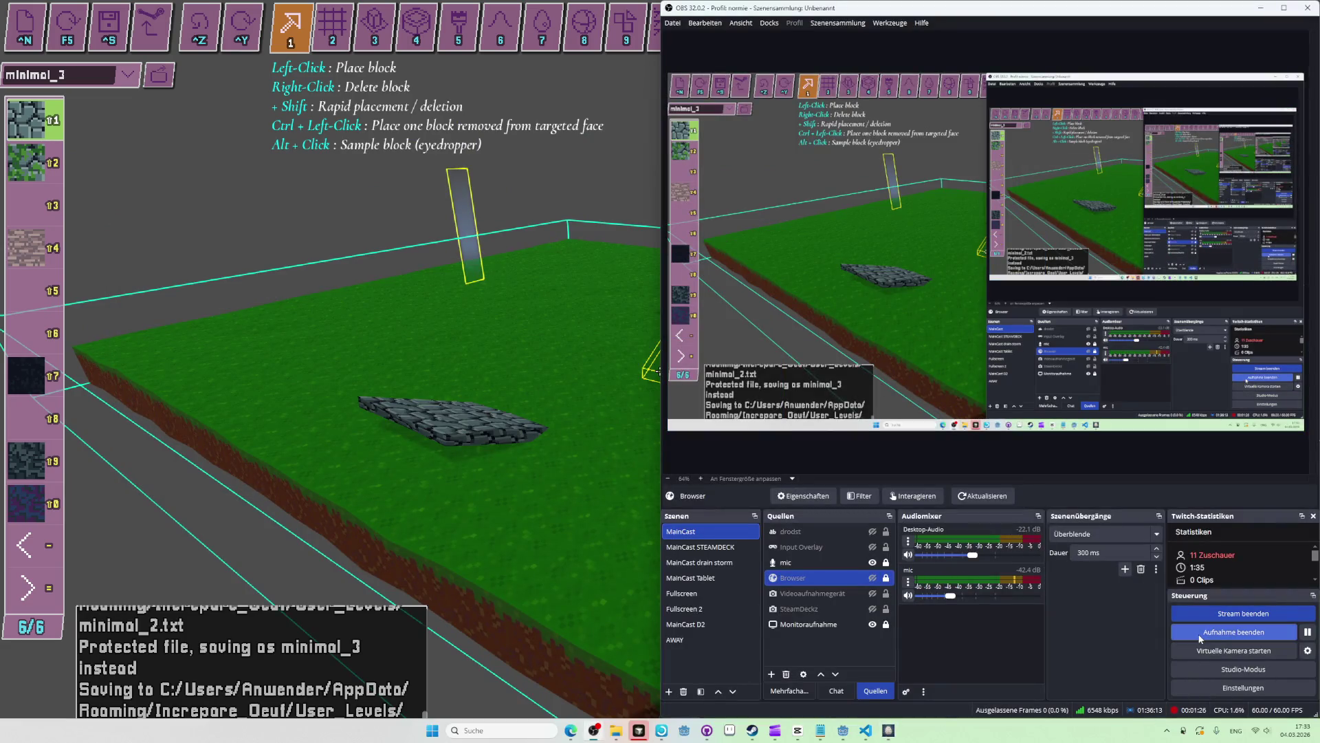
# Cycle windows to bring the Videos folder with the new OBS recordings to the front.
pyautogui.hotkey('alt', 'Tab')
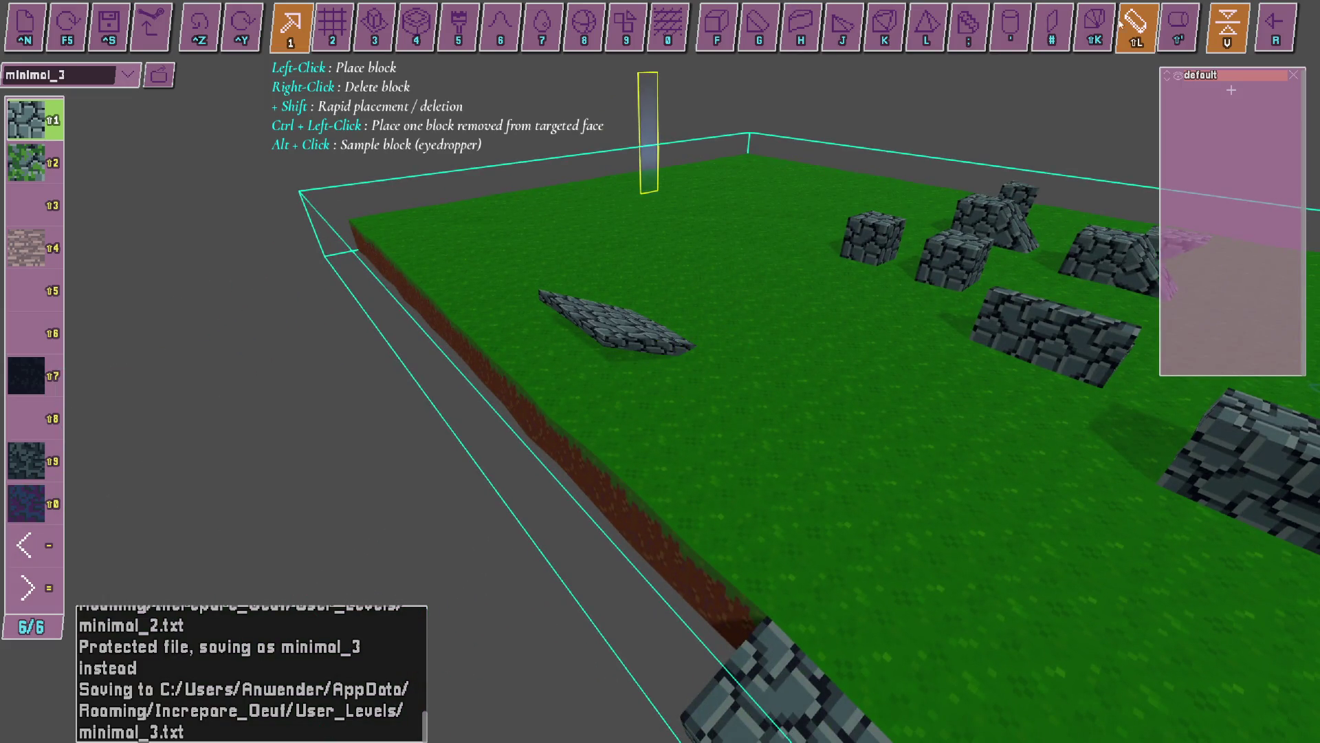
pyautogui.hotkey('alt', 'Tab')
pyautogui.hotkey('alt', 'Tab')
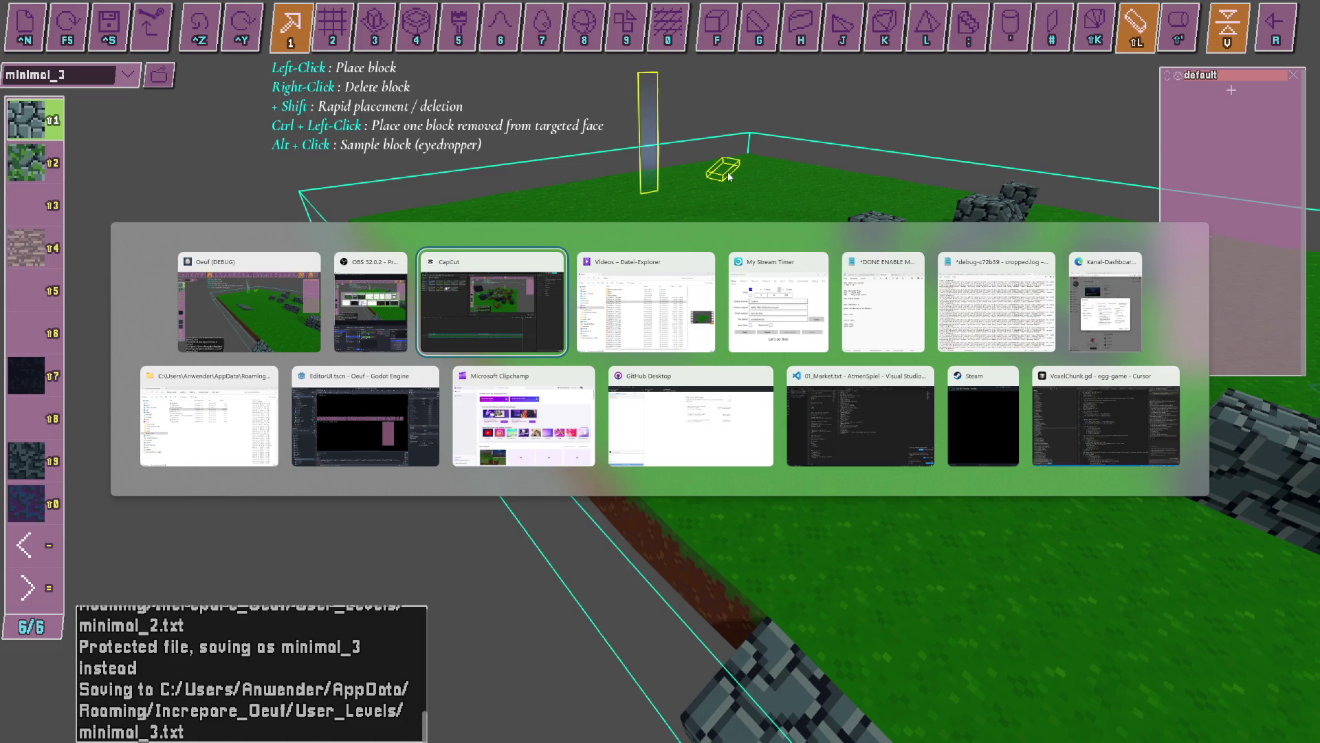
pyautogui.hotkey('alt', 'Tab')
pyautogui.press('Tab')
pyautogui.press('Tab')
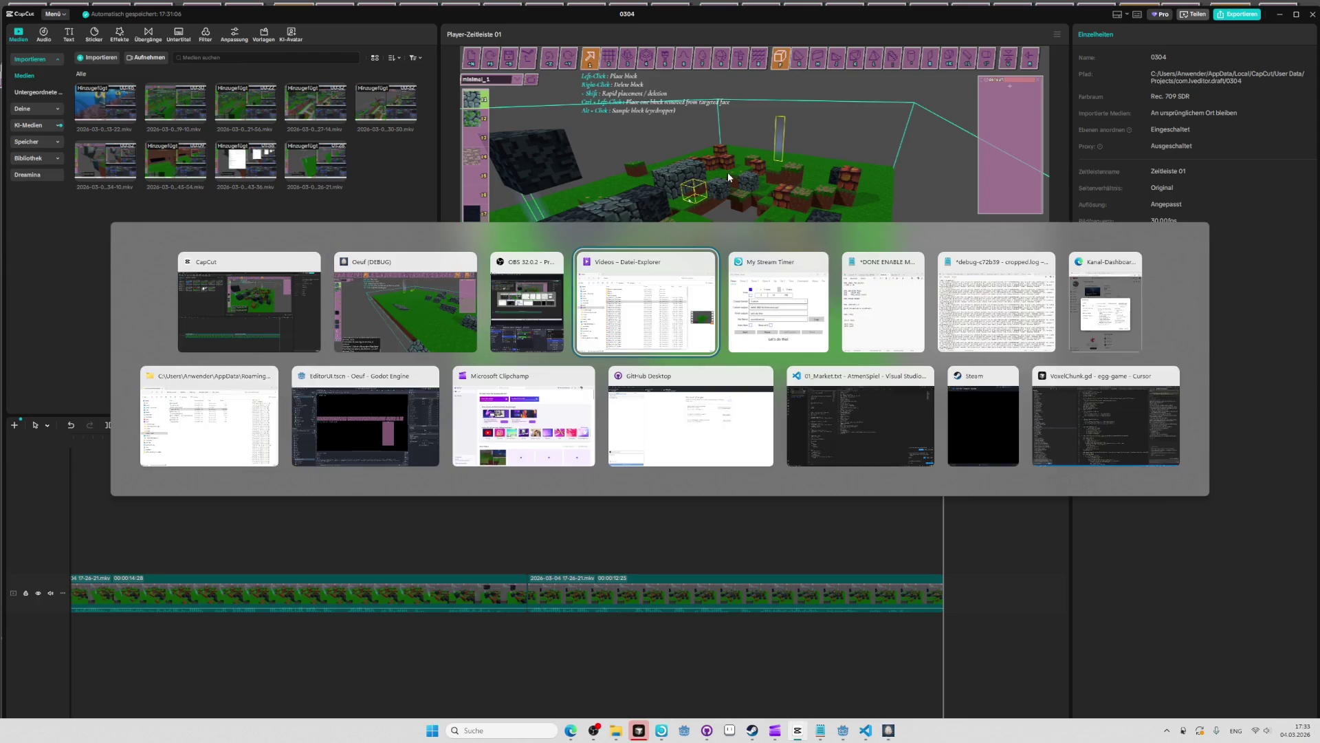
pyautogui.click(605, 297)
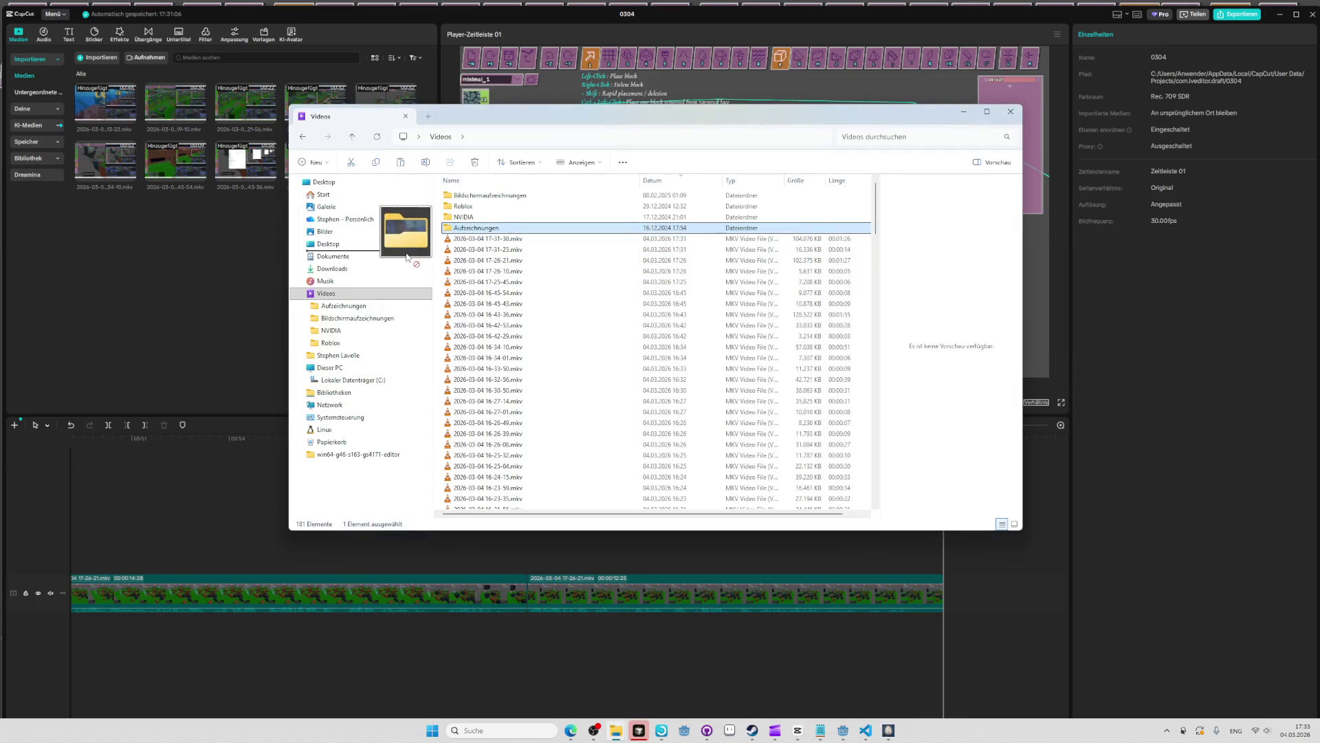
# Import 17-31-38.mkv and append it to the end of the timeline.
pyautogui.moveTo(484, 240); pyautogui.dragTo(354, 209)
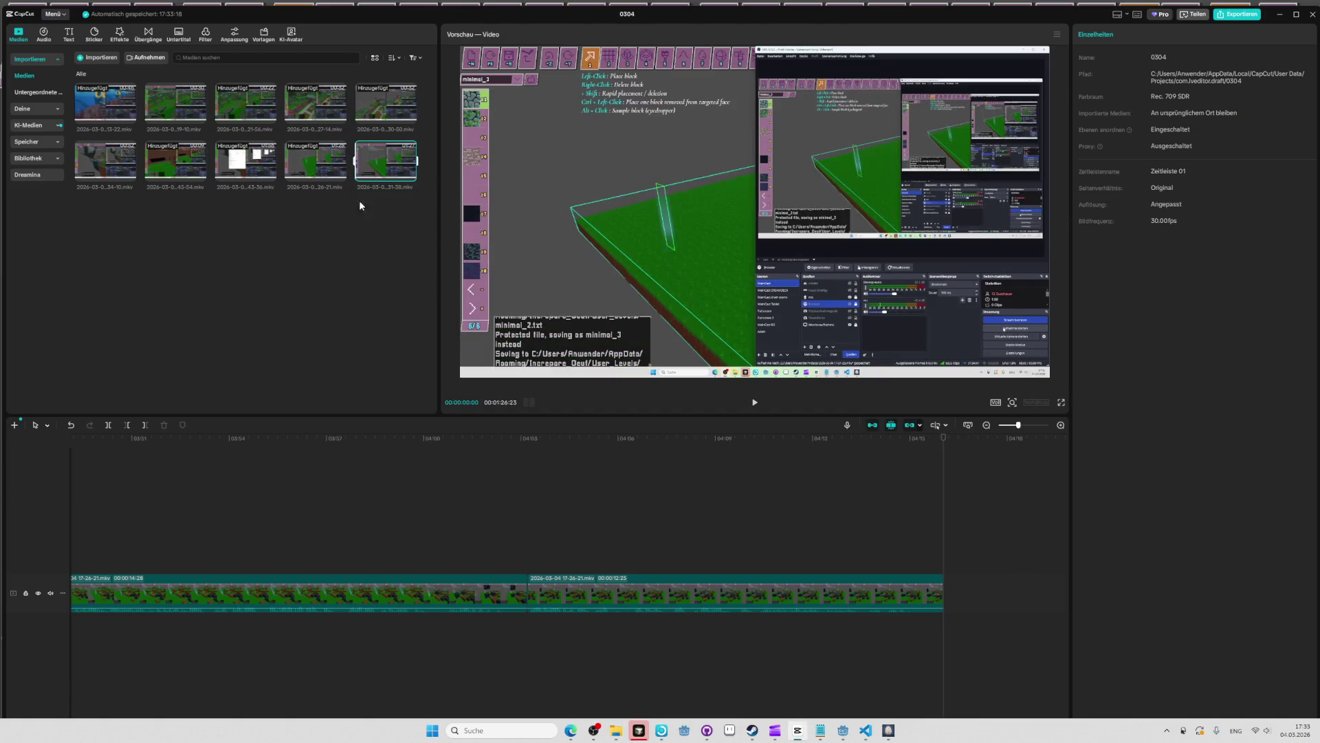
pyautogui.moveTo(829, 433); pyautogui.dragTo(946, 596)
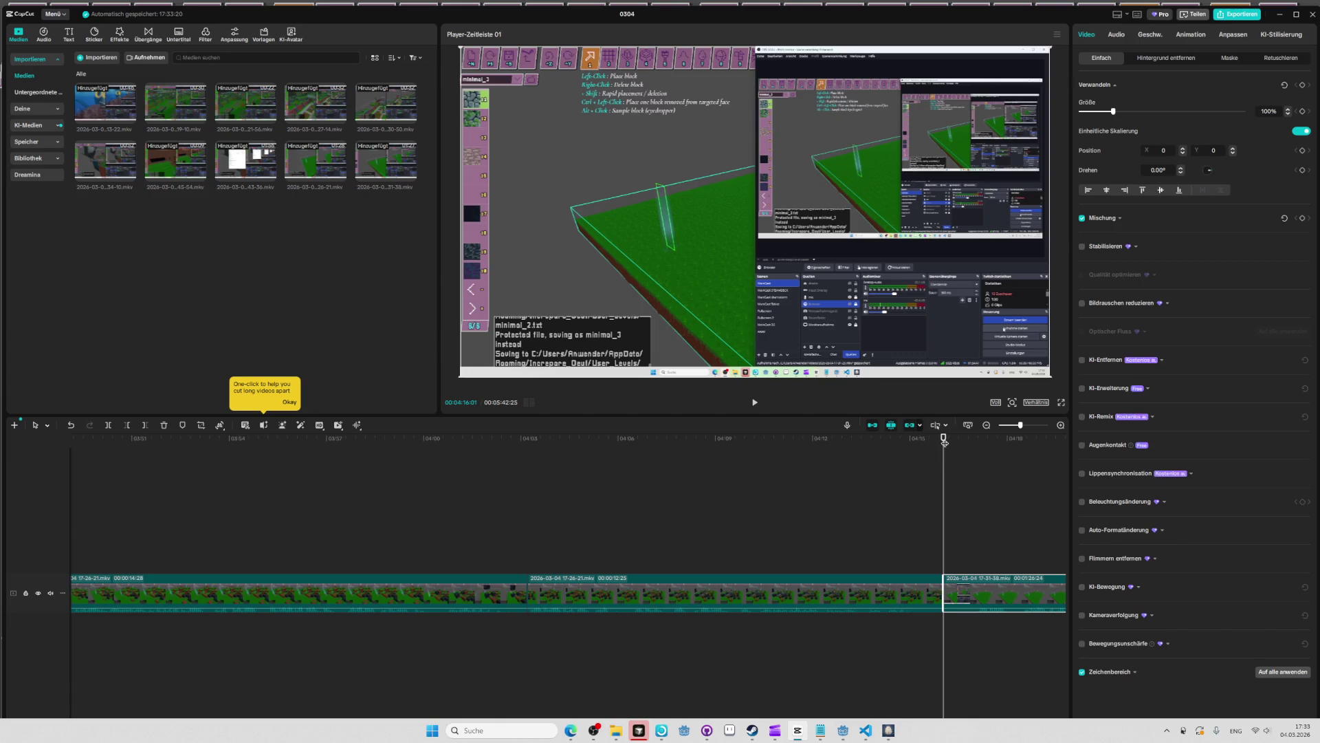
pyautogui.press('space')
# Replay from the new clip's start and delete the short leftover before it.
pyautogui.click(971, 438)
pyautogui.click(971, 441)
pyautogui.press('space')
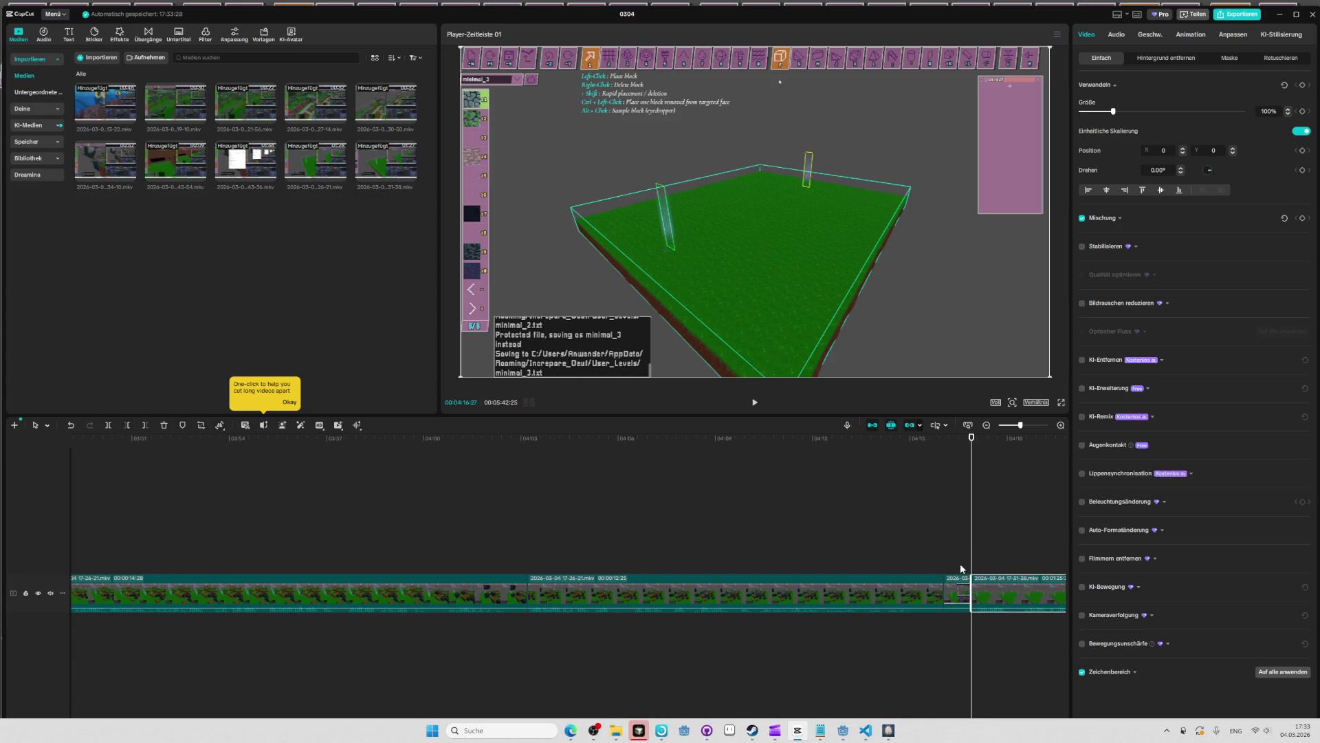
pyautogui.click(959, 584)
pyautogui.press('Delete')
pyautogui.press('space')
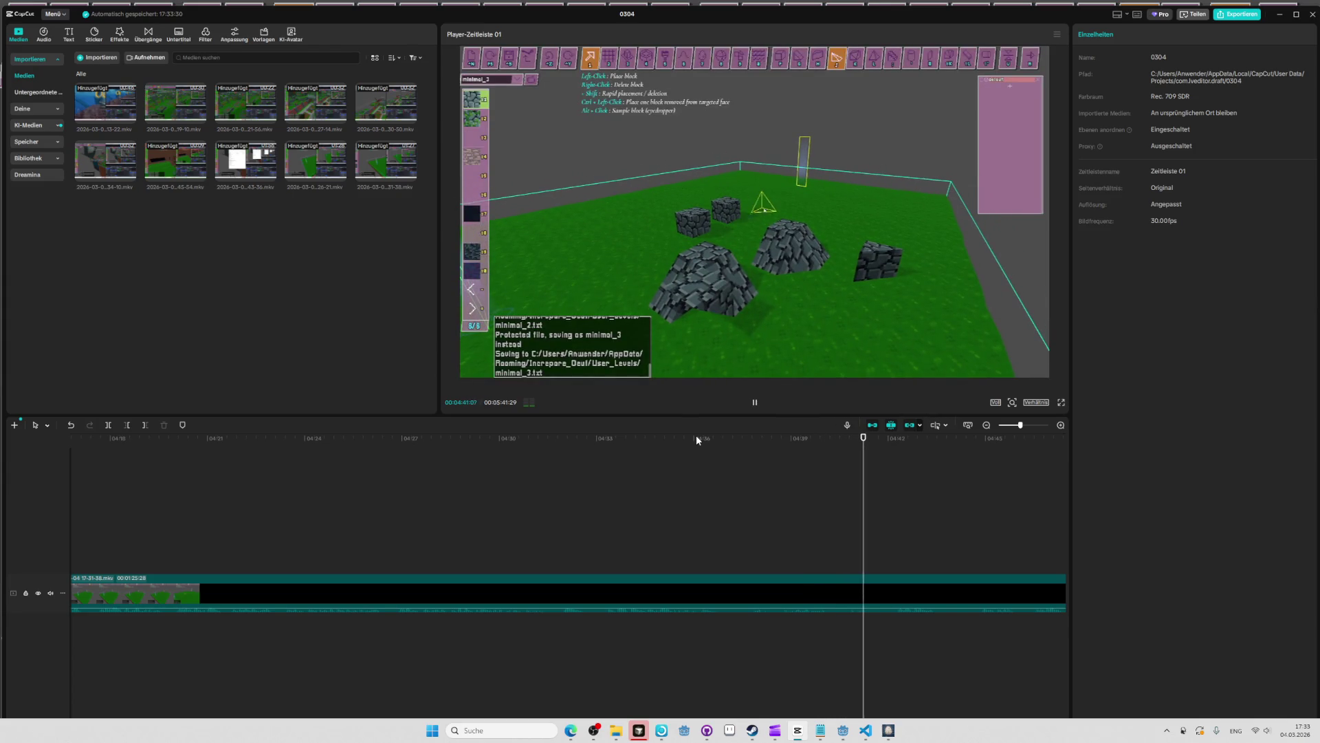
pyautogui.press('space')
pyautogui.press('space')
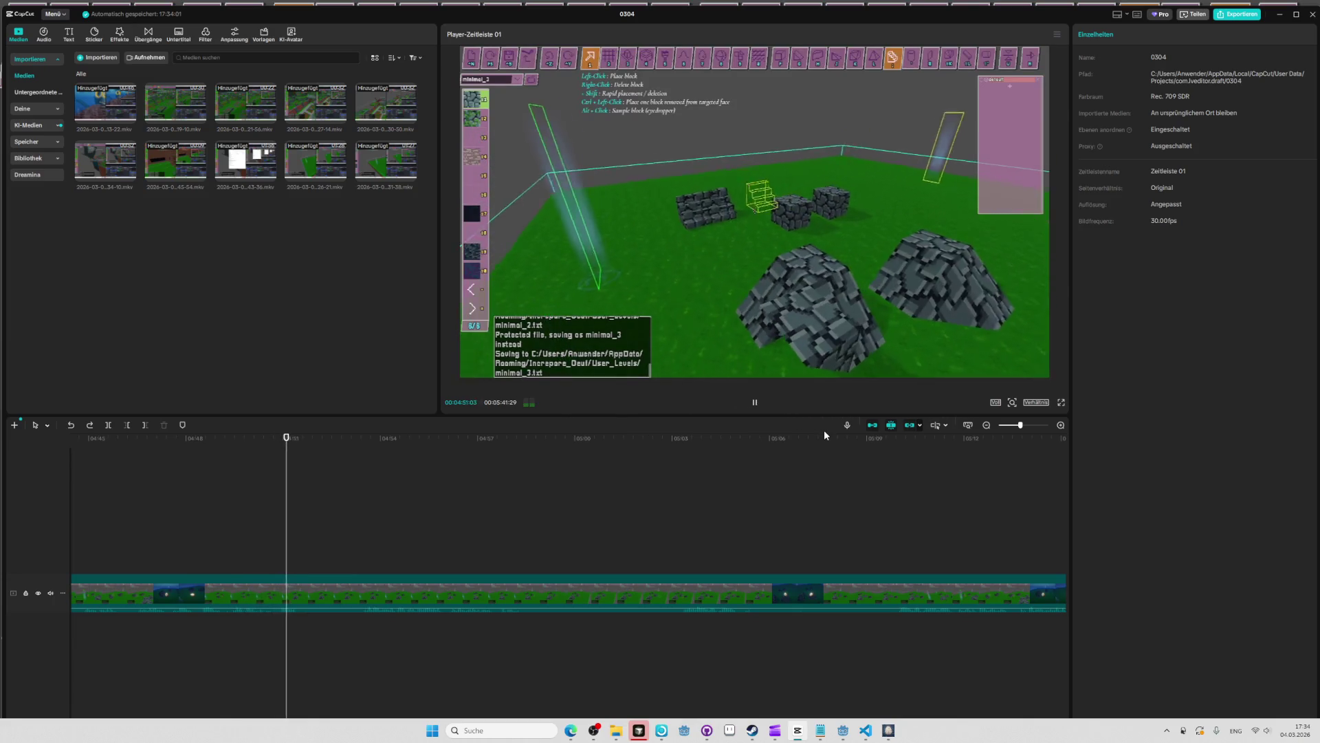
pyautogui.press('space')
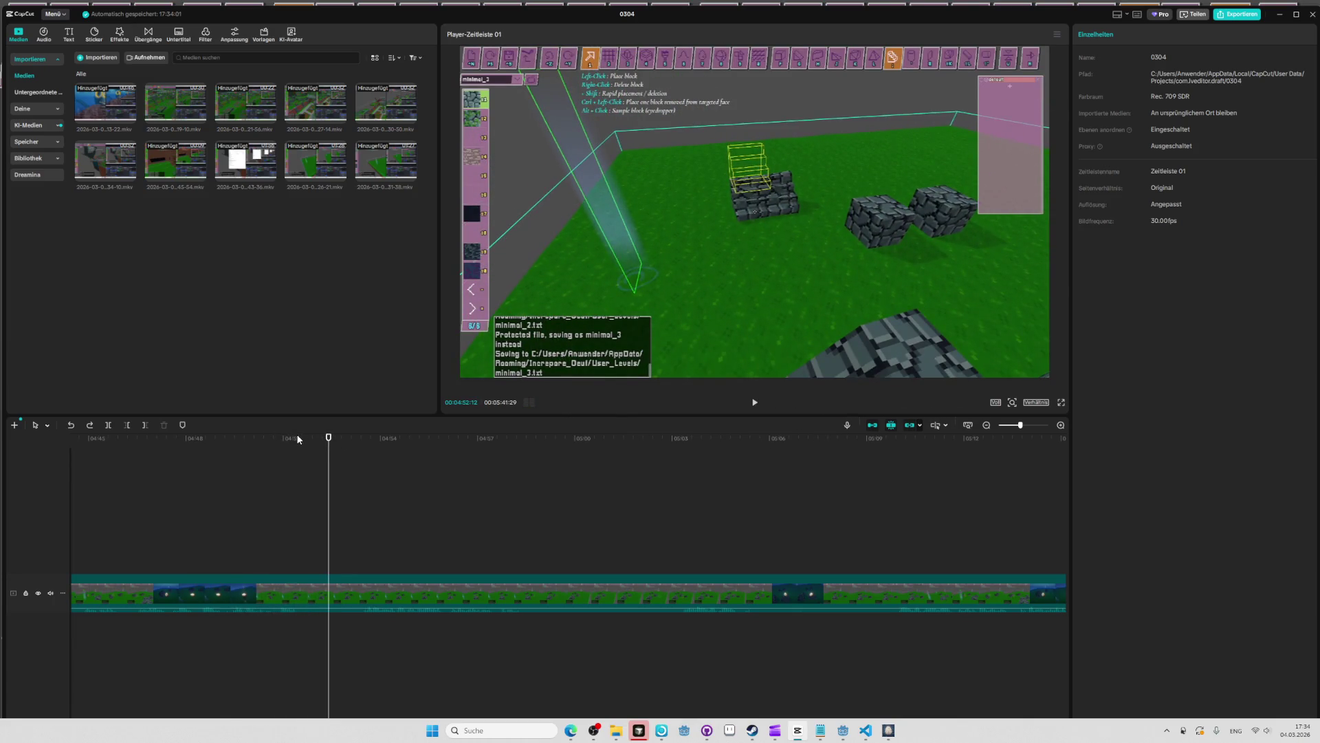
pyautogui.click(303, 439)
pyautogui.press('space')
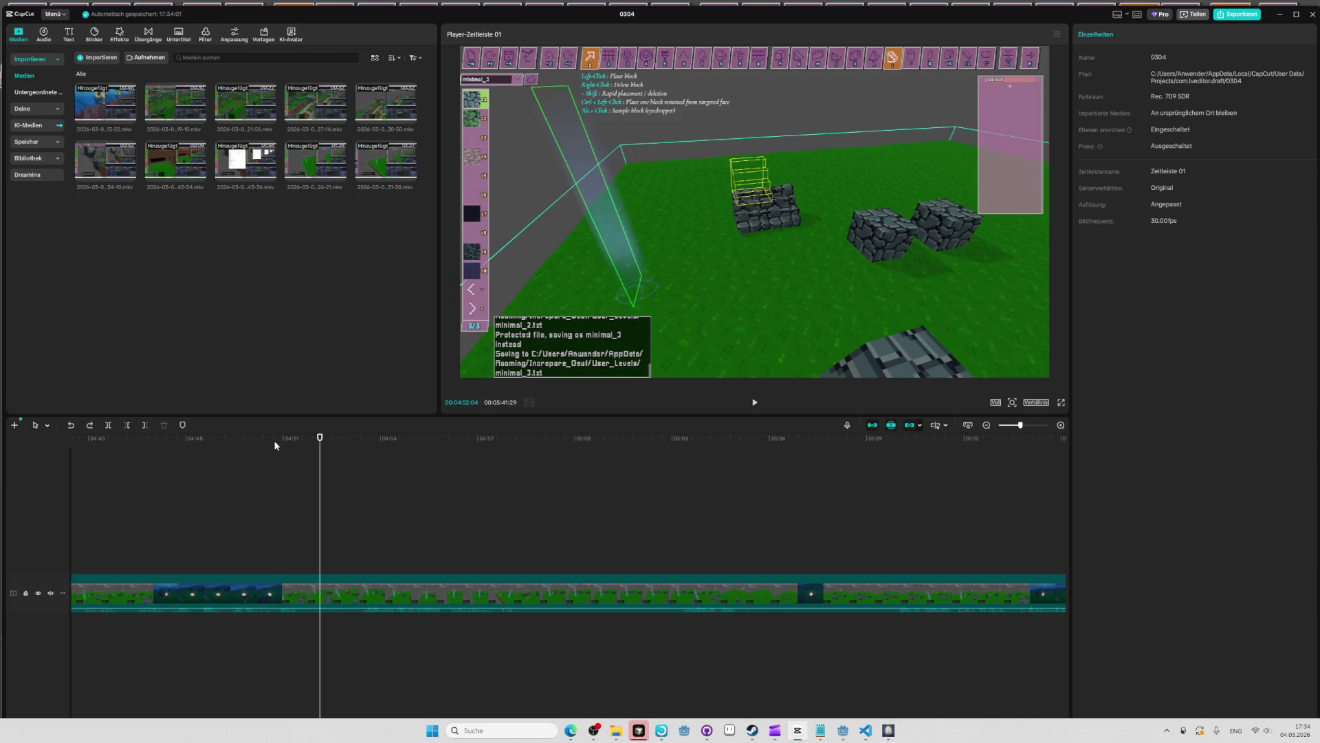
pyautogui.click(277, 441)
pyautogui.press('space')
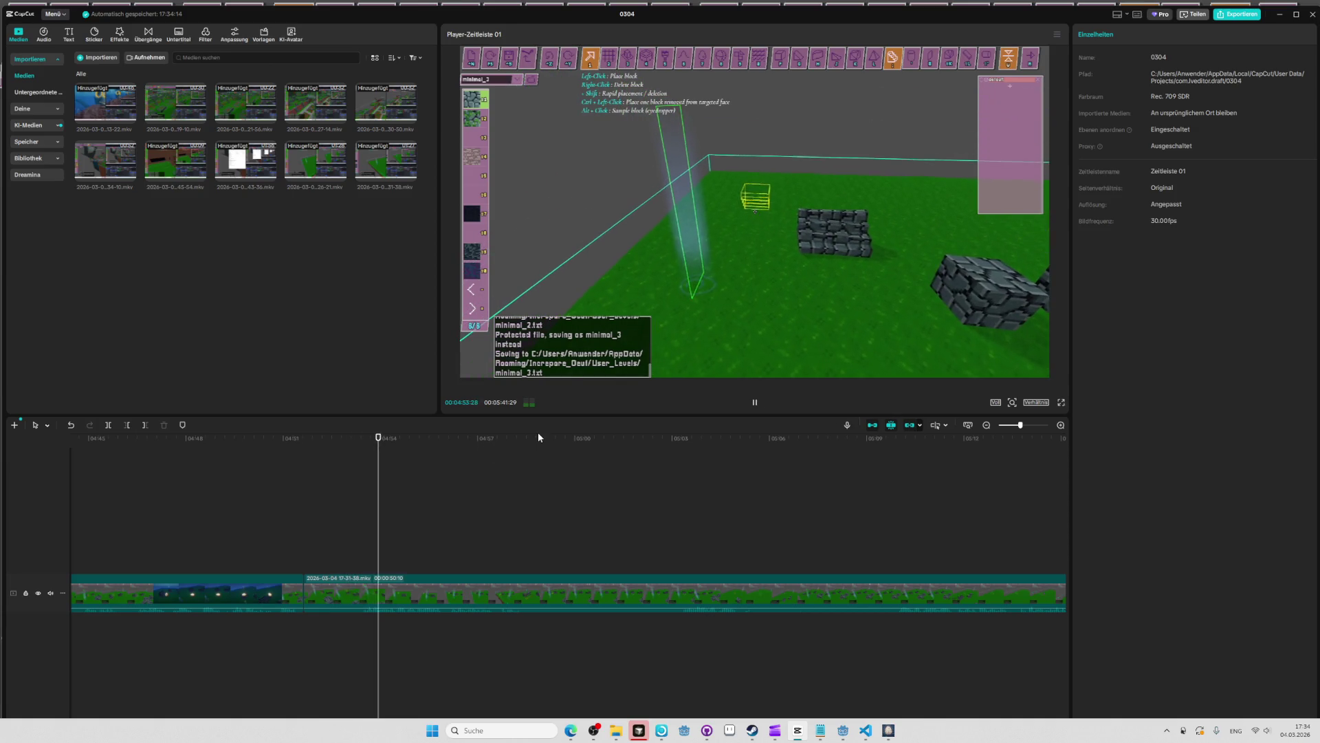
pyautogui.click(358, 440)
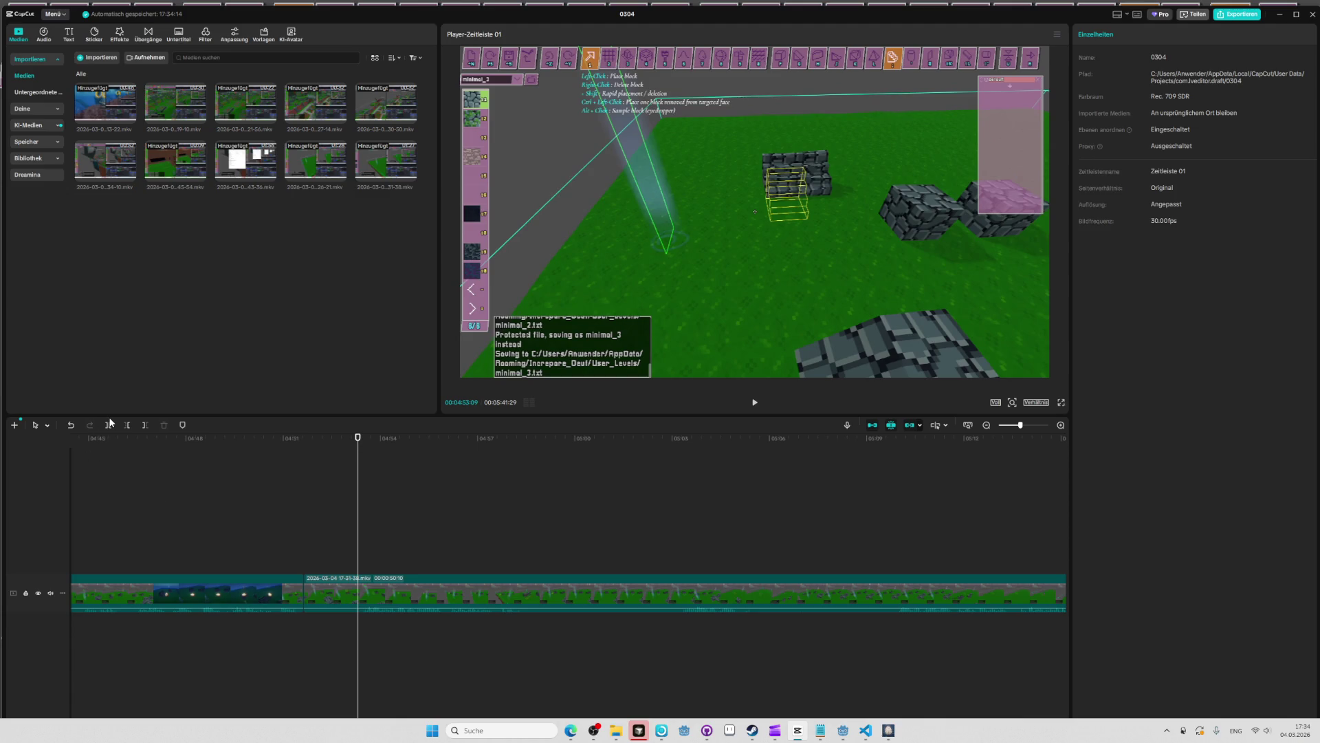
pyautogui.click(335, 588)
pyautogui.click(303, 449)
pyautogui.click(298, 440)
pyautogui.press('space')
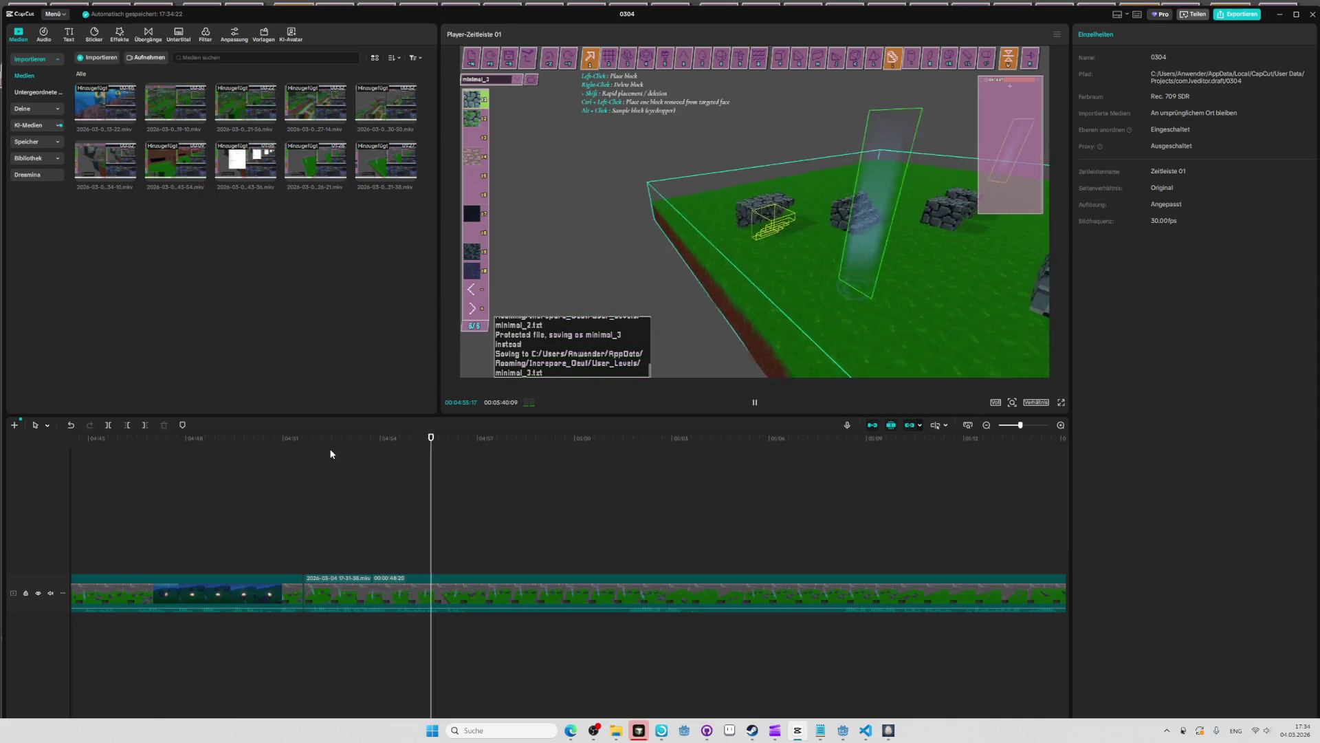
pyautogui.press('space')
# Split the clip near 04:57 and delete the short section after the cut.
pyautogui.click(105, 426)
pyautogui.click(105, 425)
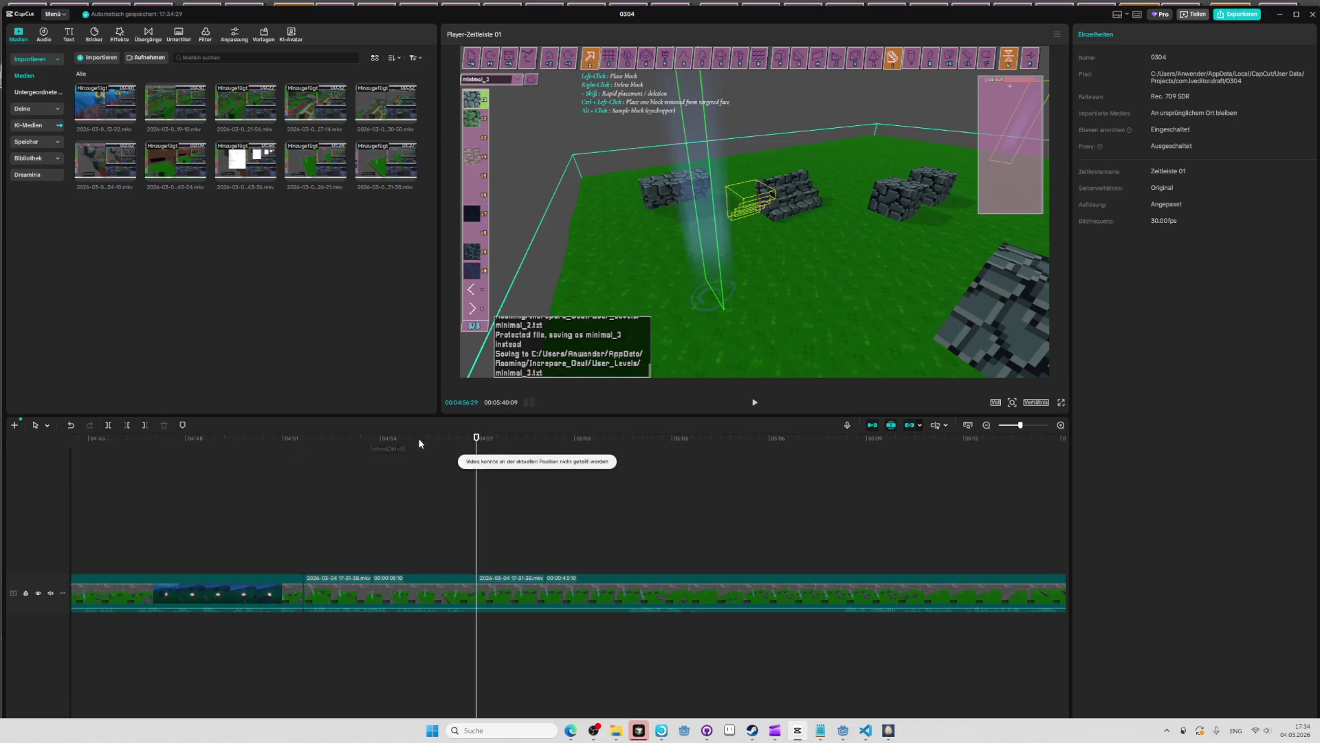
pyautogui.press('space')
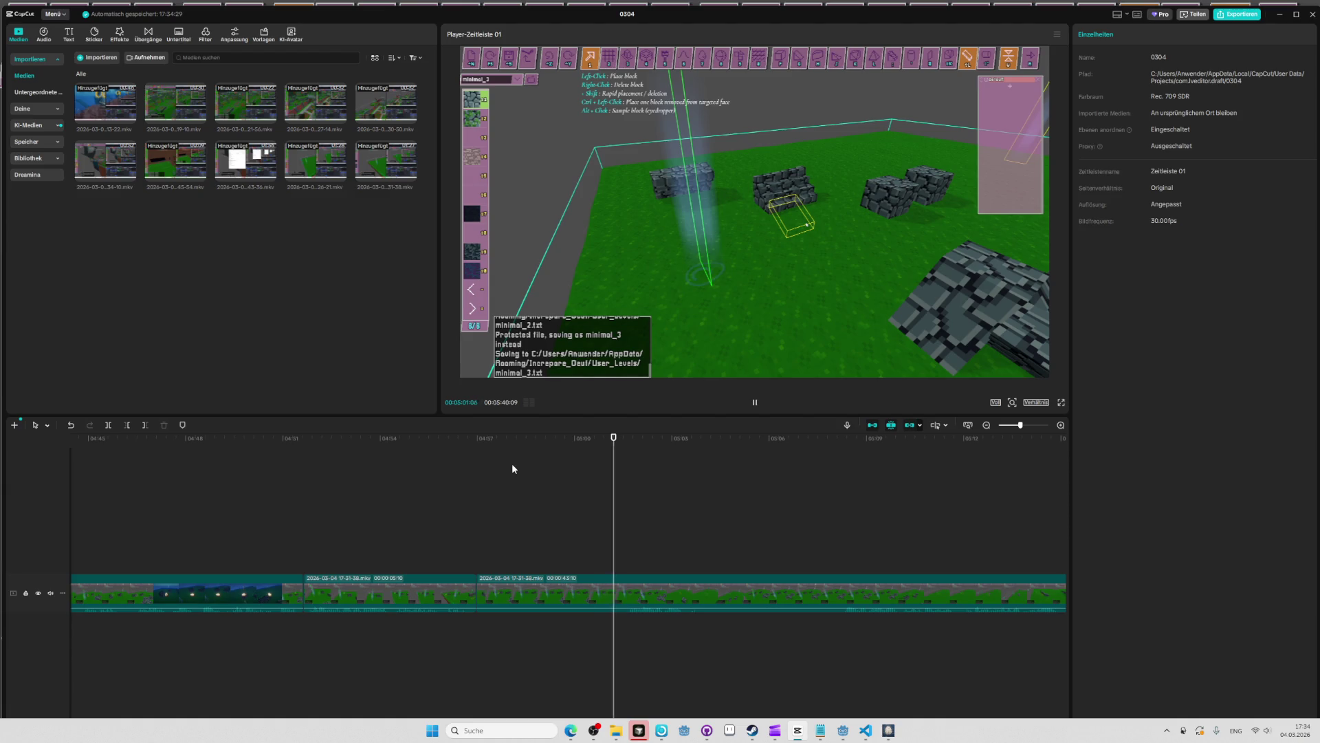
pyautogui.press('space')
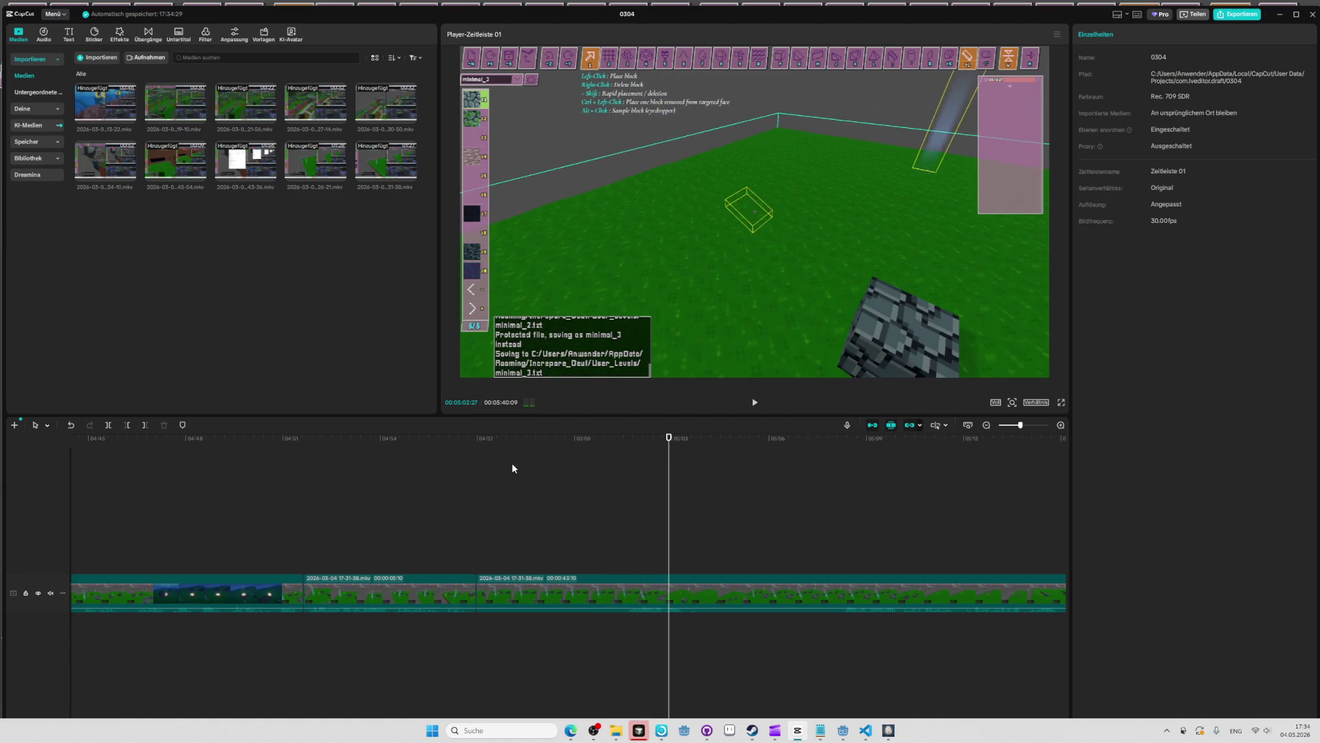
pyautogui.click(490, 445)
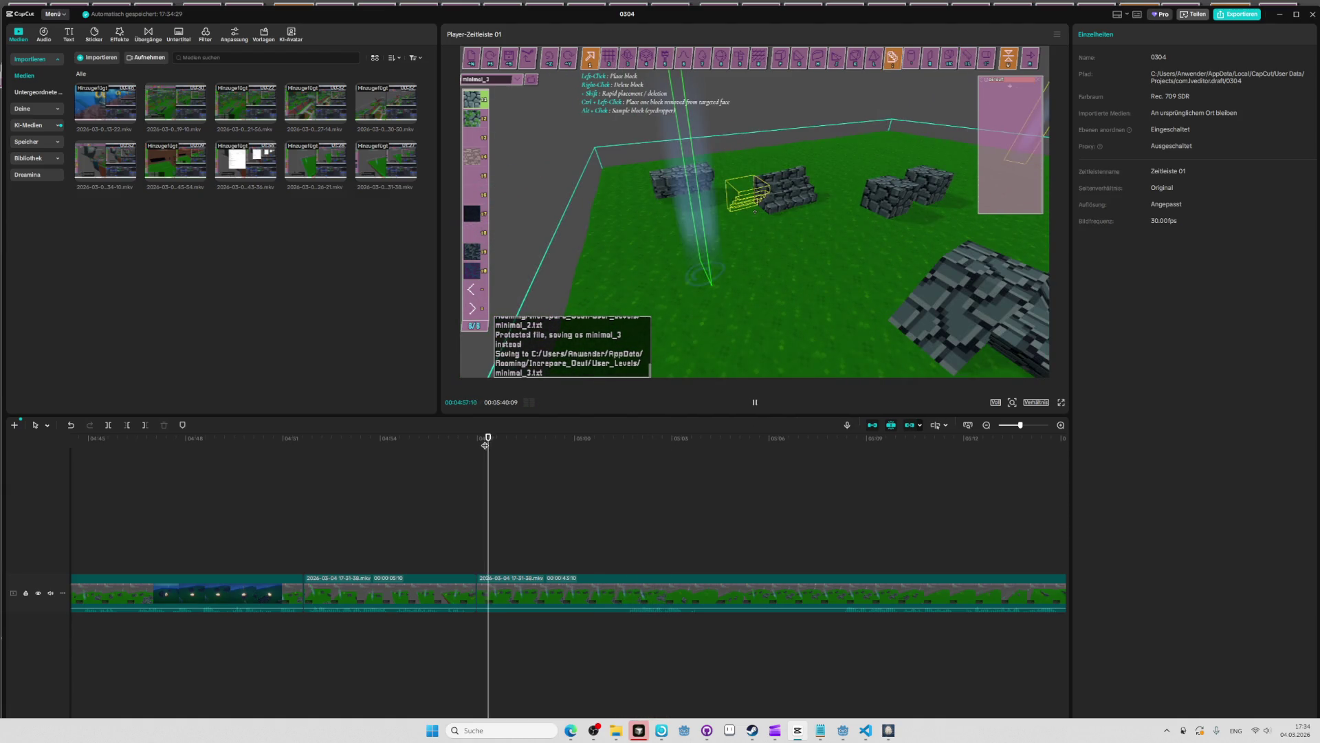
pyautogui.click(485, 445)
pyautogui.press('space')
pyautogui.moveTo(485, 445); pyautogui.dragTo(498, 438)
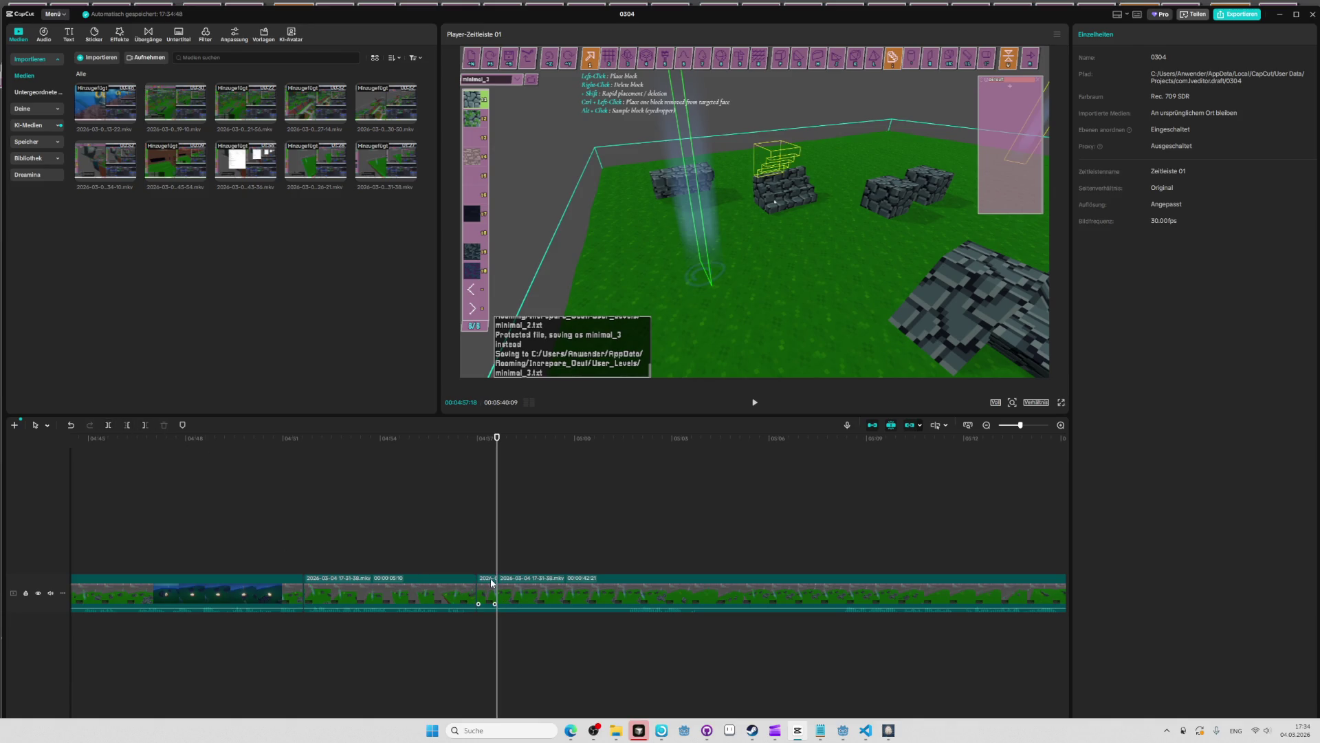
pyautogui.press('Delete')
# Review from the cut and ripple-delete another short unwanted piece near 05:00.
pyautogui.click(470, 444)
pyautogui.press('space')
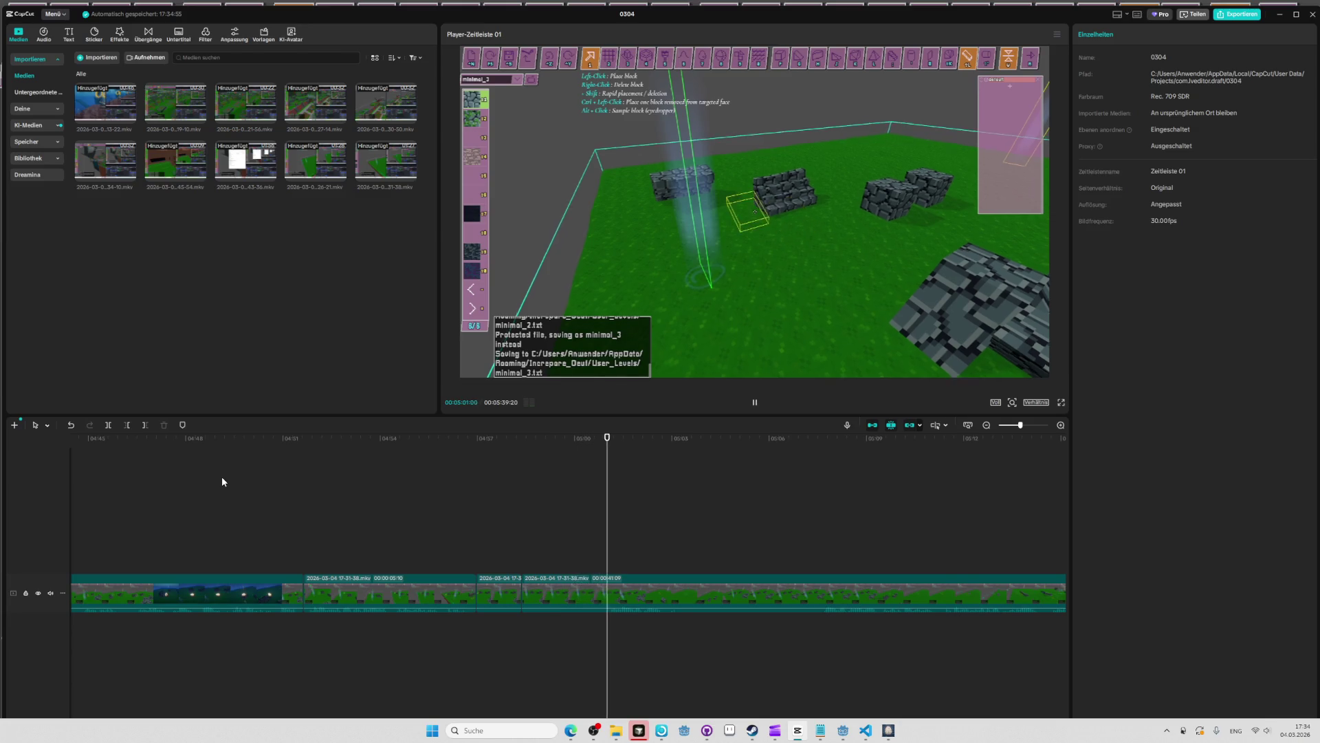
pyautogui.press('space')
pyautogui.click(594, 440)
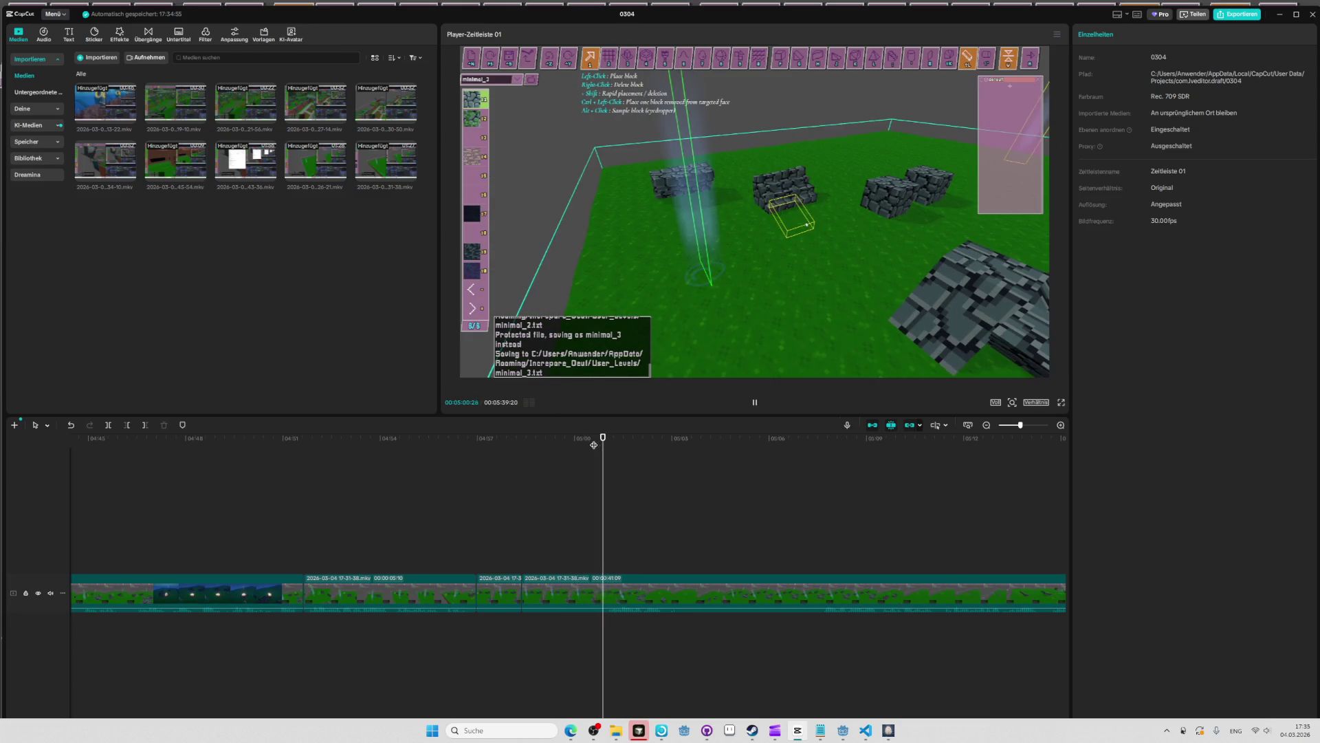
pyautogui.click(551, 592)
pyautogui.press('Delete')
# Rewatch the edited section and delete the final 38-second clip.
pyautogui.press('space')
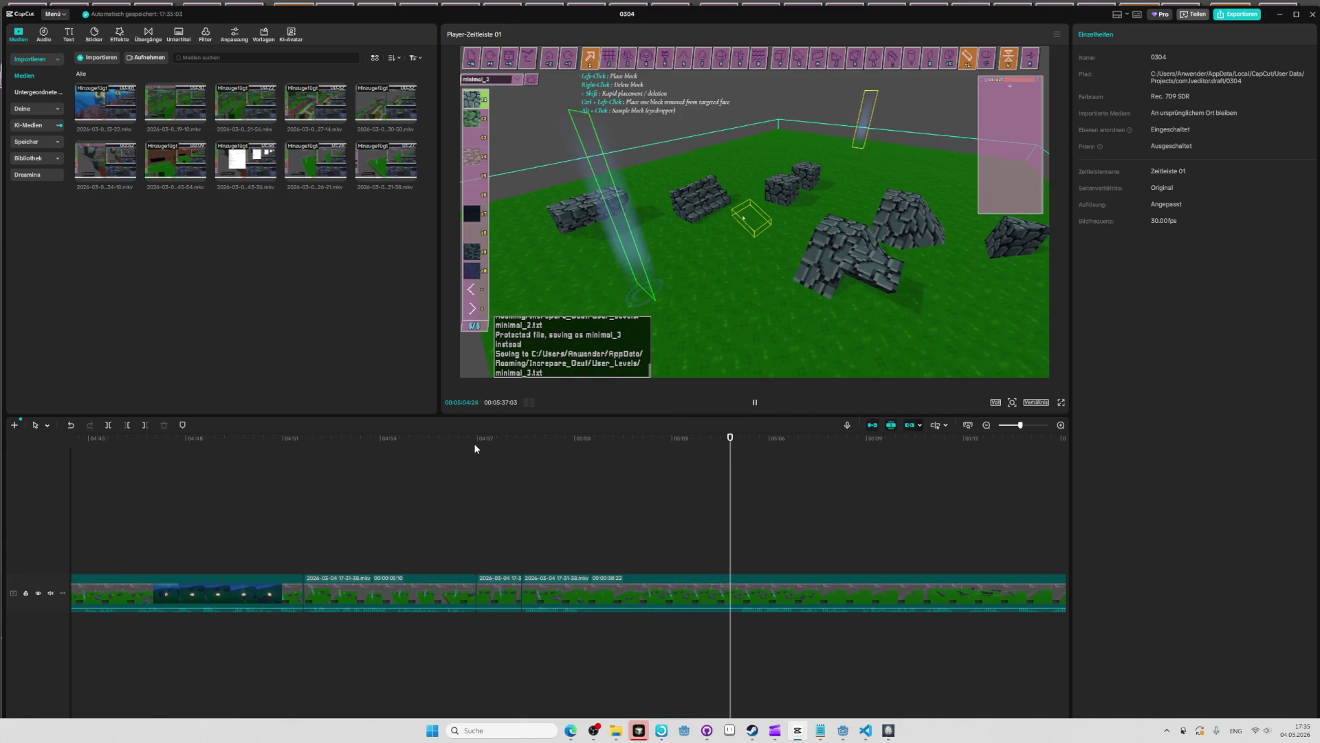
pyautogui.click(726, 438)
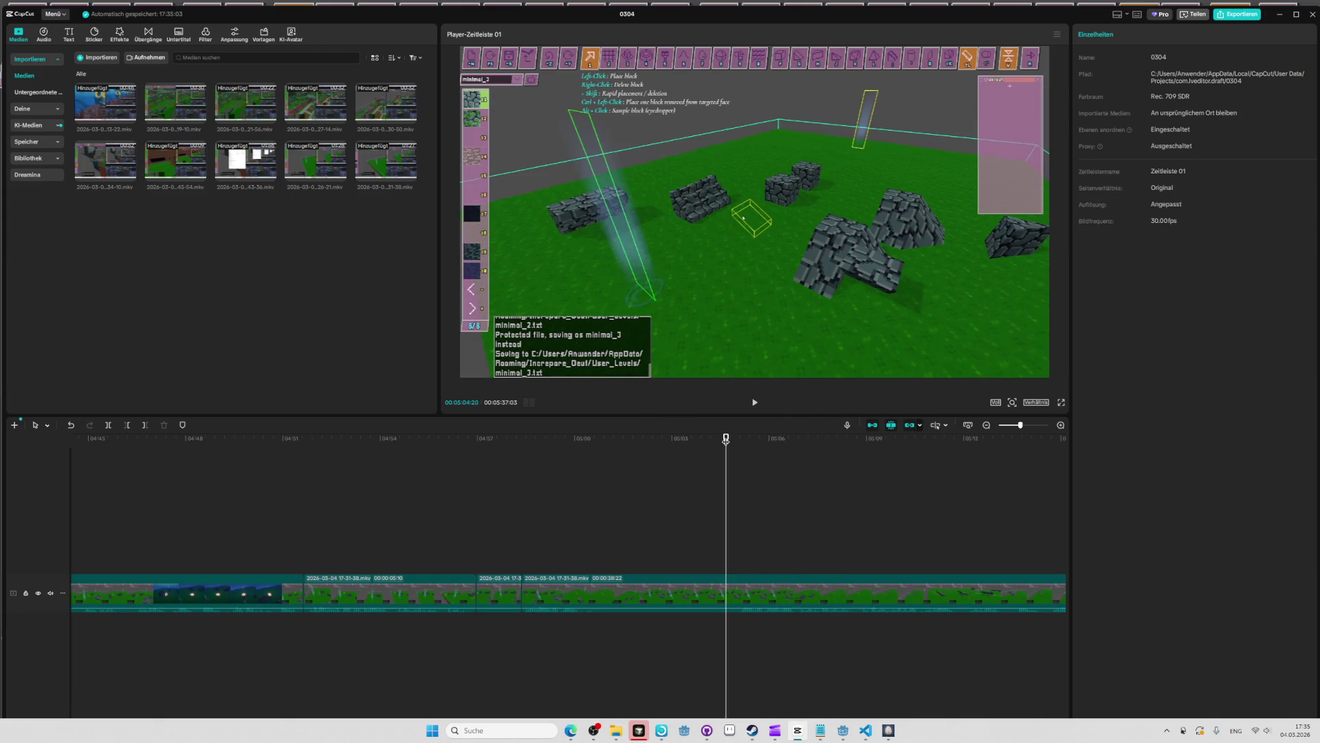
pyautogui.click(725, 438)
pyautogui.click(526, 440)
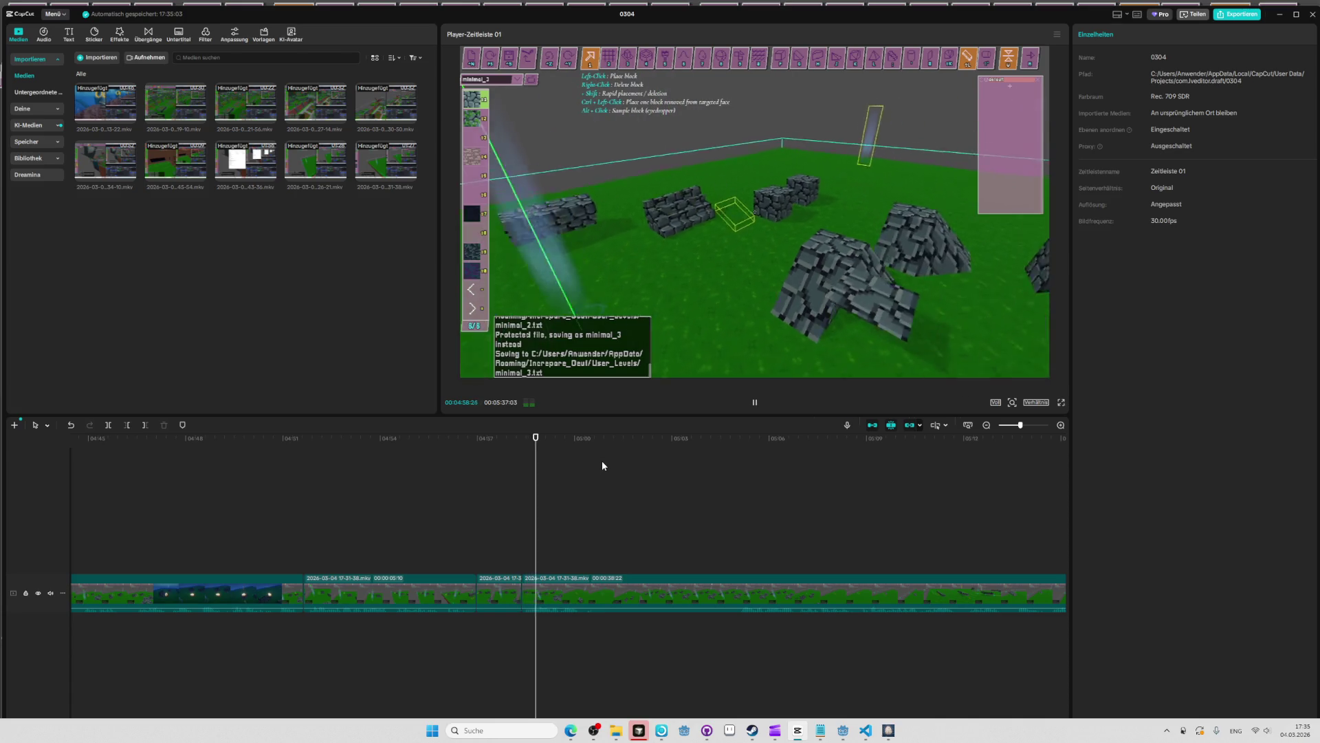
pyautogui.press('space')
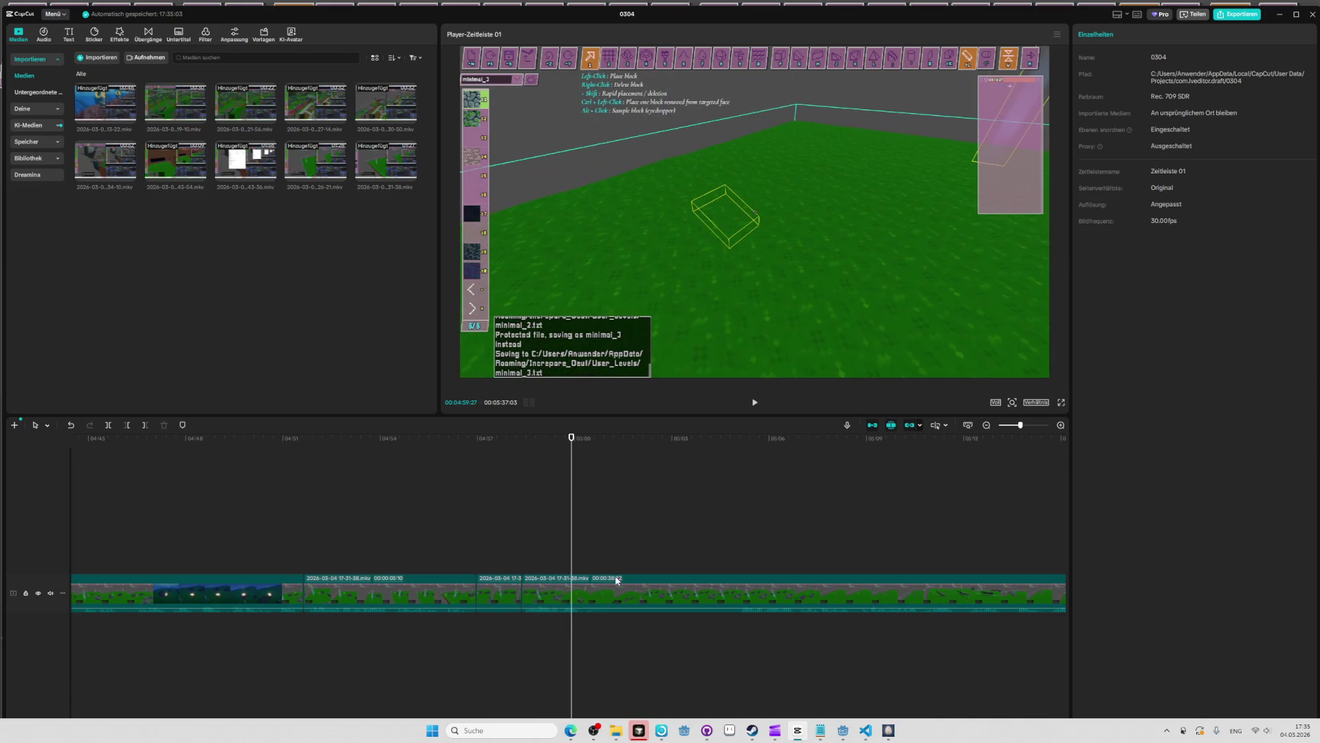
pyautogui.click(592, 580)
pyautogui.press('Delete')
pyautogui.hotkey('alt', 'Tab')
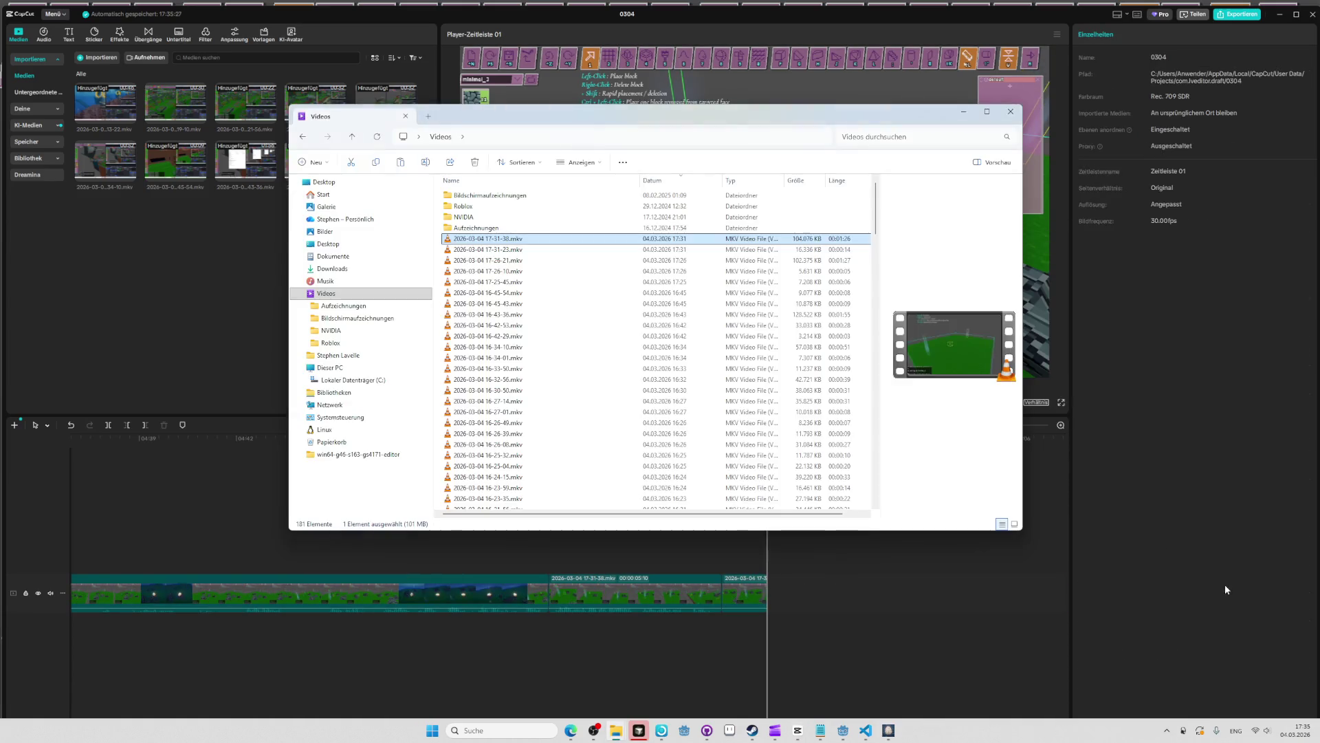
# Return to the full-screen Oeuf editor showing the bare minimal_3 grass platform.
pyautogui.hotkey('alt', 'Tab')
pyautogui.hotkey('alt', 'Tab')
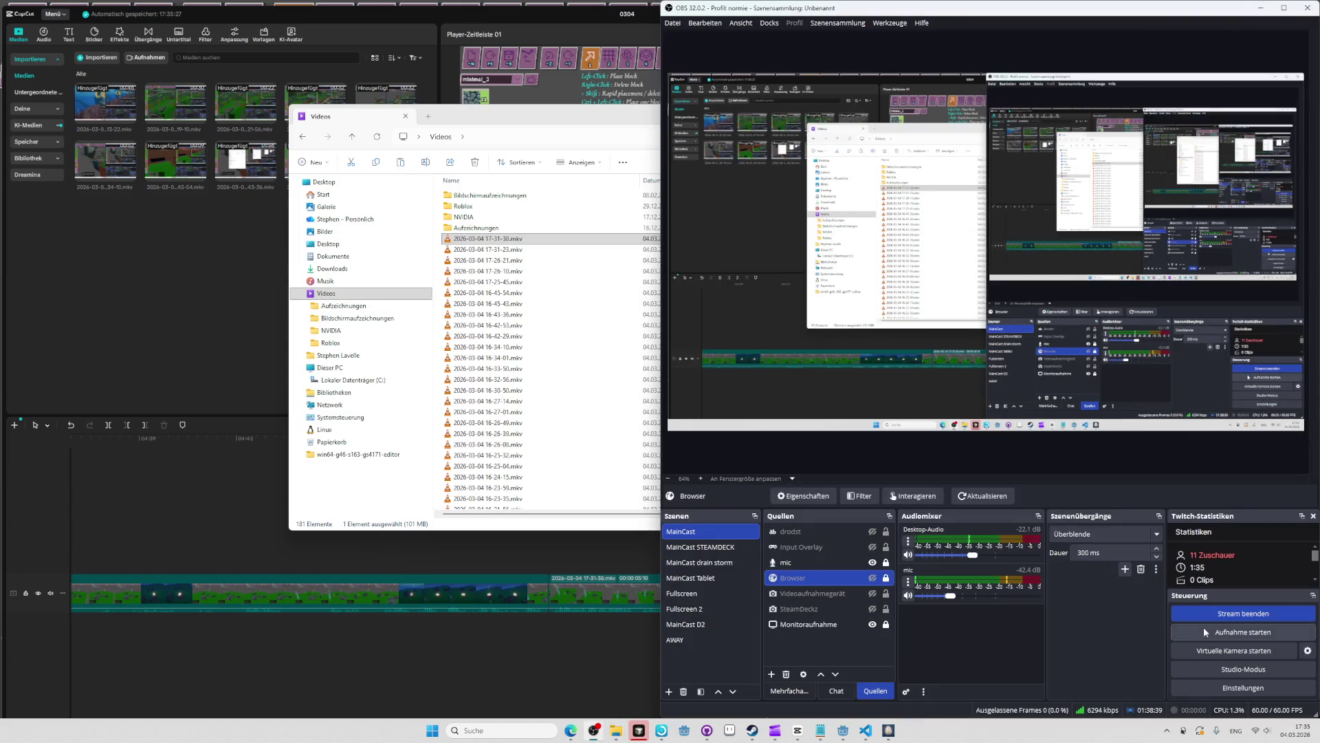
pyautogui.hotkey('alt', 'Tab')
pyautogui.hotkey('alt', 'Tab')
pyautogui.hotkey('alt', 'Tab')
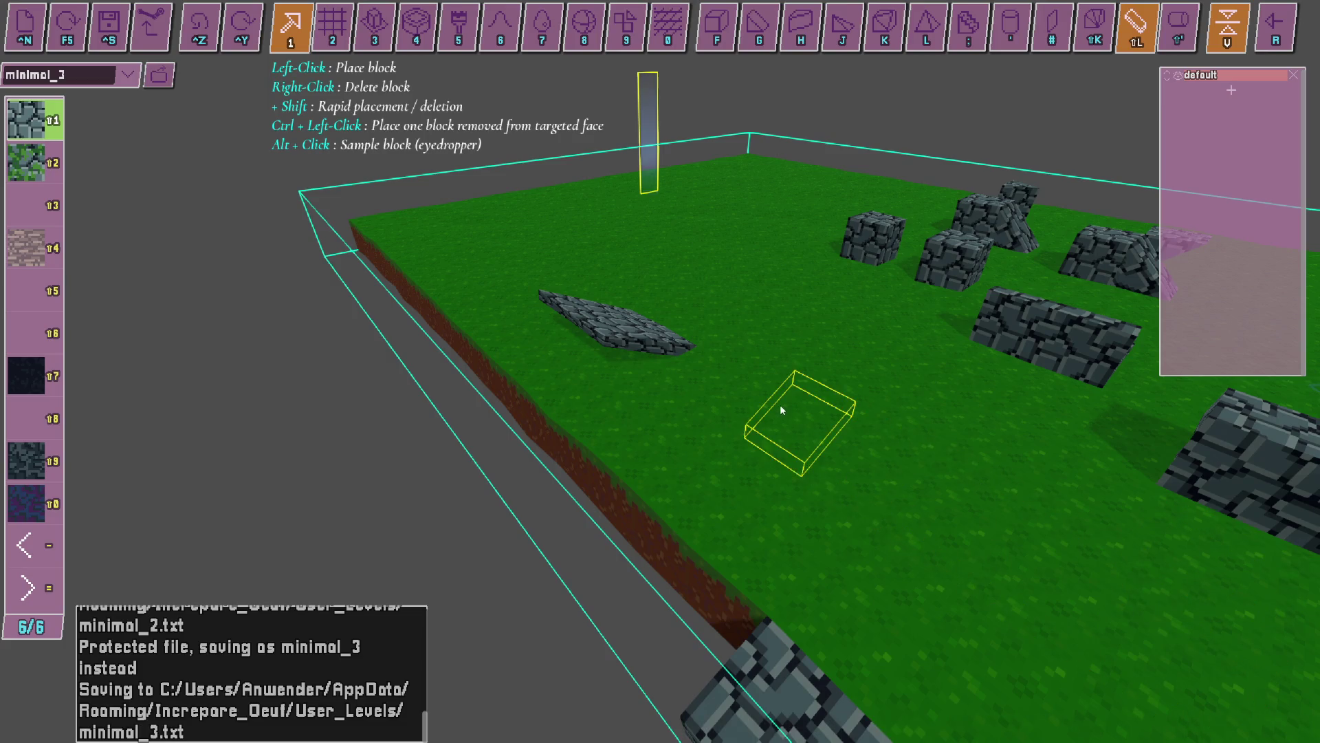
pyautogui.press('F5')
pyautogui.hotkey('alt', 'Tab')
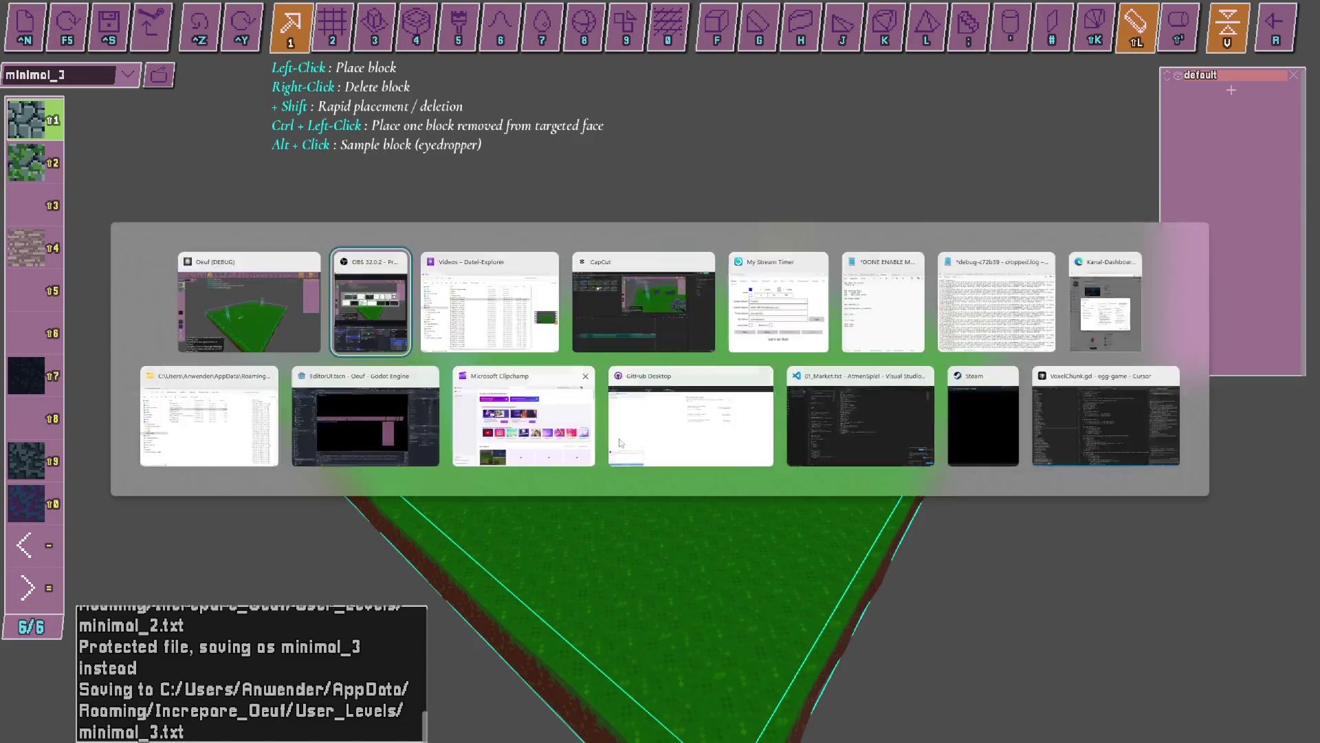
pyautogui.hotkey('alt', 'Tab')
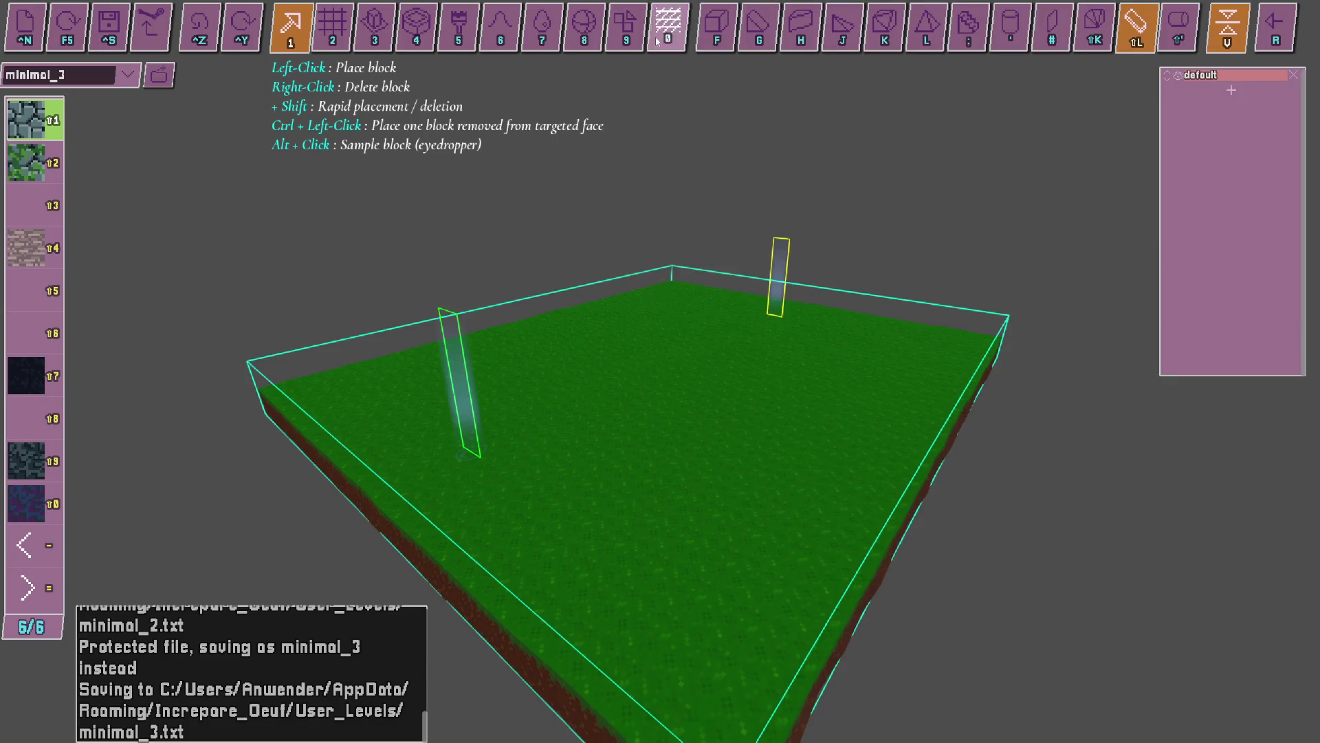
# Switch to slab-shaped blocks and place a cobblestone slab on the grass.
pyautogui.hotkey('alt', 'Tab')
pyautogui.hotkey('alt', 'Tab')
pyautogui.click(1128, 24)
pyautogui.scroll(5, 690, 360)
pyautogui.scroll(-2, 595, 415)
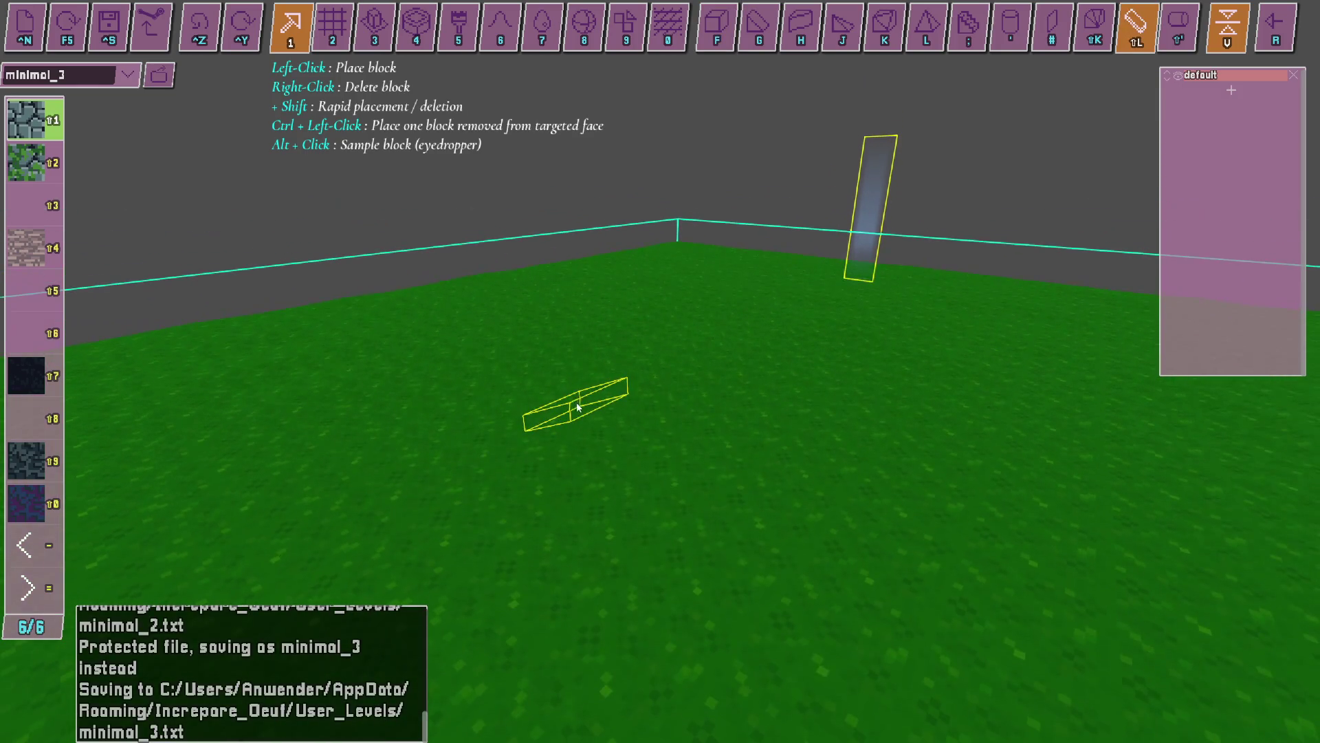
pyautogui.click(564, 411)
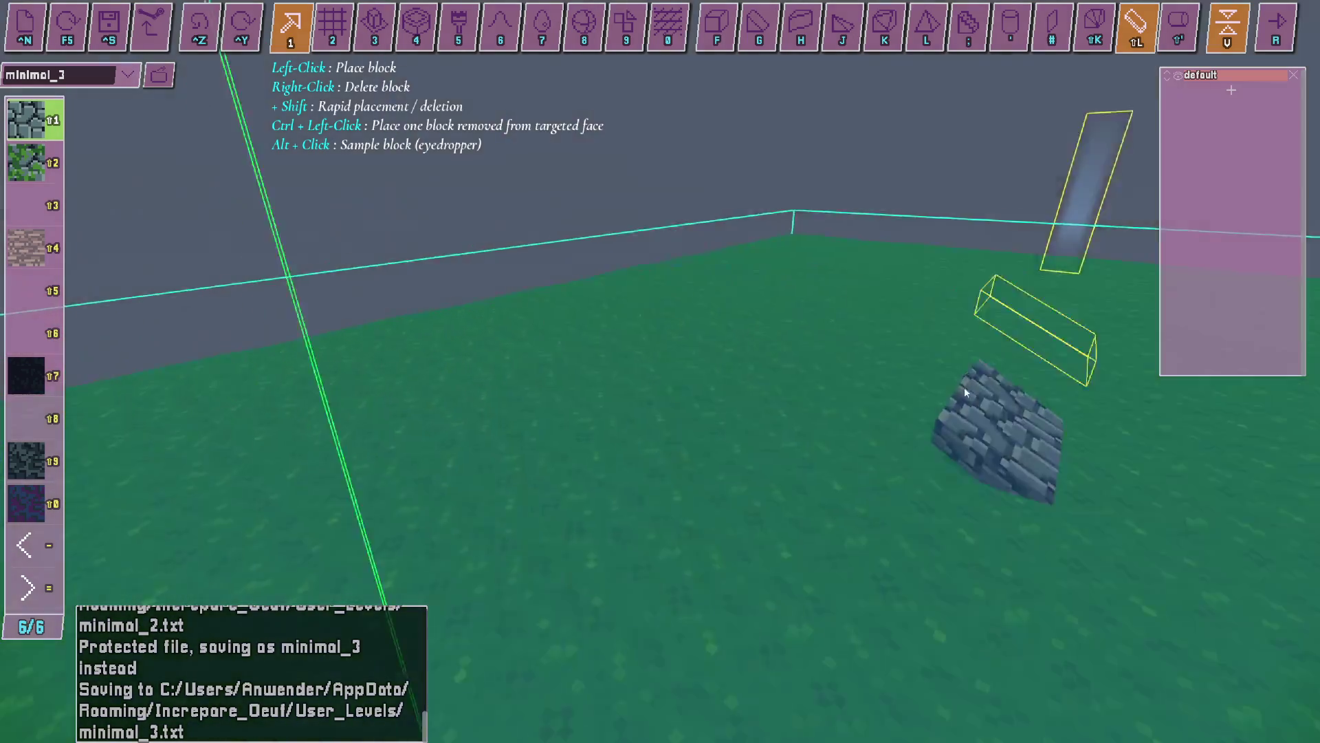
# Place a row of cobblestone slabs along the platform's dirt edge.
pyautogui.moveTo(964, 387); pyautogui.dragTo(659, 371)
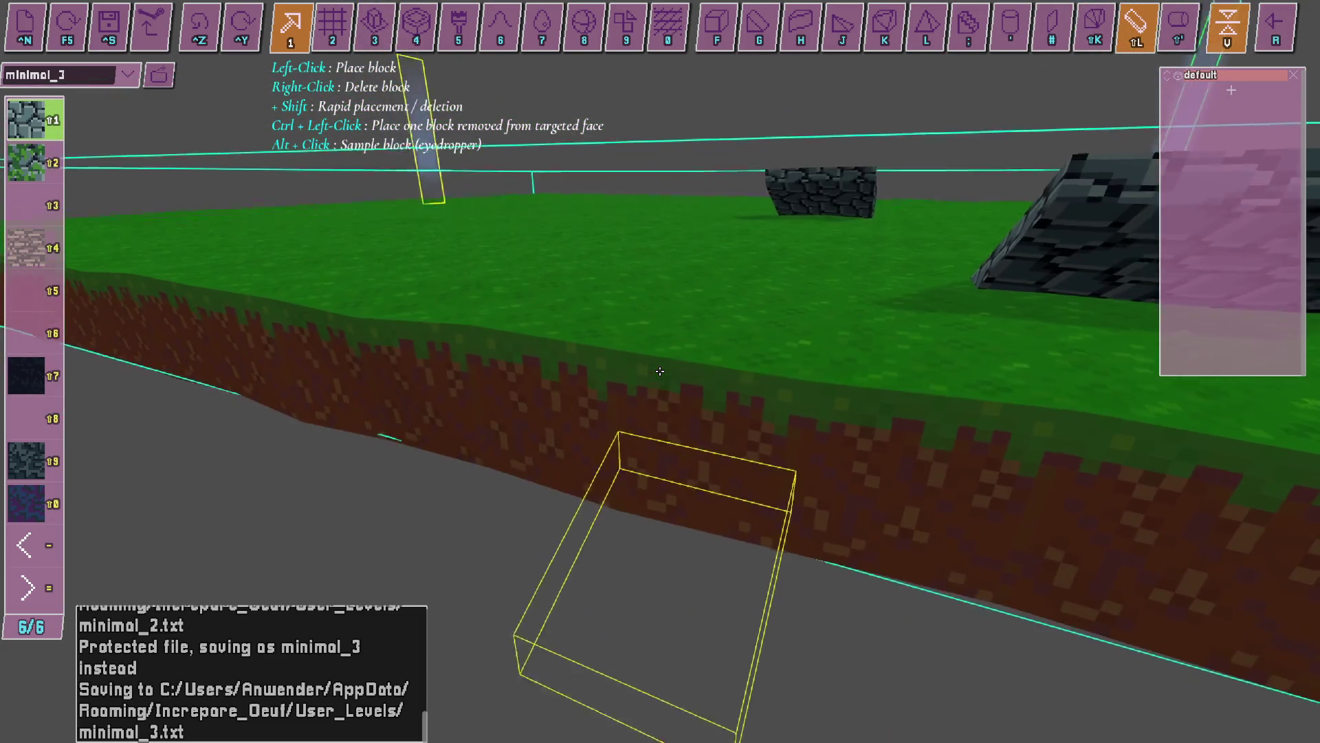
pyautogui.click(660, 372)
pyautogui.moveTo(659, 372); pyautogui.dragTo(659, 371)
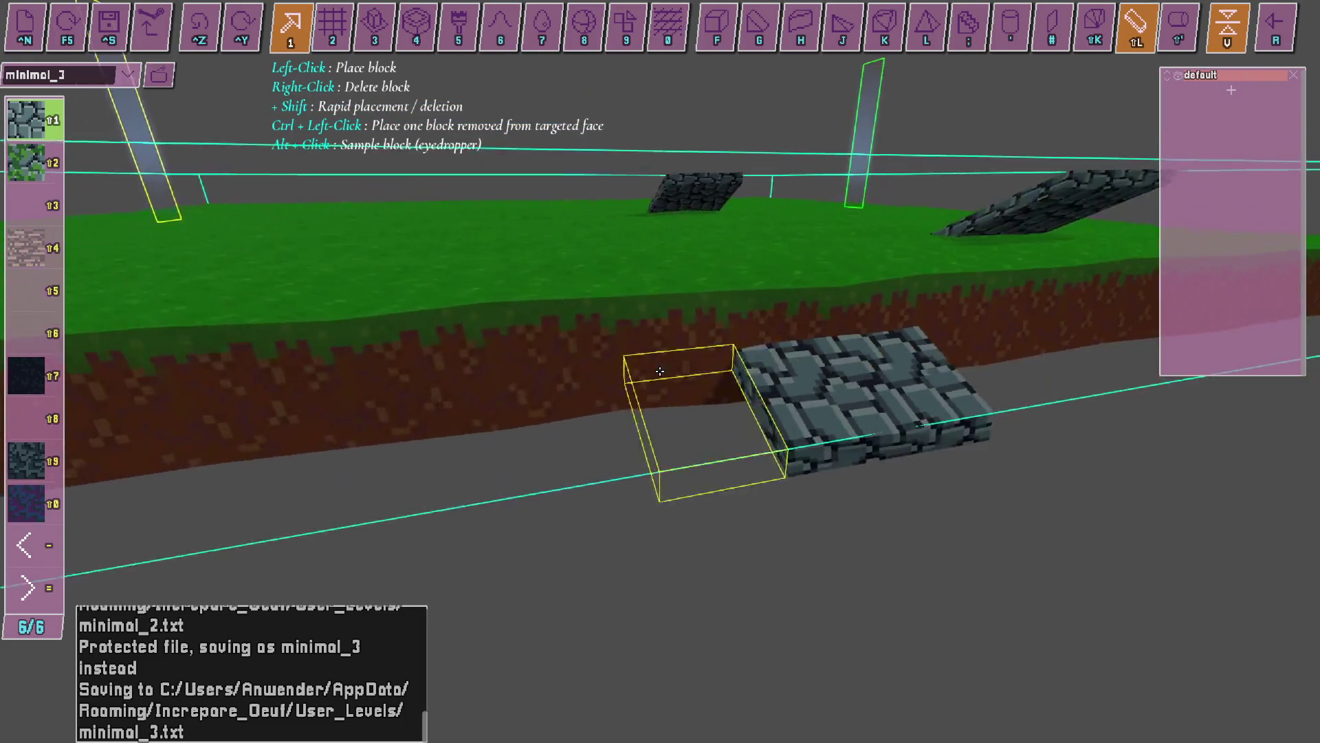
pyautogui.click(659, 371)
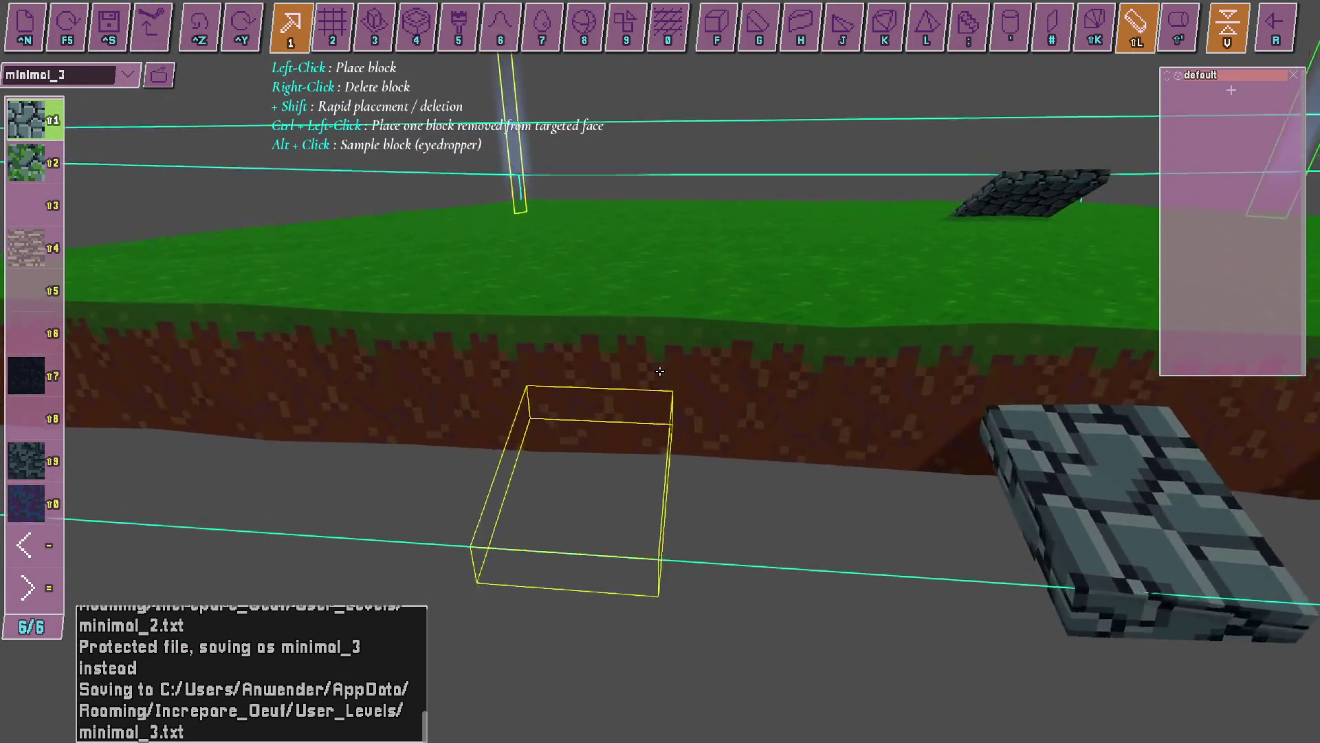
pyautogui.click(660, 371)
pyautogui.click(659, 371)
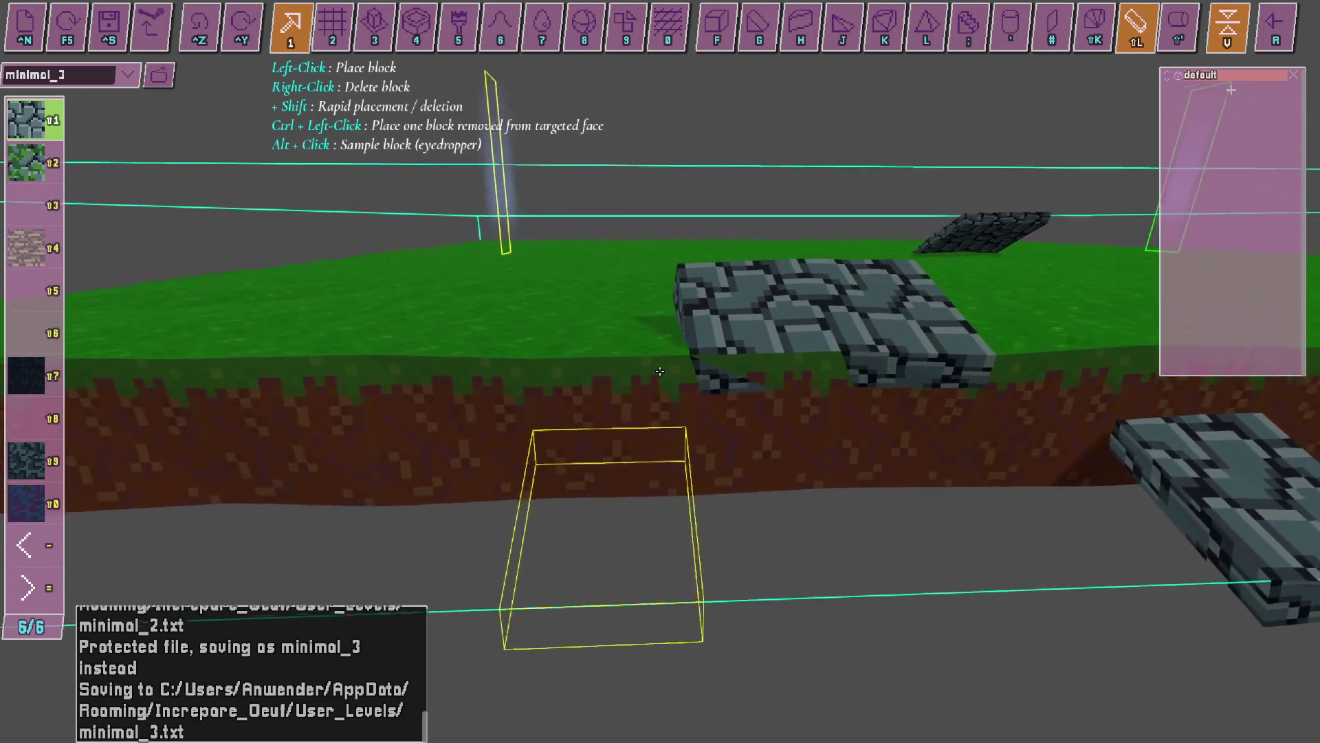
# Fly the camera around the platform to inspect the slab row from the side and above.
pyautogui.press('w')
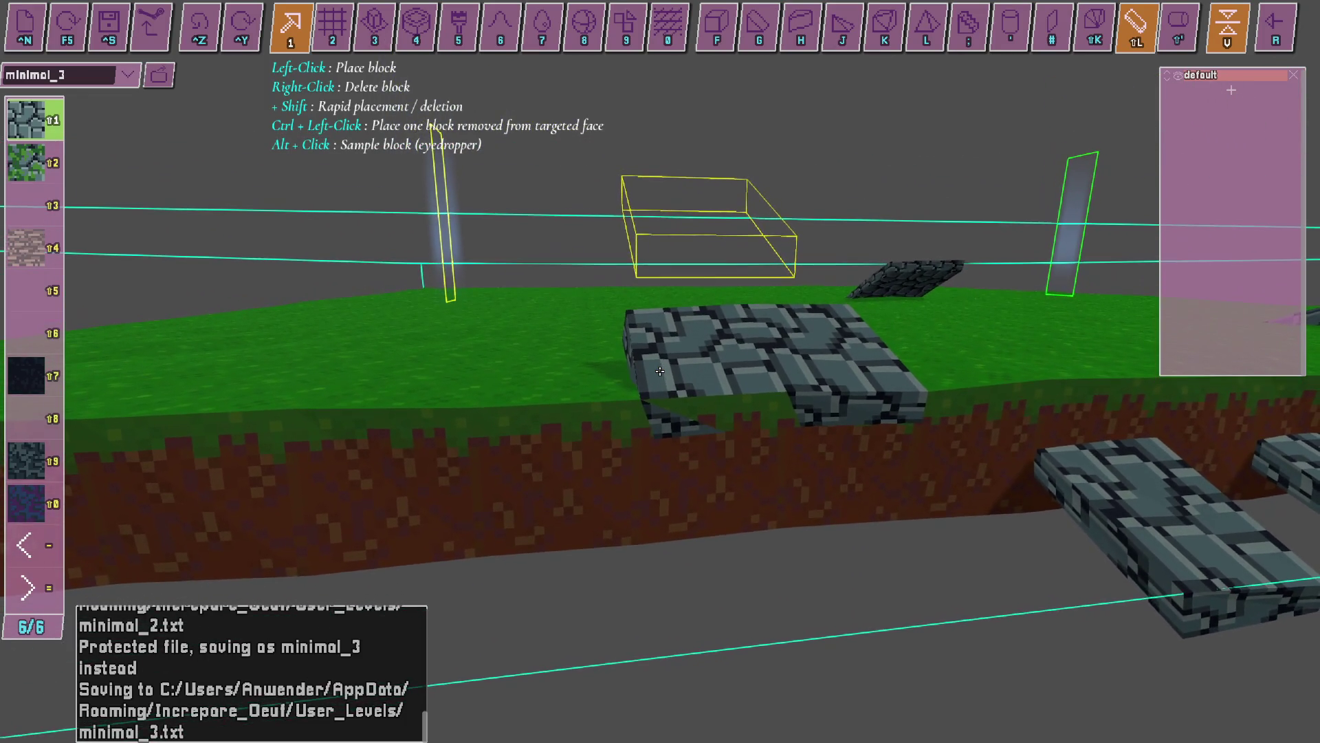
pyautogui.press('w')
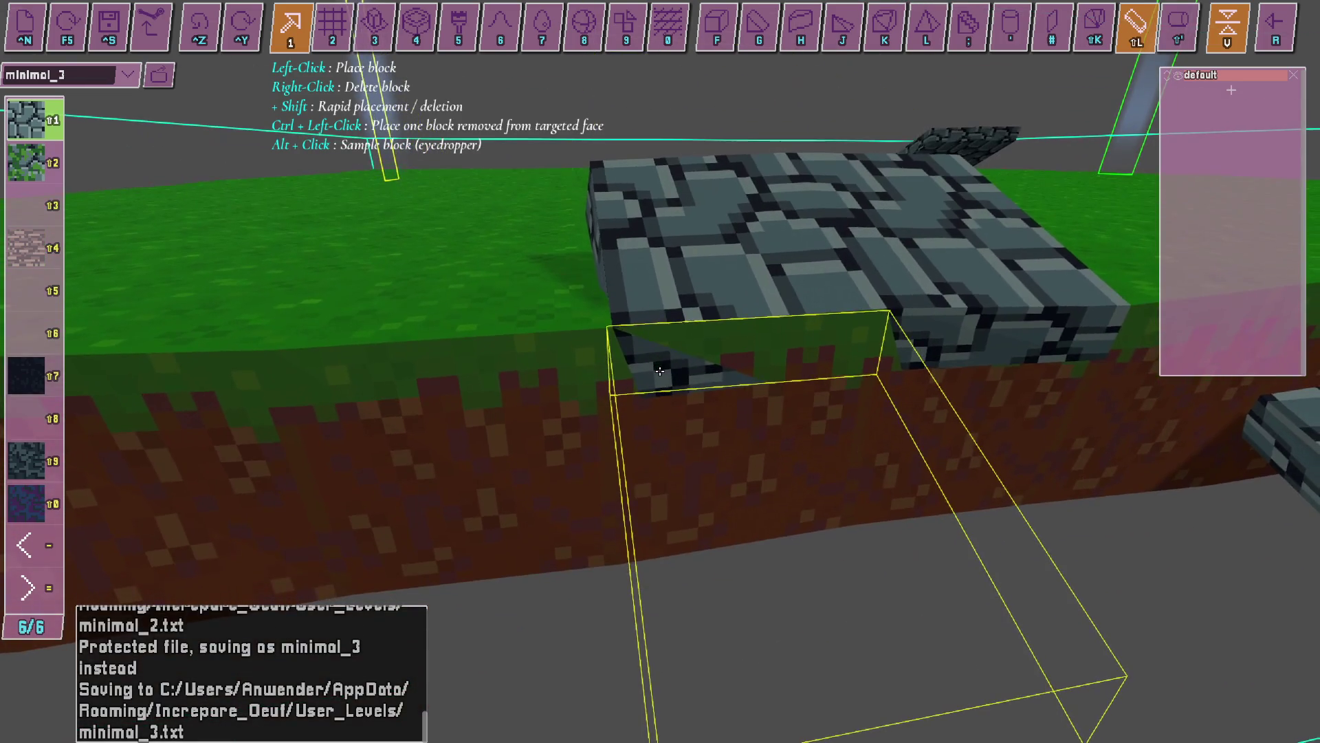
pyautogui.press('s')
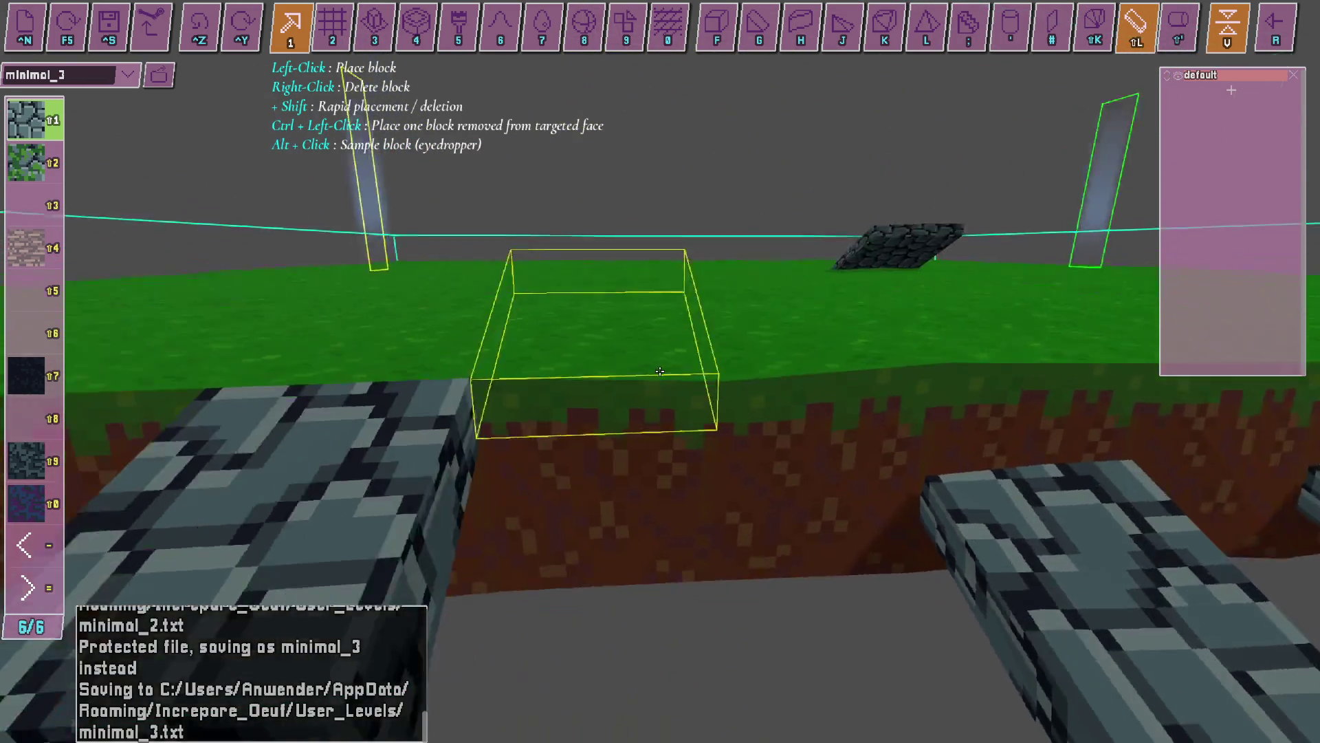
pyautogui.press('s')
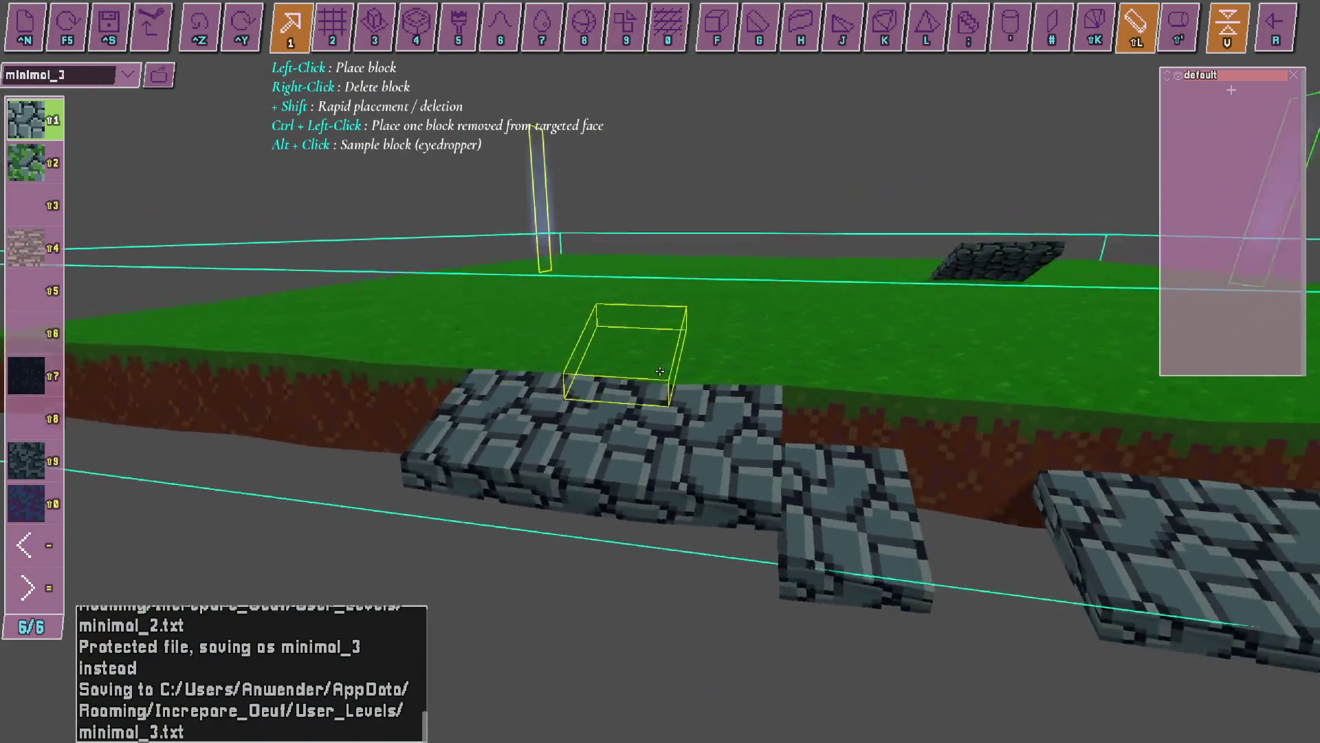
pyautogui.press('w')
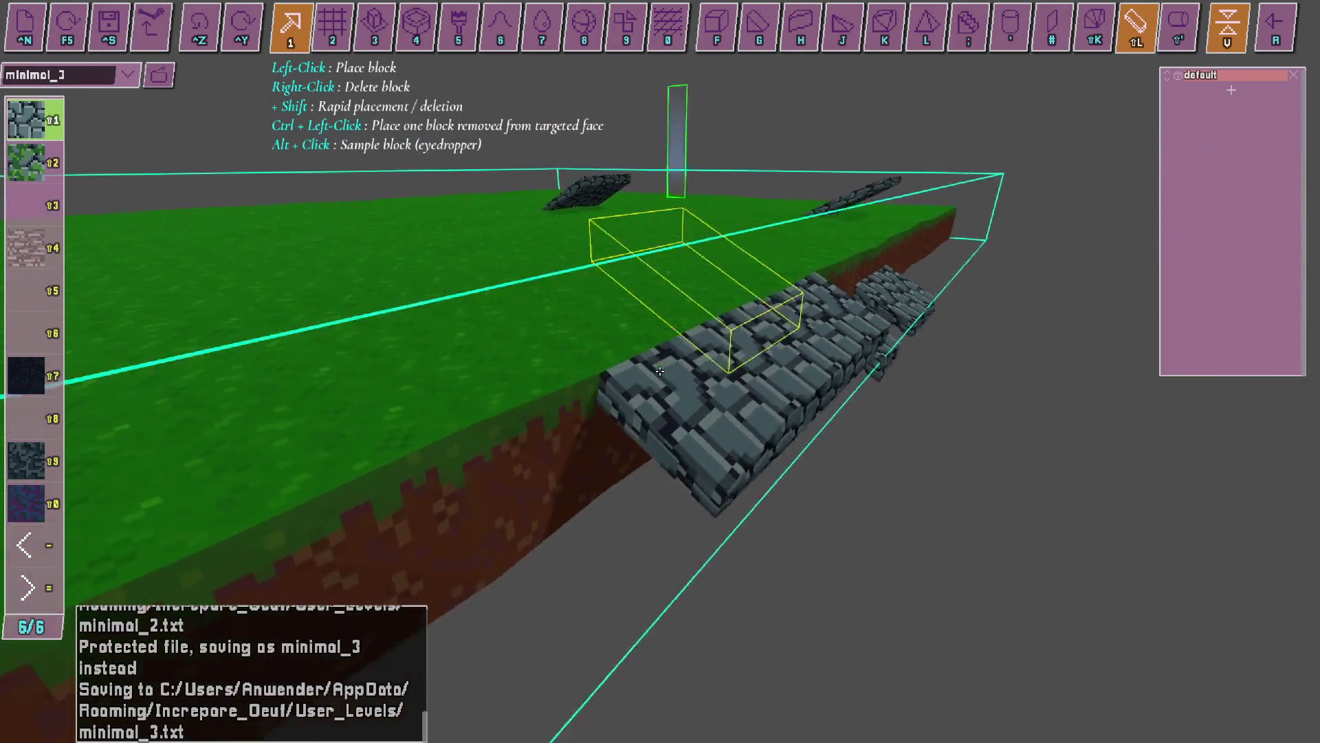
pyautogui.press('w')
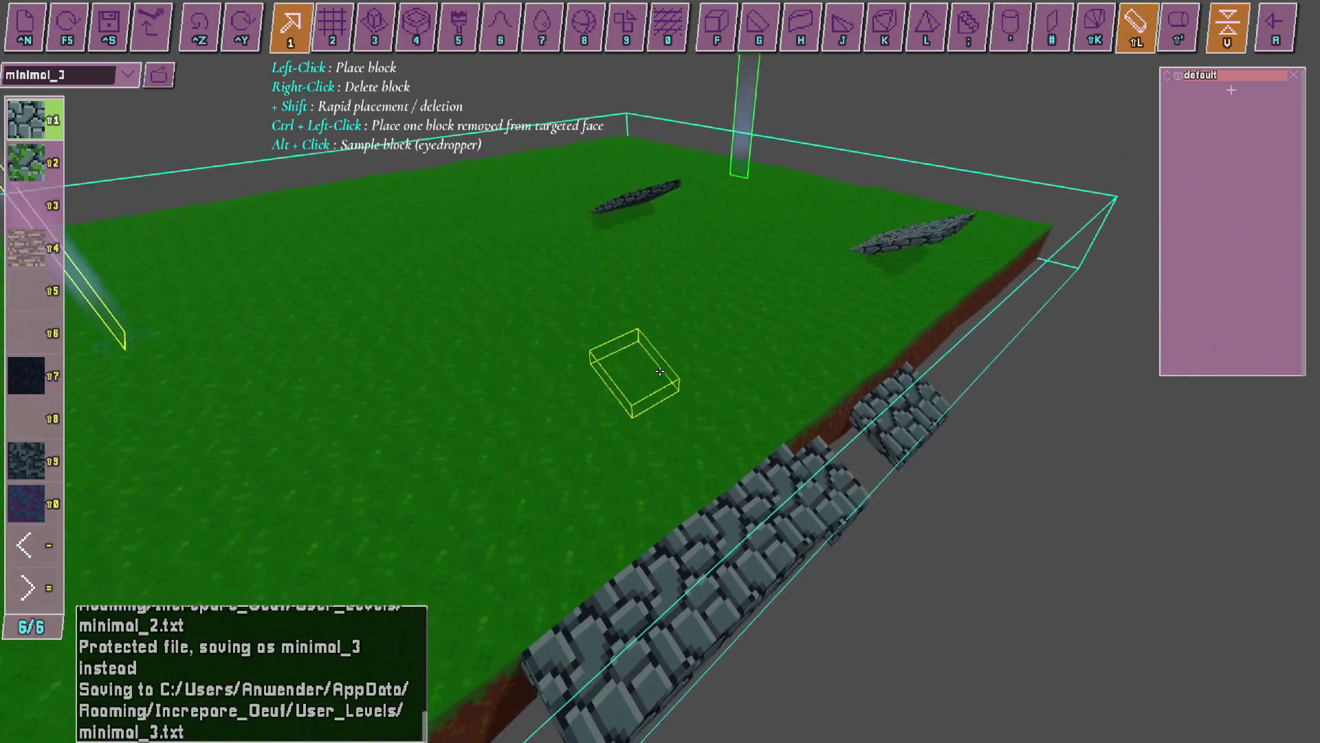
pyautogui.hotkey('alt', 'Tab')
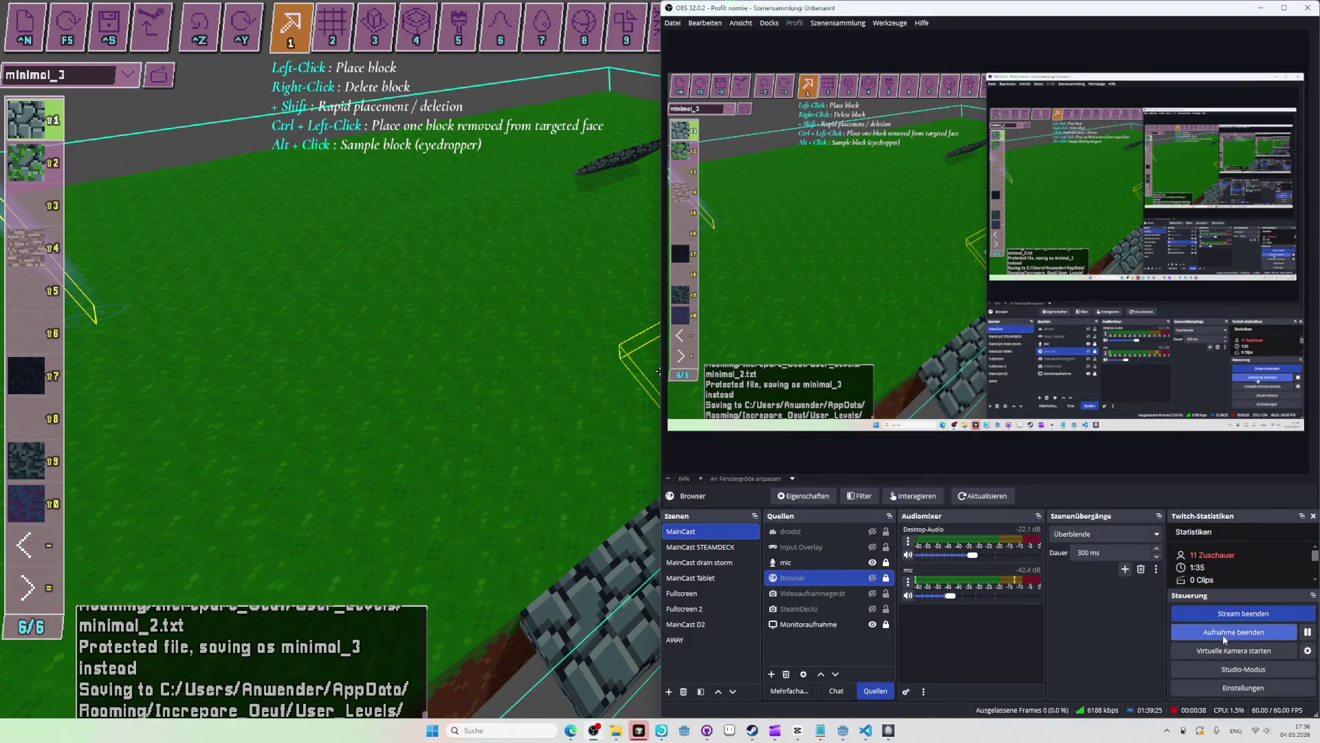
# Stop the recording, import it into CapCut and append it to the timeline end.
pyautogui.click(1222, 634)
pyautogui.hotkey('alt', 'Tab')
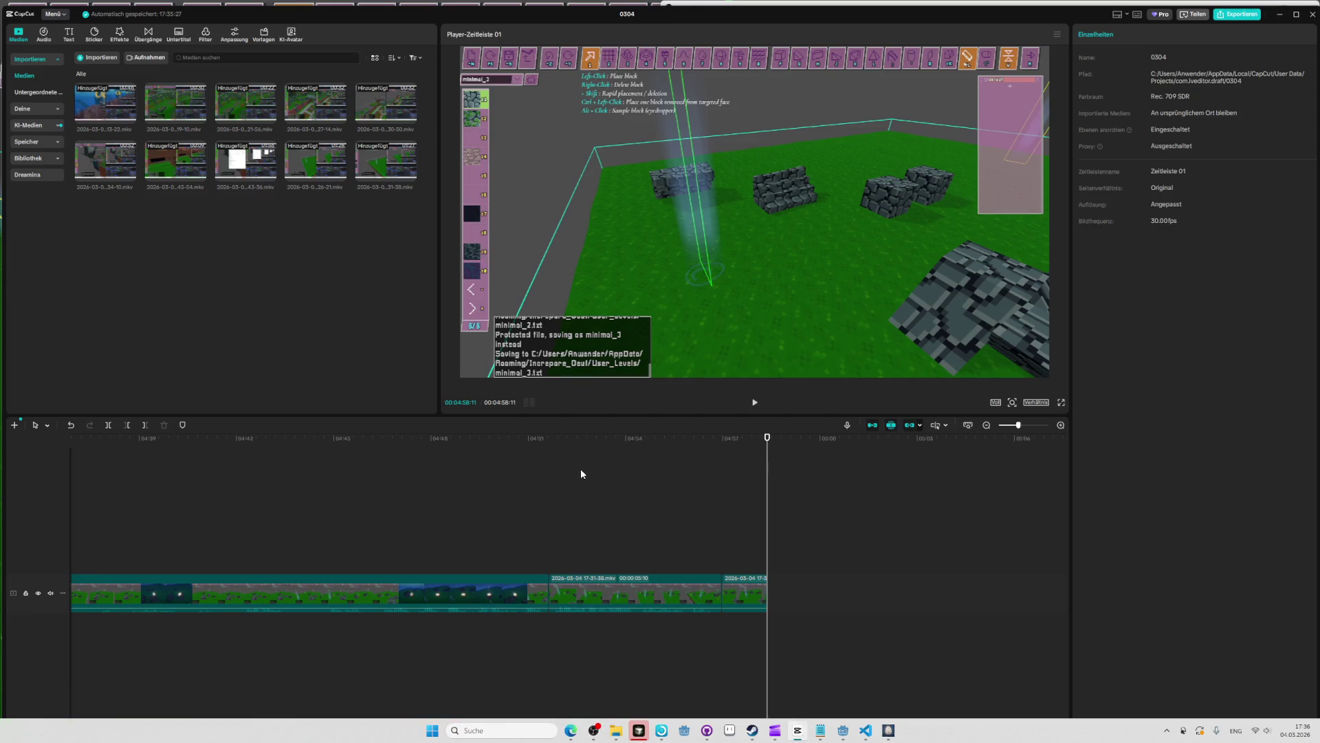
pyautogui.hotkey('alt', 'Tab')
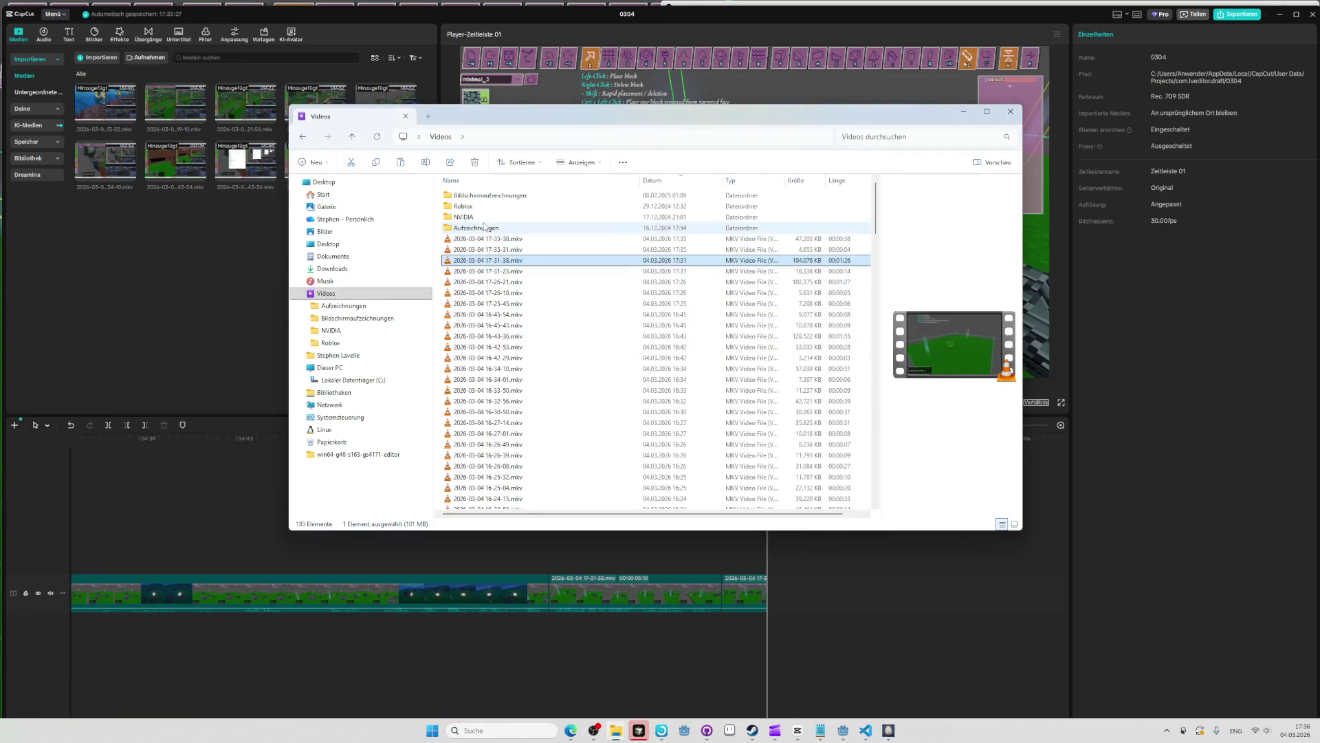
pyautogui.moveTo(485, 235); pyautogui.dragTo(313, 238)
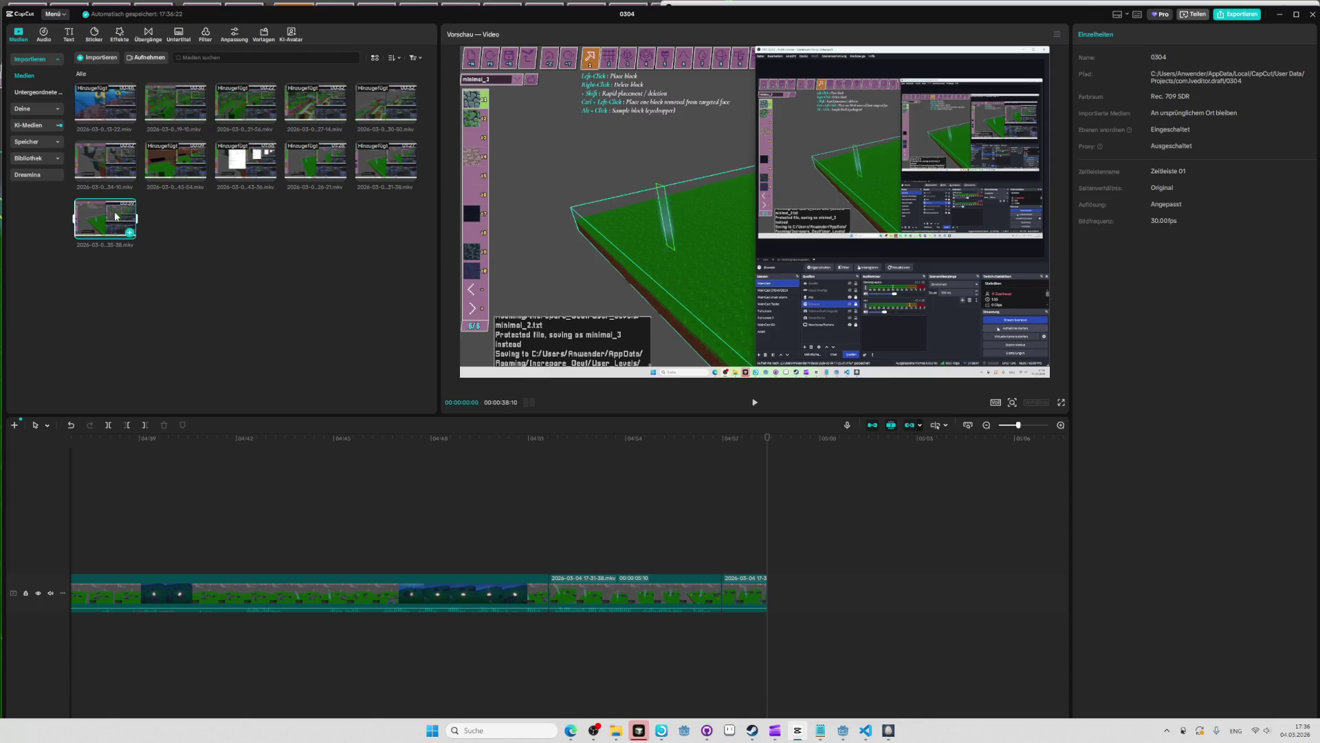
pyautogui.moveTo(105, 219); pyautogui.dragTo(780, 598)
# Trim the new clip's start at the join near 04:57 and rewatch it.
pyautogui.press('space')
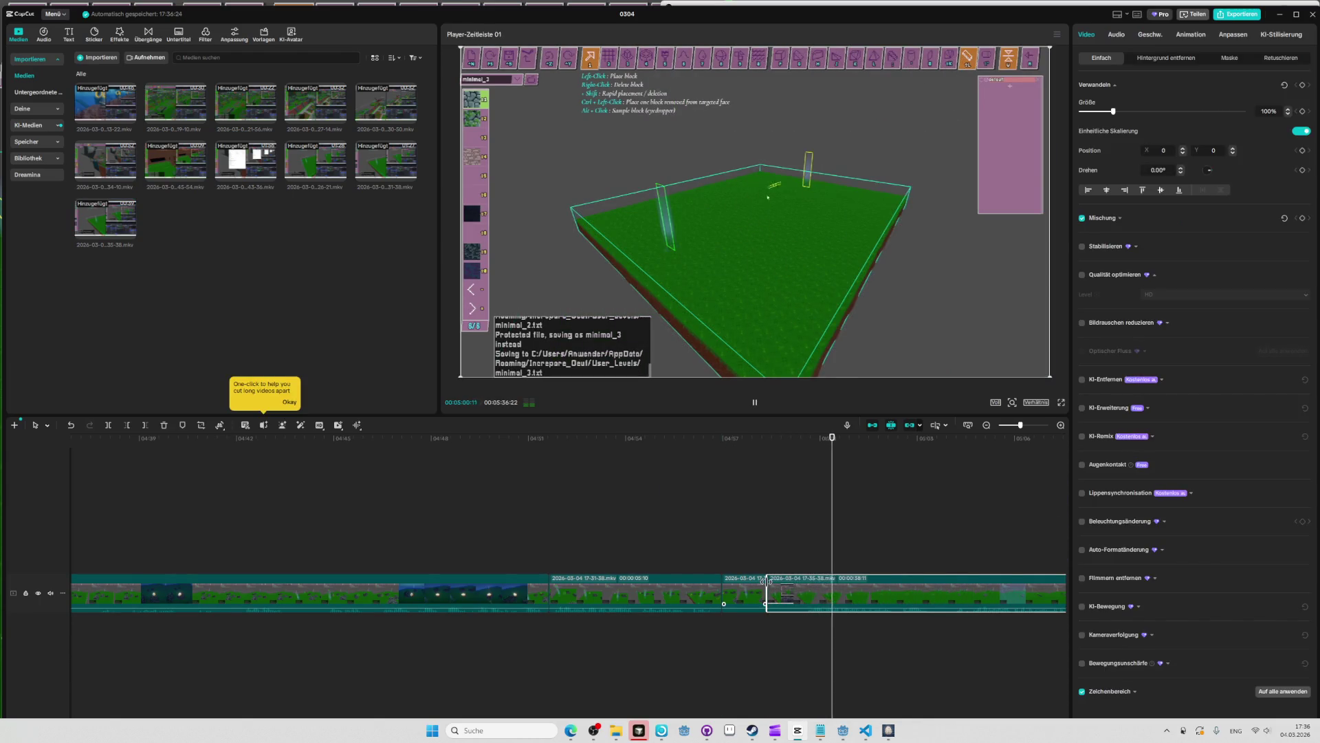
pyautogui.press('space')
pyautogui.click(740, 514)
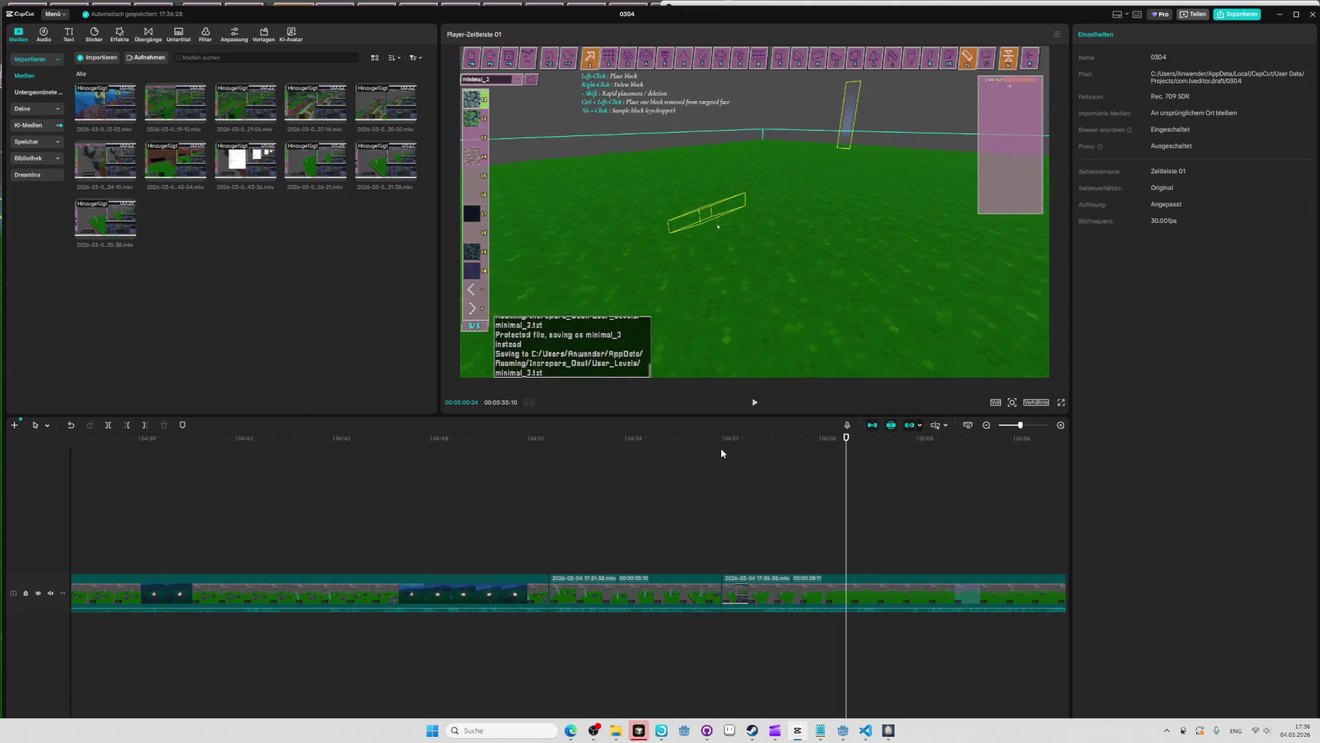
pyautogui.click(721, 448)
pyautogui.press('space')
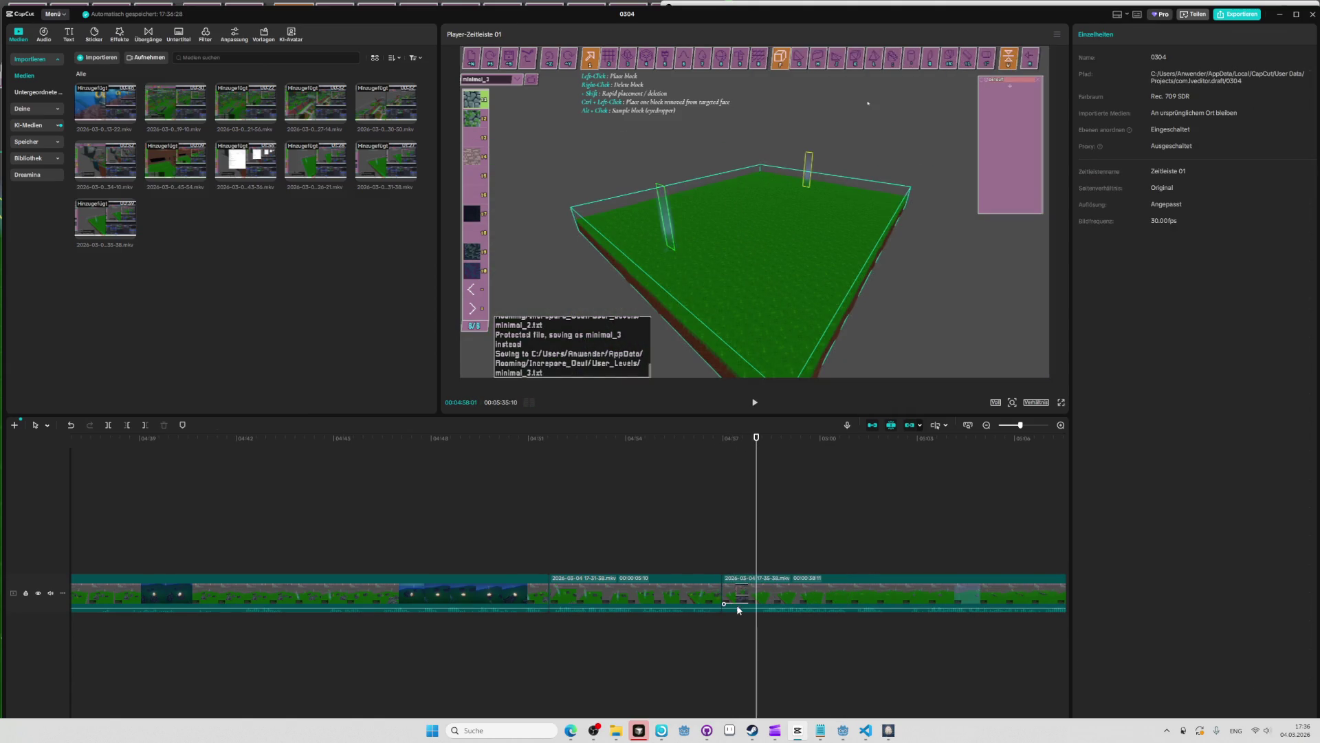
pyautogui.moveTo(723, 595)
pyautogui.mouseDown()
pyautogui.moveTo(757, 596)
pyautogui.moveTo(741, 551)
pyautogui.moveTo(761, 555)
pyautogui.moveTo(746, 596)
pyautogui.mouseUp()
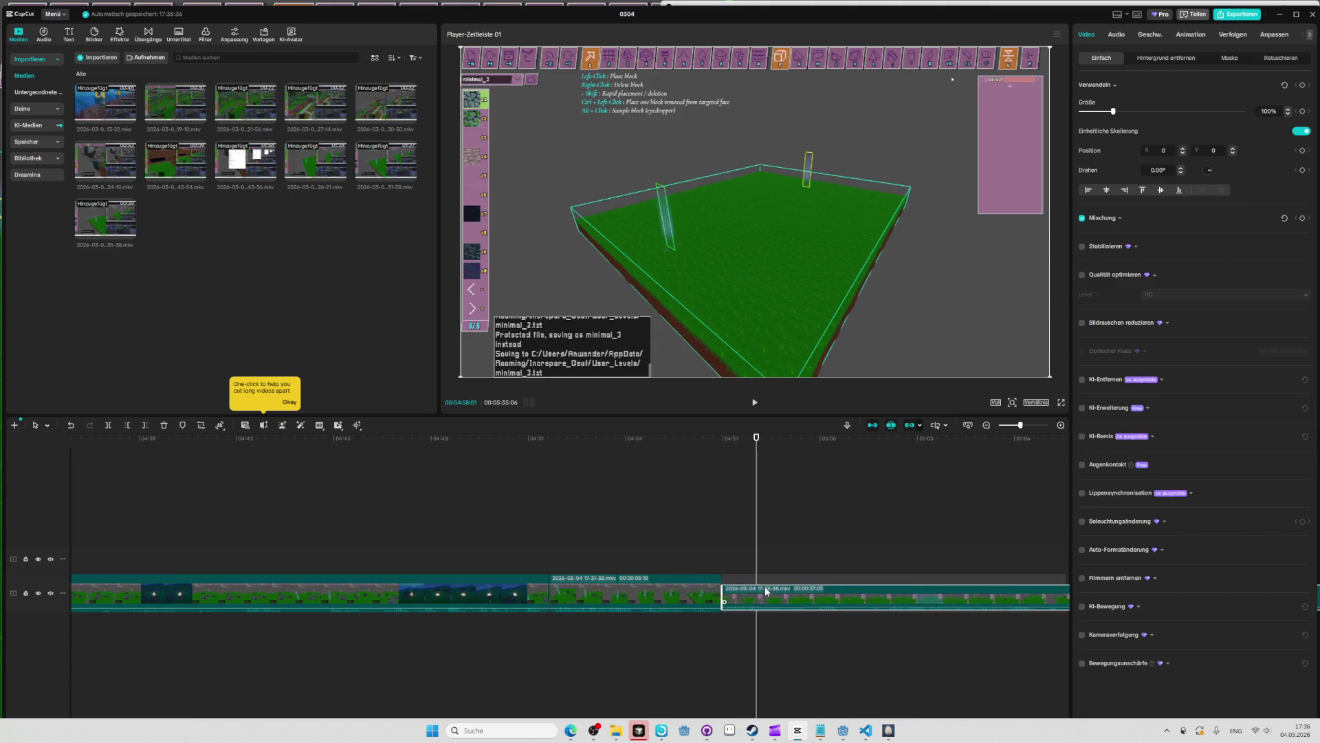
pyautogui.click(716, 440)
pyautogui.press('space')
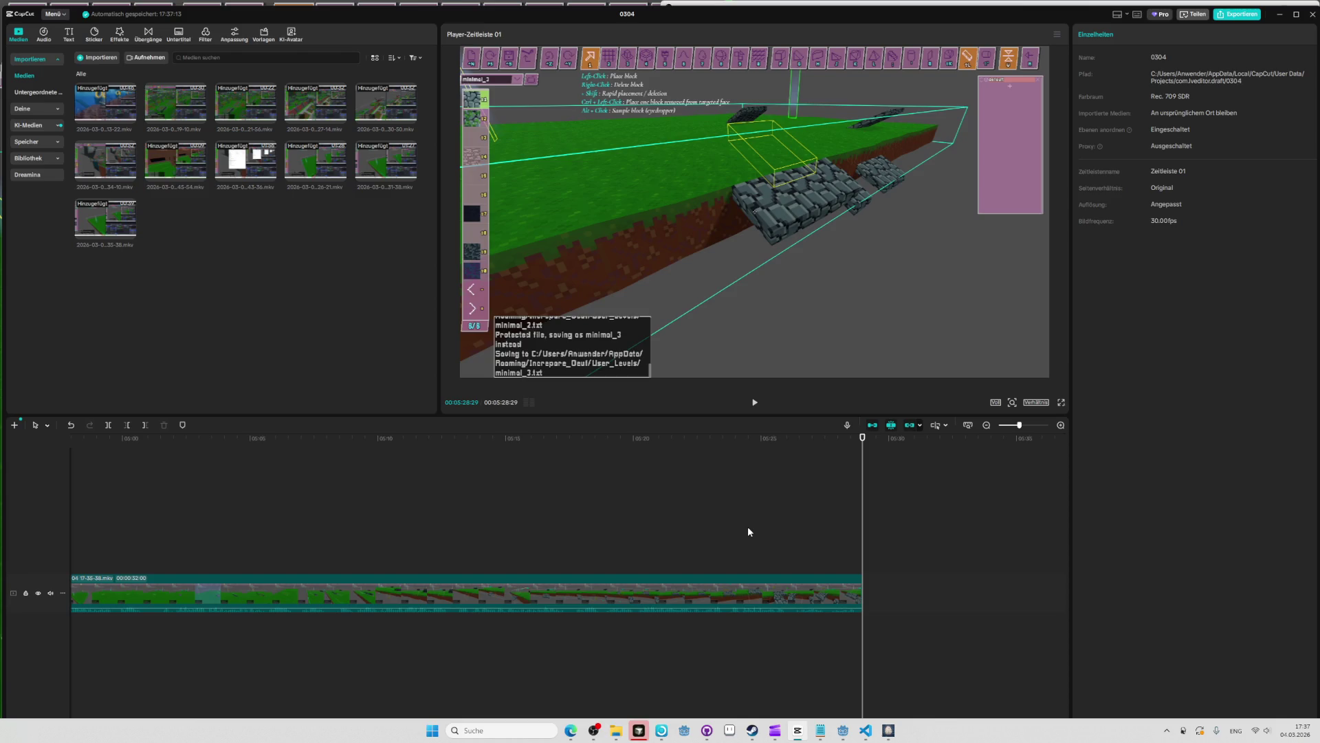
# Switch windows back to the Oeuf level editor.
pyautogui.hotkey('alt', 'Tab')
pyautogui.hotkey('alt', 'Tab')
pyautogui.hotkey('alt', 'Tab')
pyautogui.hotkey('alt', 'Tab')
pyautogui.hotkey('alt', 'Tab')
pyautogui.hotkey('alt', 'shift', 'Tab')
pyautogui.hotkey('alt', 'shift', 'Tab')
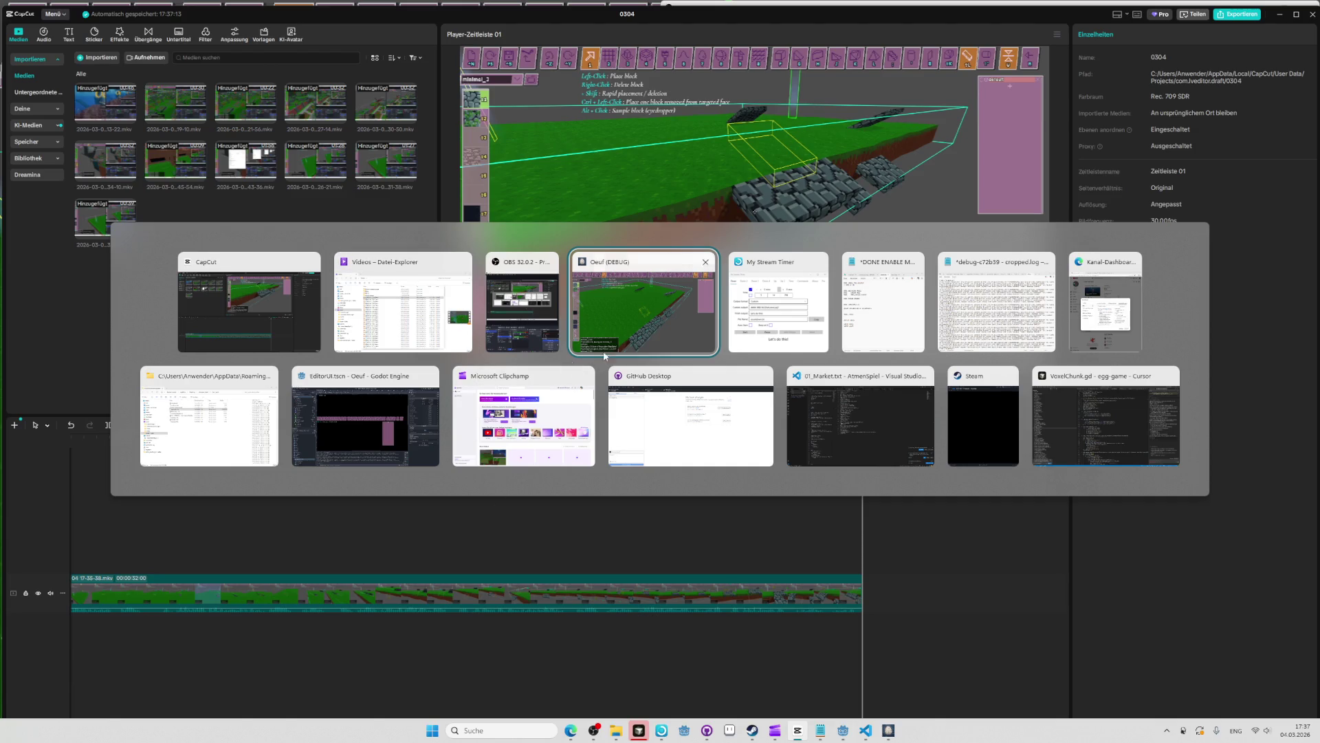
pyautogui.hotkey('alt', 'Tab')
# Load the saved level 'minimal' from the level dropdown in place of minimal_3.
pyautogui.press('Escape')
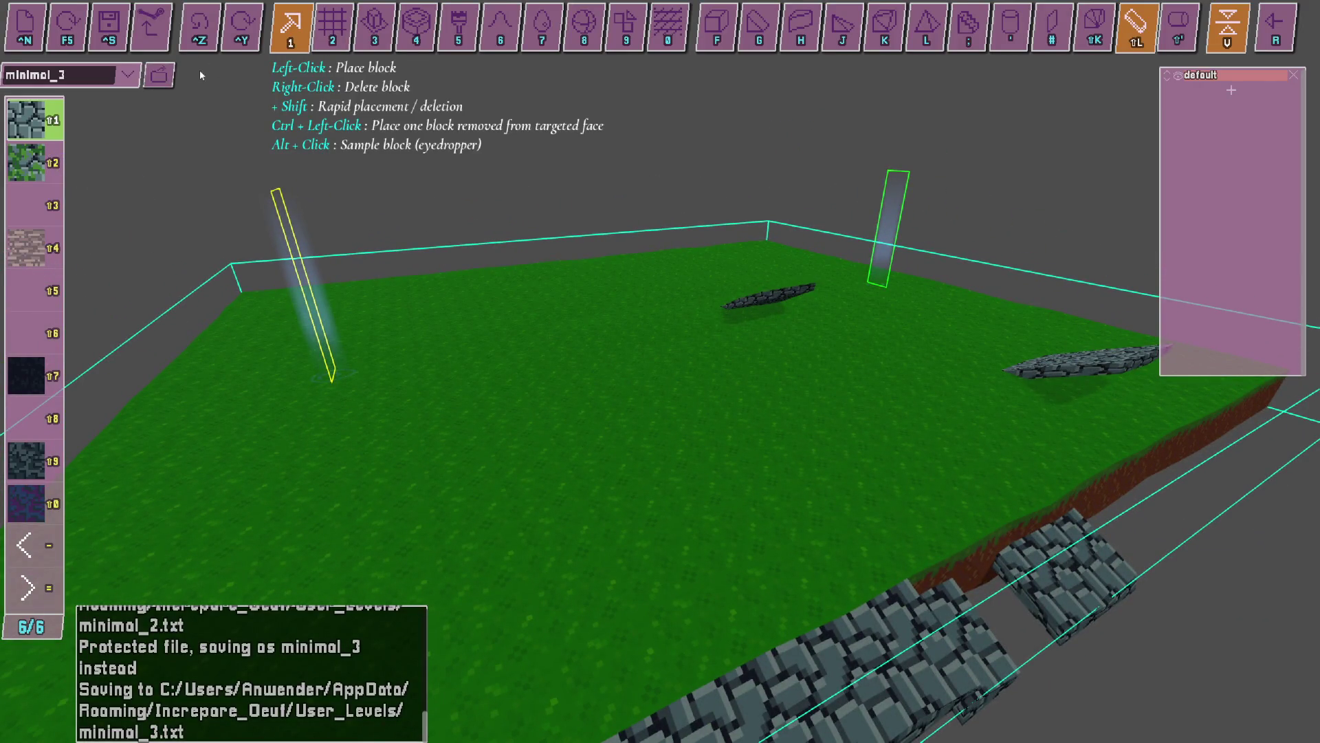
pyautogui.click(130, 82)
pyautogui.click(130, 82)
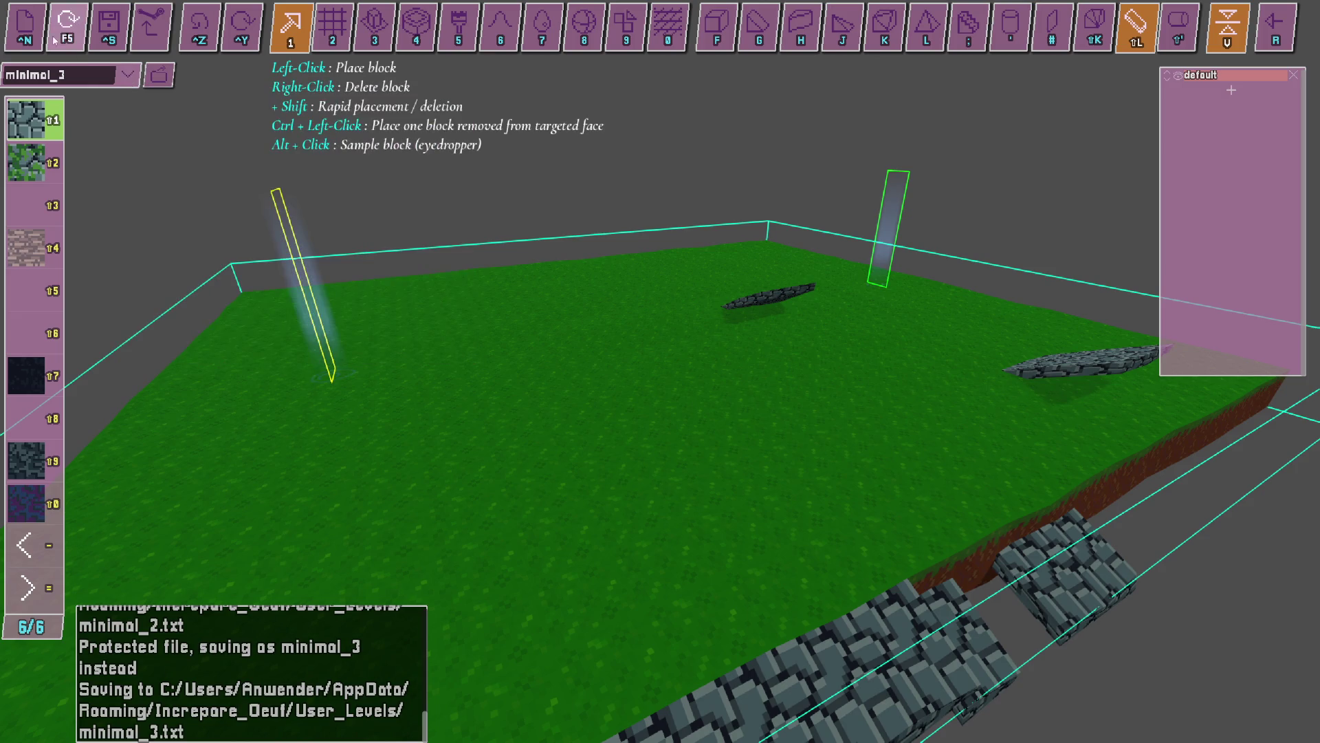
pyautogui.click(137, 79)
pyautogui.click(153, 113)
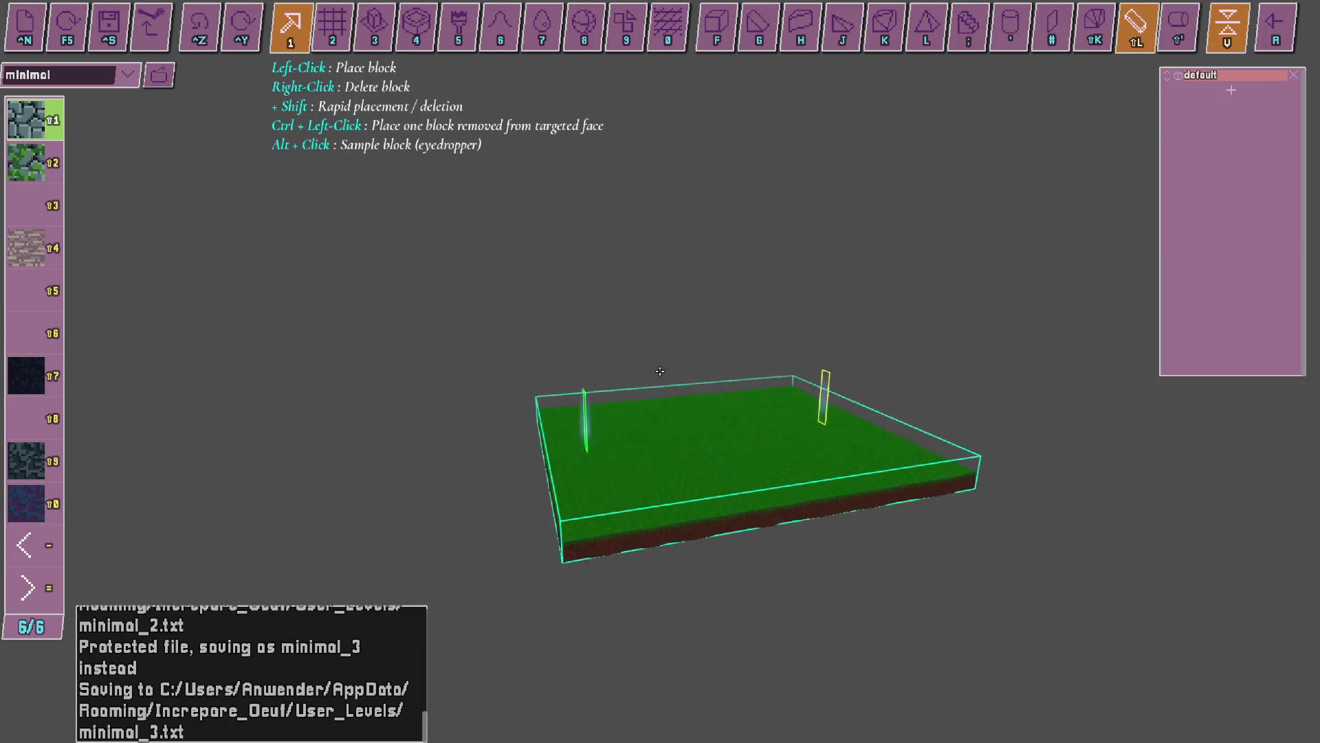
pyautogui.hotkey('alt', 'Tab')
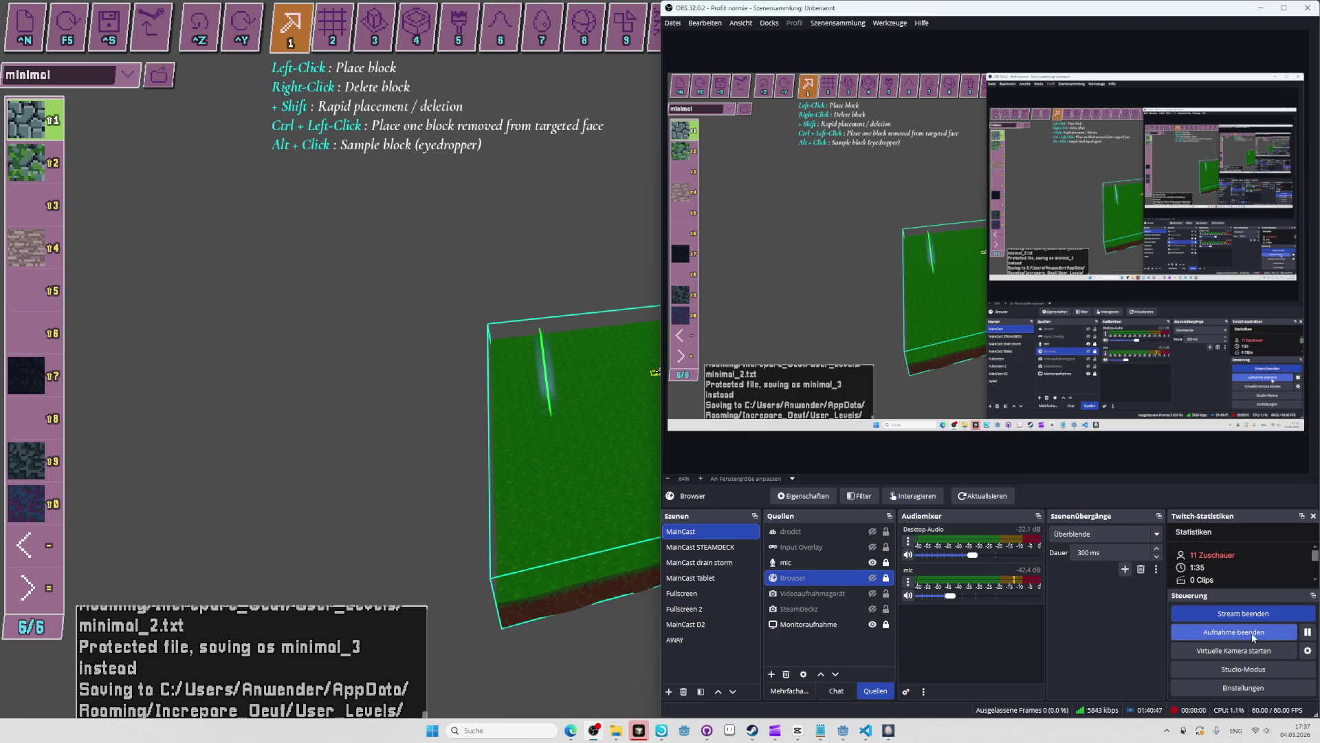
pyautogui.hotkey('alt', 'Tab')
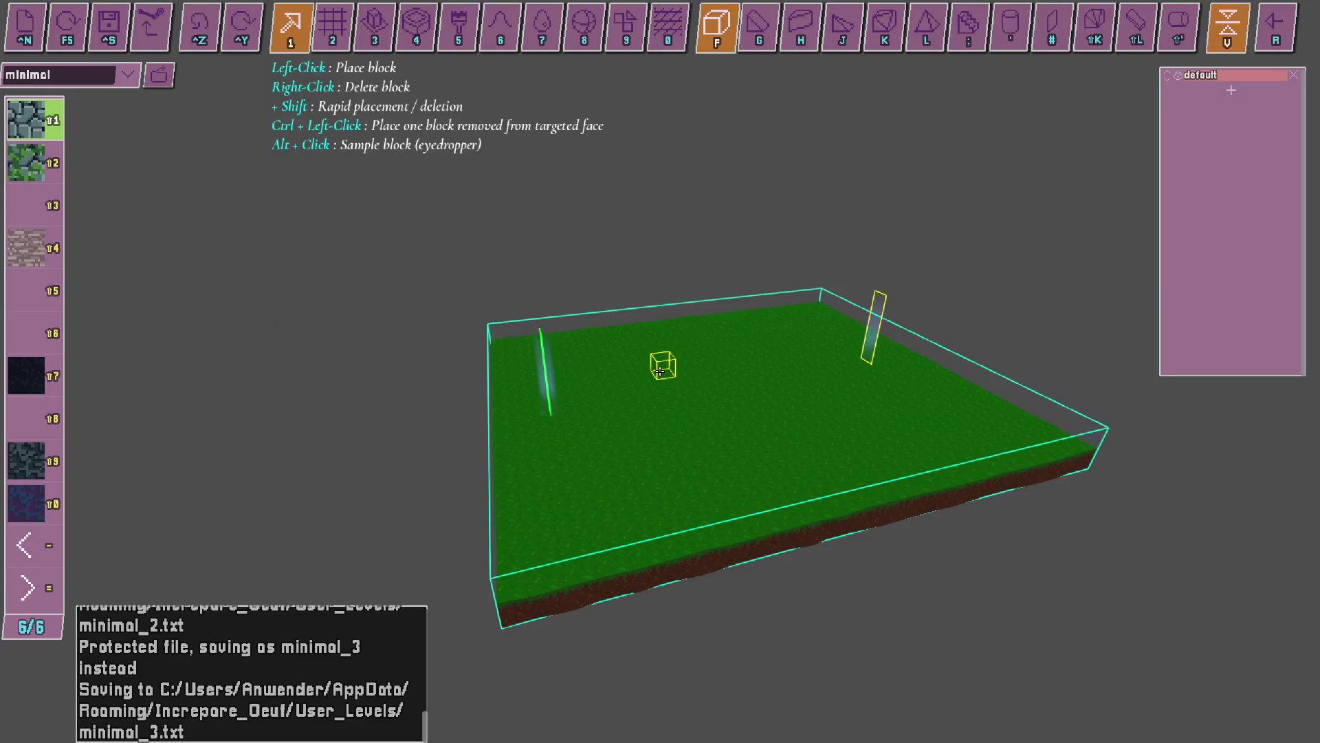
# Select the planar sheet tool and restart the OBS recording.
pyautogui.scroll(2, 660, 371)
pyautogui.scroll(2, 660, 371)
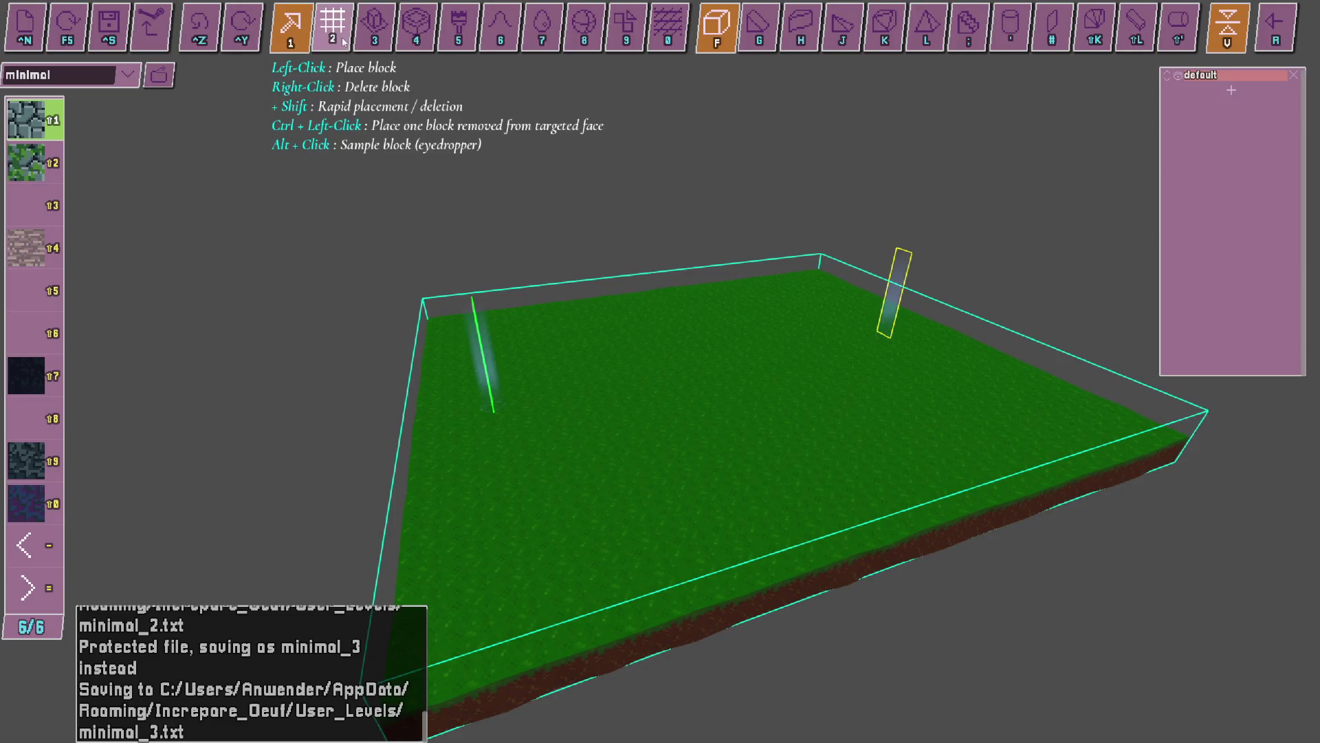
pyautogui.scroll(-2, 643, 358)
pyautogui.scroll(-2, 633, 337)
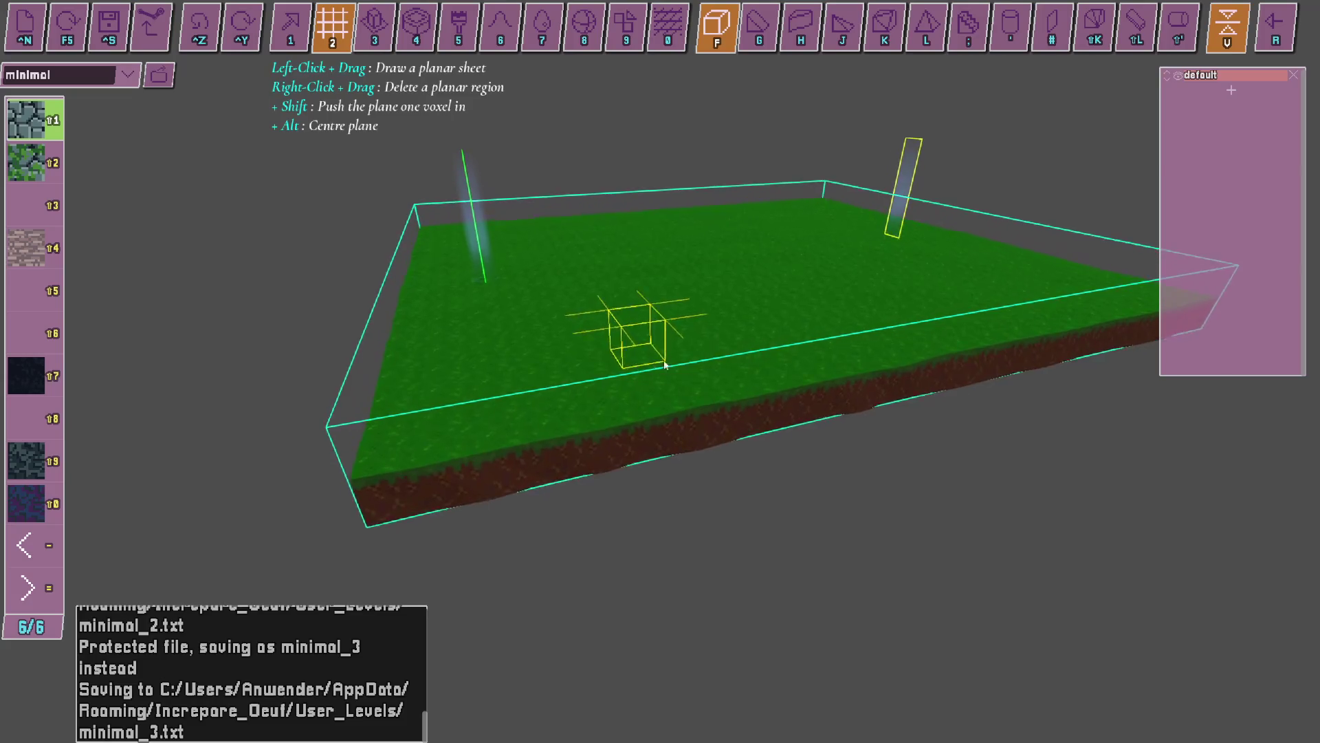
pyautogui.scroll(-2, 715, 385)
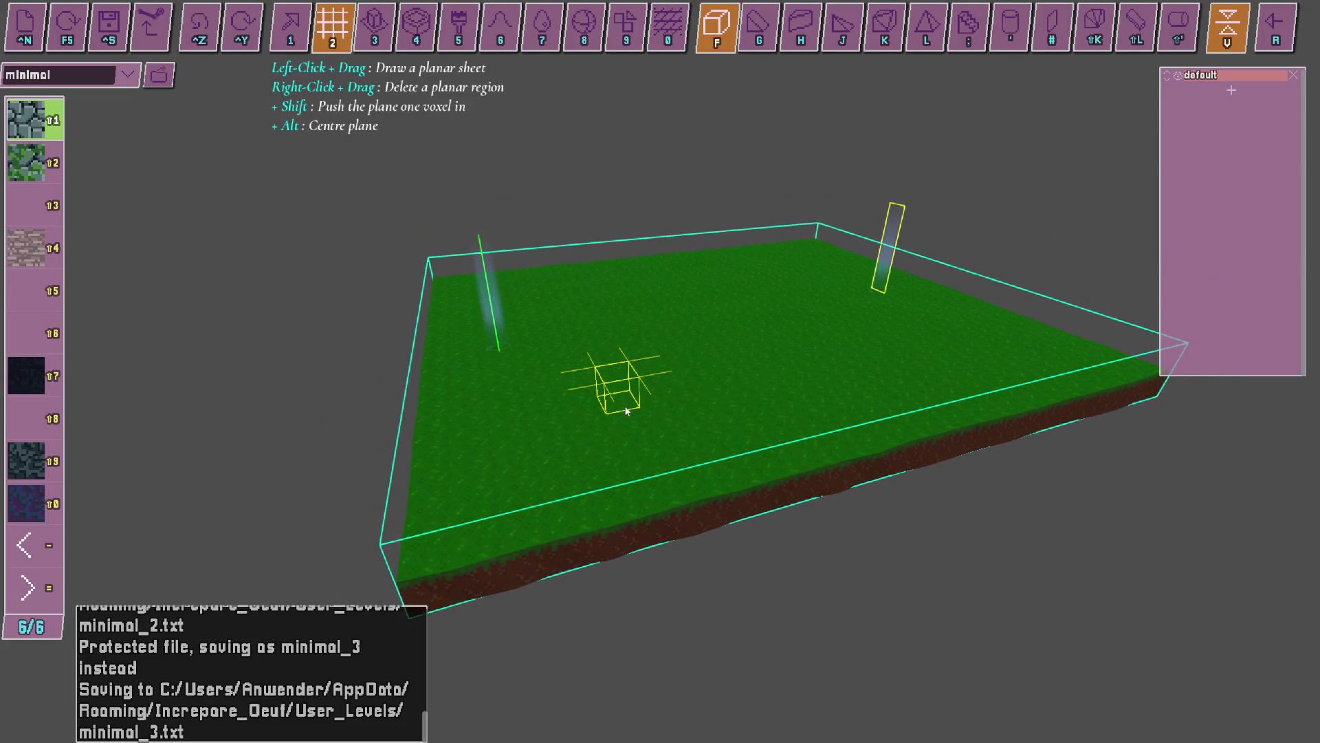
pyautogui.hotkey('alt', 'Tab')
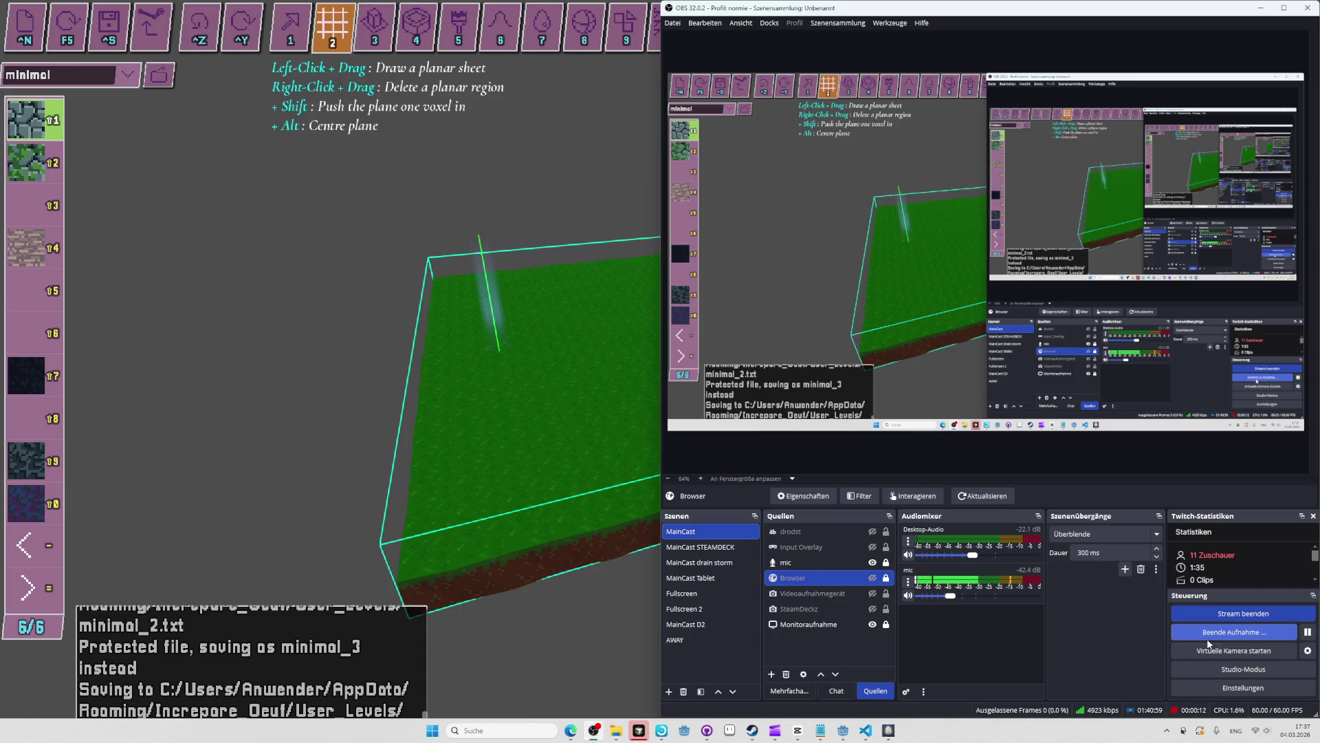
pyautogui.click(302, 34)
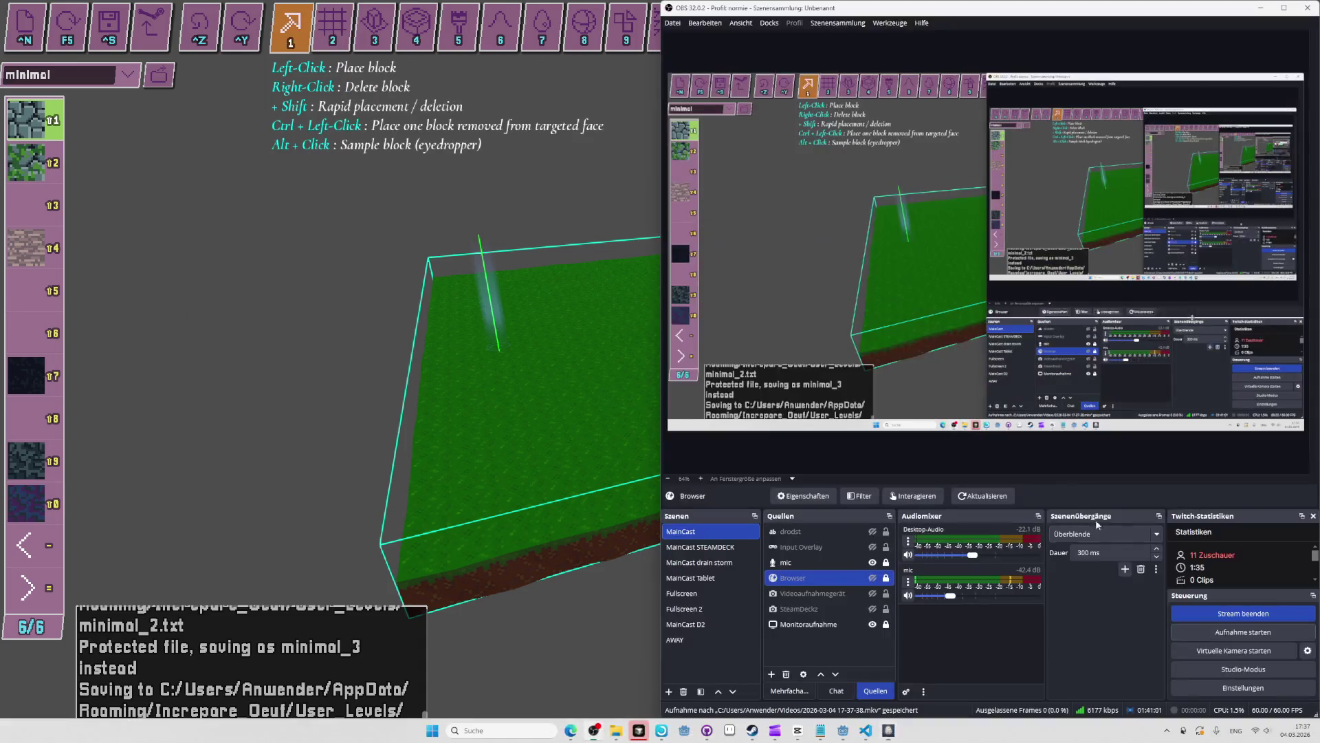
pyautogui.hotkey('alt', 'Tab')
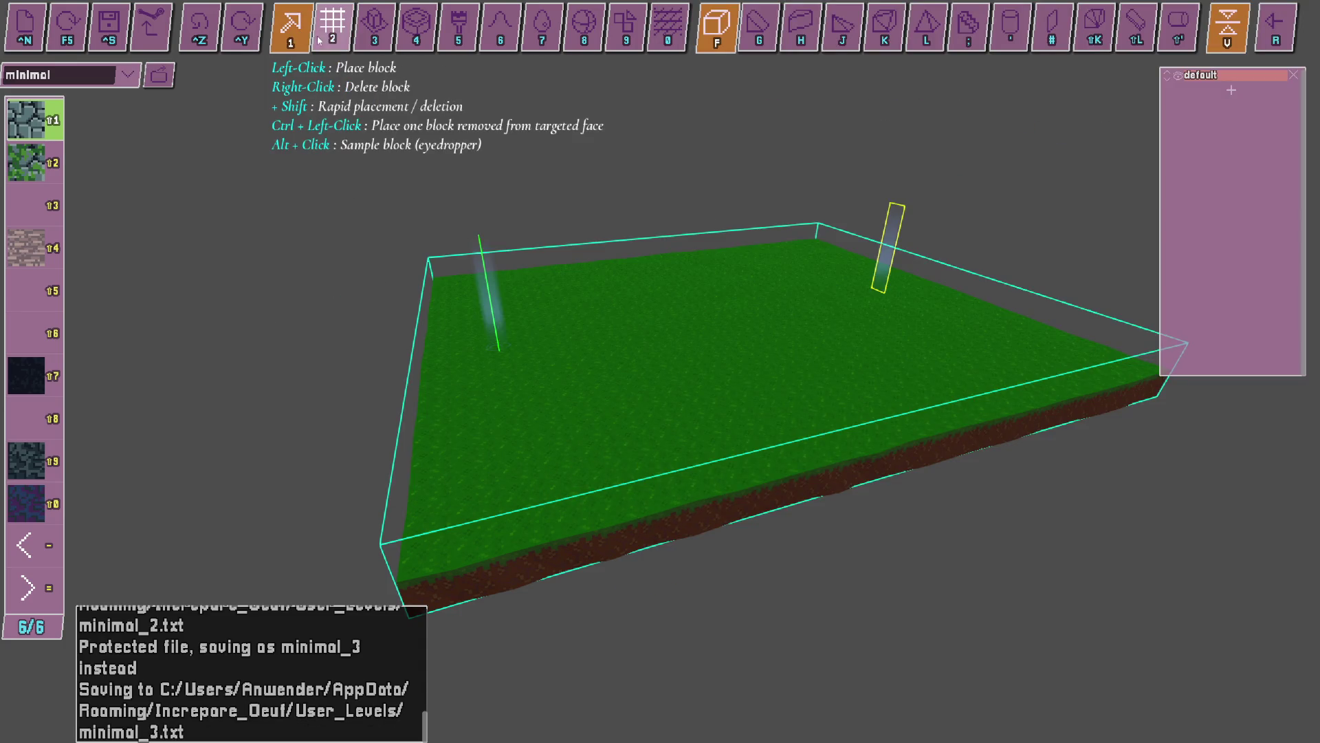
# Draw a flat cobblestone sheet beside the grass and a vertical cobblestone wall.
pyautogui.moveTo(514, 398); pyautogui.dragTo(661, 371)
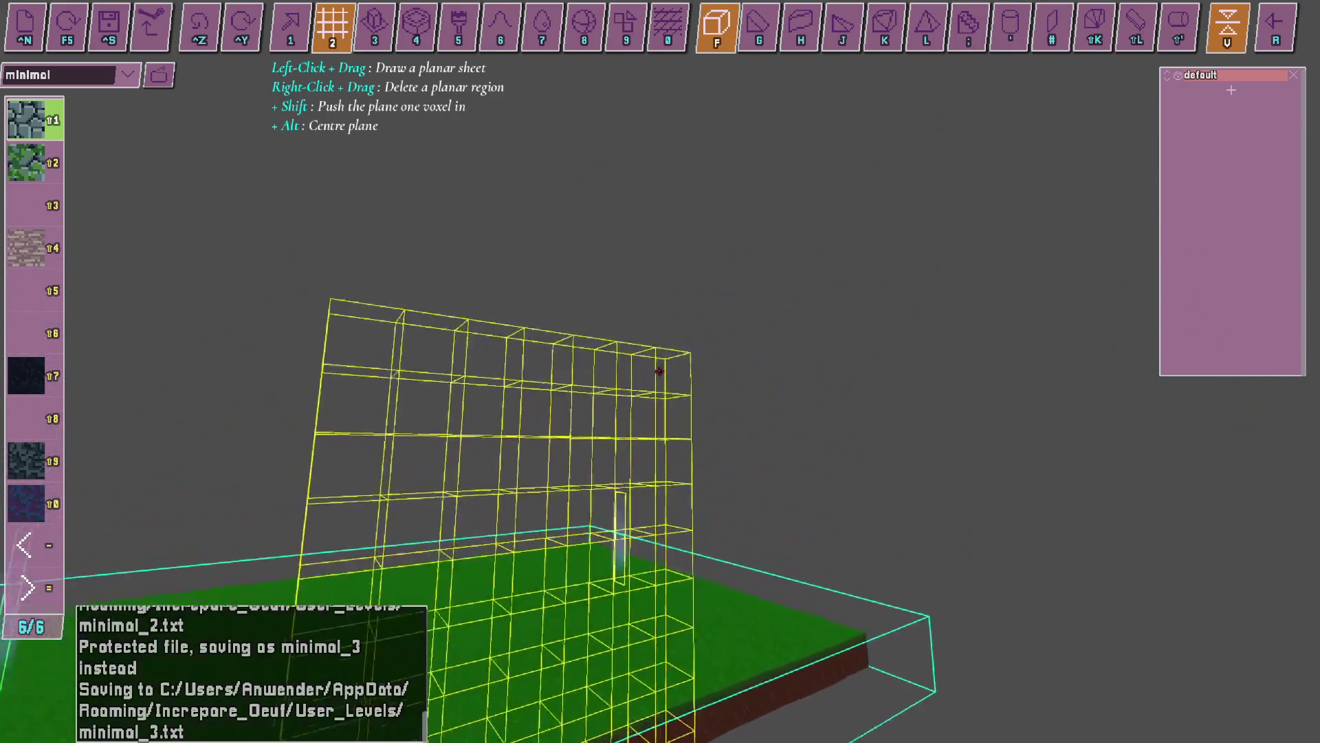
pyautogui.moveTo(660, 372); pyautogui.dragTo(660, 372)
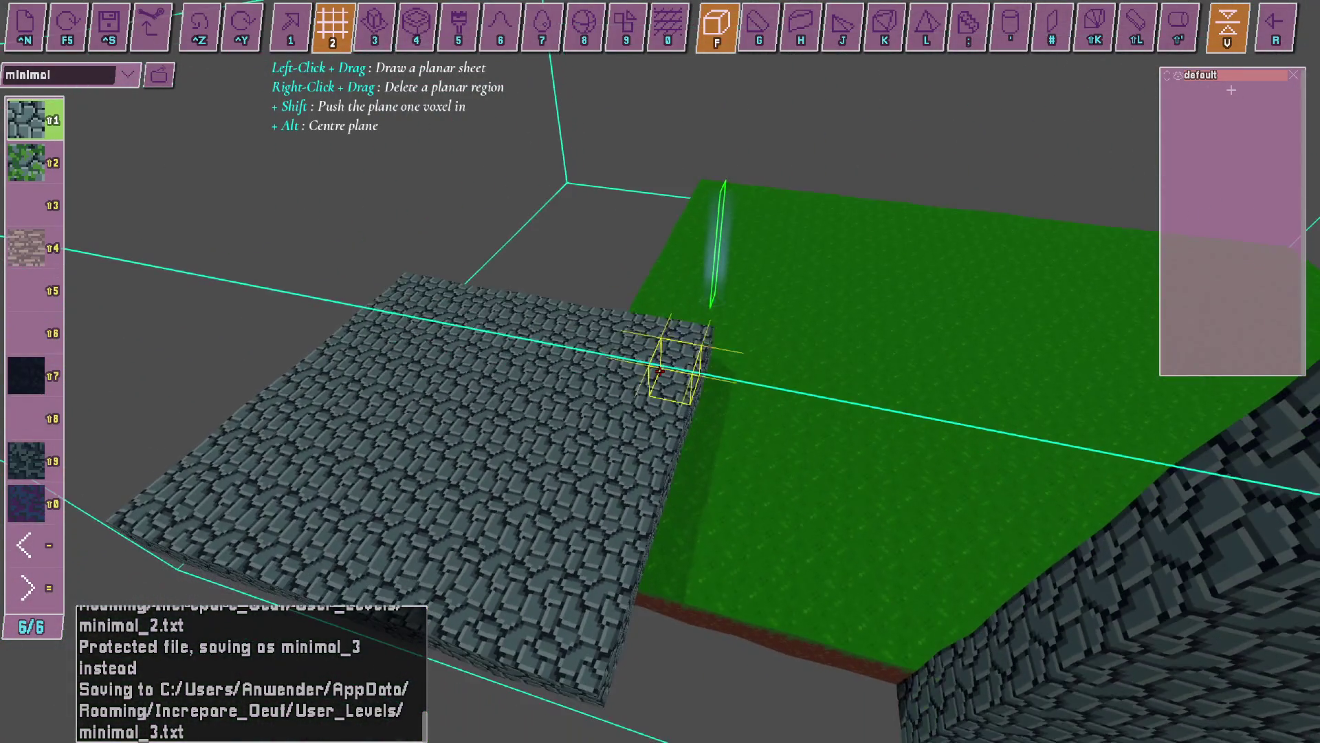
pyautogui.press('v')
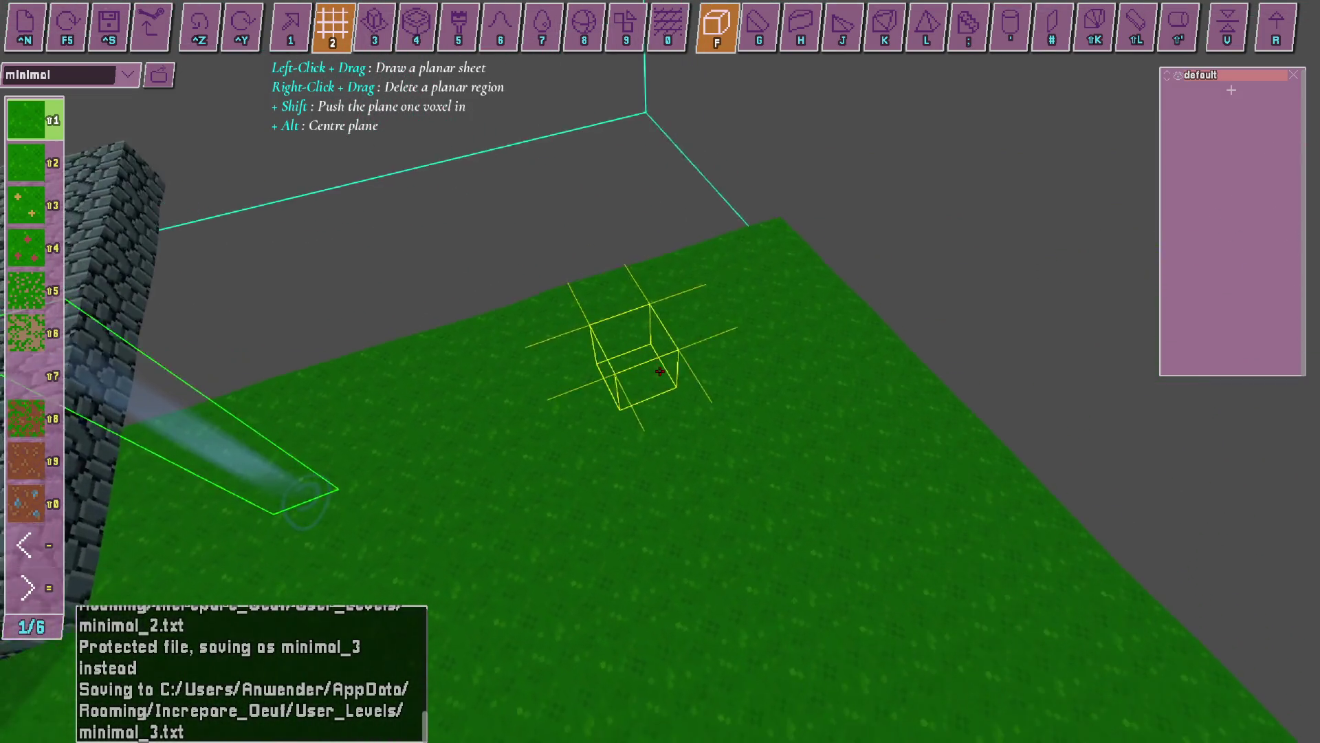
# Draw a grass sheet above the floor, undo and redraw it, then add another grass sheet.
pyautogui.moveTo(660, 371); pyautogui.dragTo(660, 371)
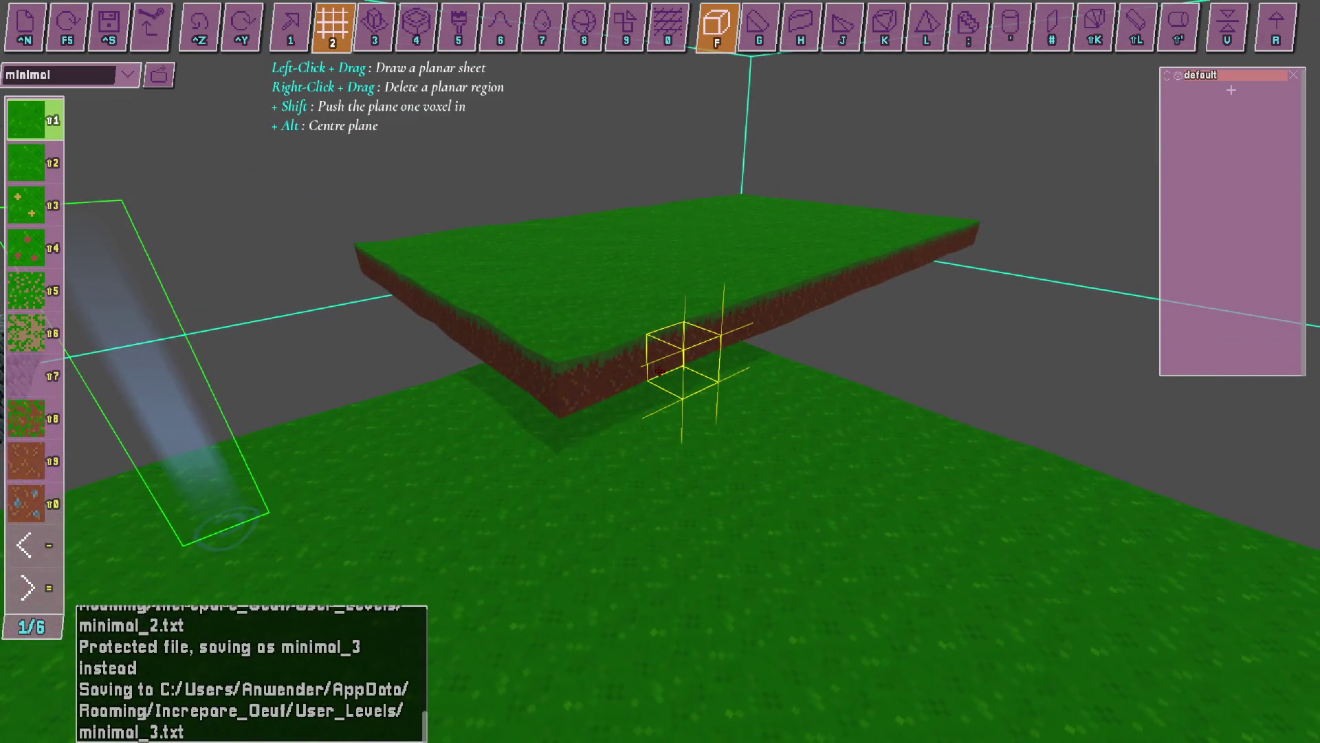
pyautogui.hotkey('ctrl', 'z')
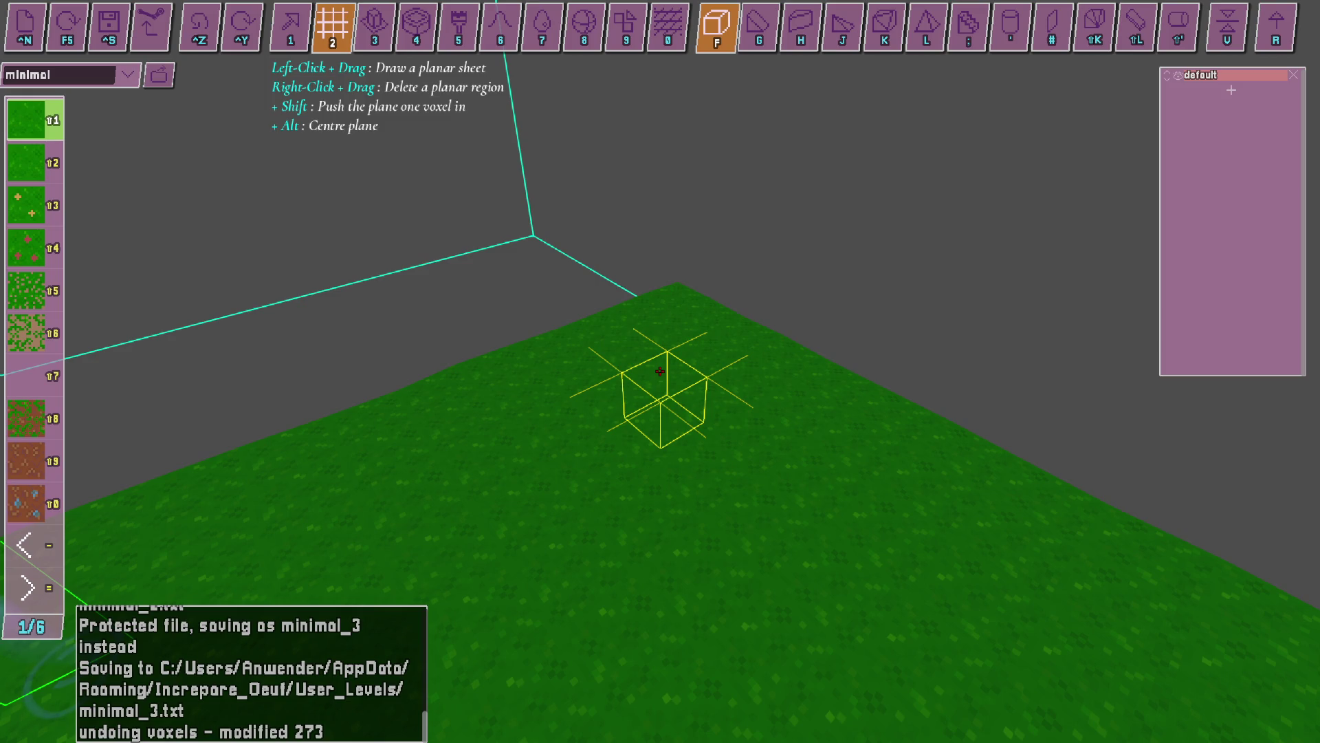
pyautogui.moveTo(659, 371); pyautogui.dragTo(659, 371)
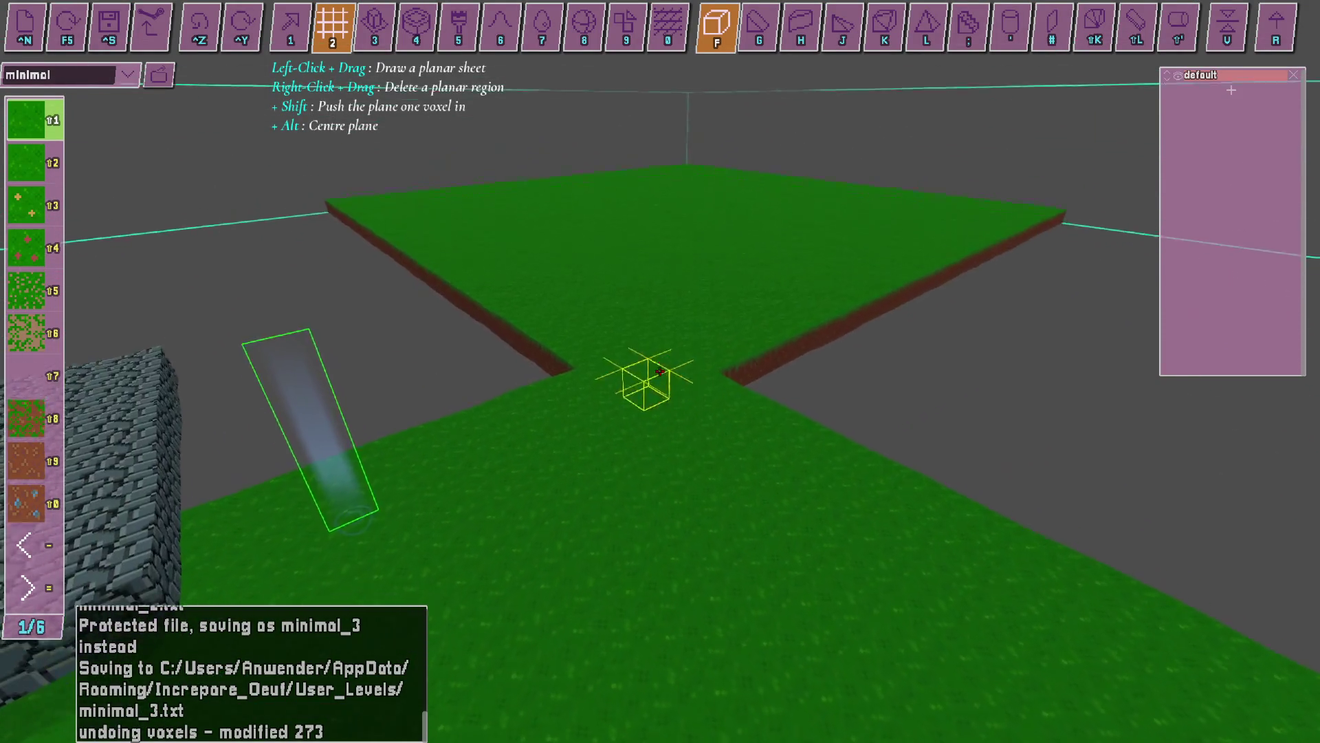
pyautogui.moveTo(660, 371); pyautogui.dragTo(660, 371)
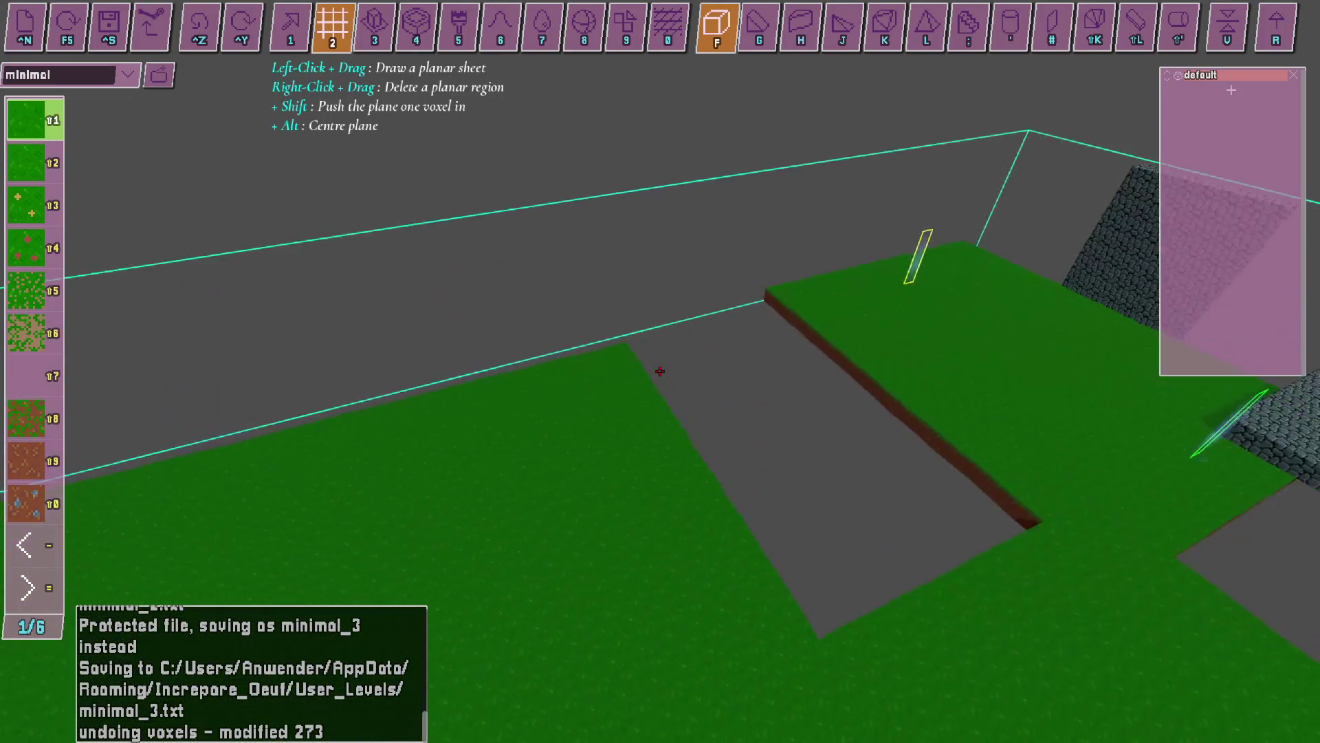
# Cut a square hole from the middle of the raised grass sheet with the planar sheet tool.
pyautogui.press('w')
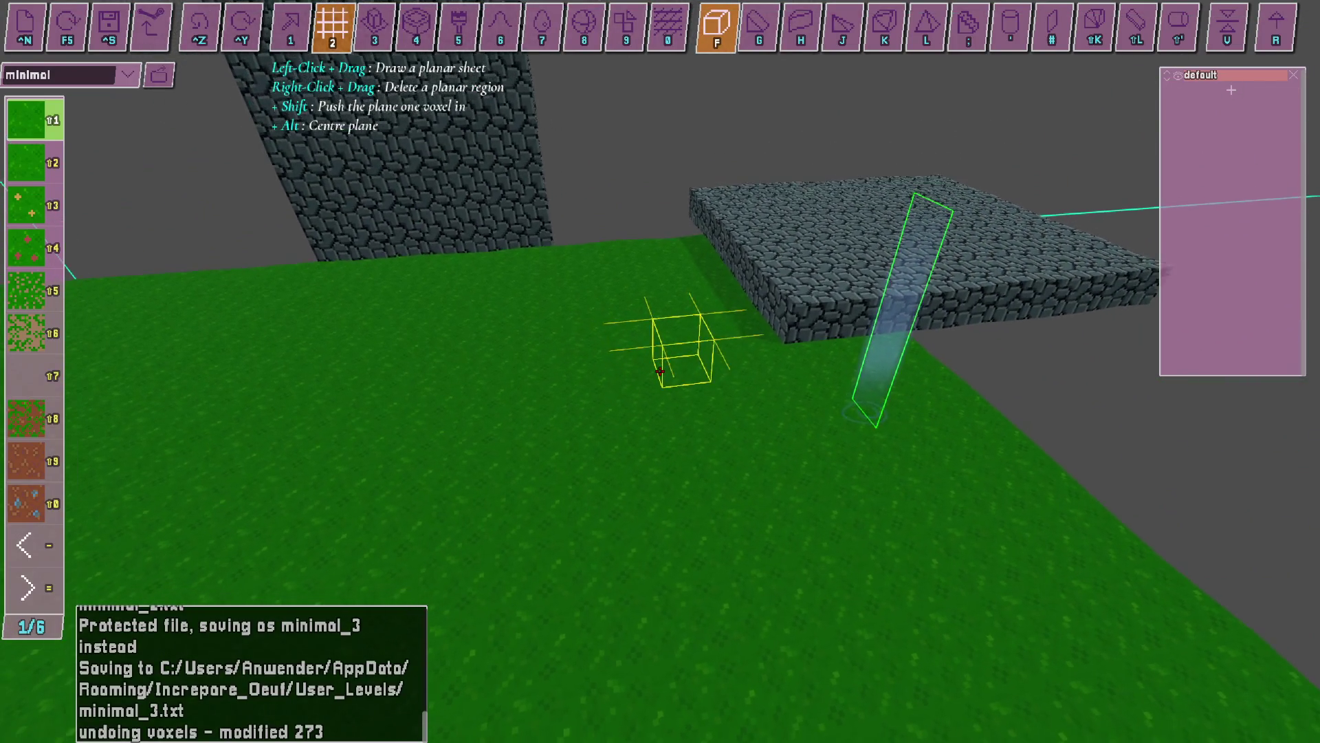
pyautogui.rightClick(660, 372)
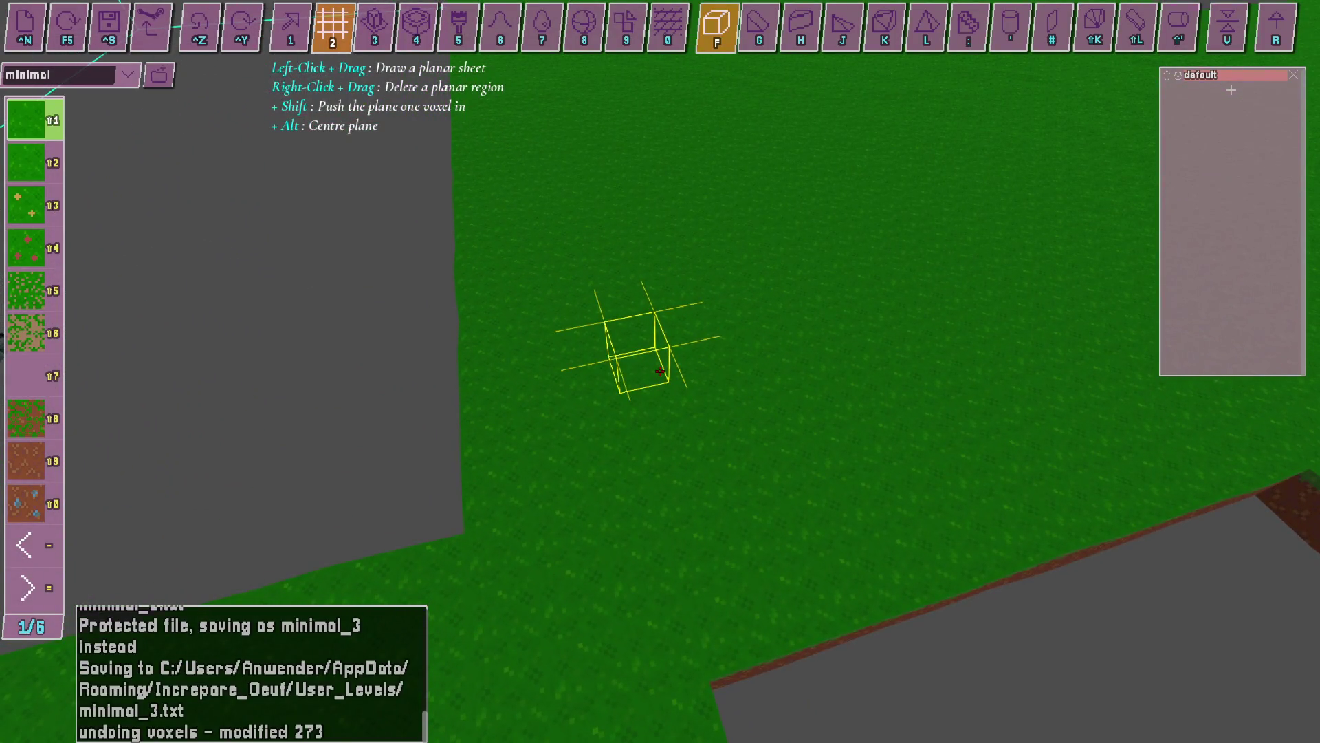
pyautogui.moveTo(660, 371); pyautogui.dragTo(660, 372)
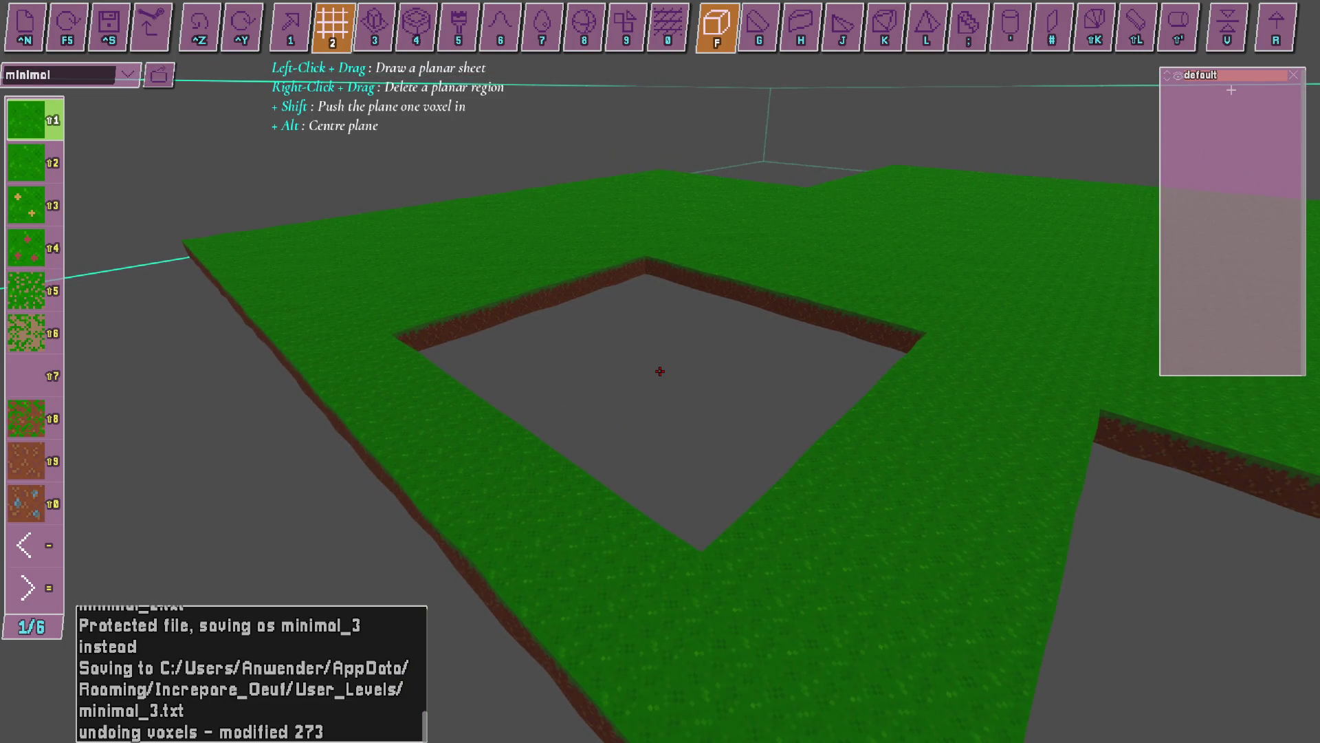
pyautogui.hotkey('alt', 'Tab')
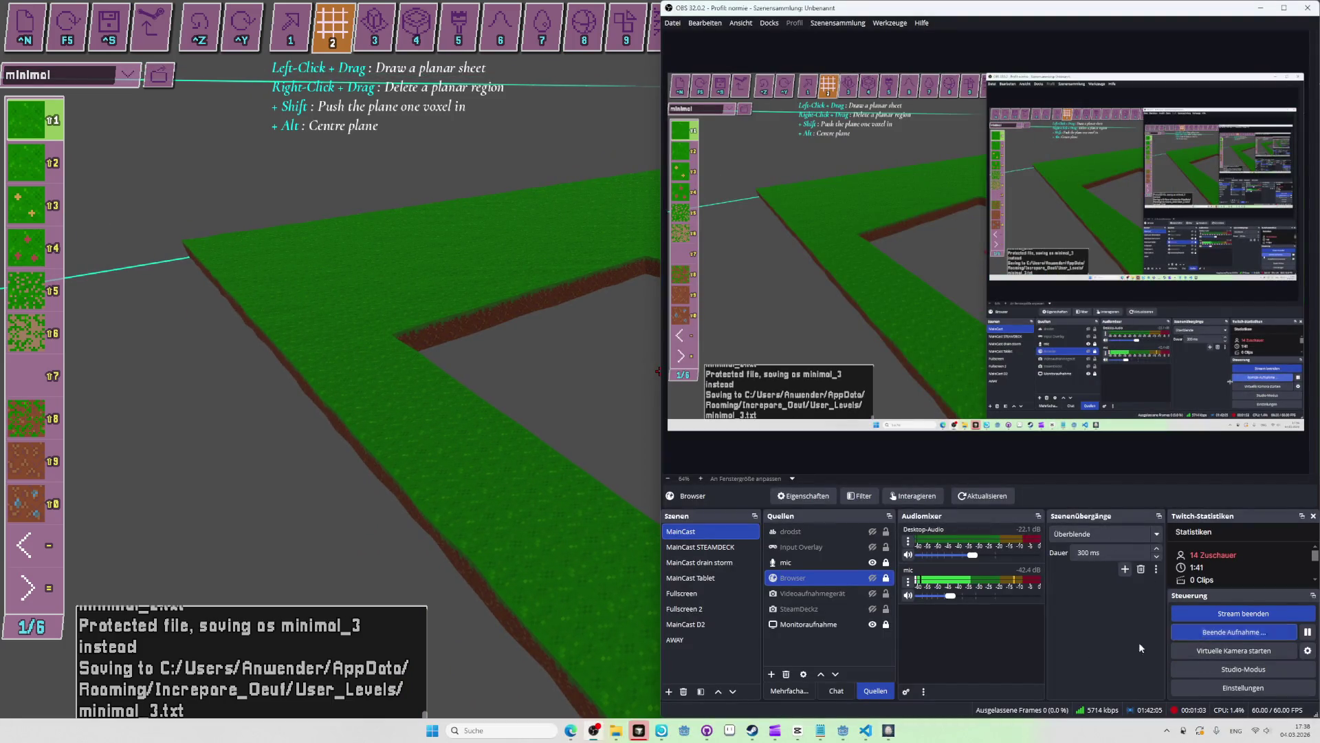
pyautogui.hotkey('alt', 'Tab')
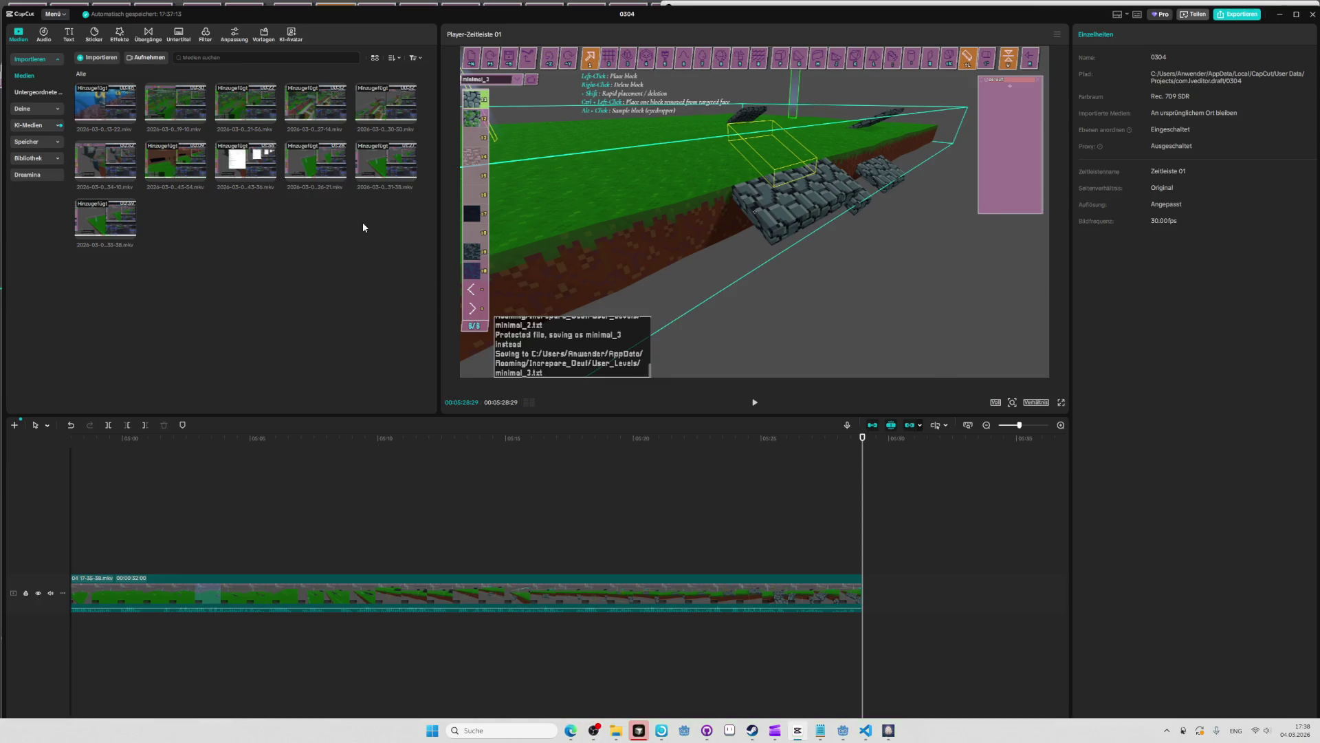
pyautogui.hotkey('alt', 'Tab')
pyautogui.click(462, 239)
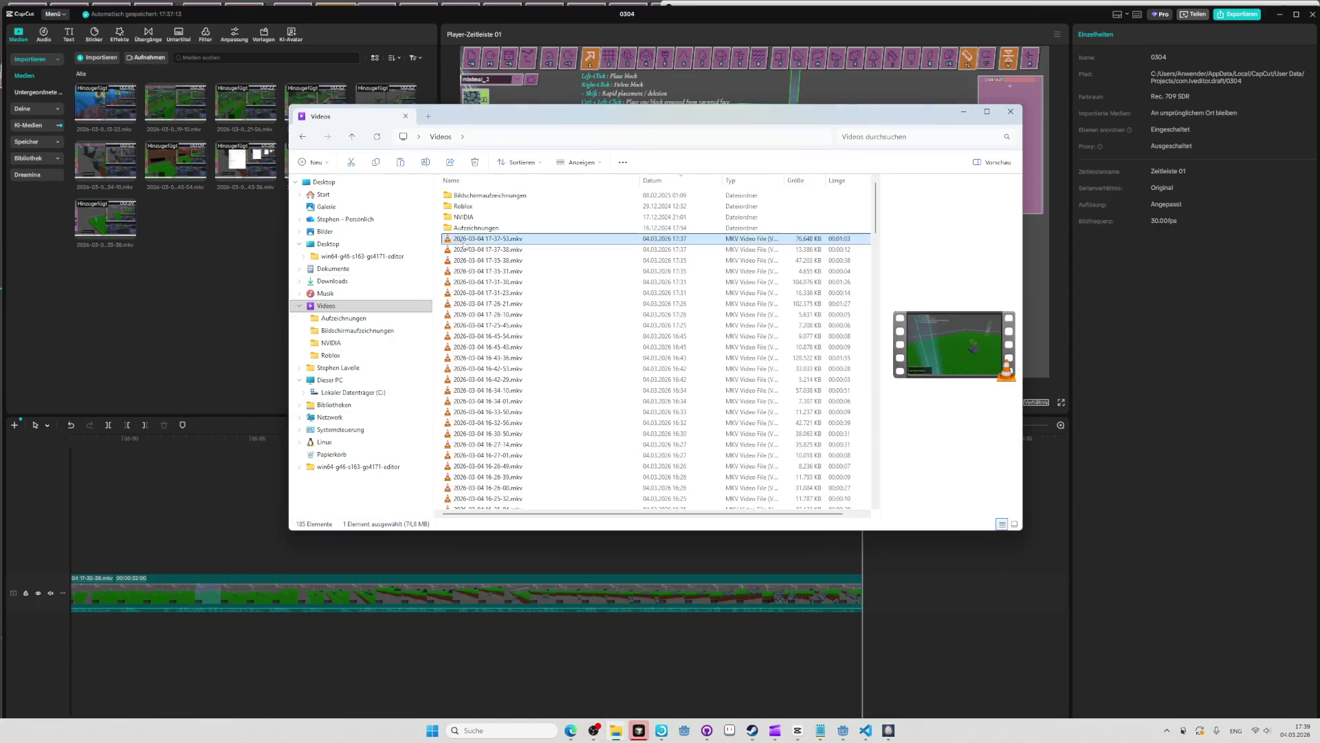
pyautogui.moveTo(462, 240); pyautogui.dragTo(199, 234)
pyautogui.moveTo(266, 318); pyautogui.dragTo(876, 591)
# Trim about 20 frames off the new clip's start and play it back to check.
pyautogui.press('space')
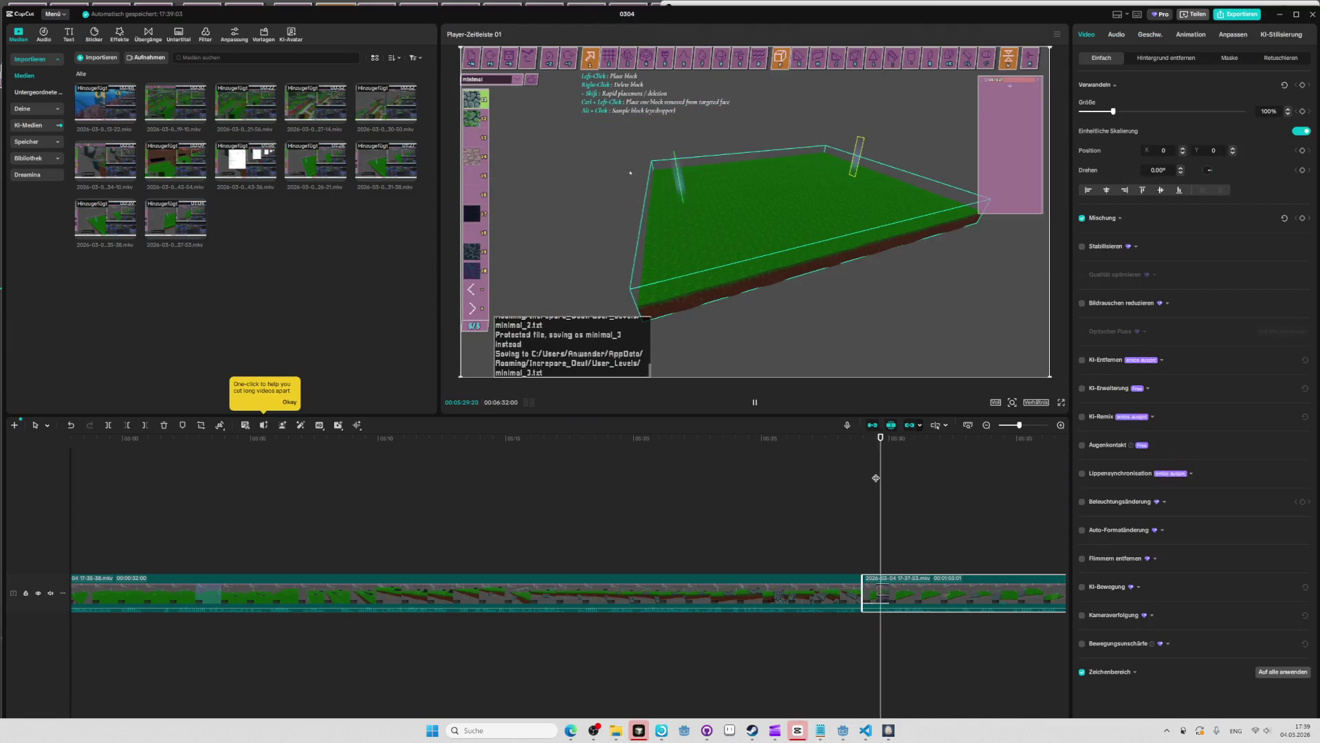
pyautogui.click(883, 437)
pyautogui.click(880, 440)
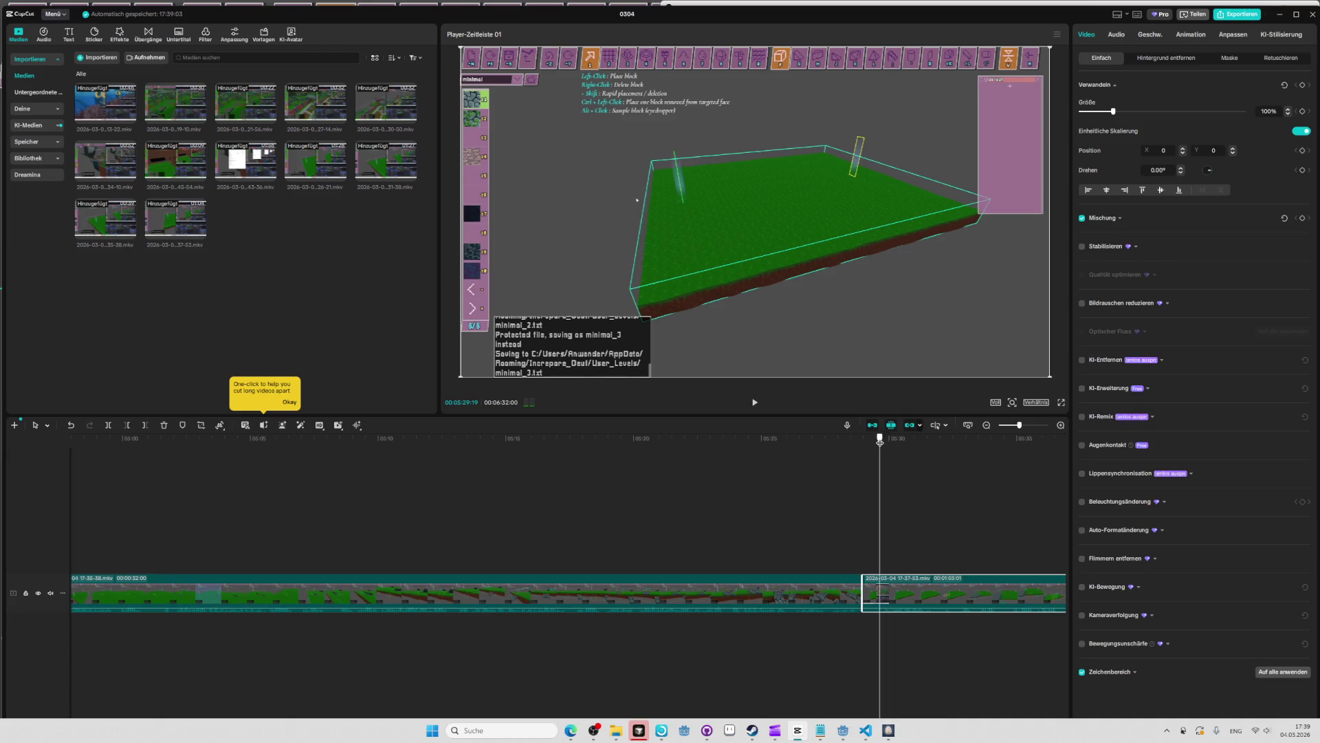
pyautogui.click(127, 425)
pyautogui.press('space')
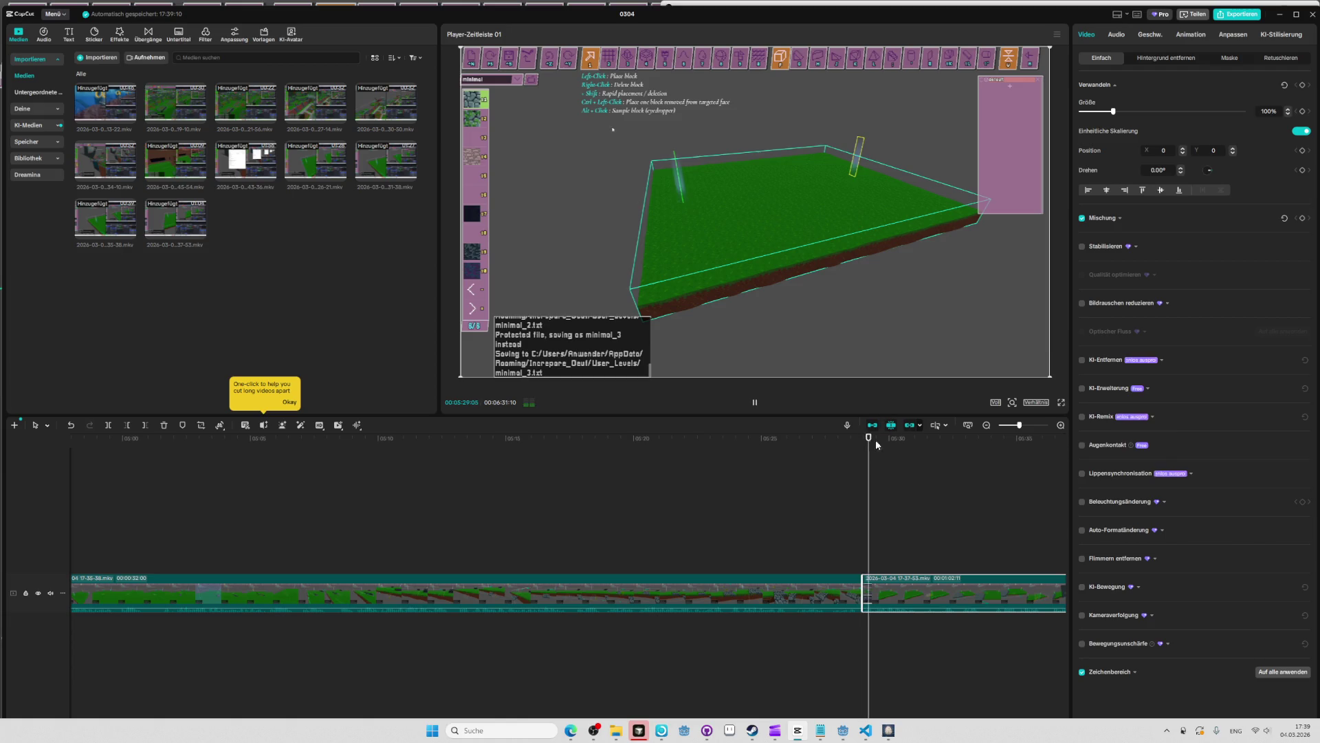
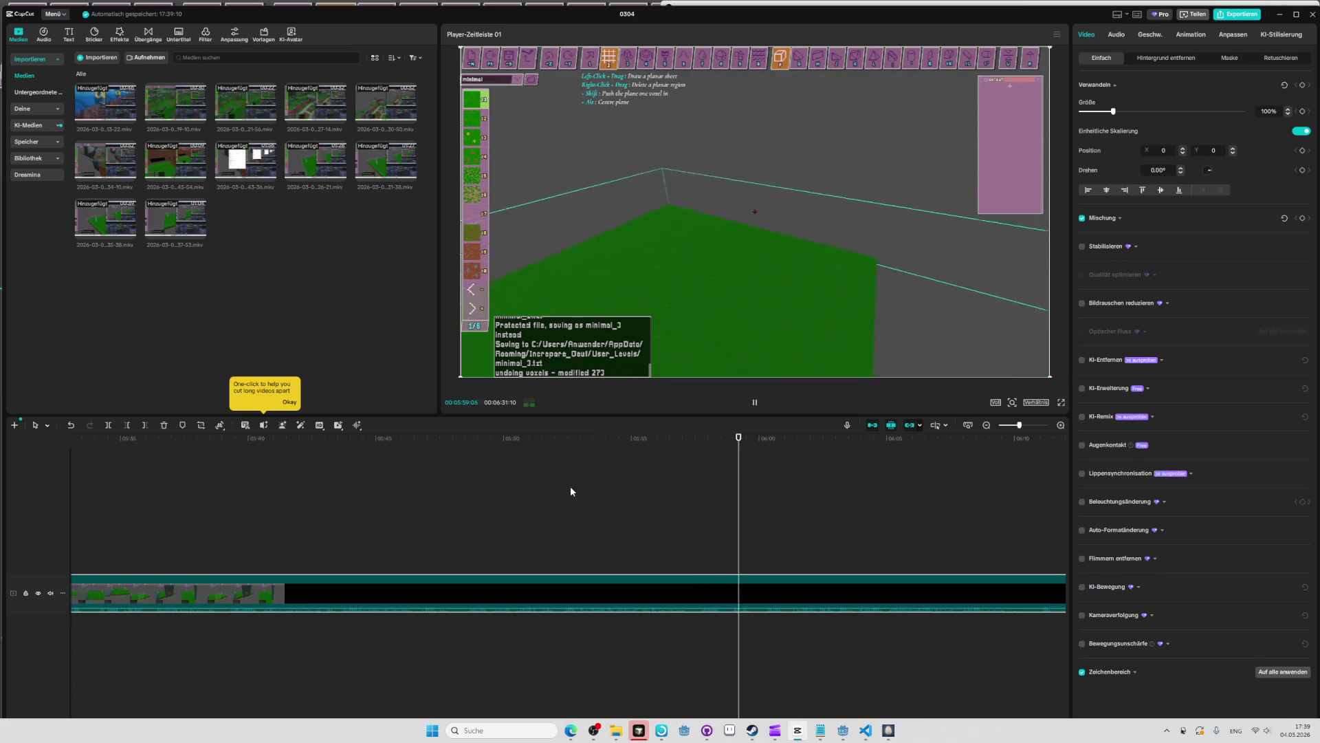
# Split the session recording clip at 06:10:08.
pyautogui.moveTo(843, 730)
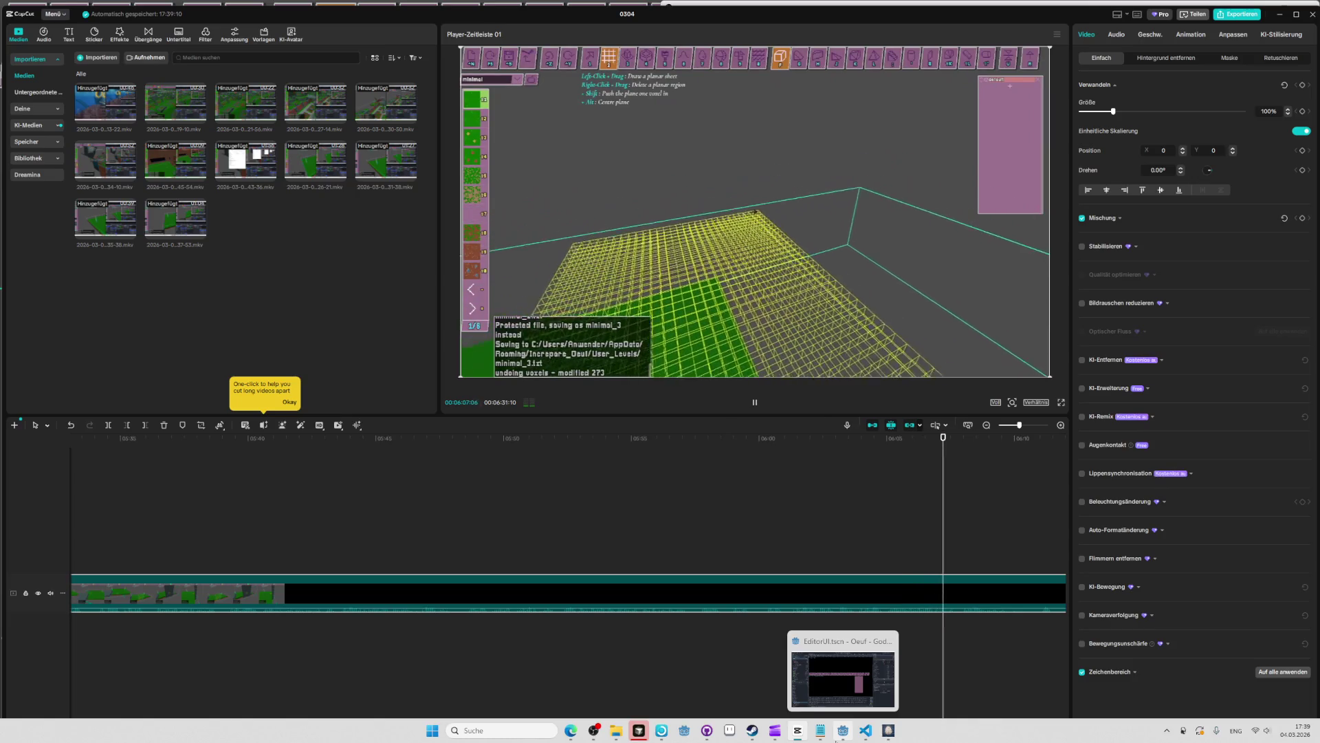
pyautogui.press('space')
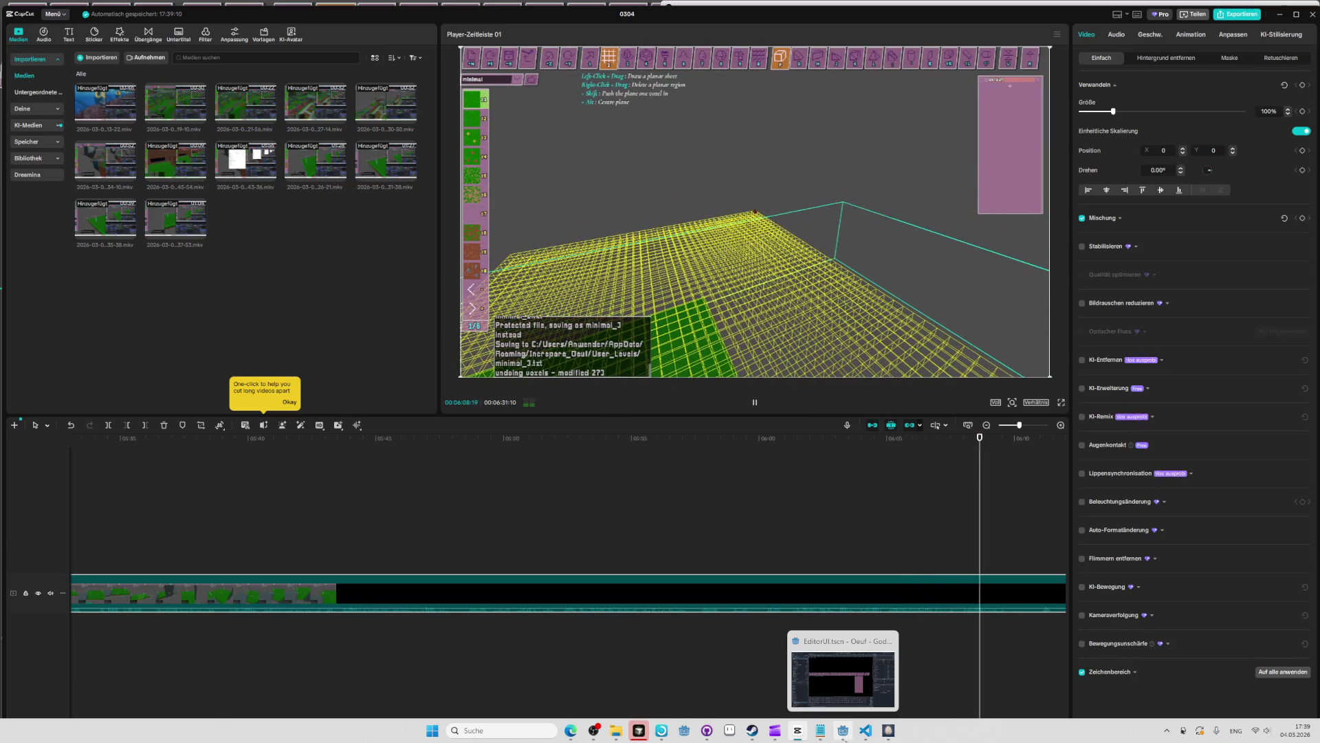
pyautogui.click(951, 434)
pyautogui.press('space')
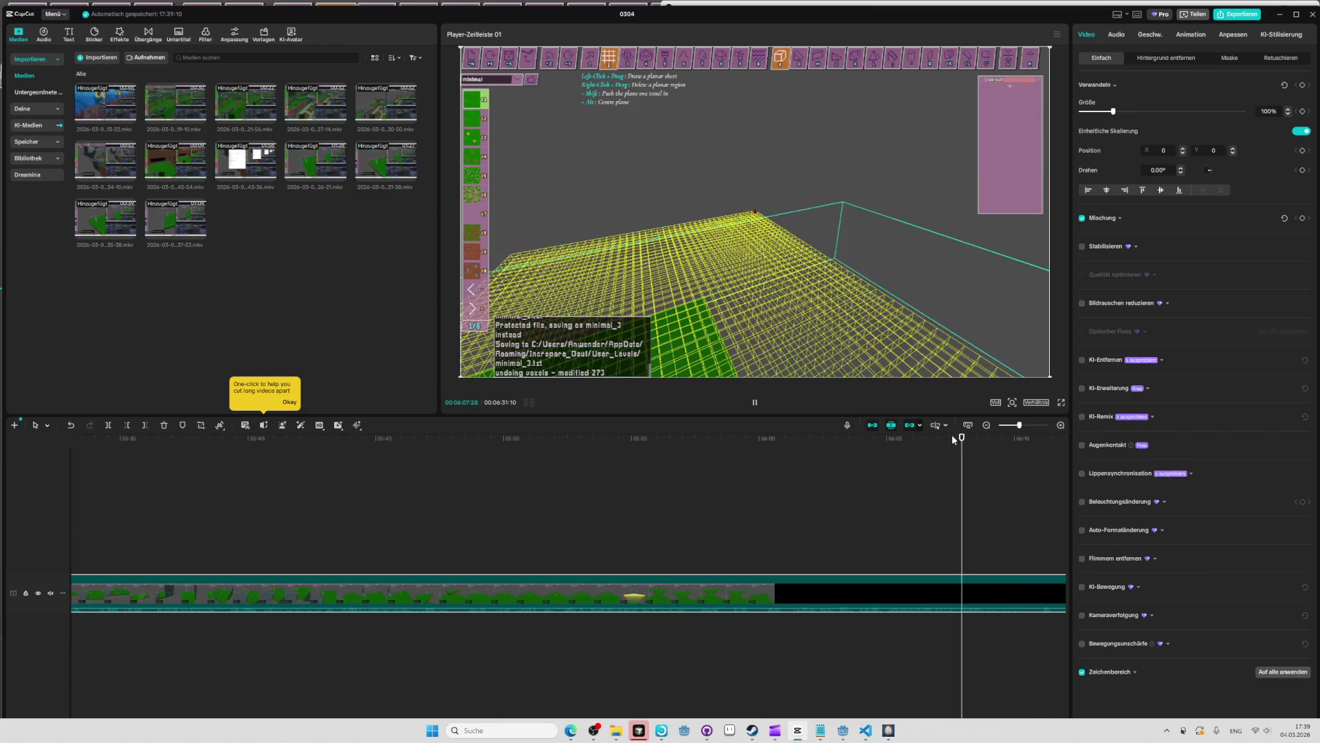
pyautogui.click(942, 435)
pyautogui.press('space')
pyautogui.press('space')
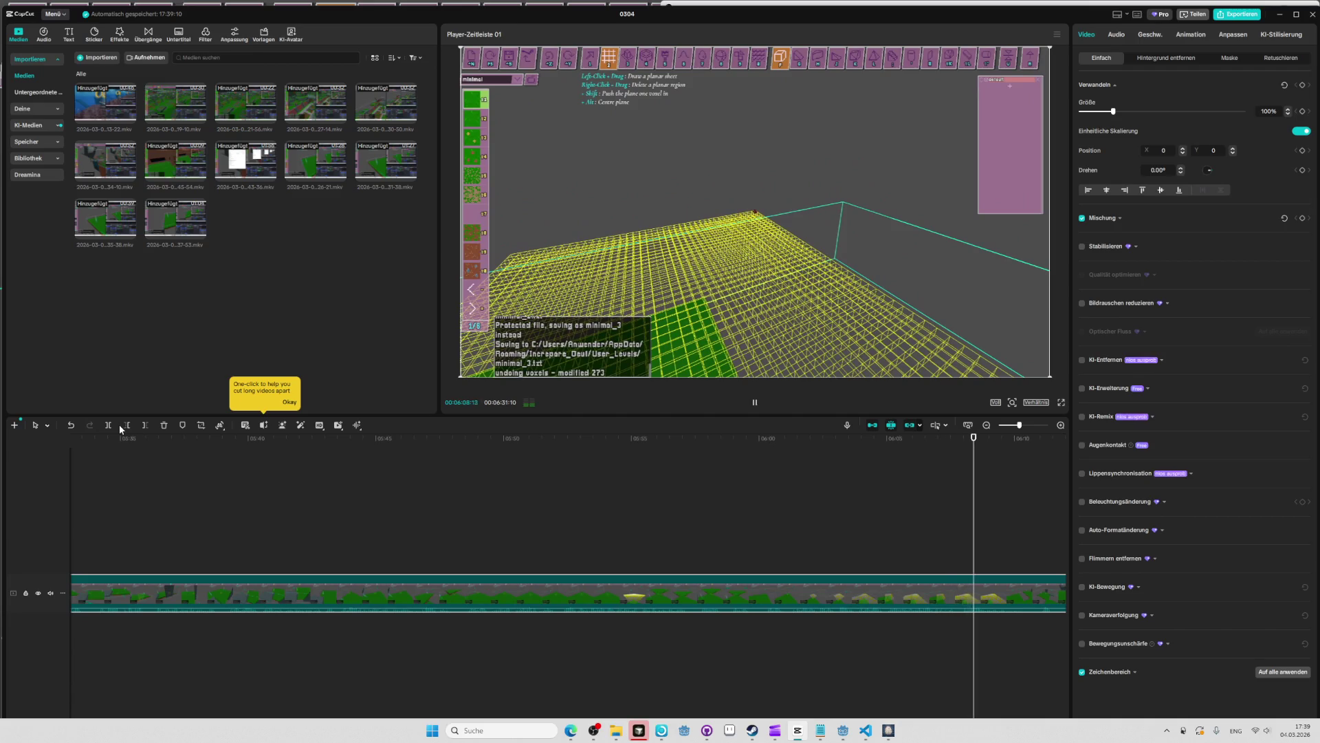
pyautogui.press('space')
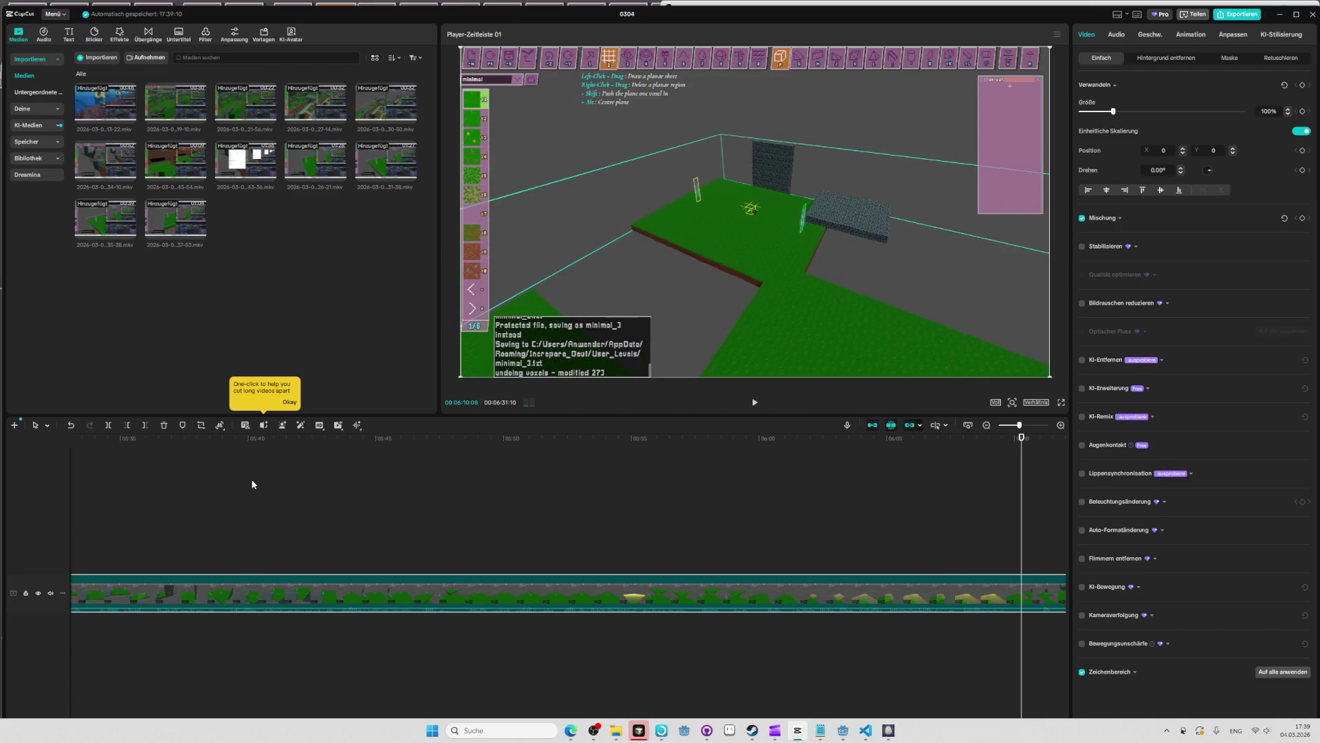
pyautogui.click(108, 425)
pyautogui.press('space')
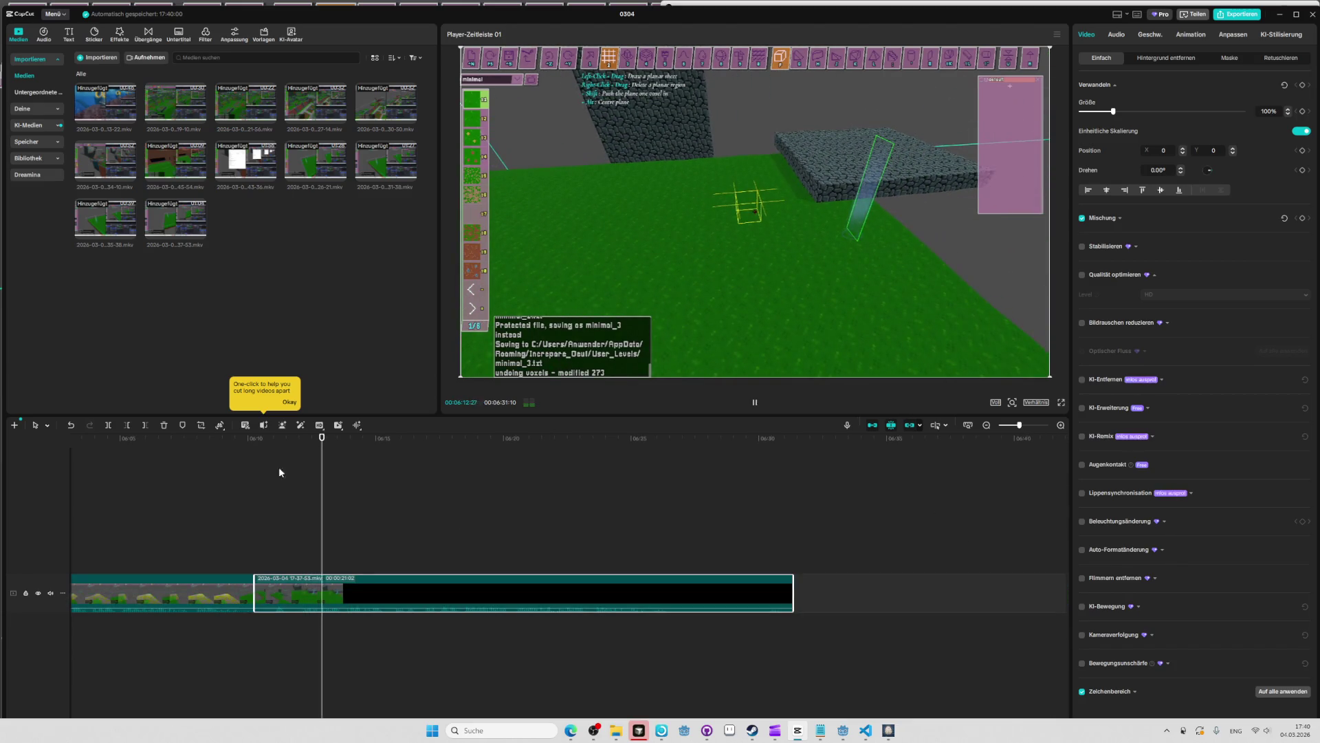
# Find 06:13:24 and split the clip there too.
pyautogui.click(282, 438)
pyautogui.moveTo(282, 441); pyautogui.dragTo(294, 441)
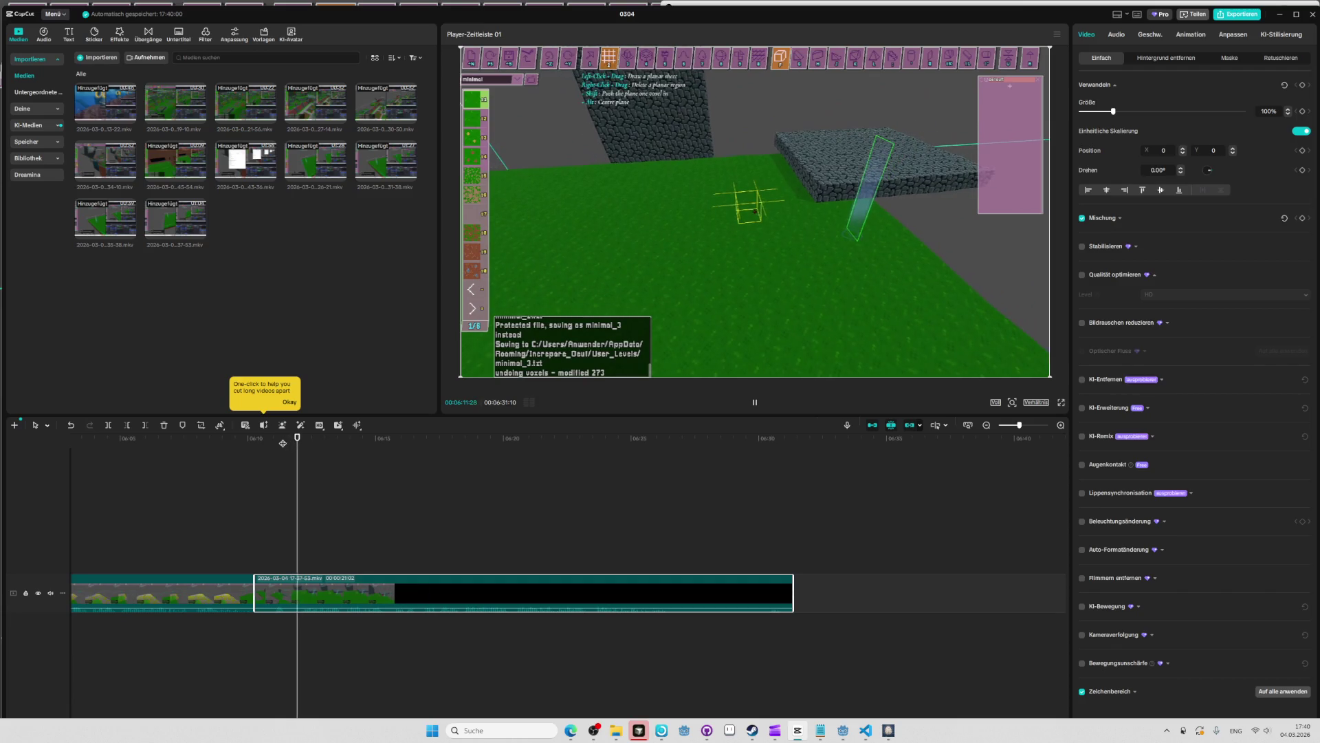
pyautogui.press('space')
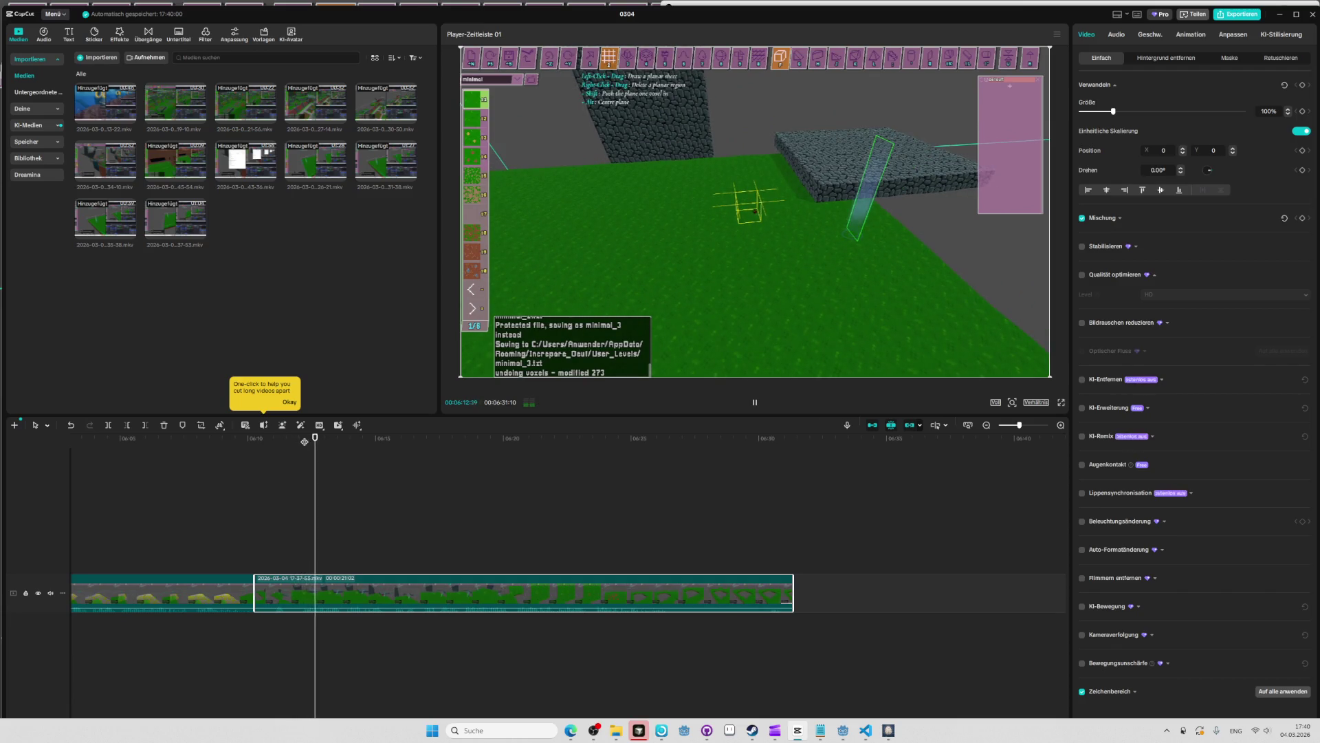
pyautogui.click(339, 438)
pyautogui.press('space')
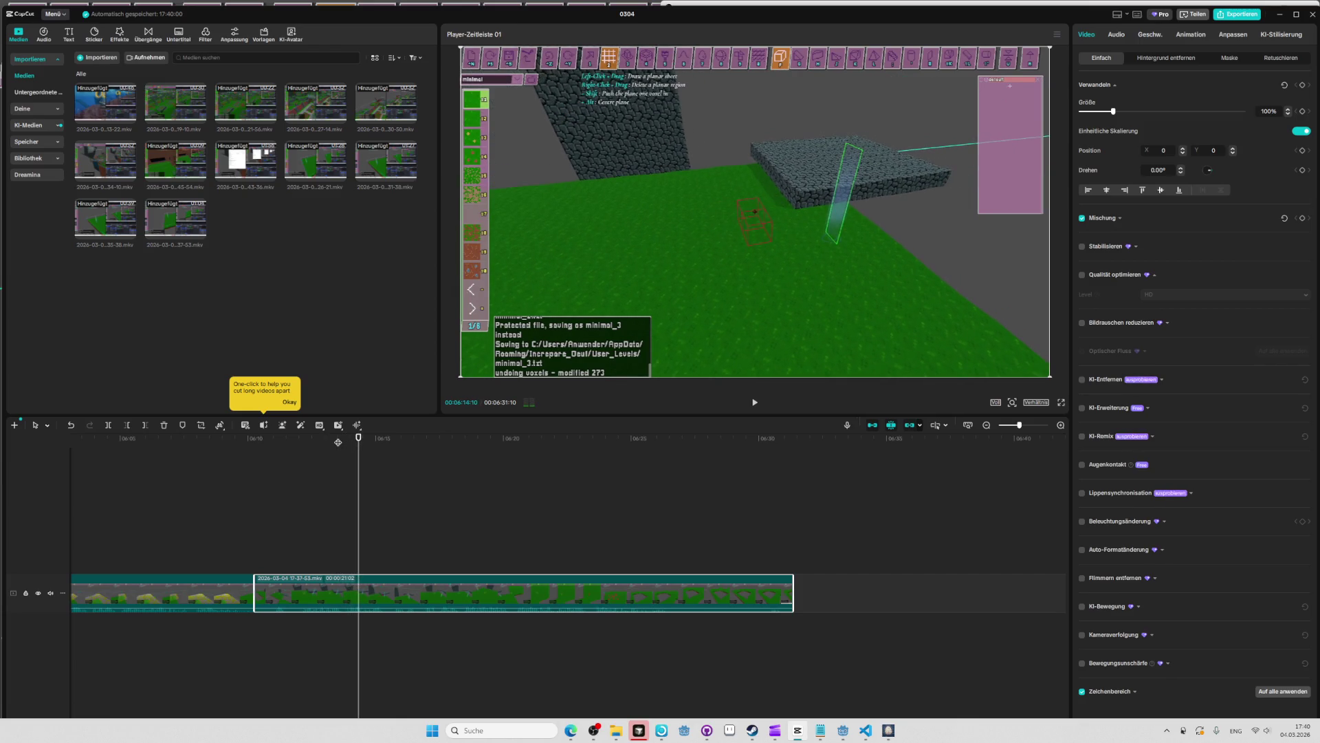
pyautogui.scroll(1, 336, 480)
pyautogui.click(351, 438)
pyautogui.press('space')
pyautogui.click(350, 439)
pyautogui.click(343, 439)
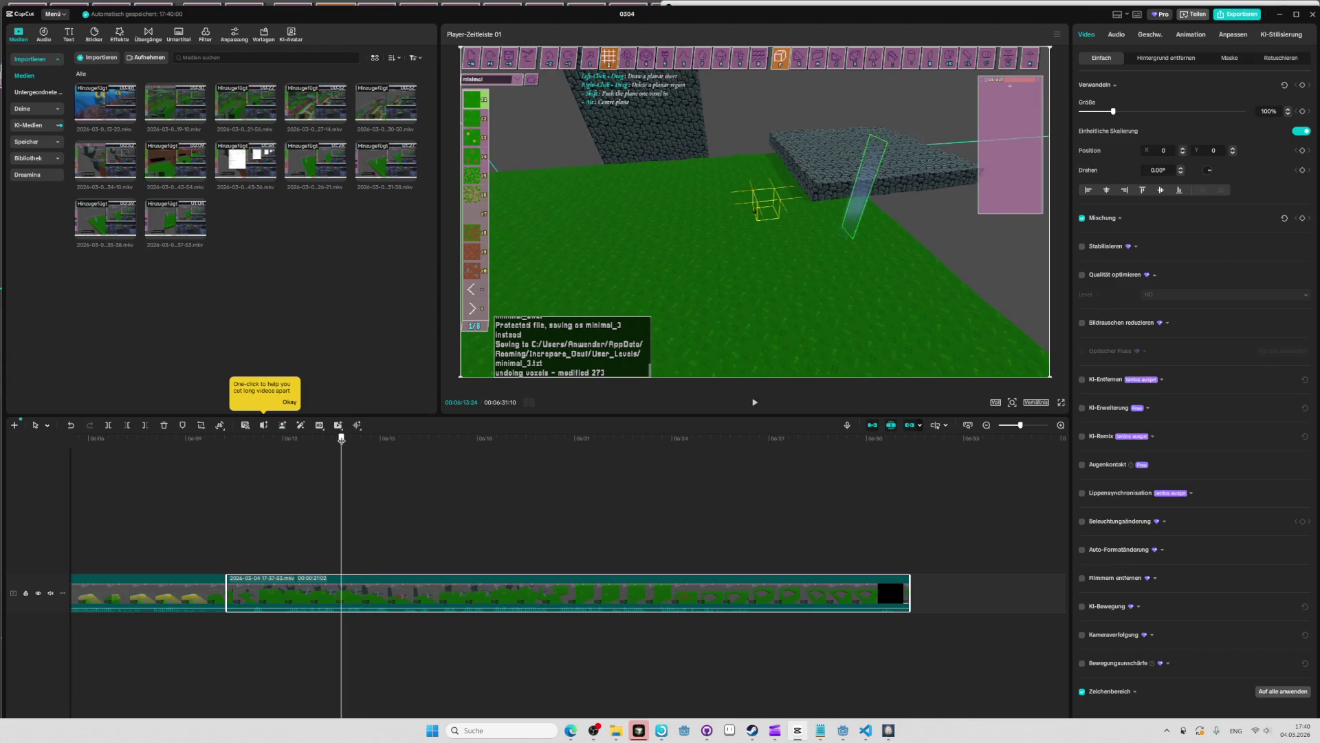
pyautogui.press('space')
pyautogui.click(342, 438)
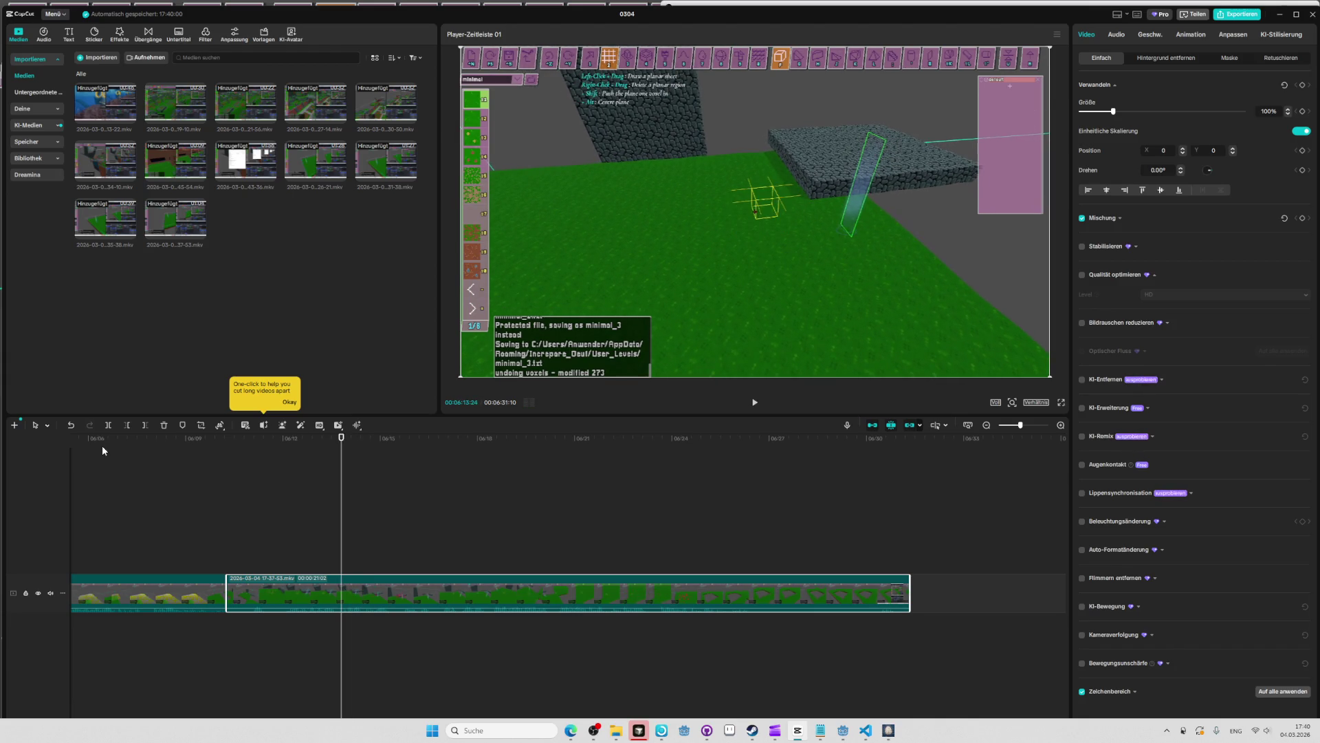
pyautogui.click(107, 426)
# Split the clip at 06:26:22 and delete everything after it.
pyautogui.press('space')
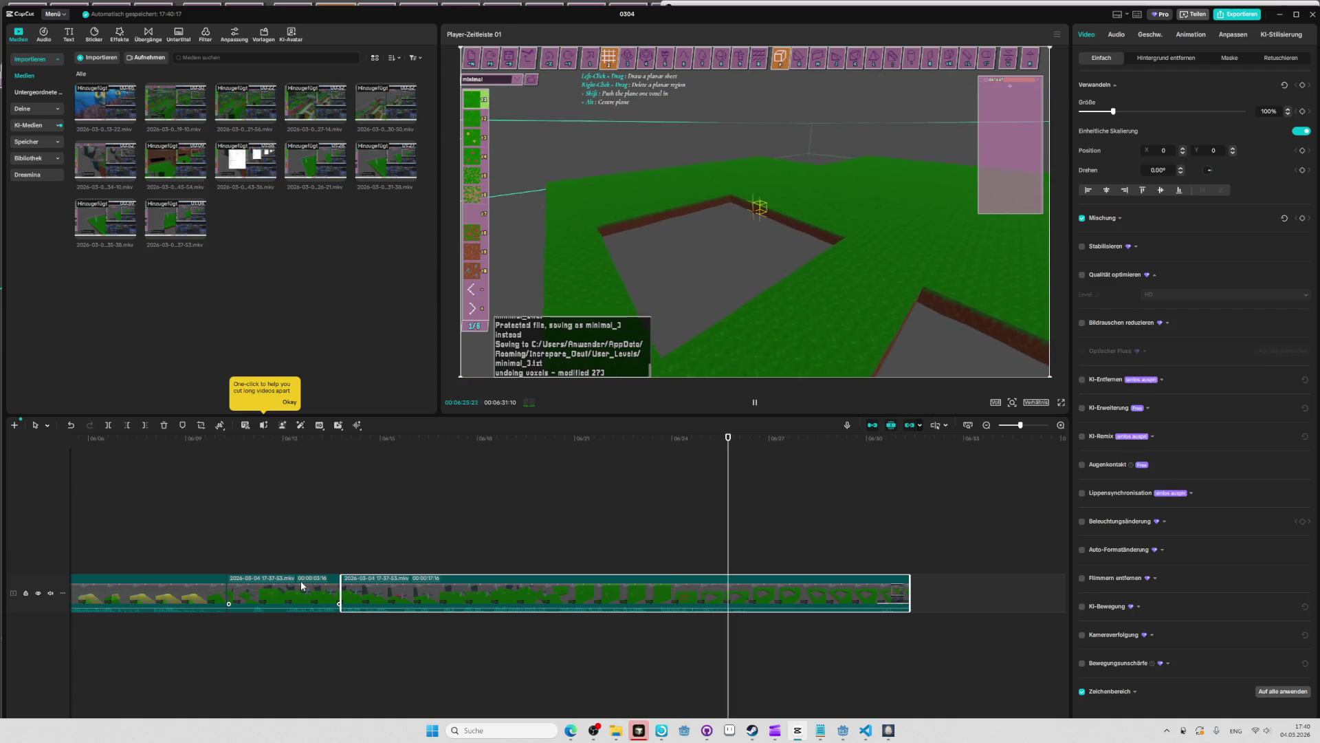
pyautogui.press('space')
pyautogui.click(106, 426)
pyautogui.press('space')
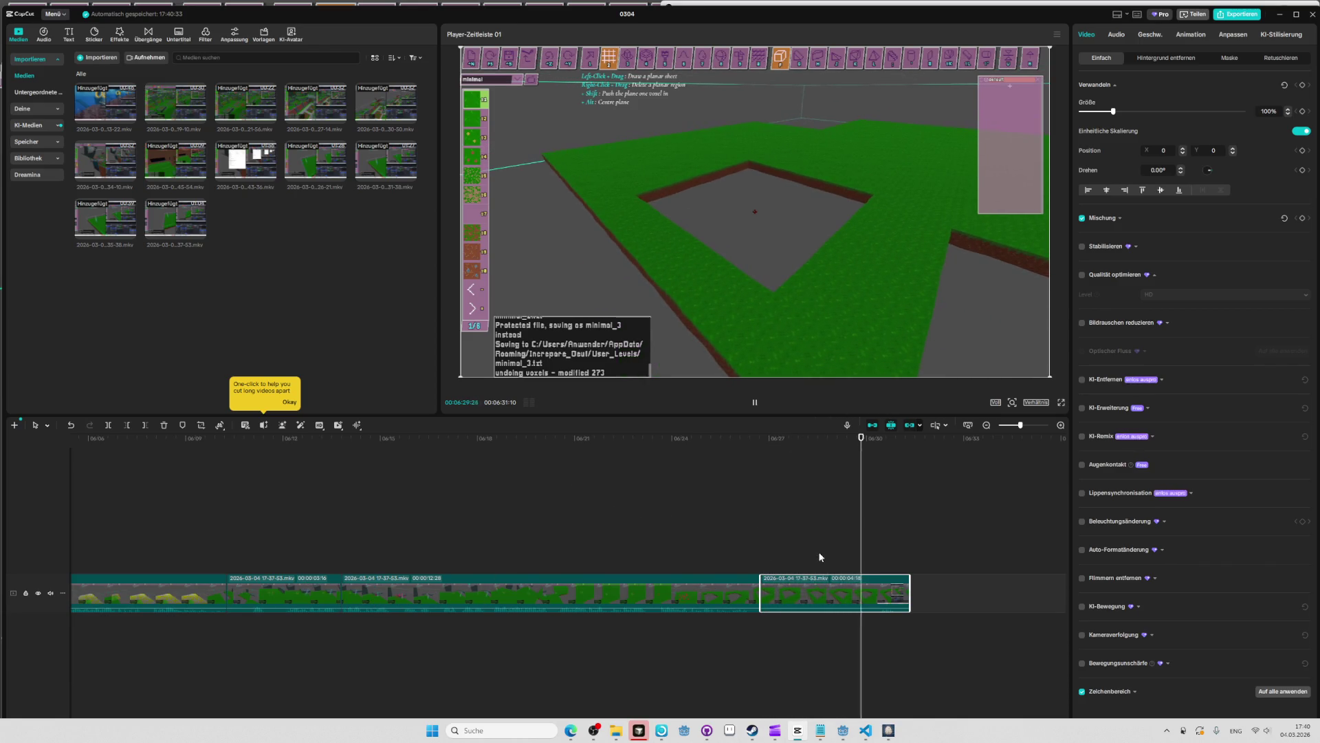
pyautogui.press('Delete')
# Review and delete the short 00:00:03:16 clip around 06:11.
pyautogui.click(278, 580)
pyautogui.click(236, 437)
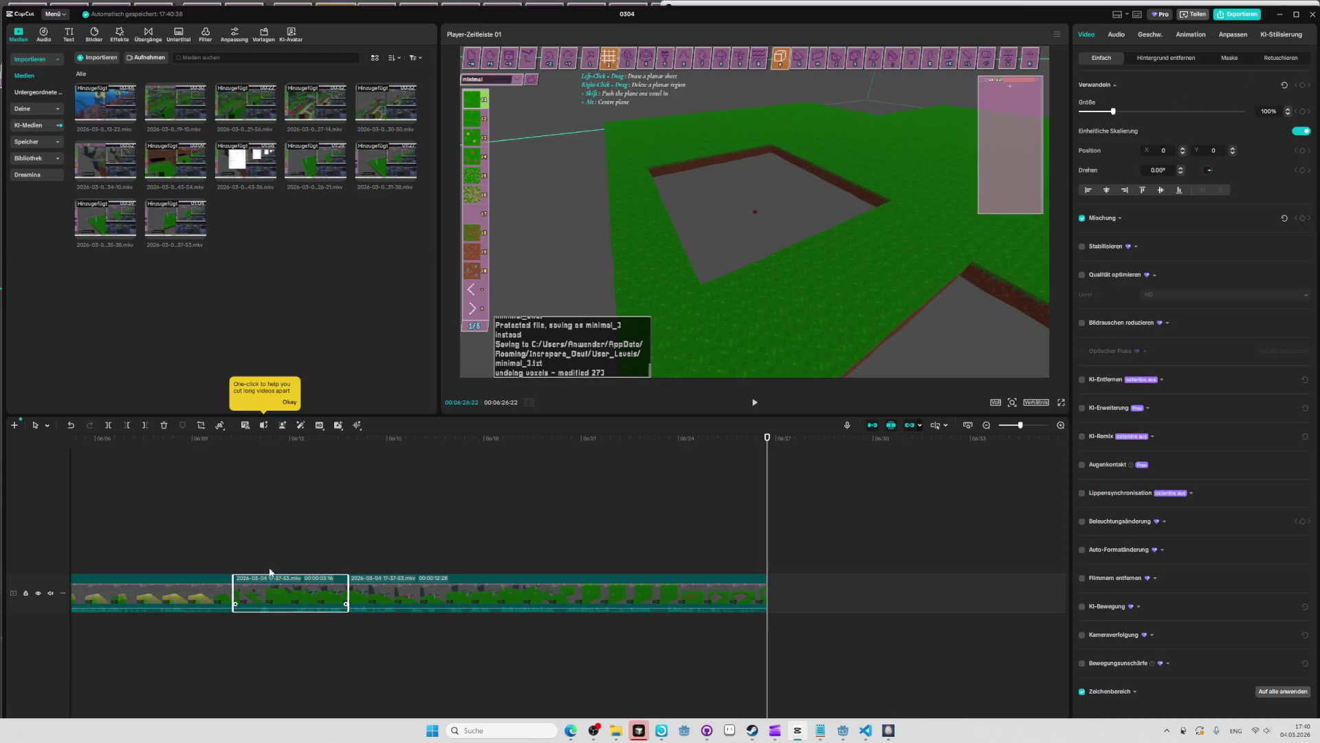
pyautogui.press('space')
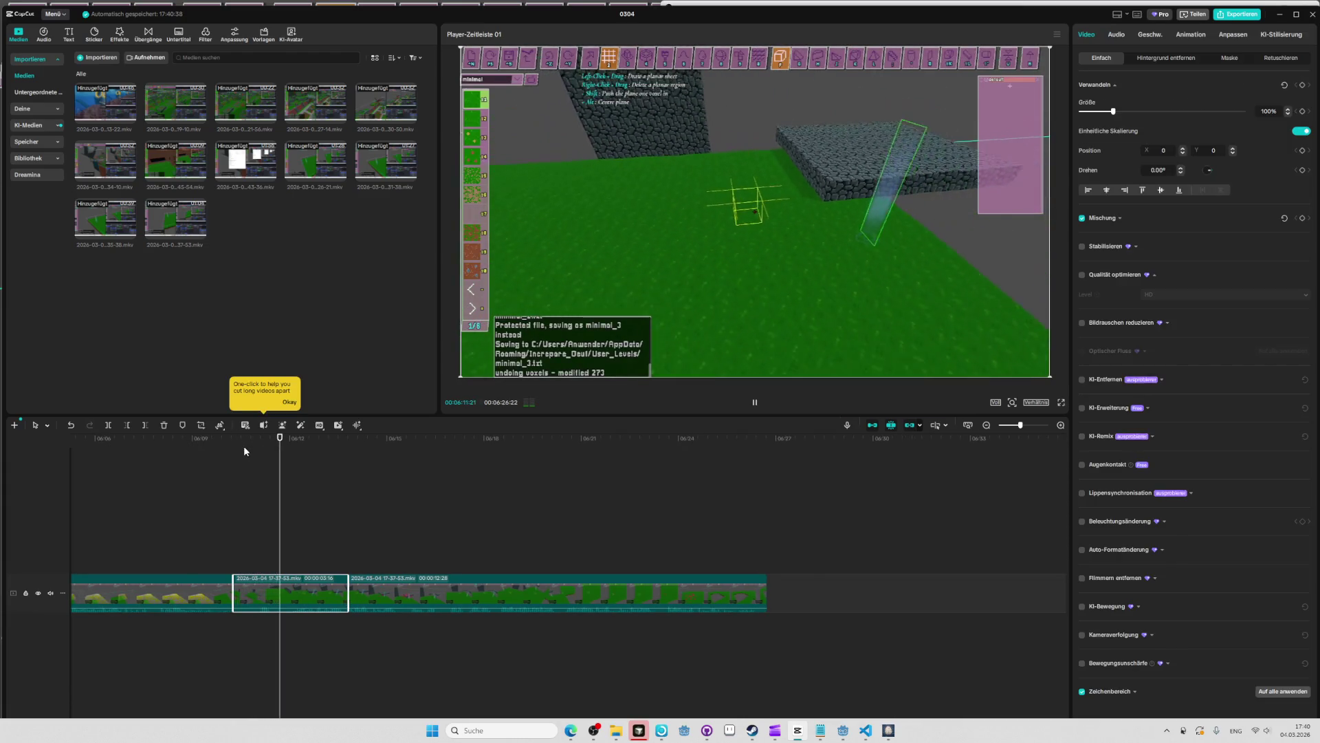
pyautogui.press('Delete')
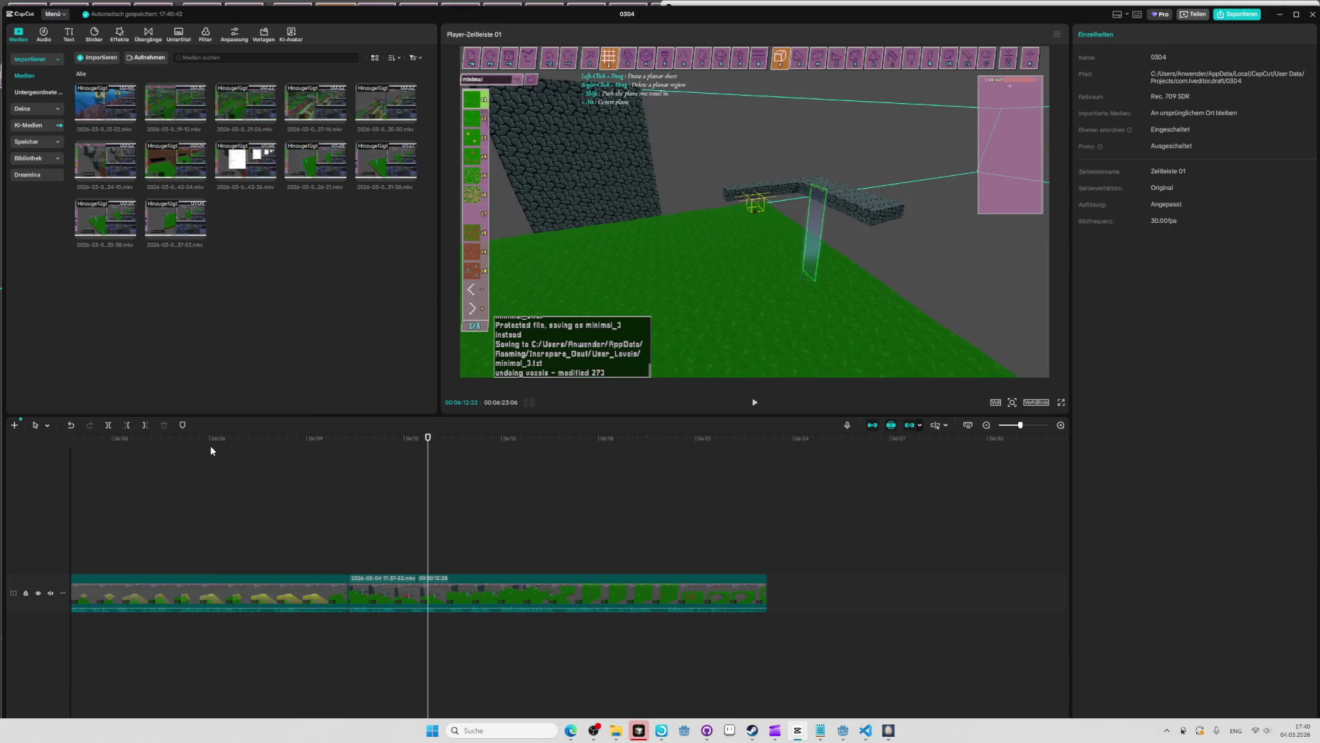
# Play the trimmed timeline from 06:09, then return to the Oeuf grass level.
pyautogui.click(316, 440)
pyautogui.press('space')
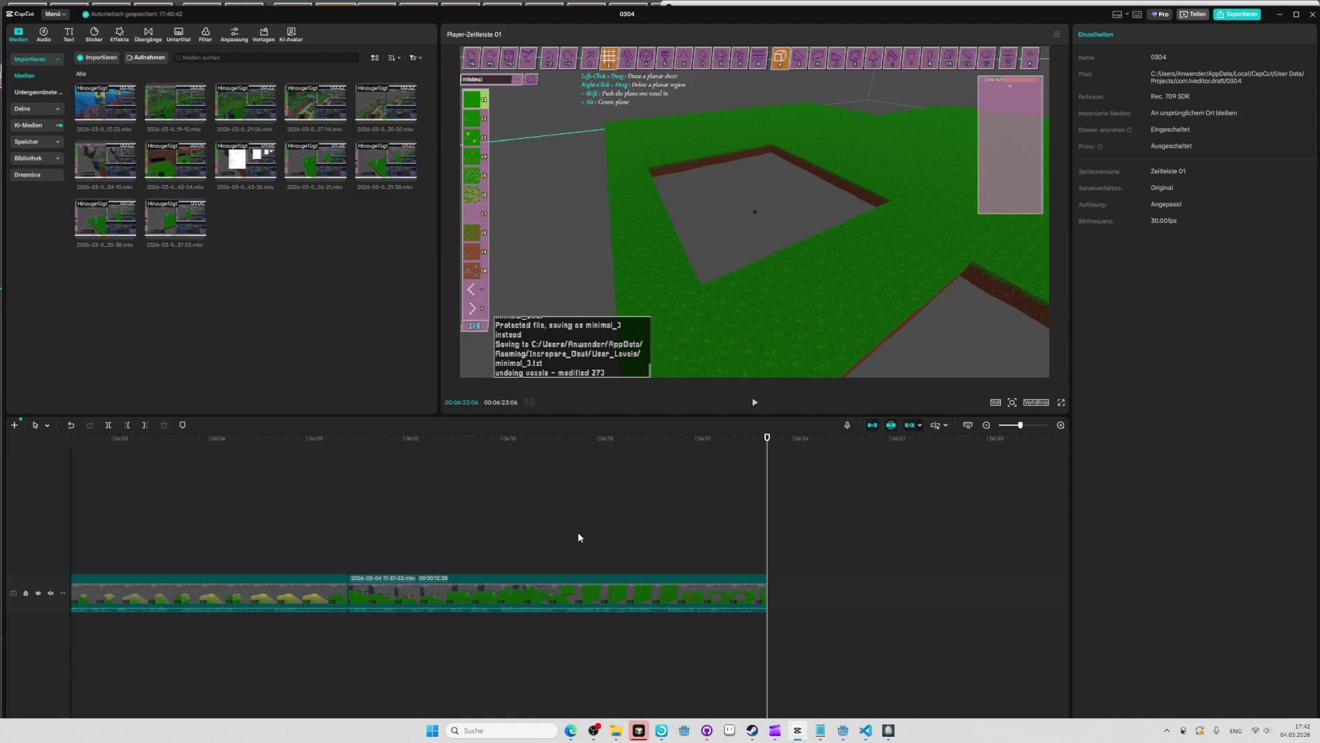
pyautogui.hotkey('alt', 'Tab')
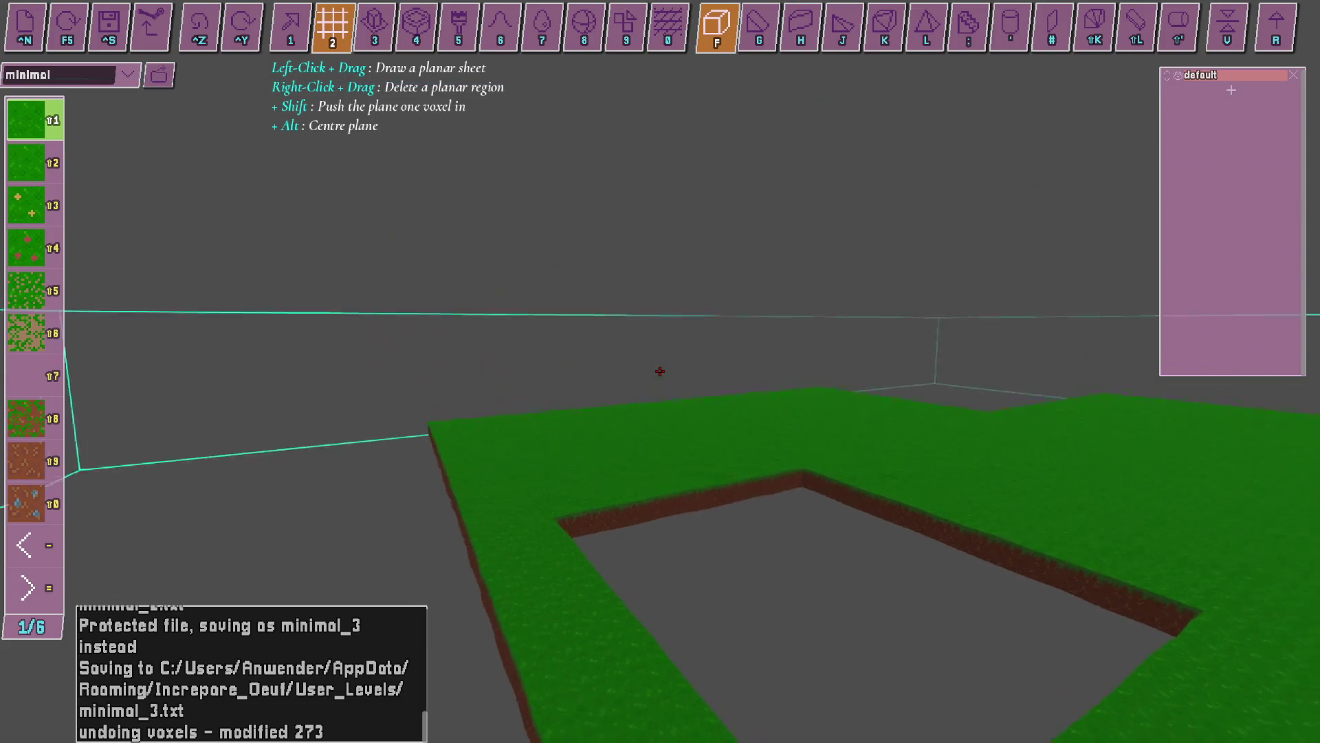
pyautogui.moveTo(659, 372); pyautogui.dragTo(329, 129)
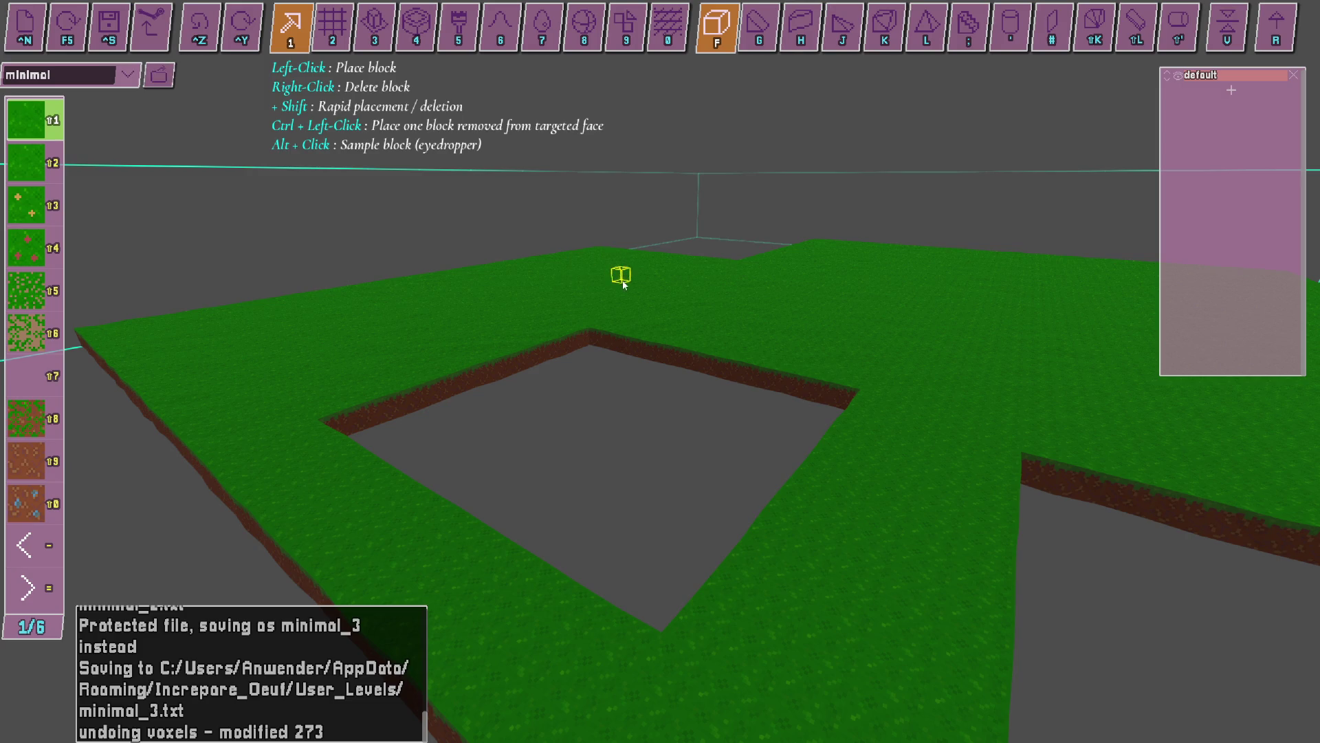
# Undo the square hole in the grass and load the eggworld level.
pyautogui.moveTo(608, 358); pyautogui.dragTo(659, 371)
pyautogui.hotkey('ctrl', 'z')
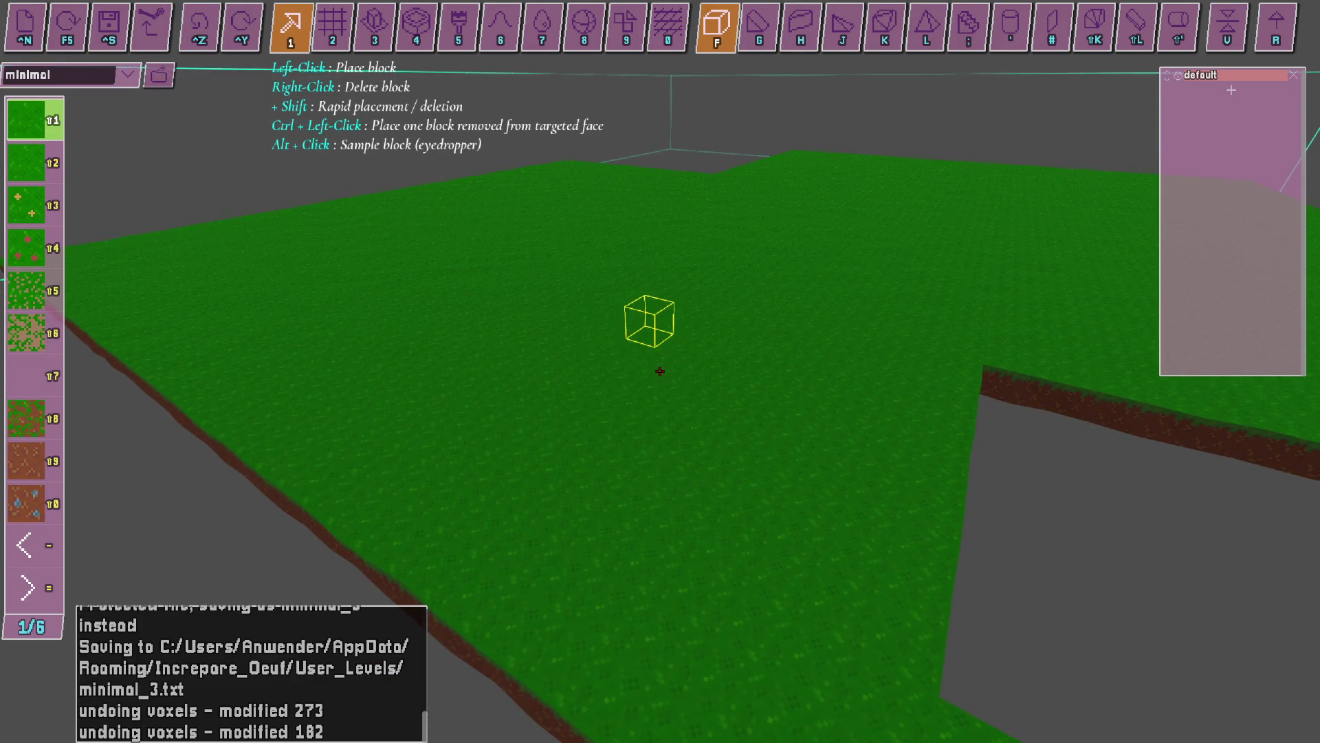
pyautogui.click(124, 77)
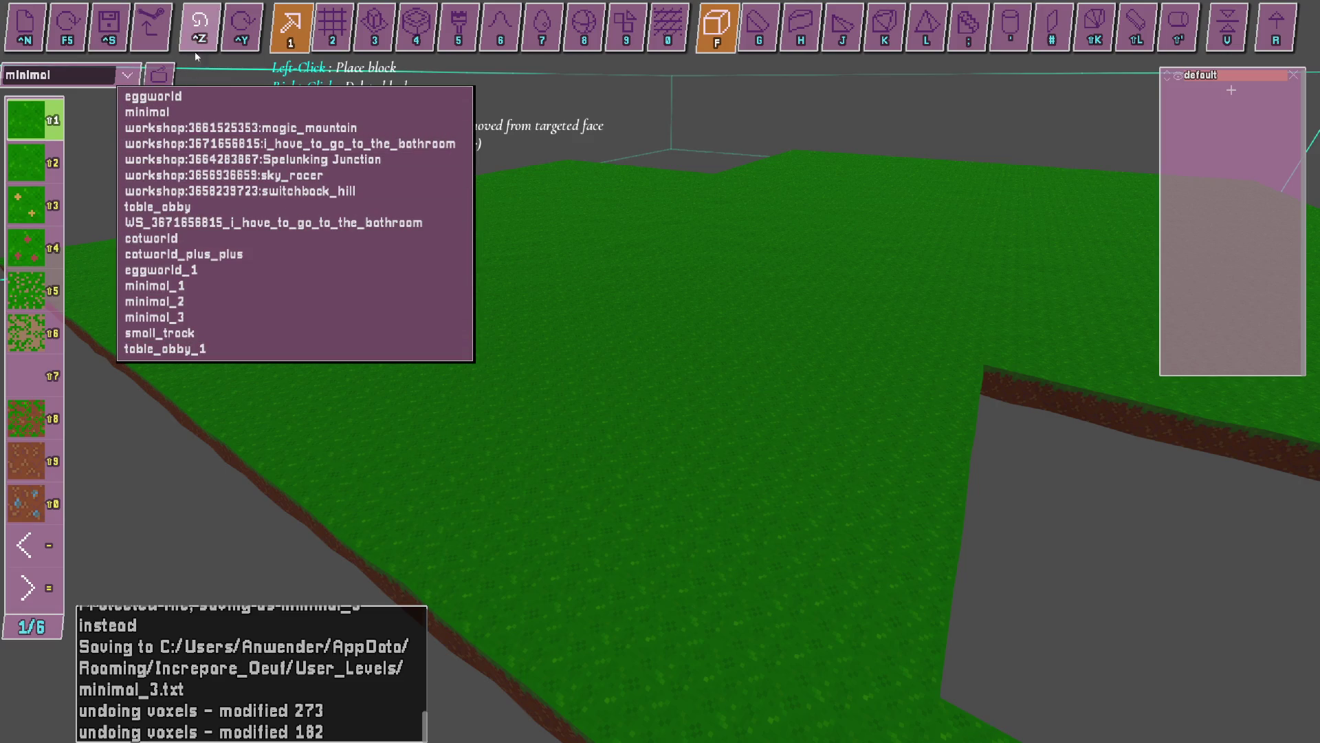
pyautogui.click(191, 95)
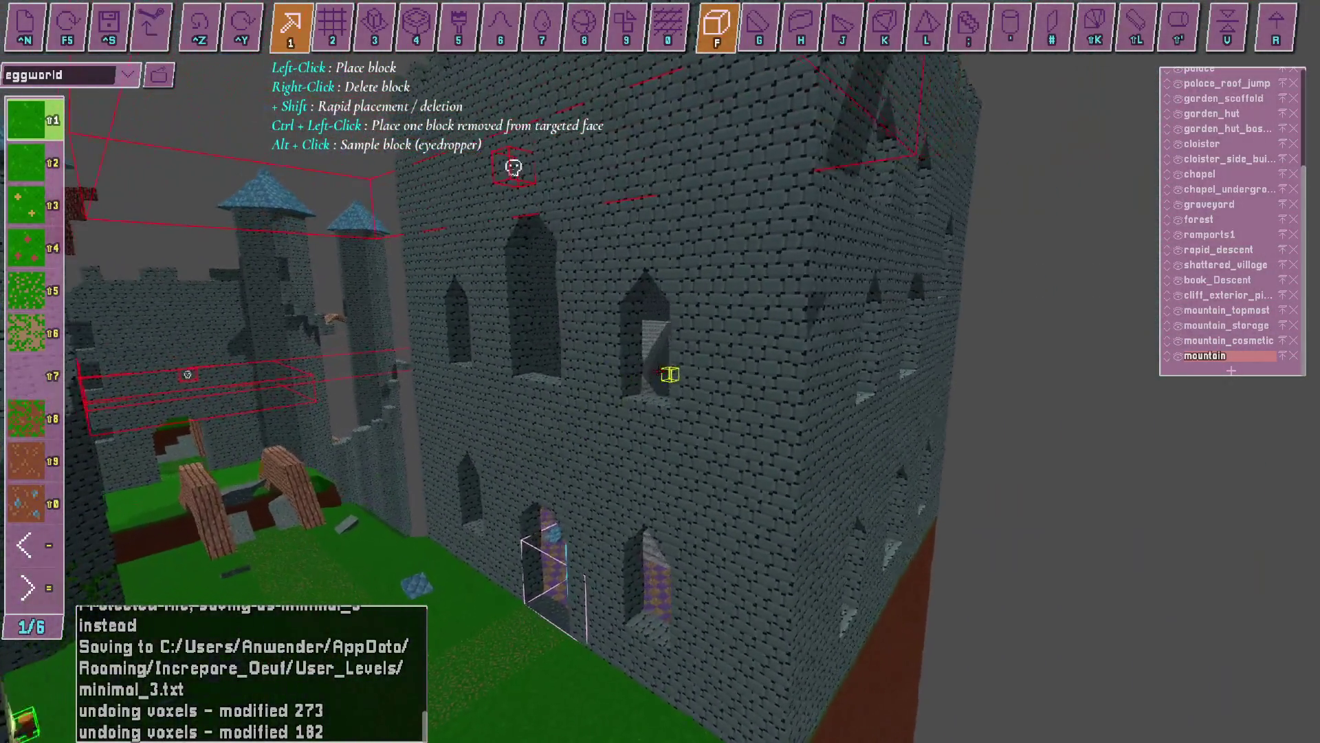
# Fly to the castle wall, extrude a test box into it, then undo it.
pyautogui.hotkey('alt', 'Tab')
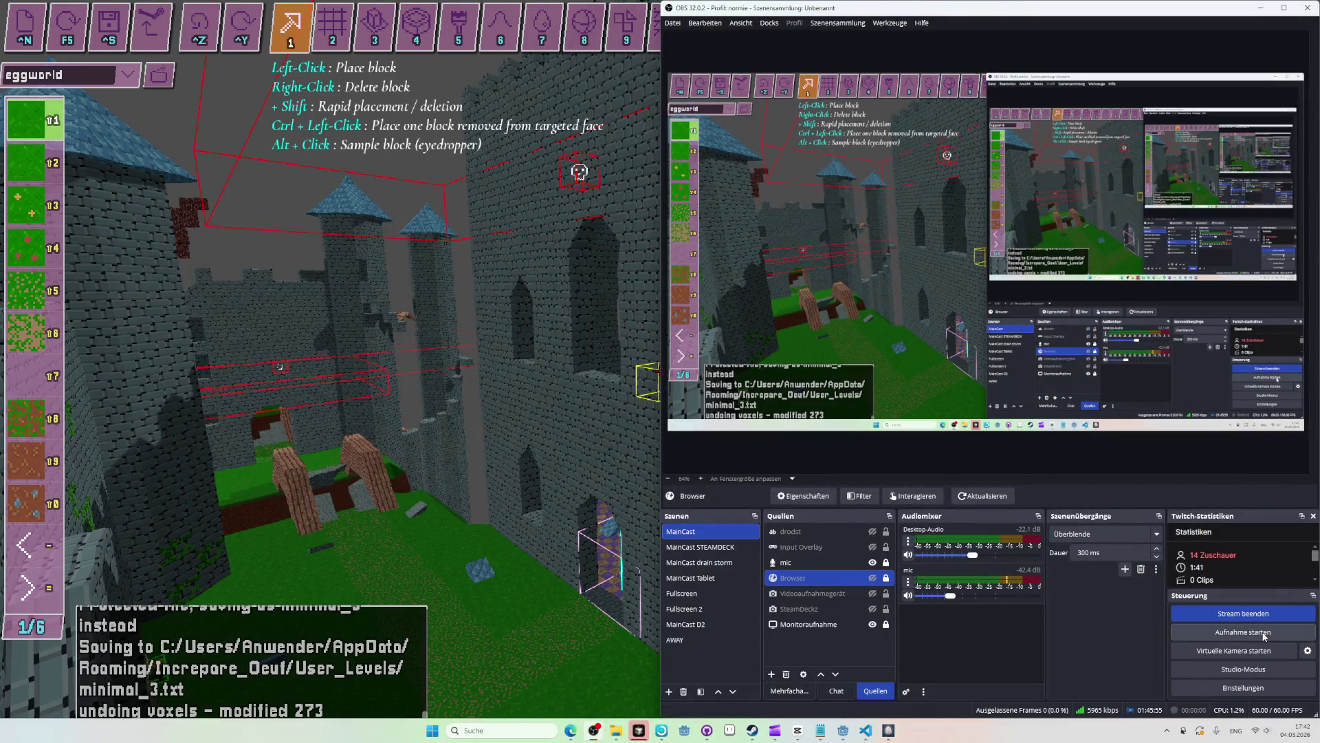
pyautogui.hotkey('alt', 'Tab')
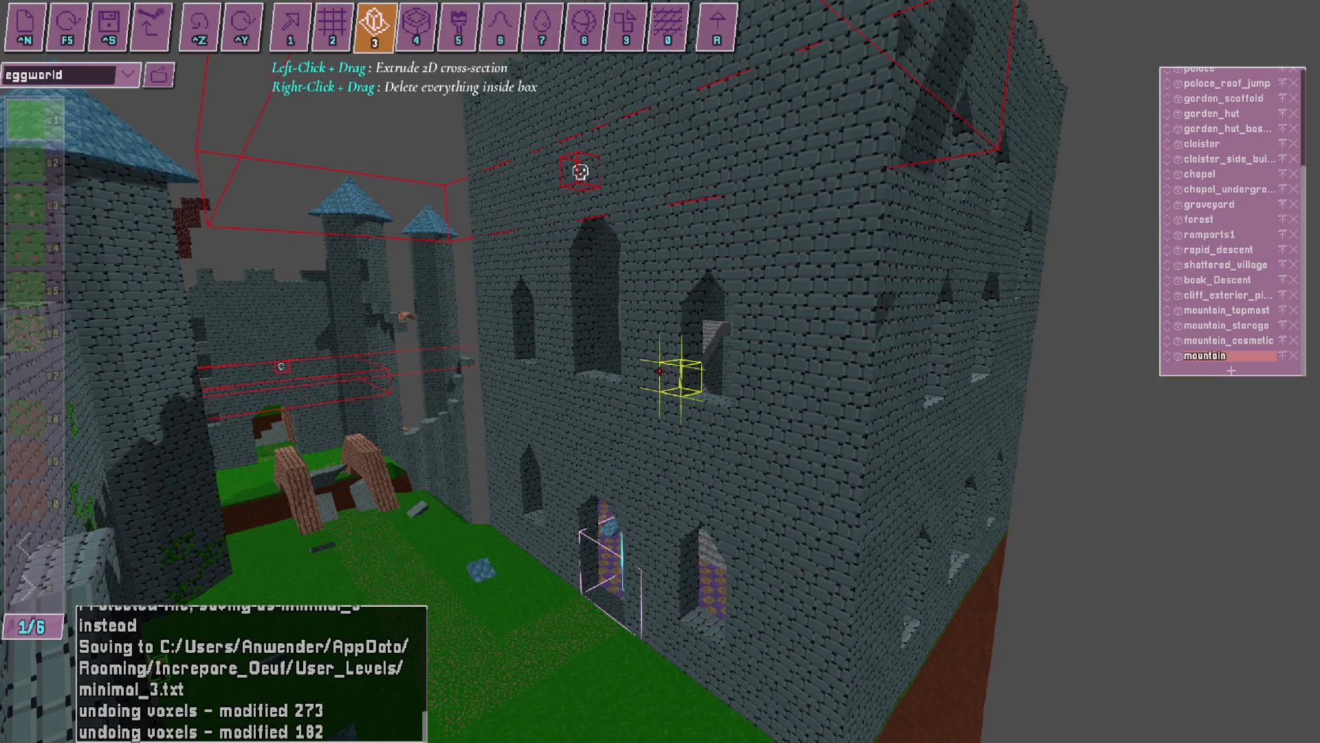
pyautogui.press('w')
pyautogui.moveTo(660, 371); pyautogui.dragTo(660, 371)
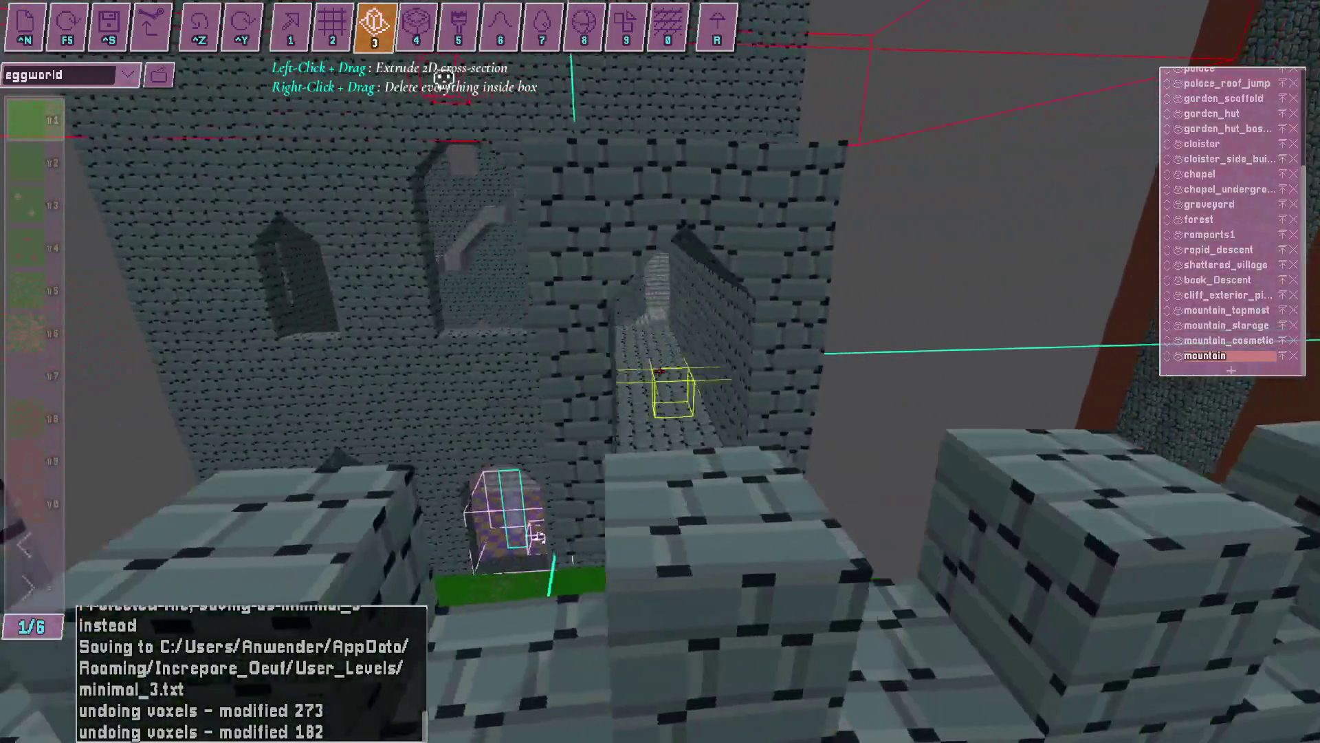
pyautogui.hotkey('ctrl', 'z')
pyautogui.press('s')
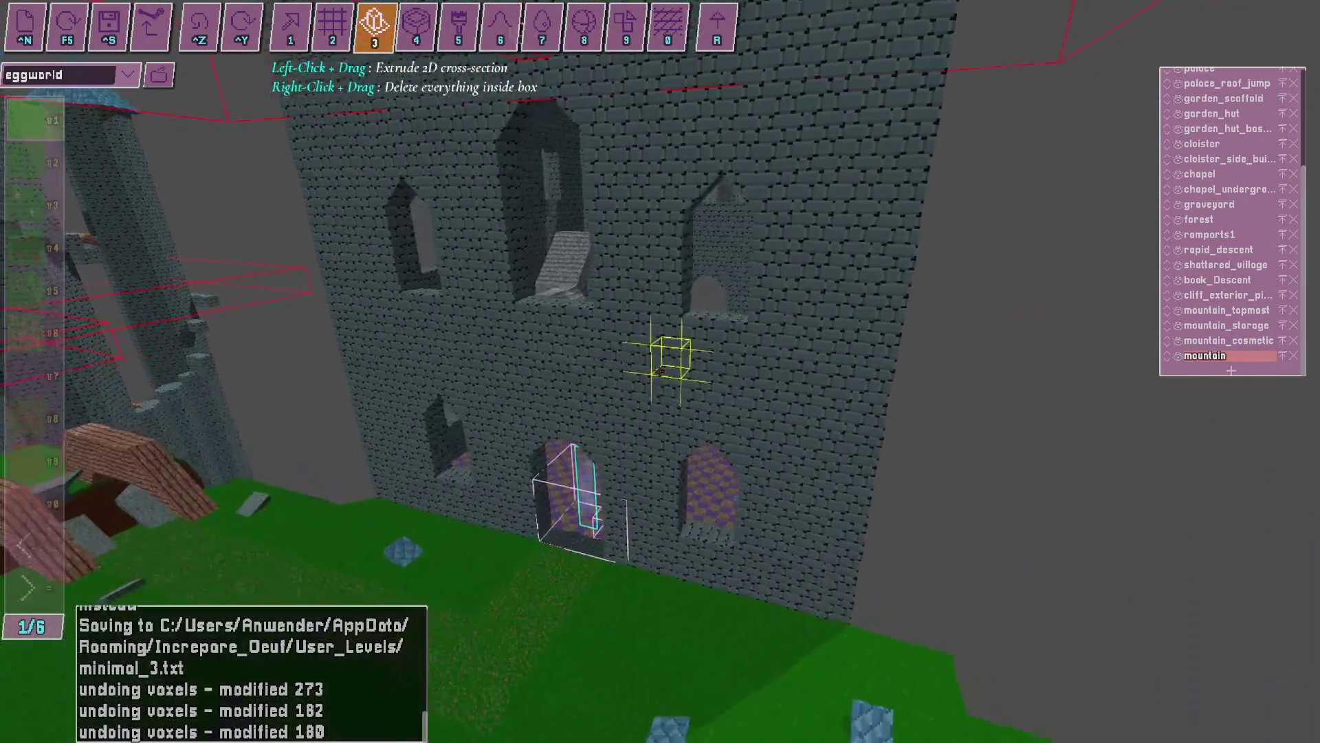
# Bring OBS up beside the Oeuf editor.
pyautogui.hotkey('alt', 'Tab')
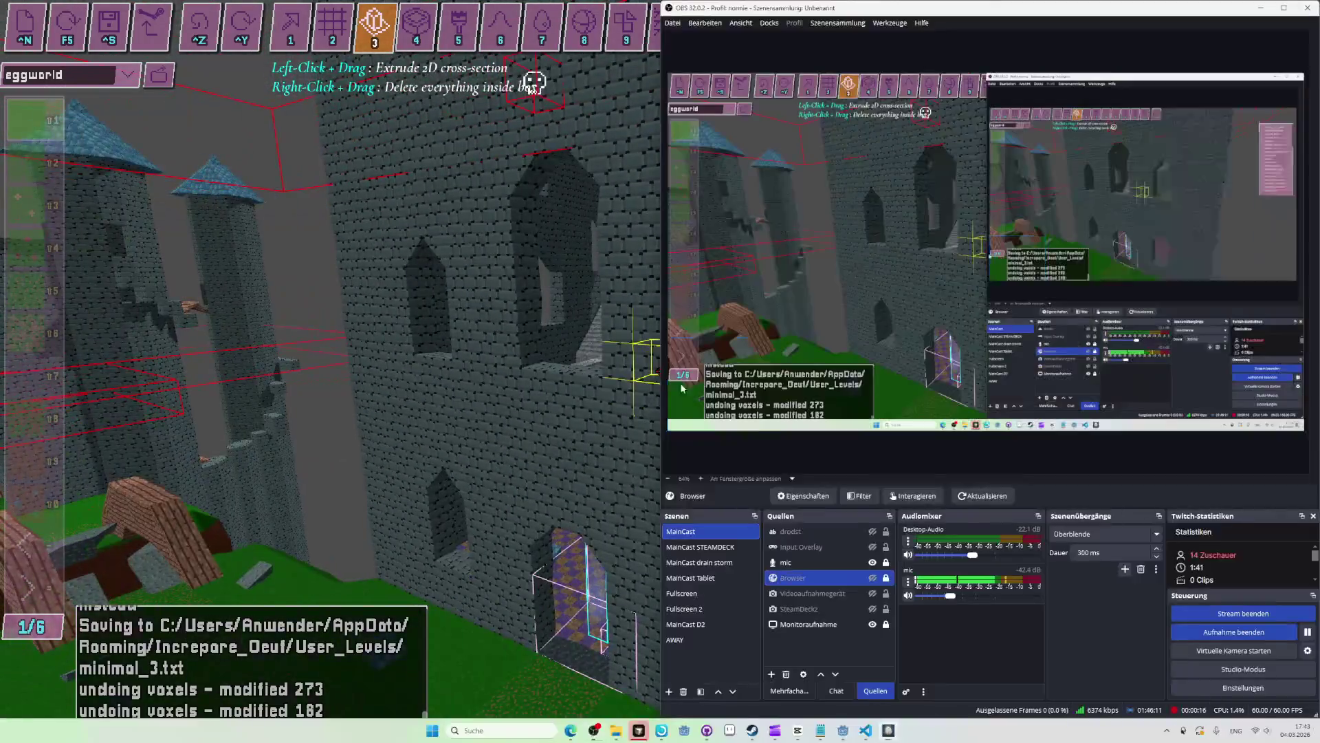
pyautogui.hotkey('alt', 'Tab')
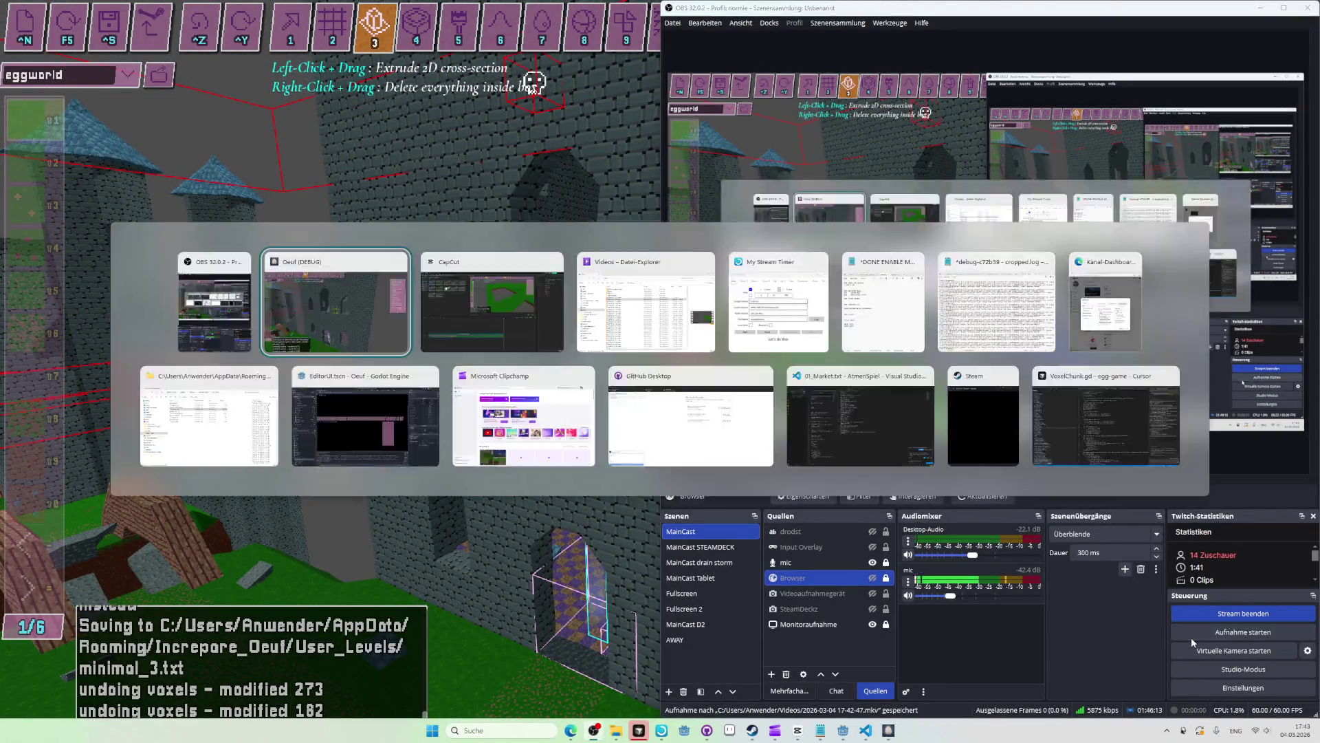
pyautogui.hotkey('alt', 'Tab')
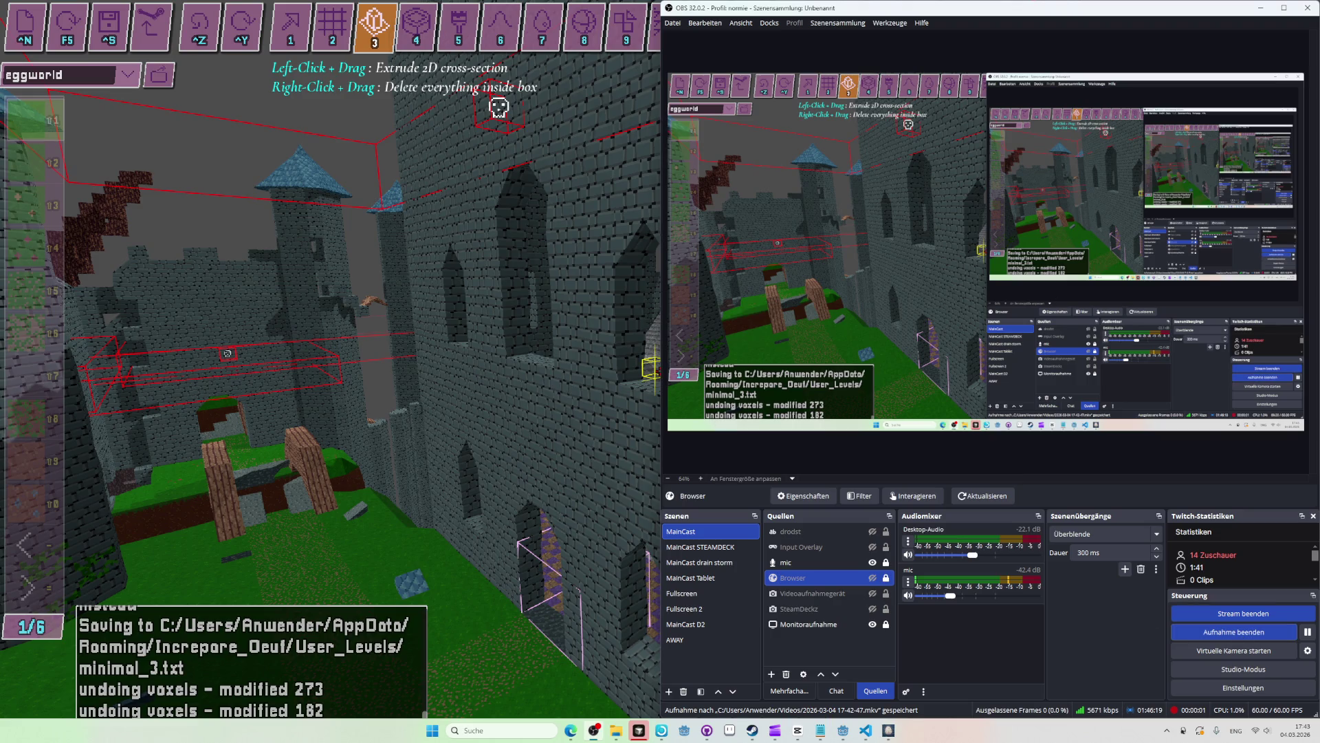
# Undo the last change and try a 2D cross-section extrusion box around the castle window.
pyautogui.hotkey('alt', 'Tab')
pyautogui.hotkey('ctrl', 'z')
pyautogui.click(329, 27)
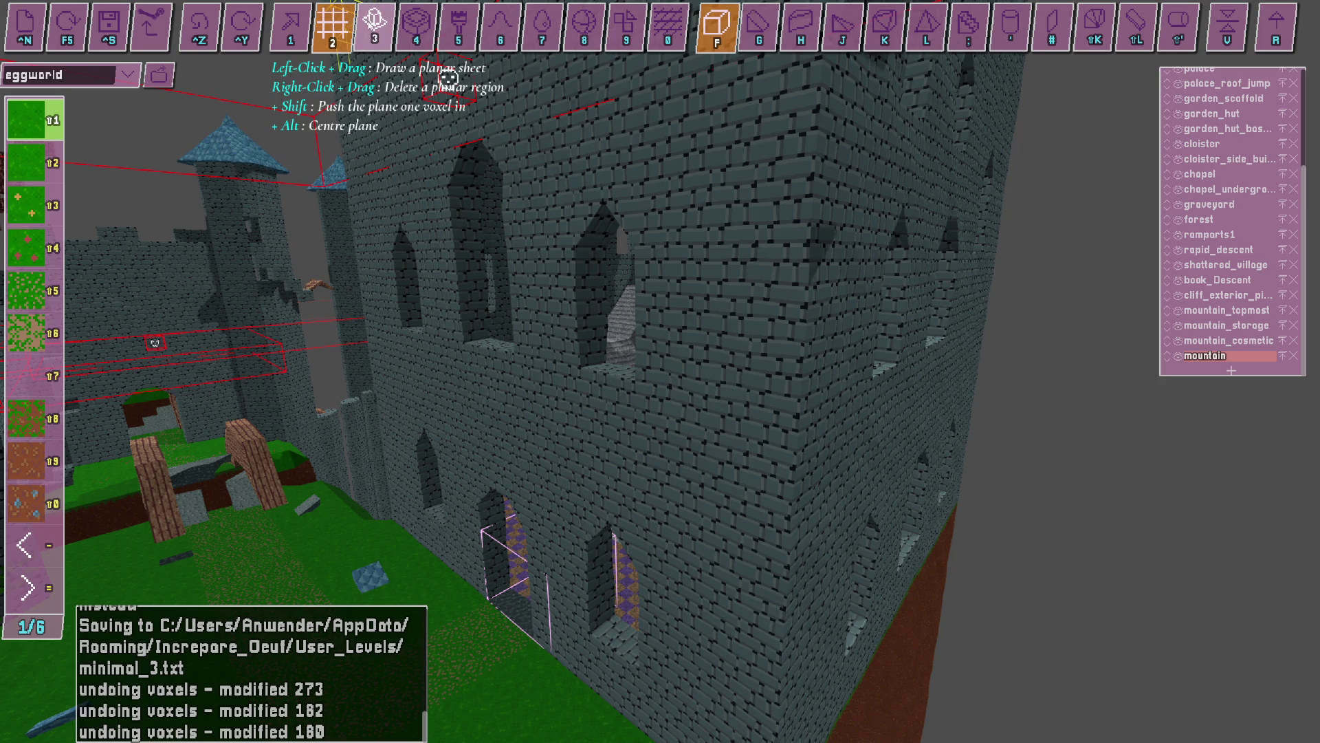
pyautogui.click(375, 24)
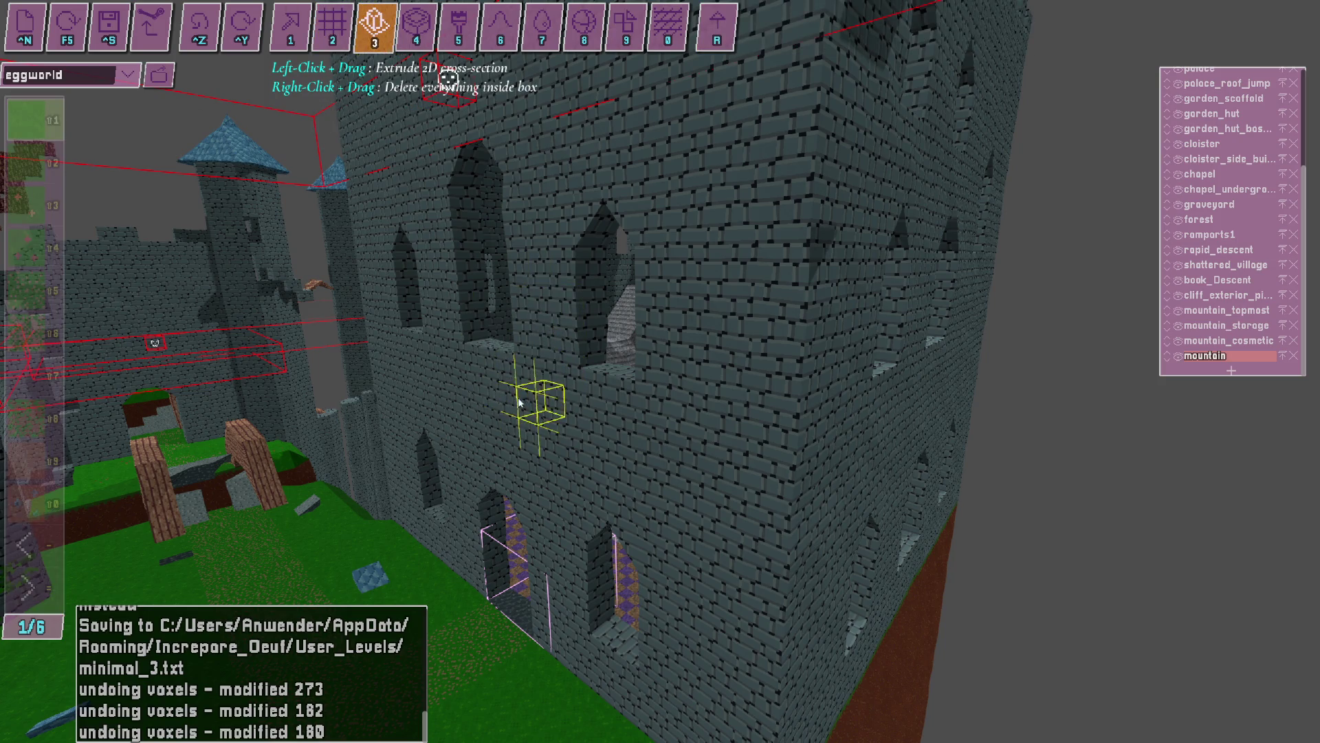
pyautogui.moveTo(557, 383); pyautogui.dragTo(636, 171)
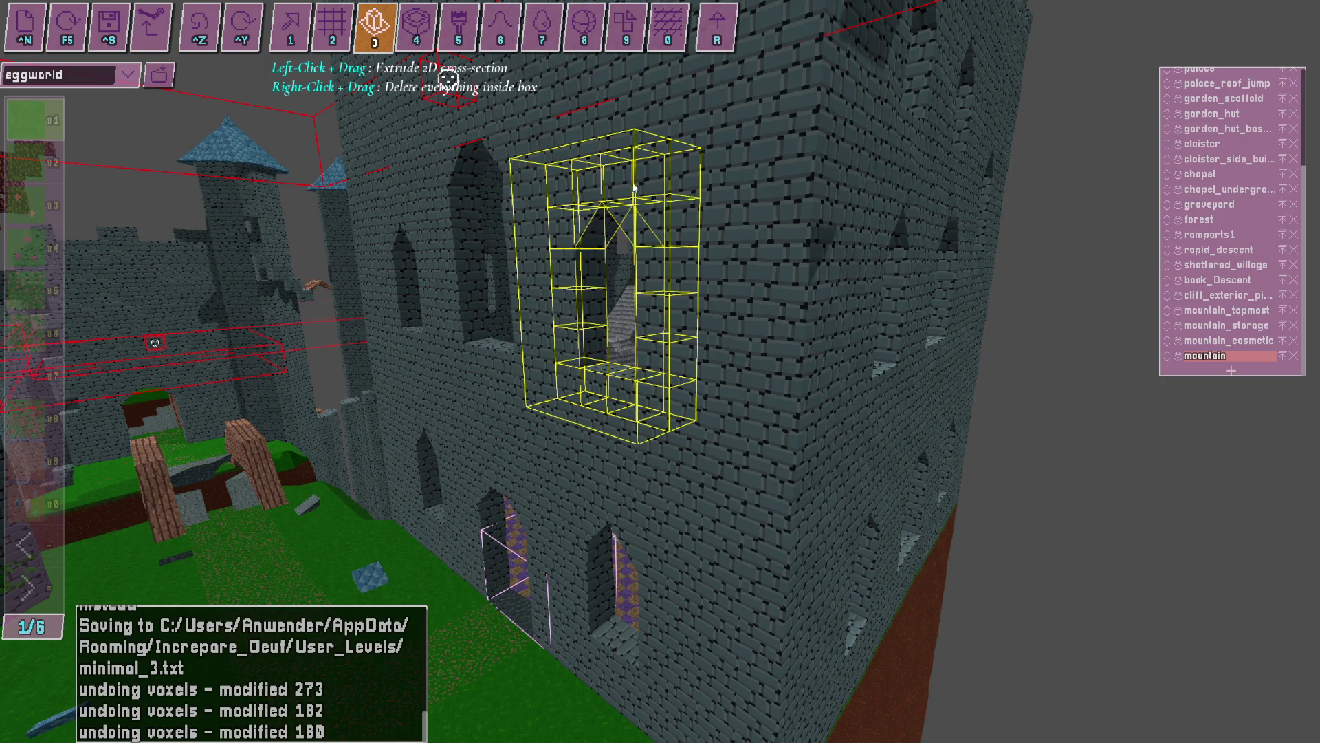
pyautogui.press('w')
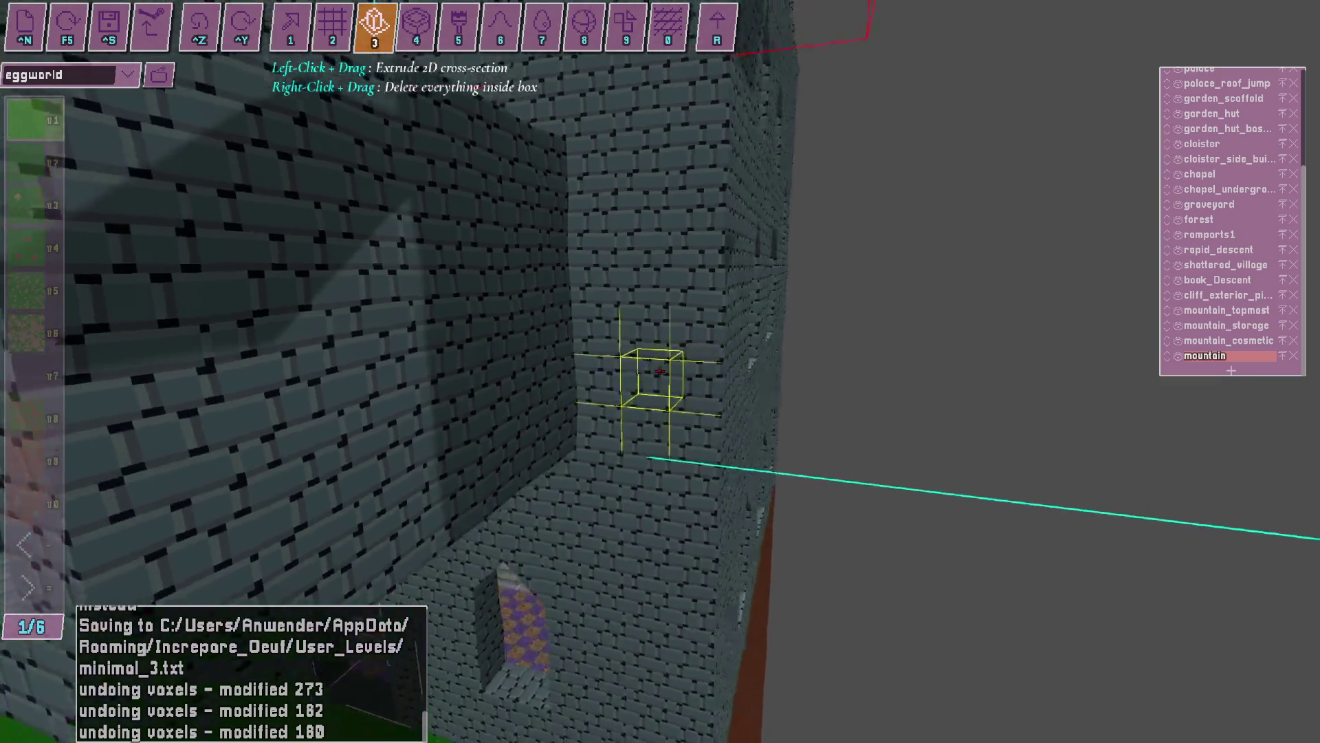
# Playtest the egg in play mode, then exit back to editing.
pyautogui.press('r')
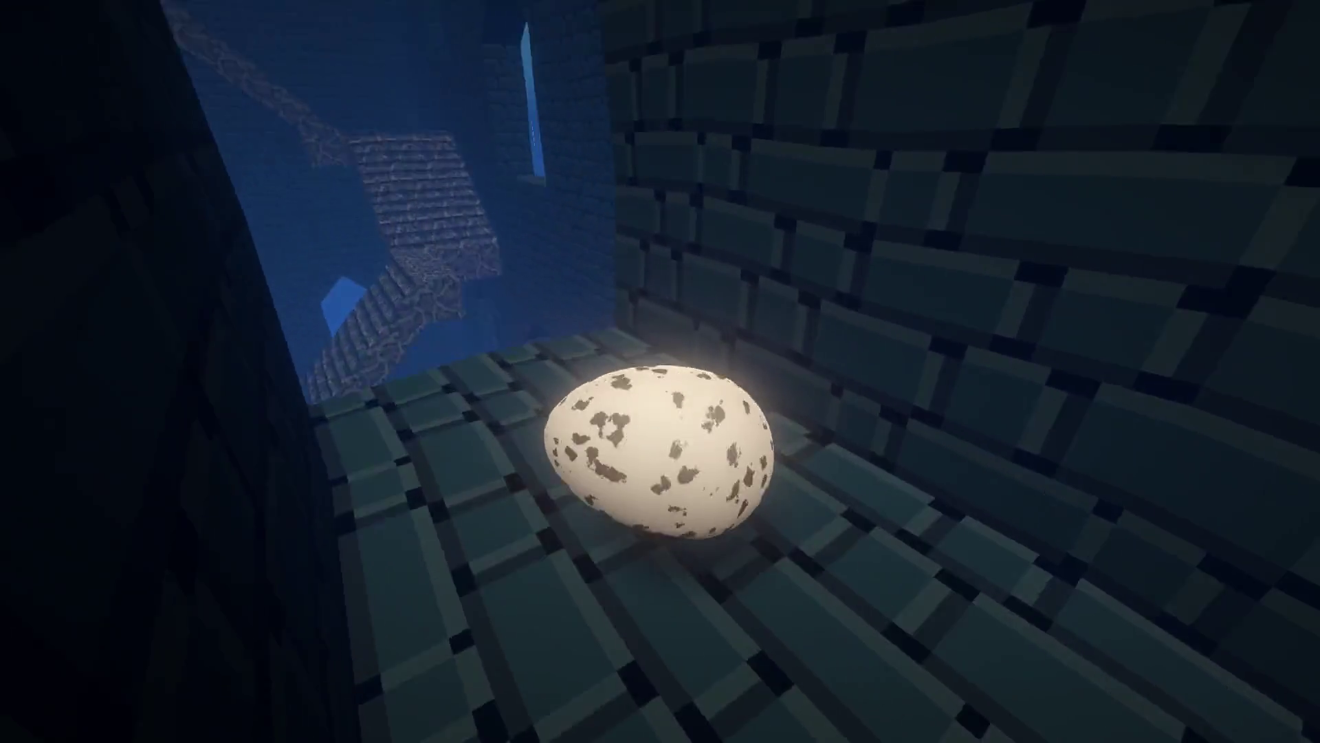
pyautogui.press('r')
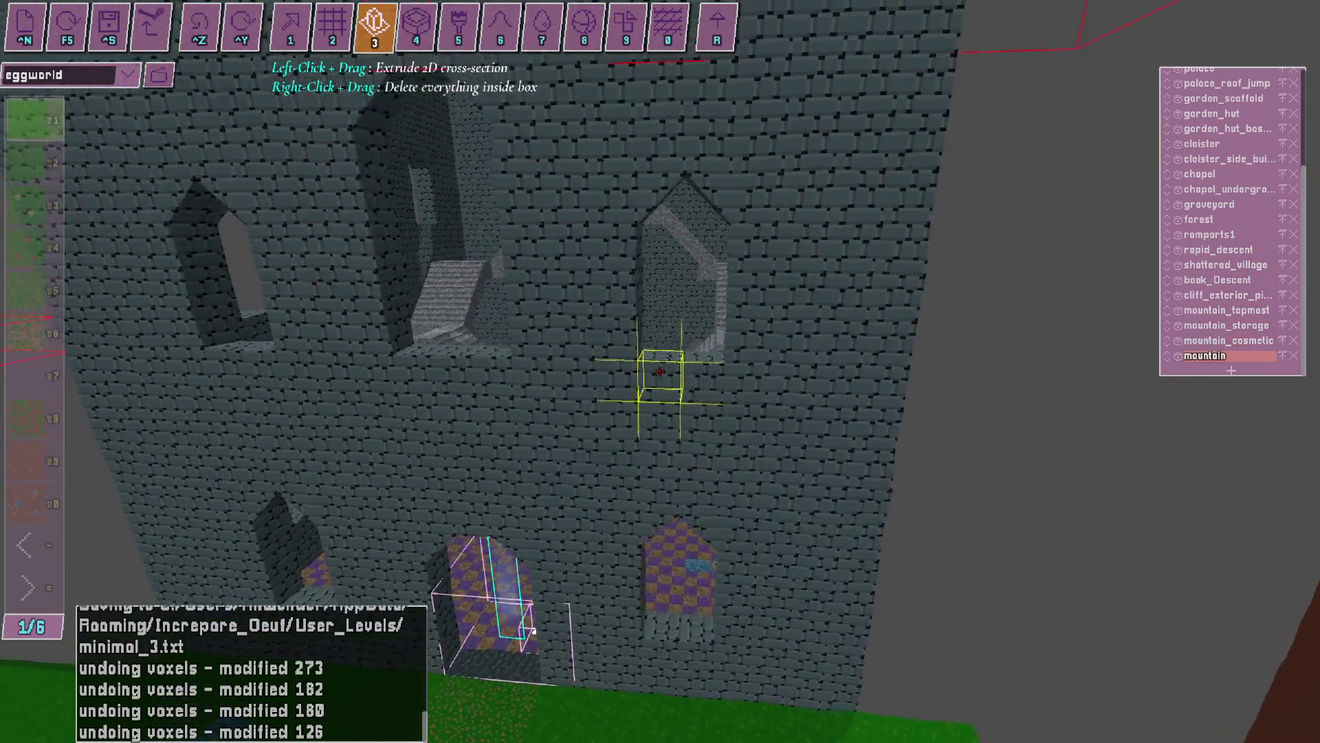
pyautogui.hotkey('alt', 'Tab')
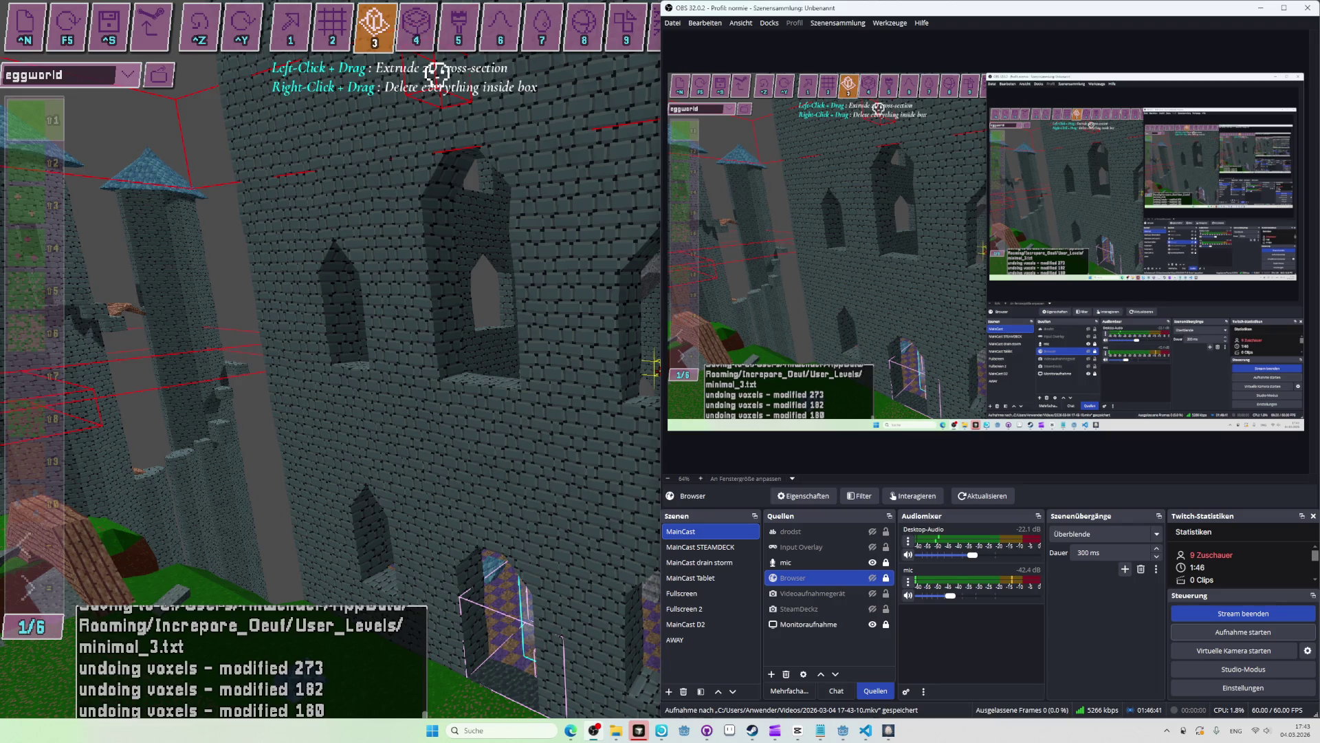
# Extrude the upper right castle window into an arched tunnel.
pyautogui.press('2')
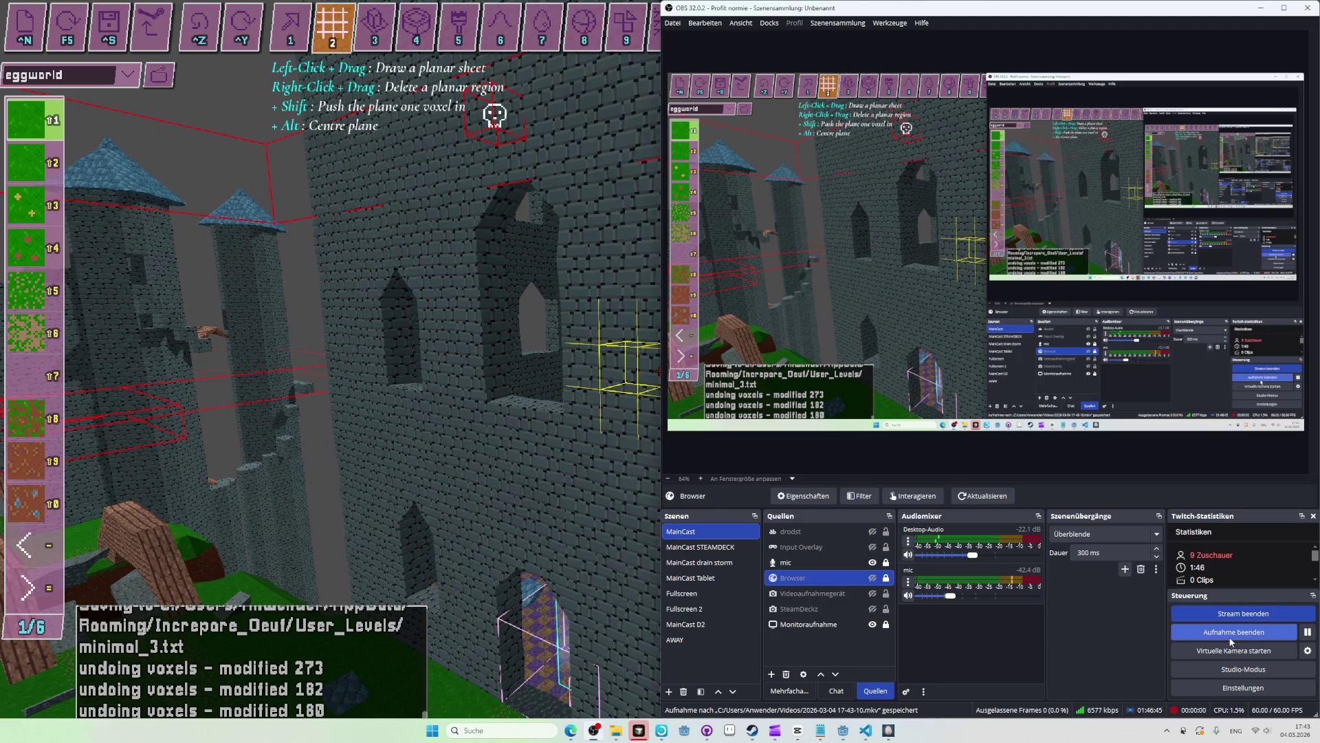
pyautogui.hotkey('alt', 'Tab')
pyautogui.hotkey('ctrl', 'z')
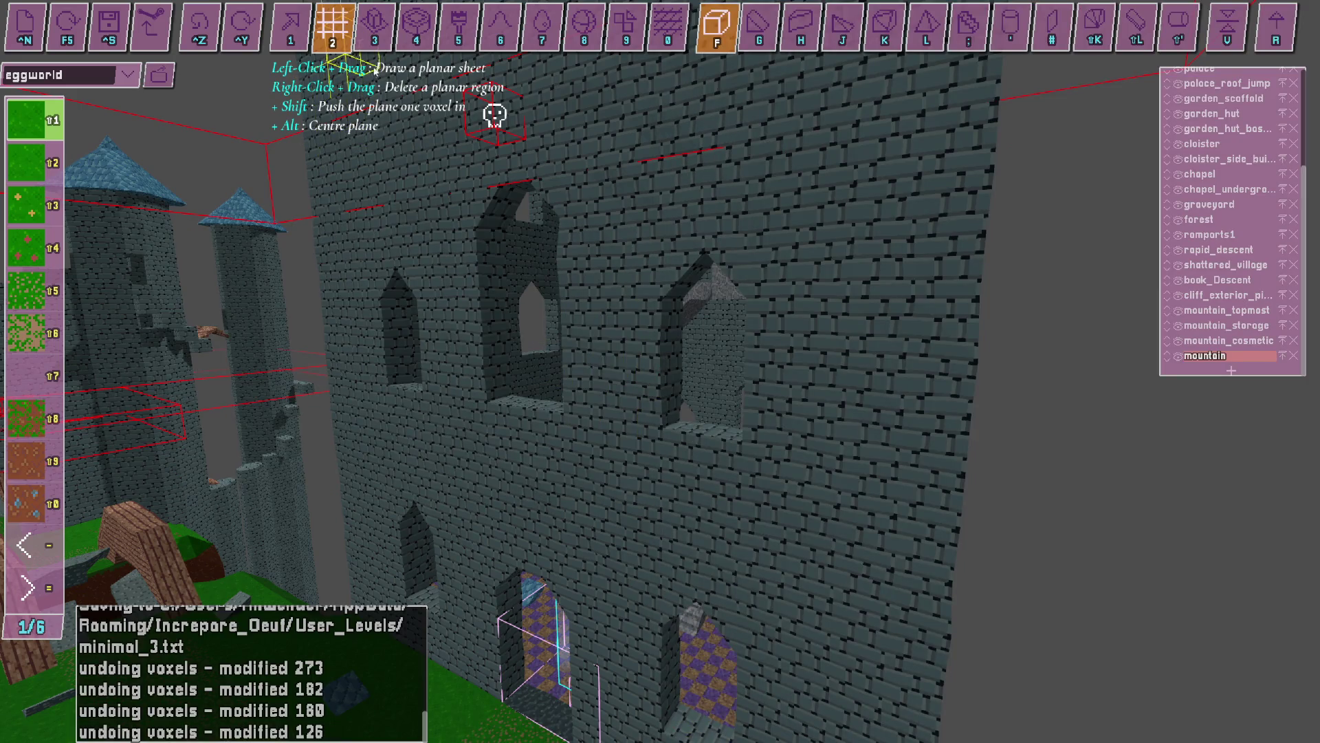
pyautogui.click(382, 31)
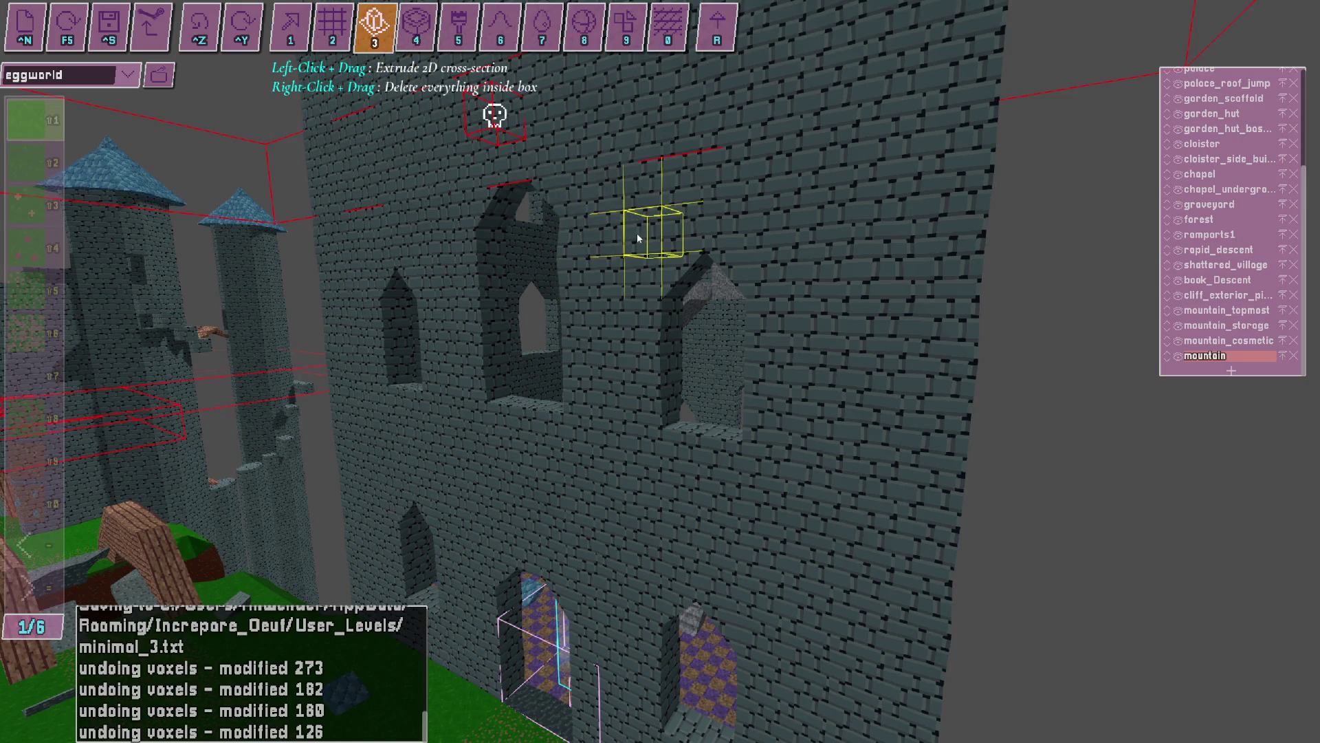
pyautogui.moveTo(640, 238); pyautogui.dragTo(713, 458)
pyautogui.moveTo(487, 508); pyautogui.dragTo(654, 424)
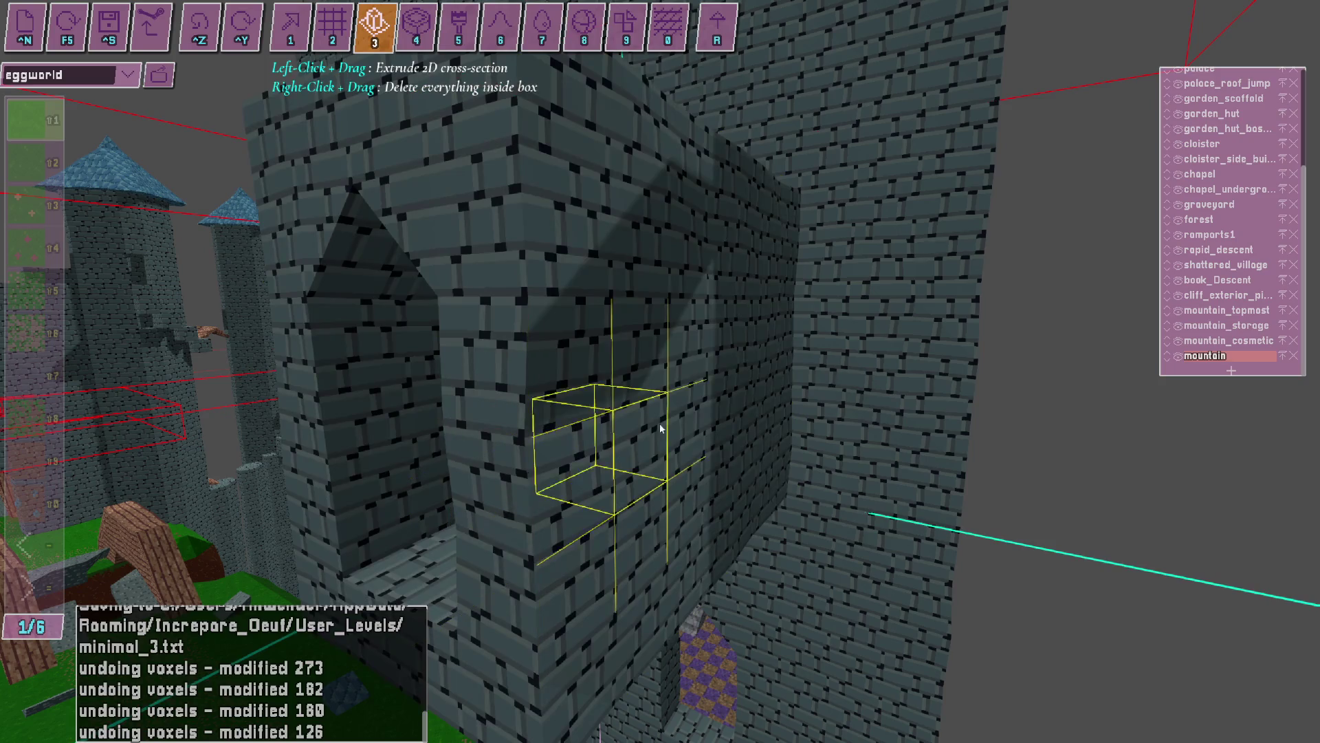
pyautogui.press('s')
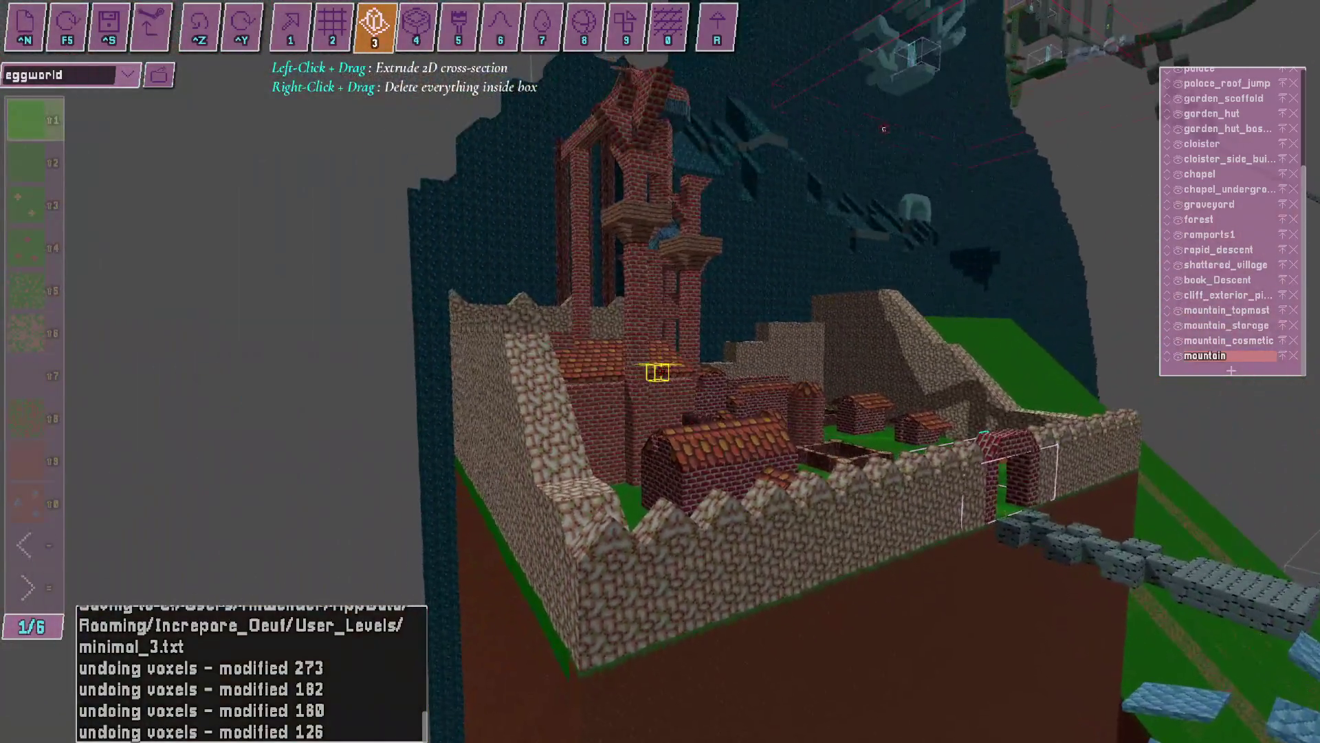
# Switch to the OBS window after surveying the level over the brick village.
pyautogui.hotkey('alt', 'Tab')
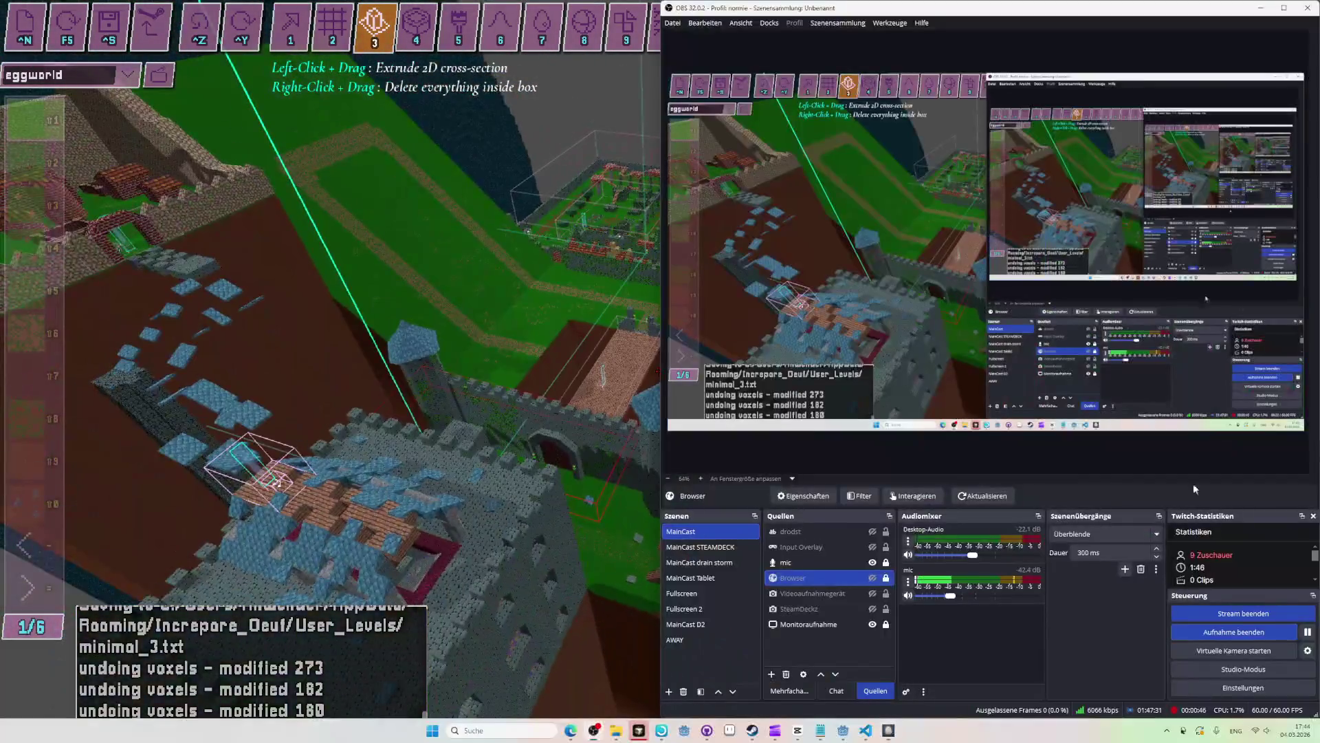
# Inspect the tower walls and arched tunnel up close, toggling between tools 2 and 3.
pyautogui.hotkey('alt', 'Tab')
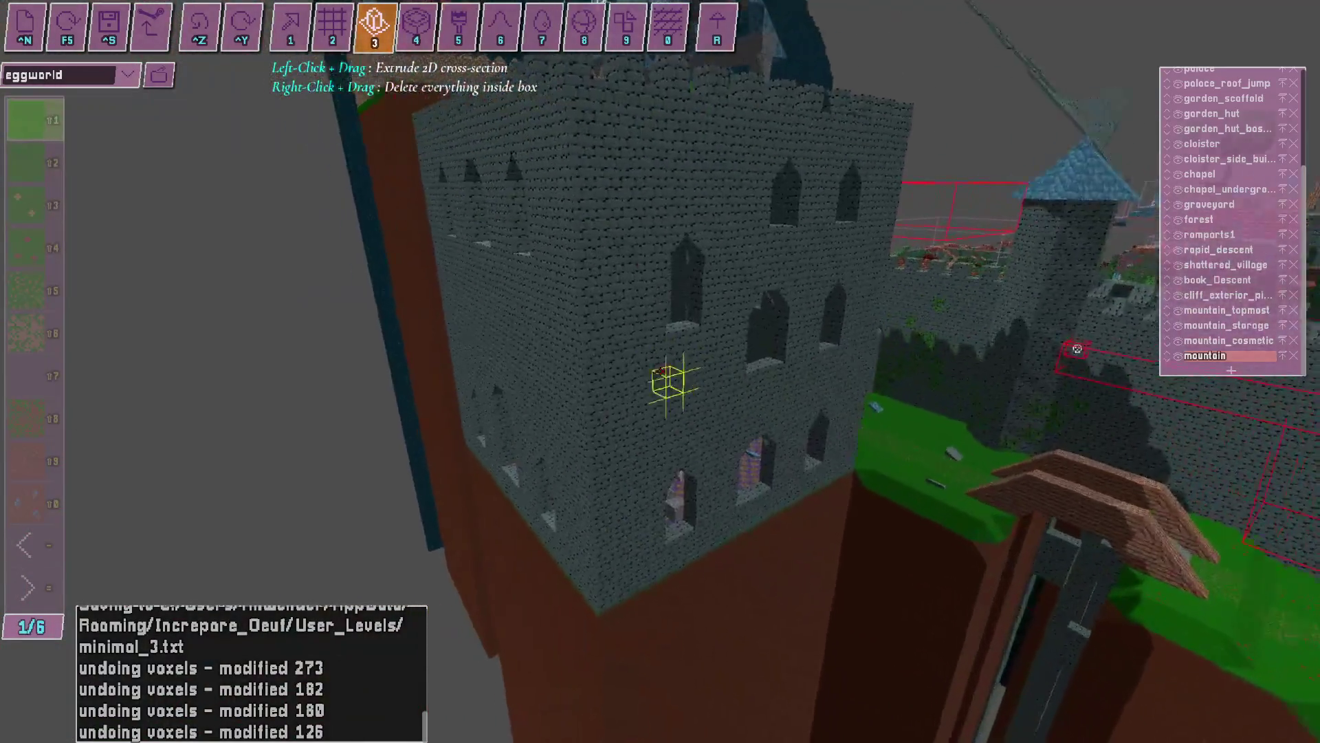
pyautogui.hotkey('alt', 'Tab')
pyautogui.hotkey('alt', 'Tab')
pyautogui.hotkey('ctrl', 'z')
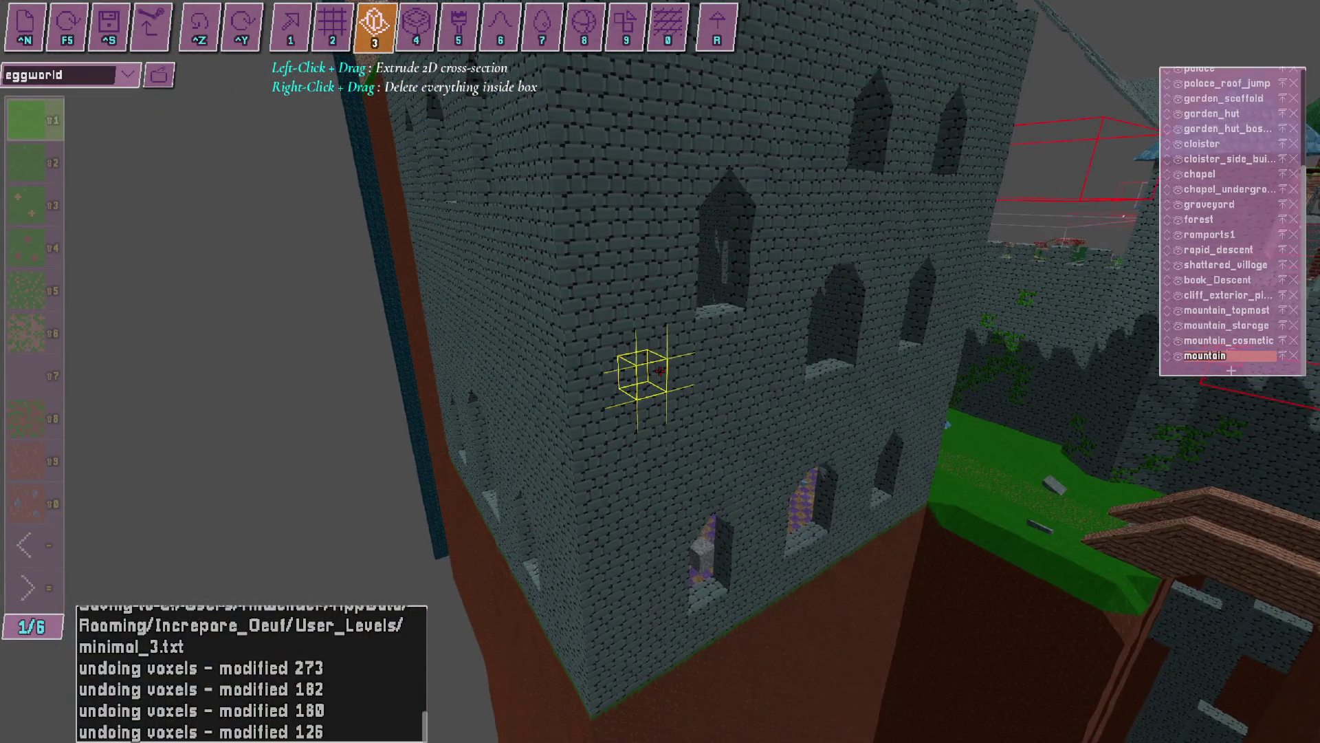
pyautogui.press('2')
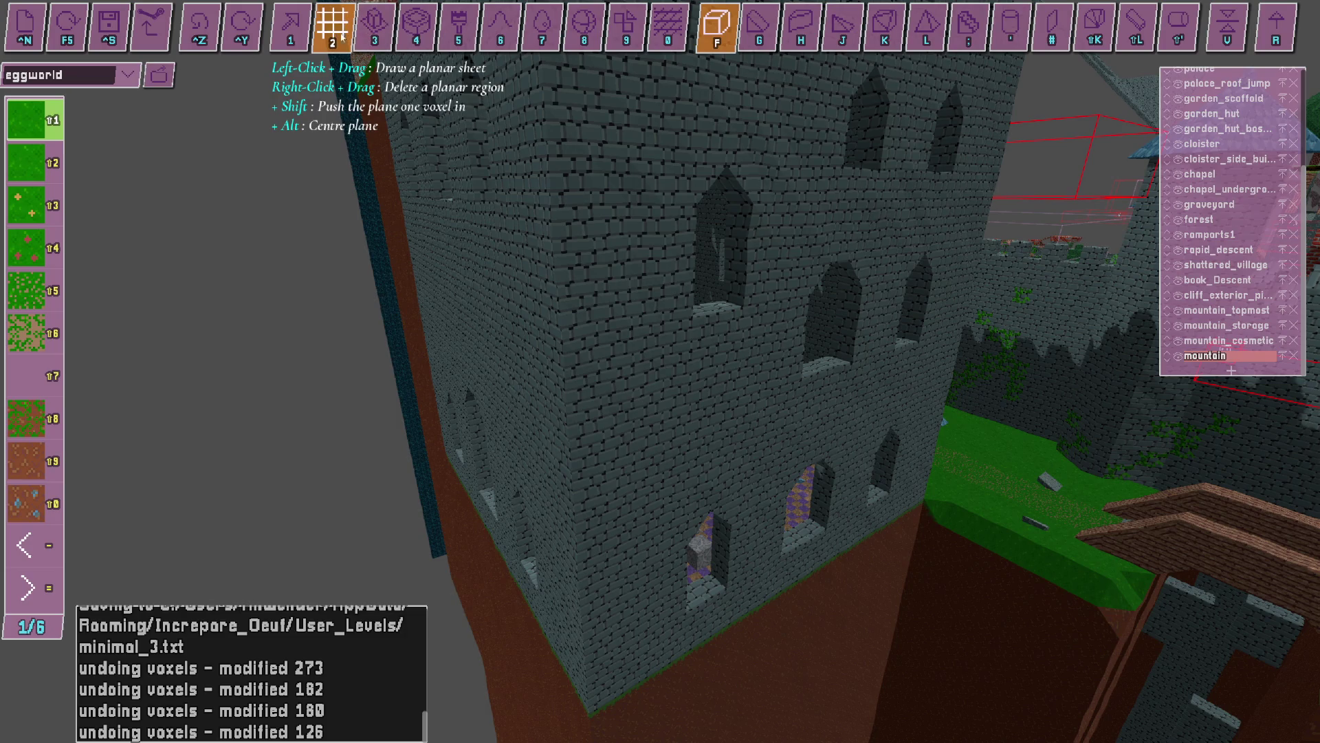
pyautogui.click(363, 36)
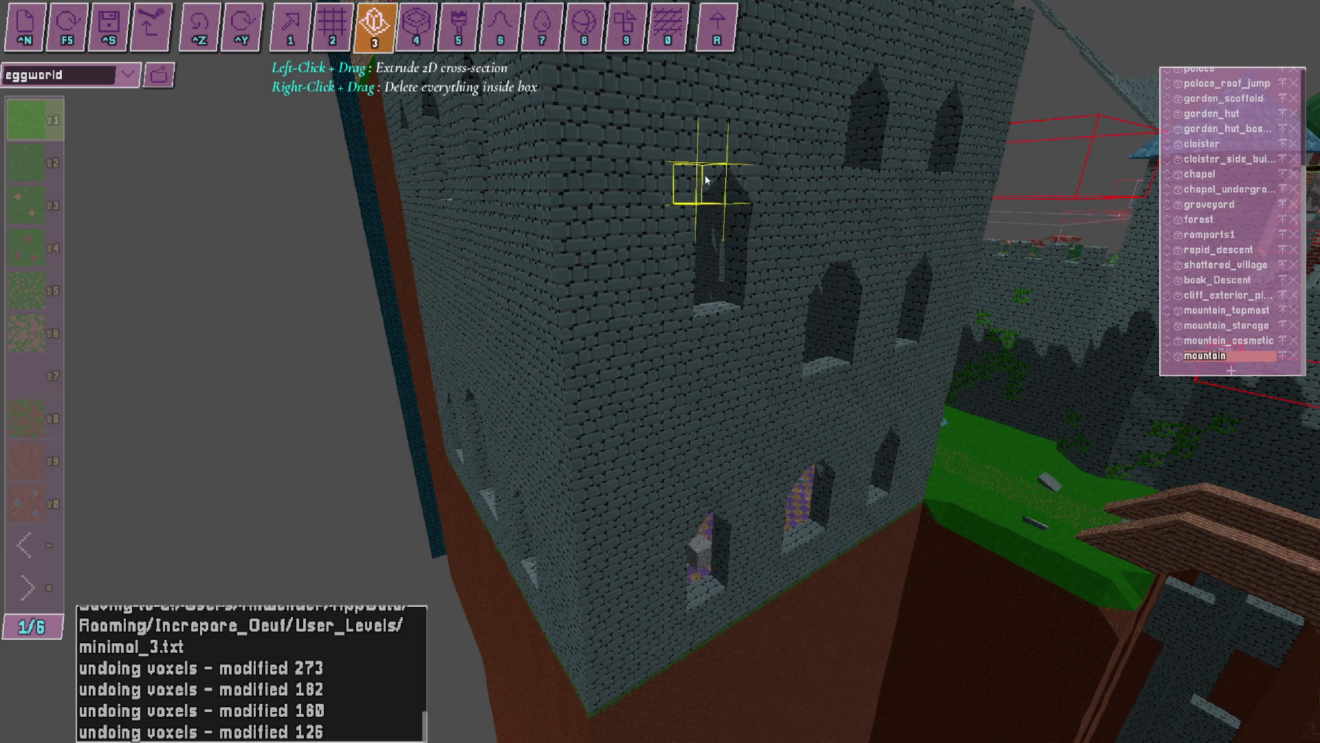
pyautogui.hotkey('alt', 'Tab')
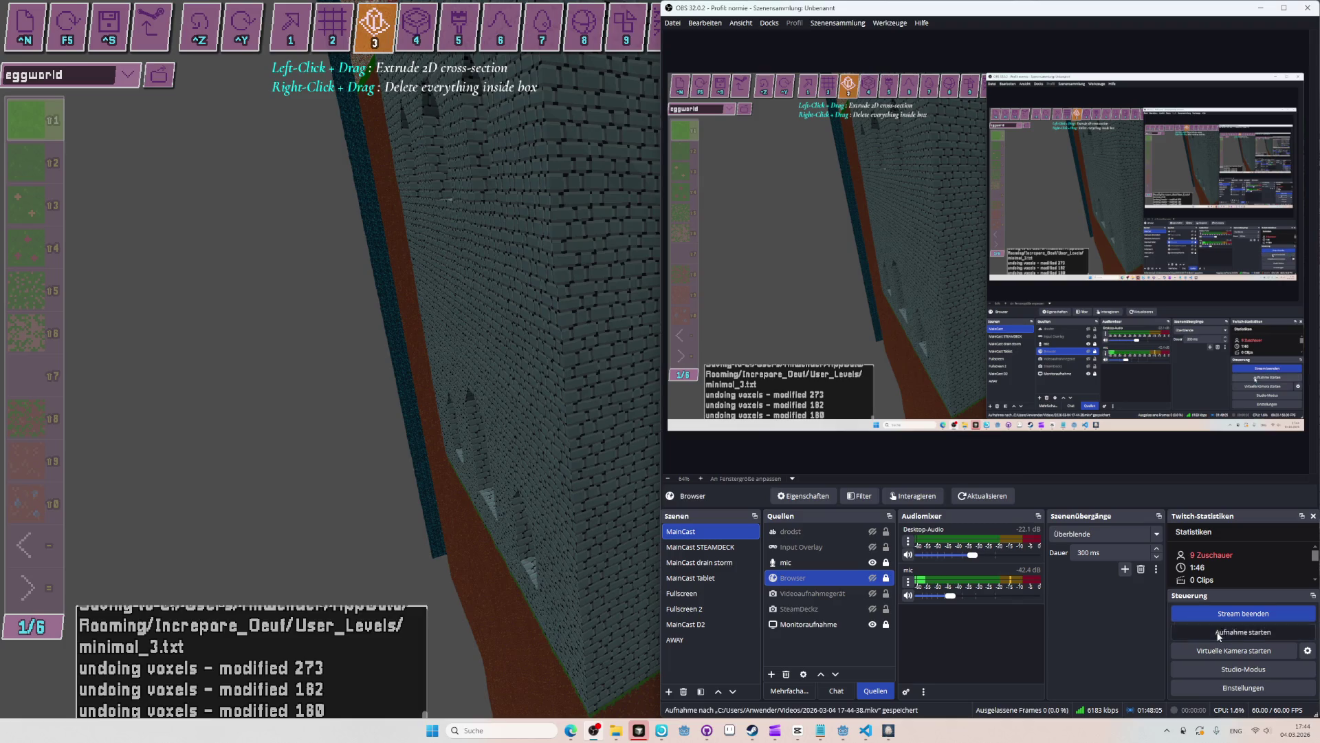
pyautogui.hotkey('alt', 'Tab')
pyautogui.hotkey('ctrl', 'z')
pyautogui.press('2')
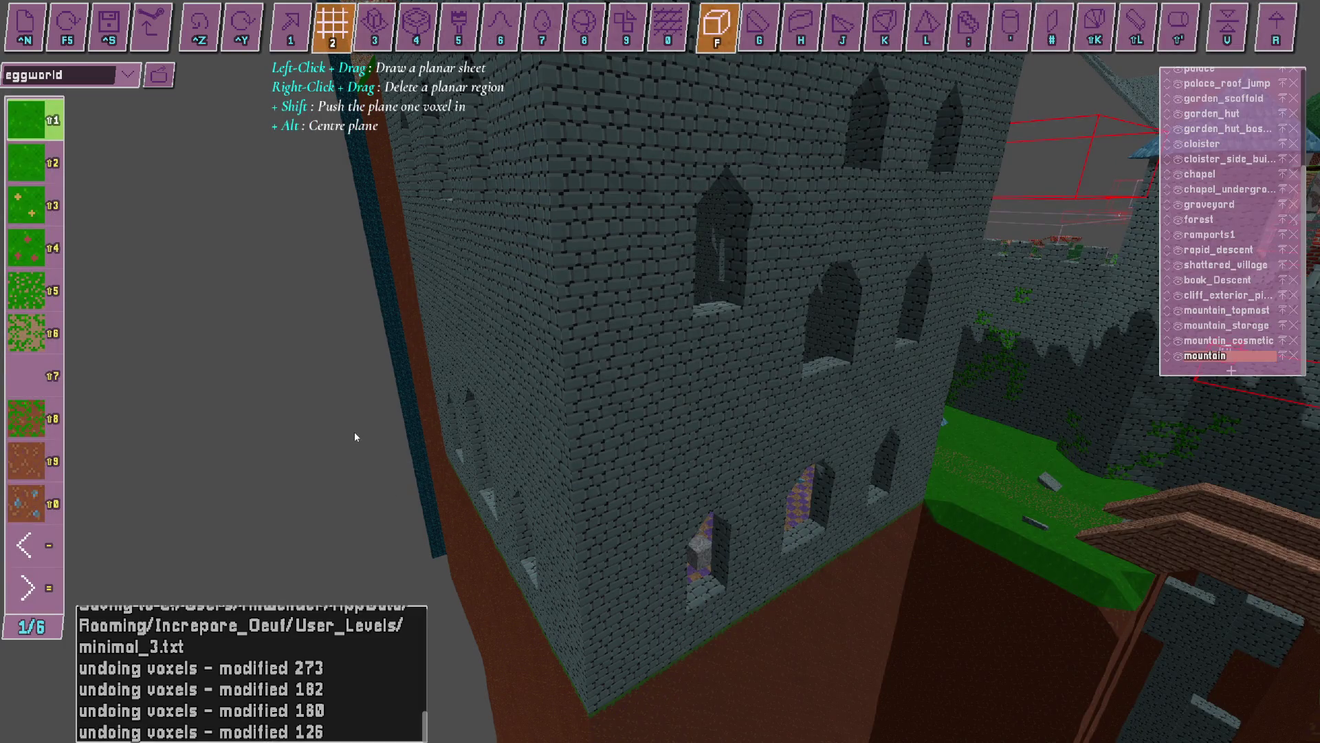
pyautogui.click(374, 20)
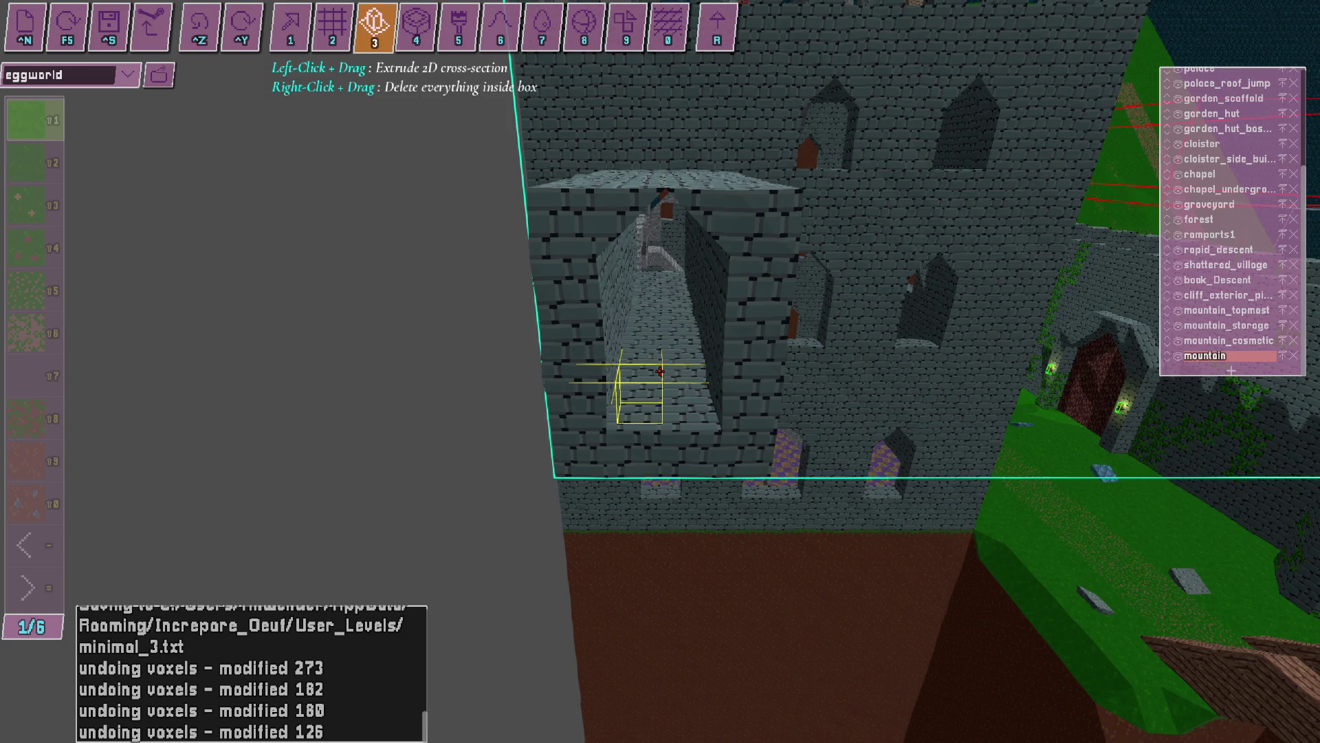
pyautogui.hotkey('alt', 'Tab')
pyautogui.hotkey('alt', 'Tab')
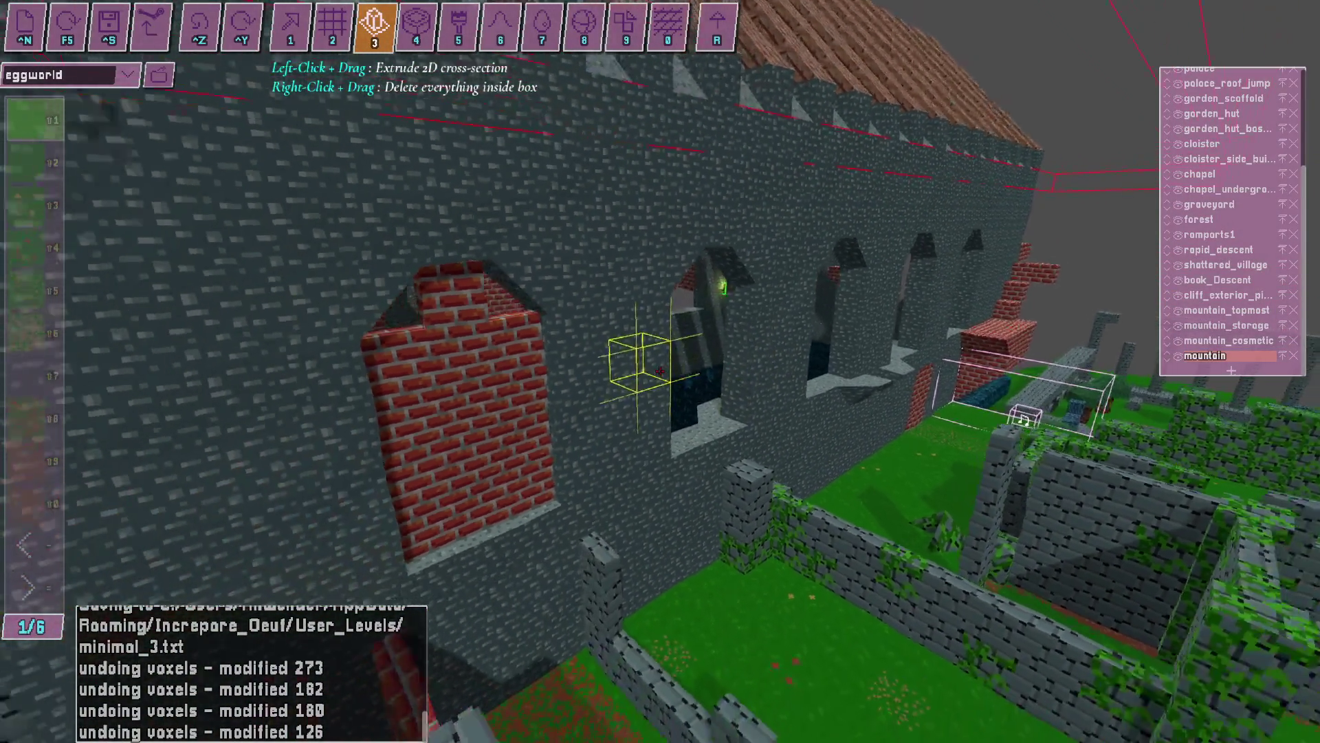
# Start a new OBS recording with Aufnahme starten and return to the editor.
pyautogui.hotkey('alt', 'Tab')
pyautogui.click(1207, 635)
pyautogui.hotkey('alt', 'Tab')
# Fly to a high view of the long stone wall above the red-brick garden wall.
pyautogui.press('1')
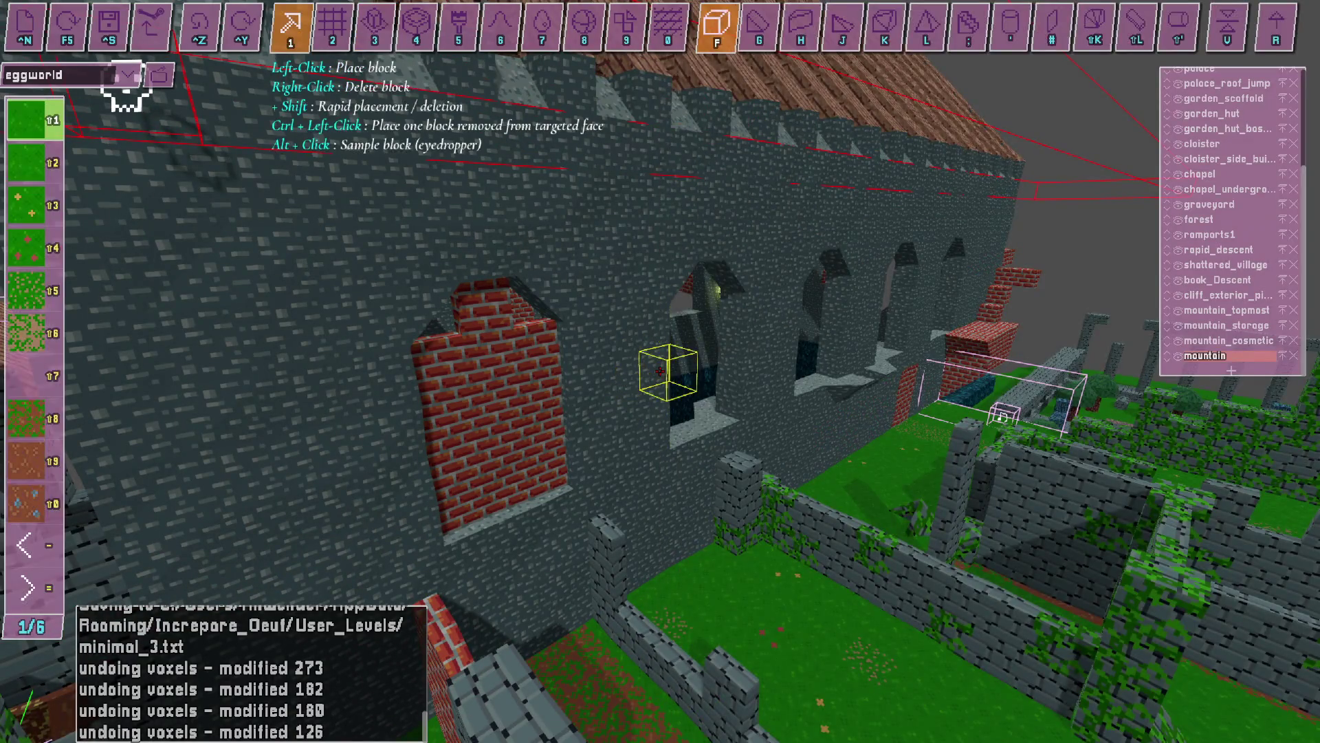
pyautogui.press('w')
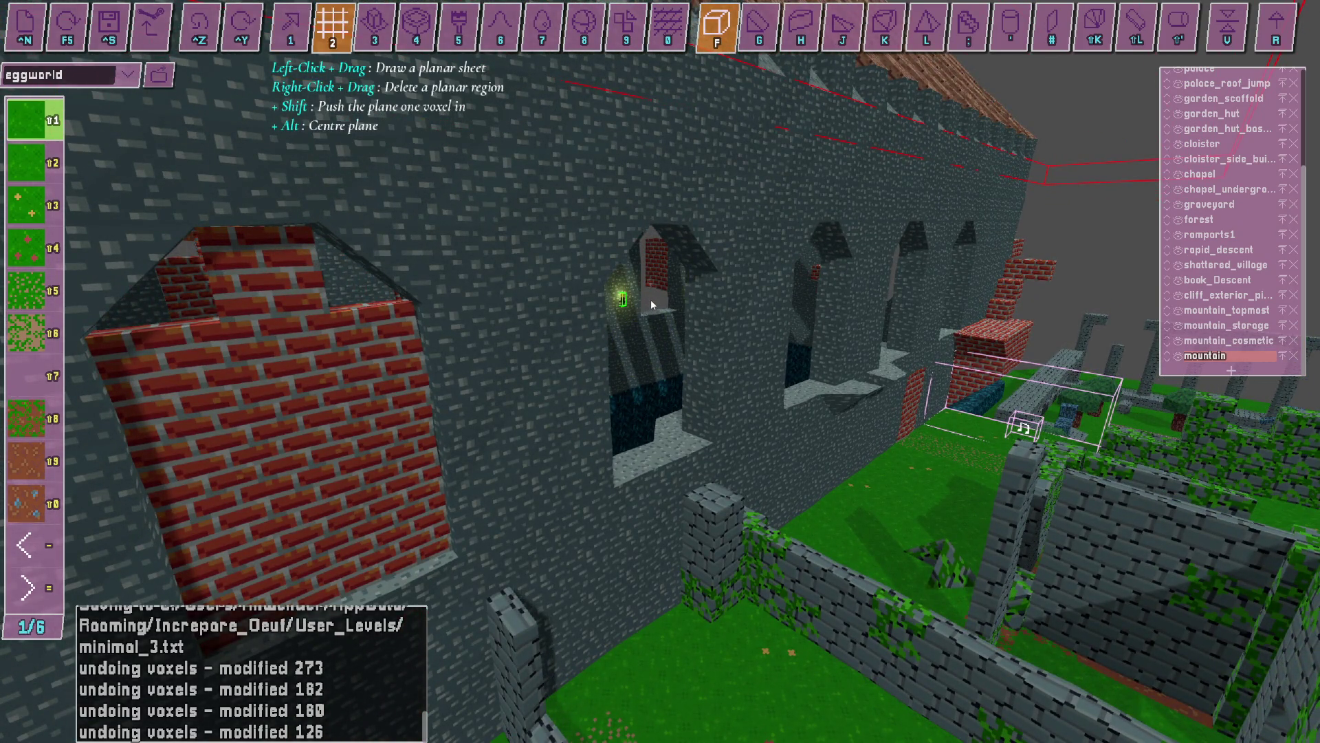
pyautogui.click(375, 21)
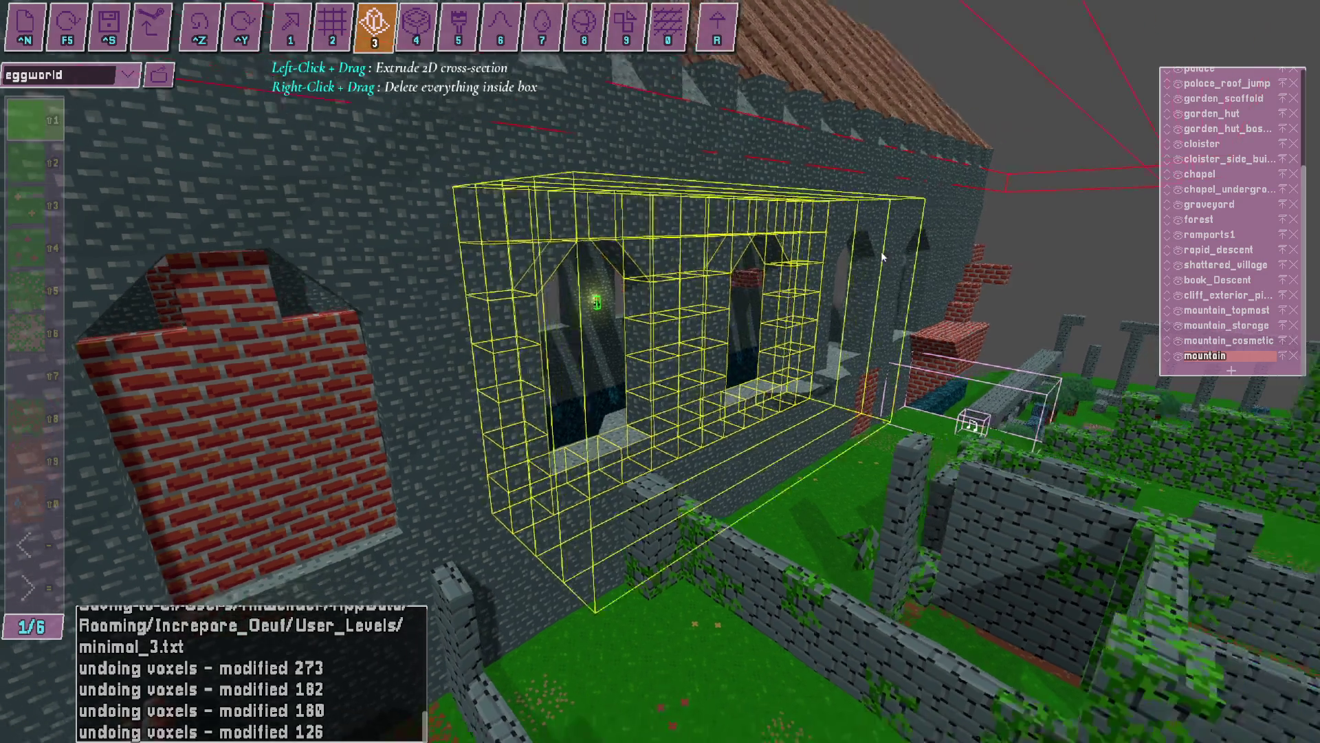
pyautogui.moveTo(889, 193); pyautogui.dragTo(1040, 240)
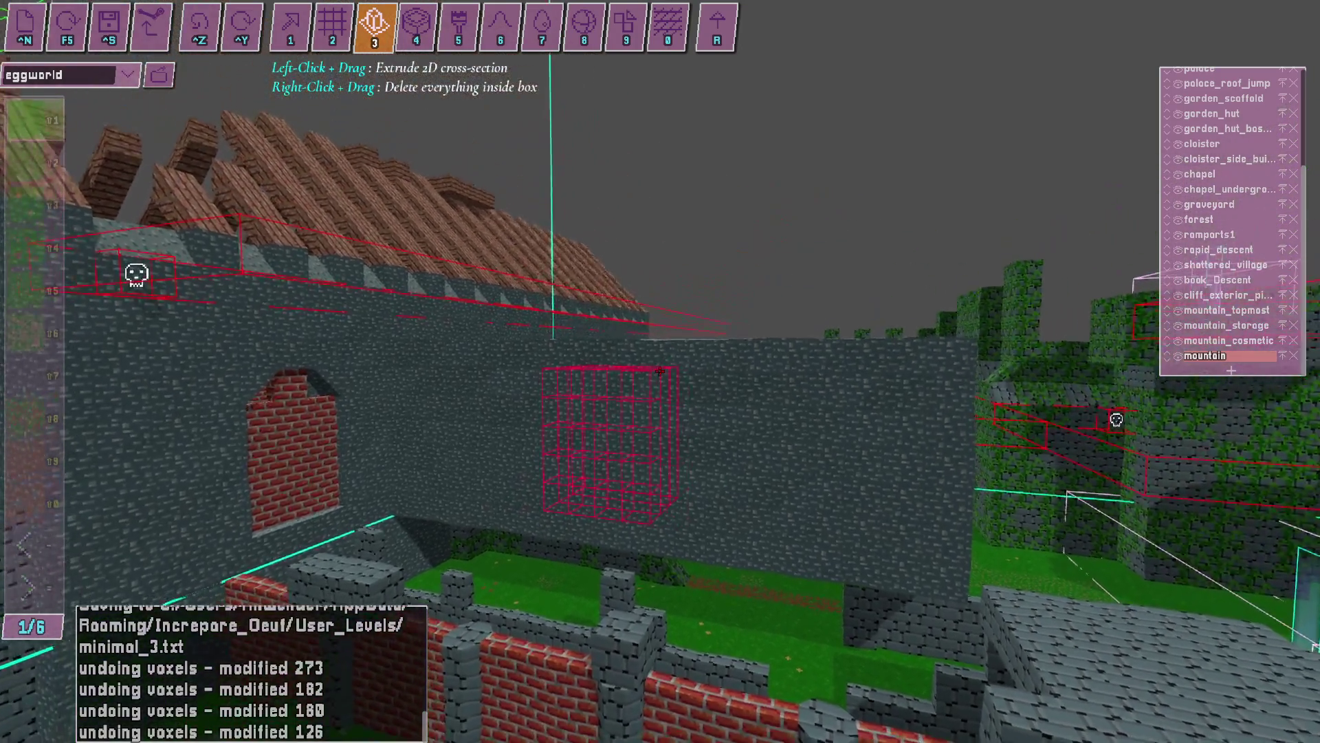
# Delete the boxed wall section with a right-click drag, then bring up OBS.
pyautogui.rightClick(659, 372)
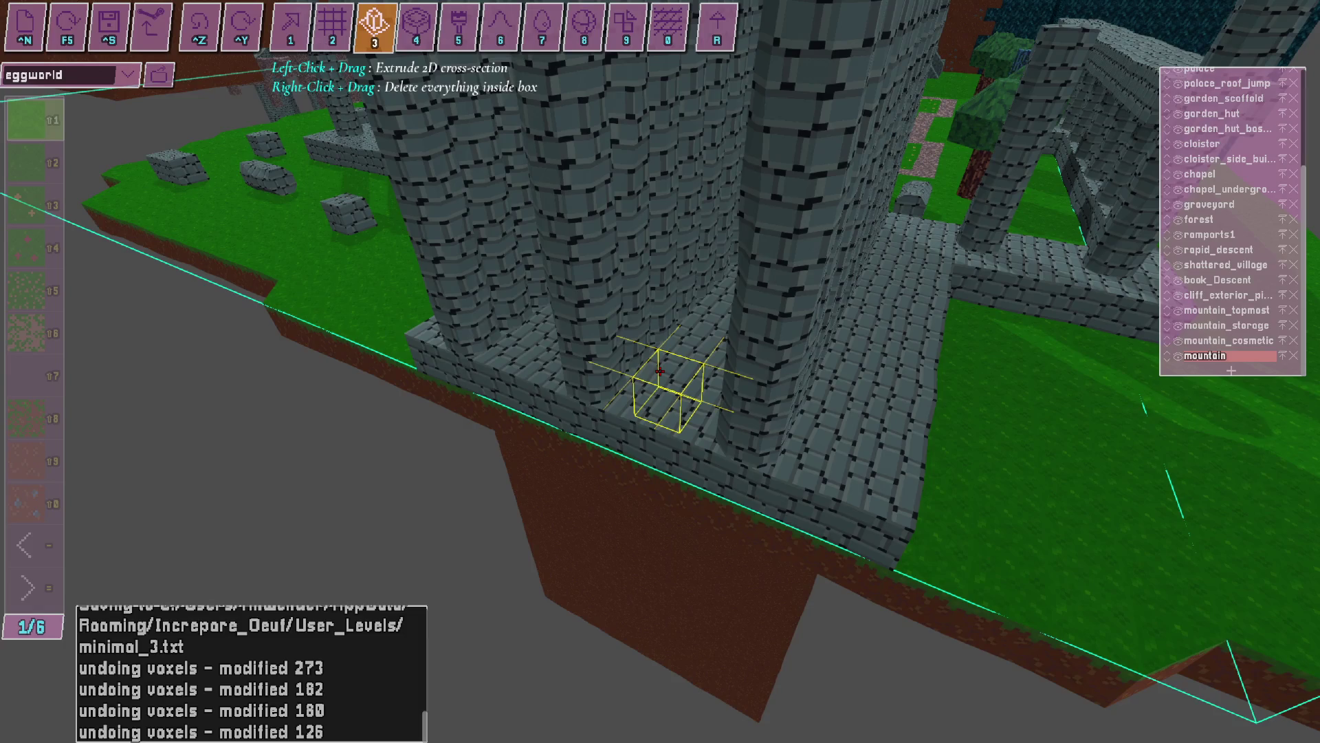
pyautogui.hotkey('alt', 'Tab')
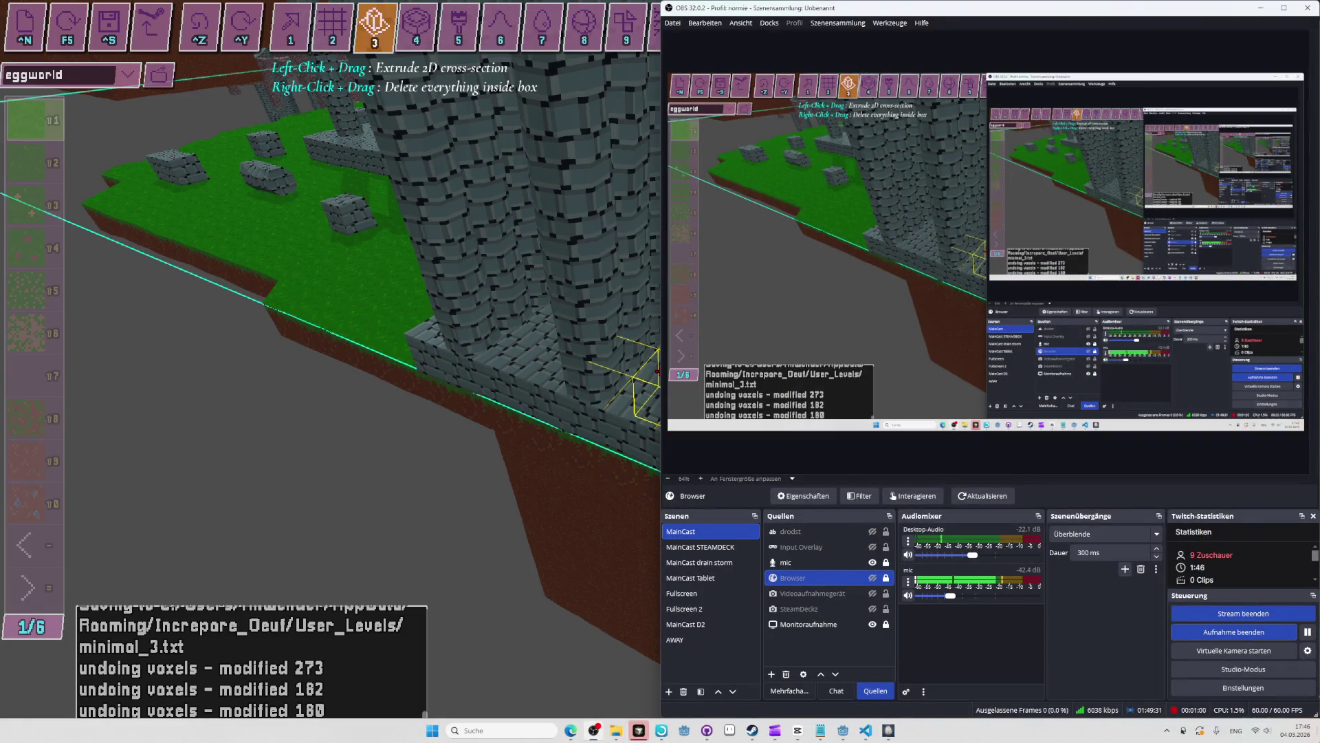
# Drag the latest .mkv recording onto CapCut's timeline after the 6:23 clip.
pyautogui.hotkey('alt', 'Tab')
pyautogui.hotkey('alt', 'Tab')
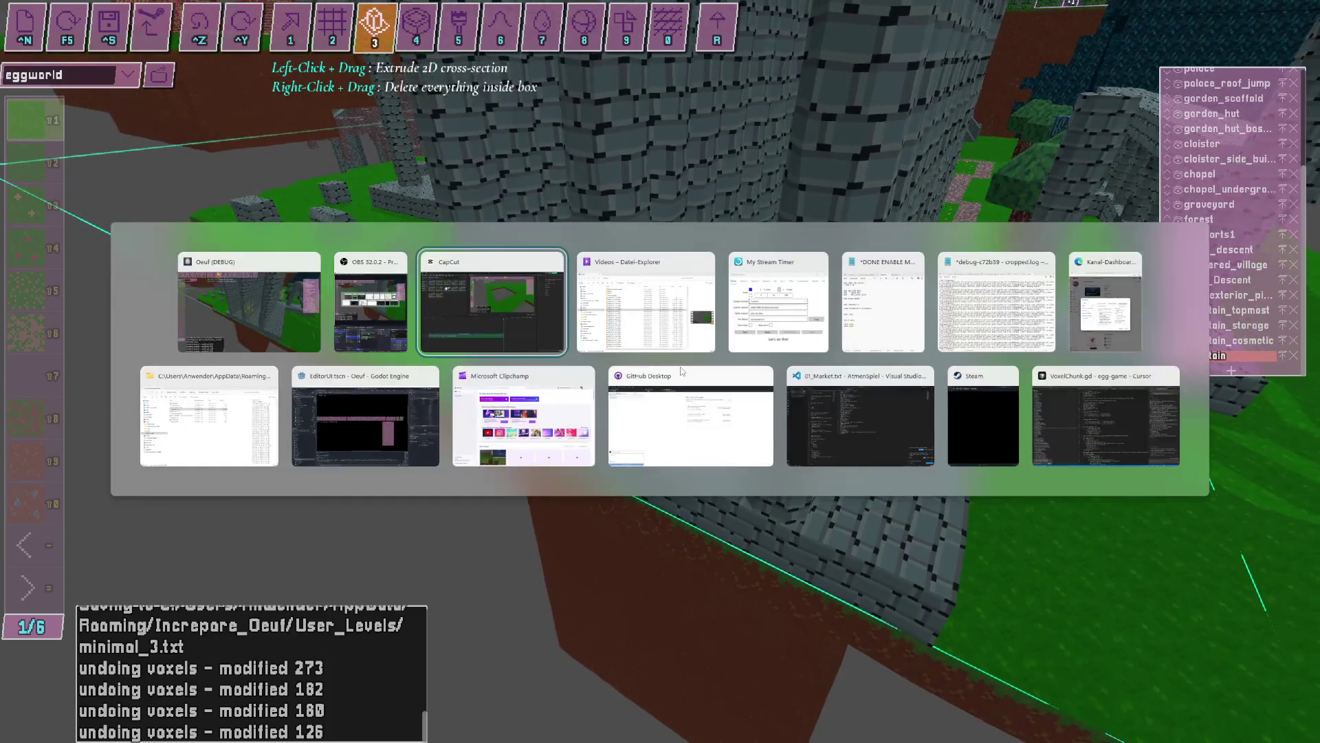
pyautogui.hotkey('alt', 'Tab')
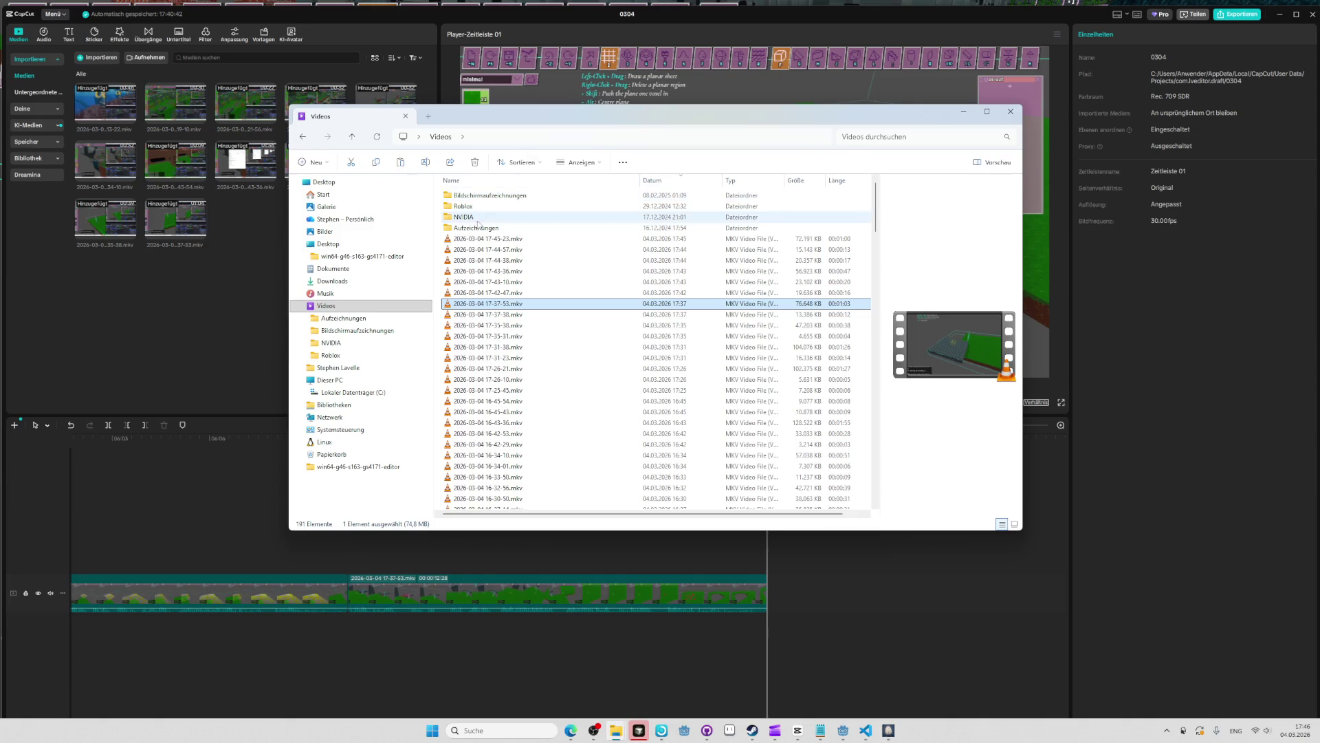
pyautogui.moveTo(479, 249); pyautogui.dragTo(738, 521)
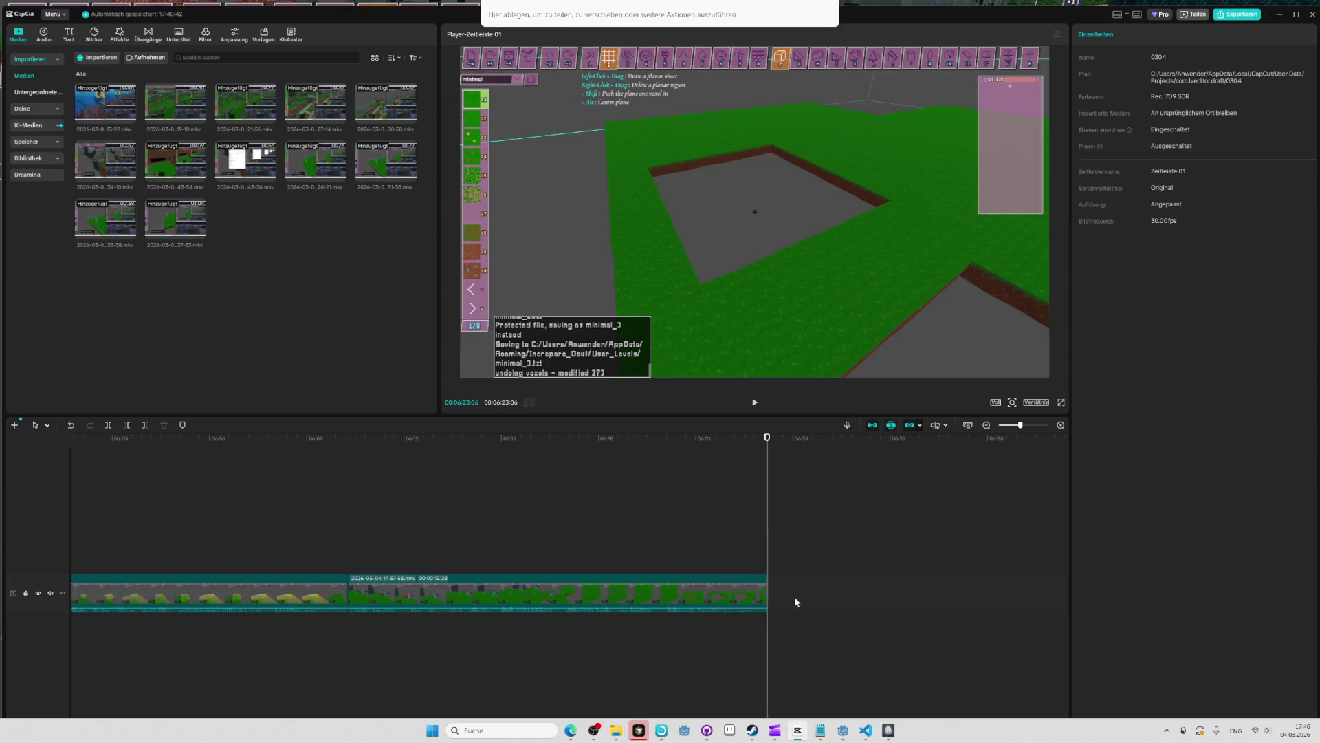
pyautogui.moveTo(796, 600); pyautogui.dragTo(778, 581)
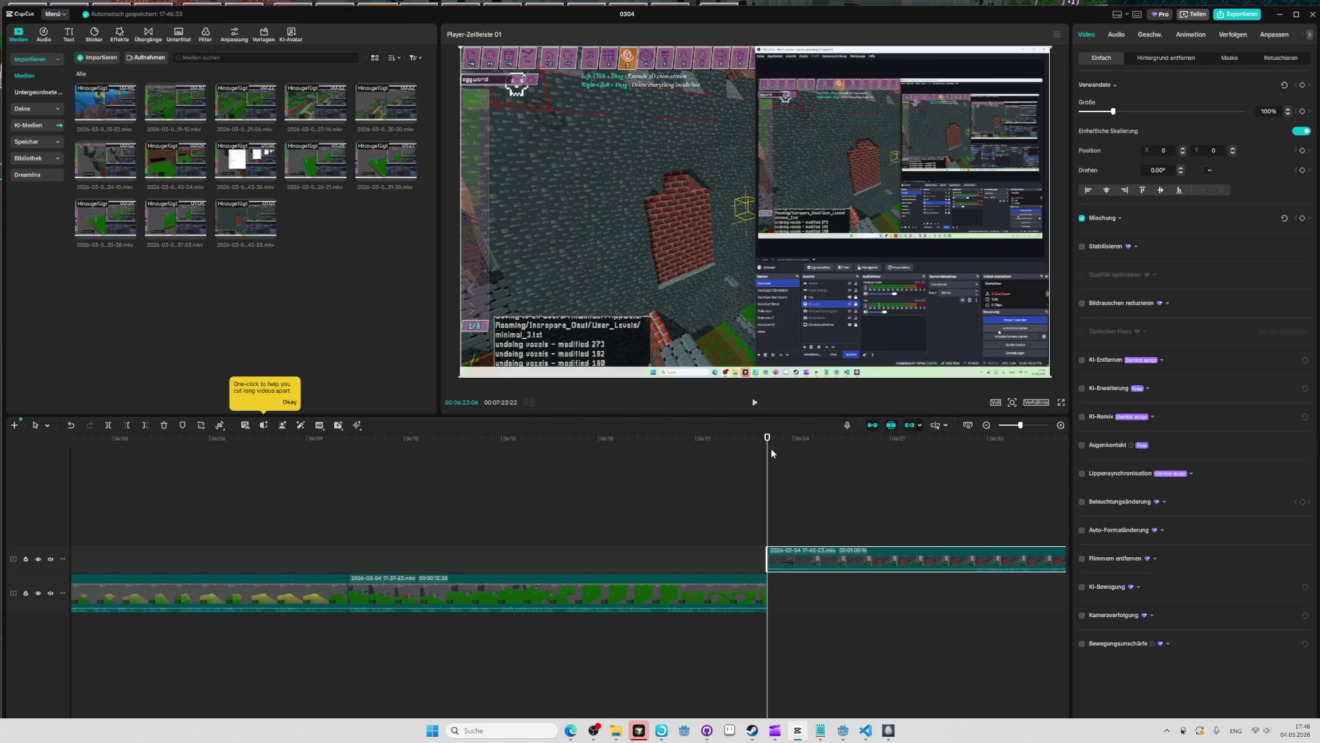
pyautogui.press('Home')
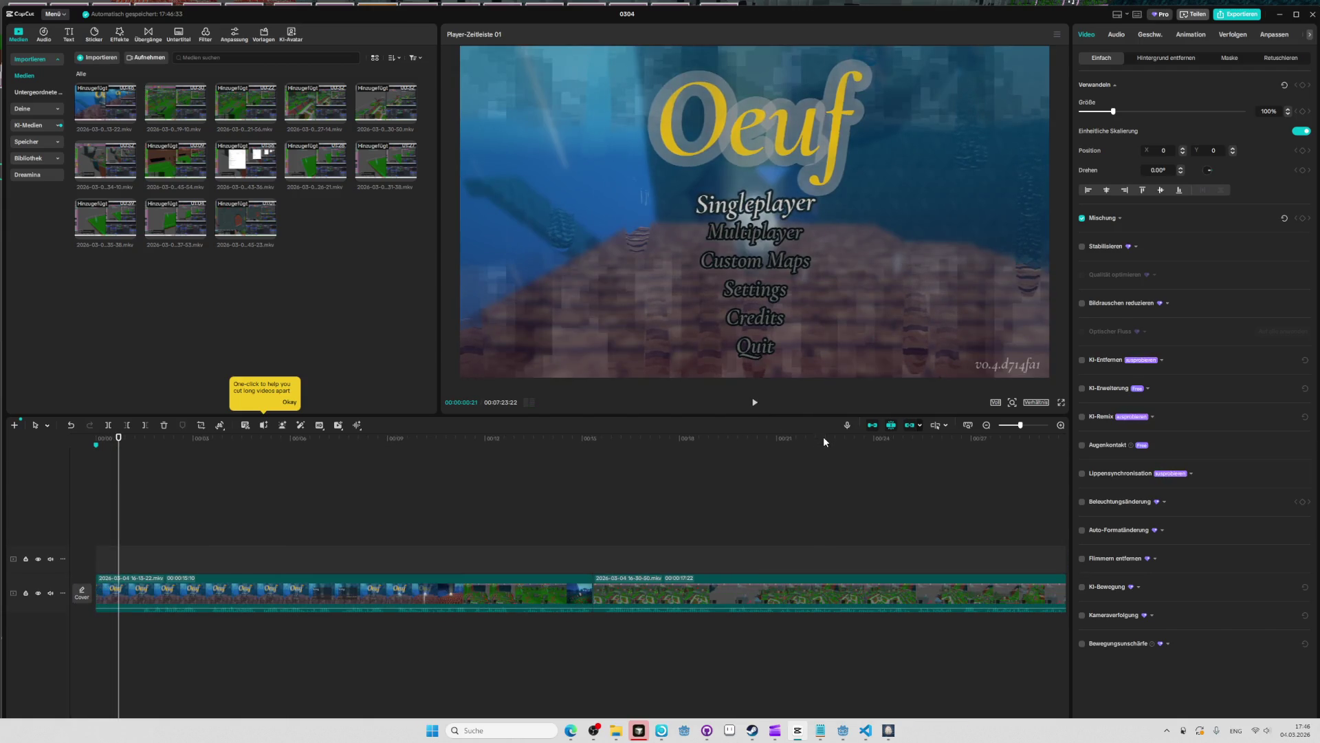
# Split the upper-track clip at the playhead near 06:28.
pyautogui.press('End')
pyautogui.moveTo(1006, 437)
pyautogui.mouseDown()
pyautogui.moveTo(32, 458)
pyautogui.moveTo(764, 471)
pyautogui.mouseUp()
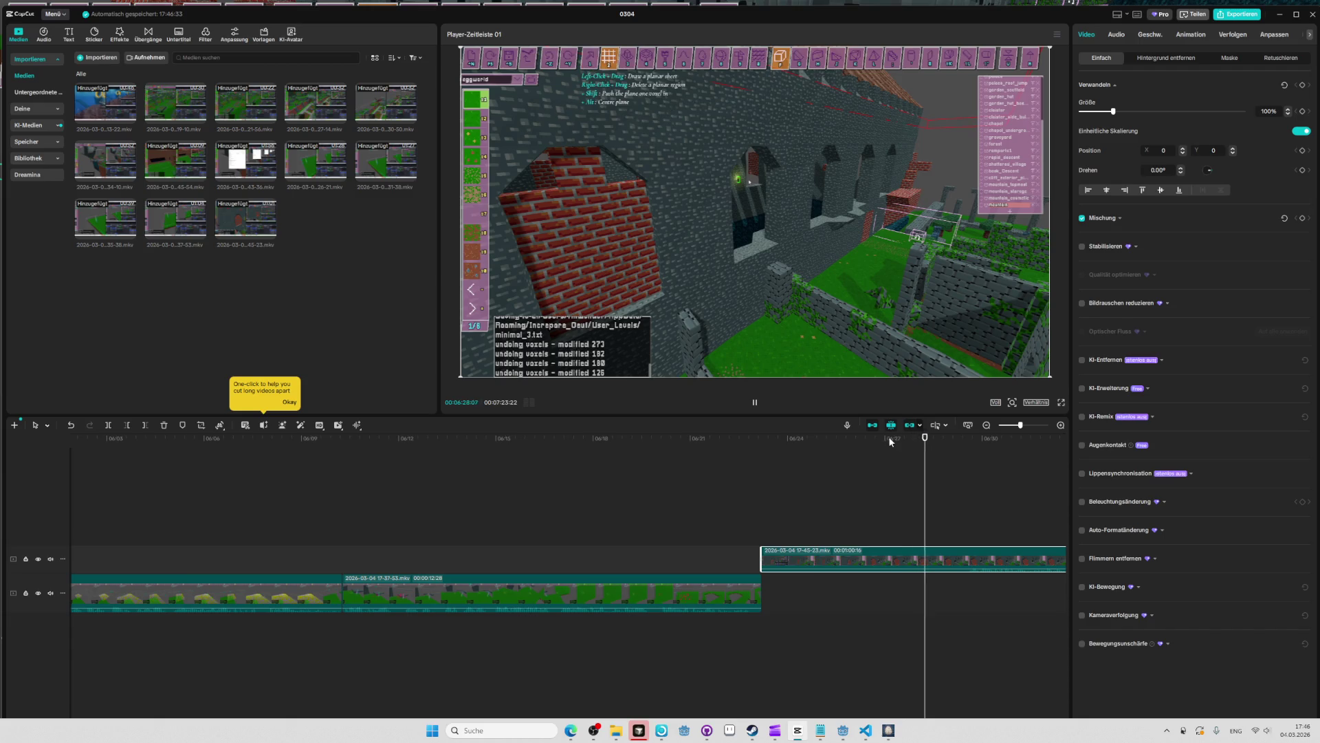
pyautogui.click(925, 440)
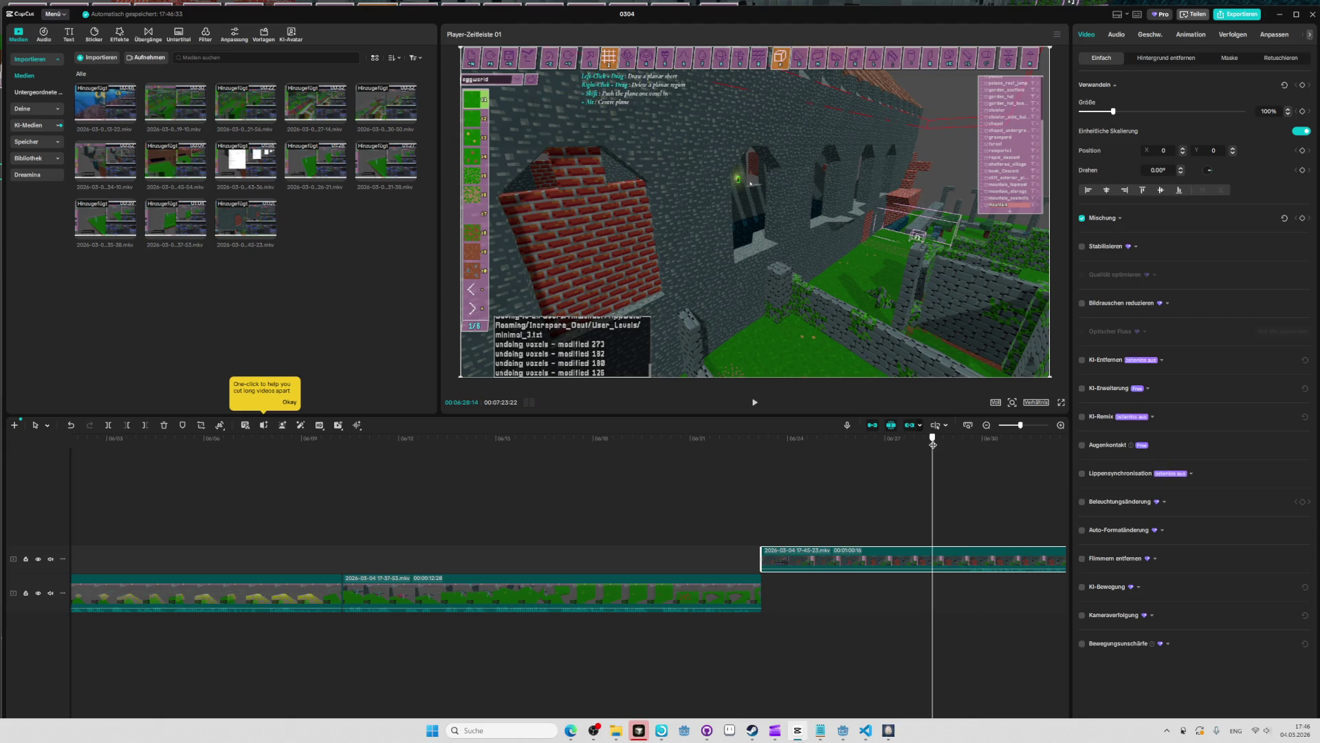
pyautogui.click(113, 424)
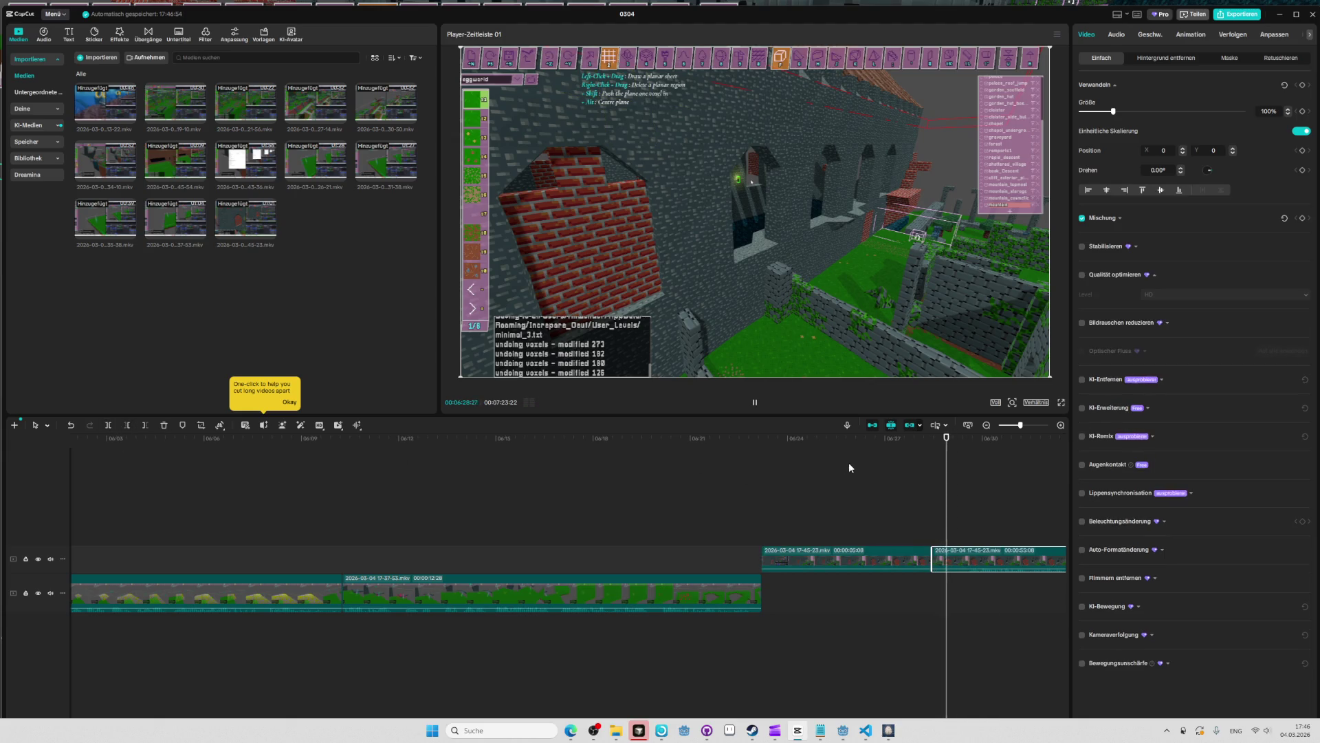
pyautogui.click(953, 437)
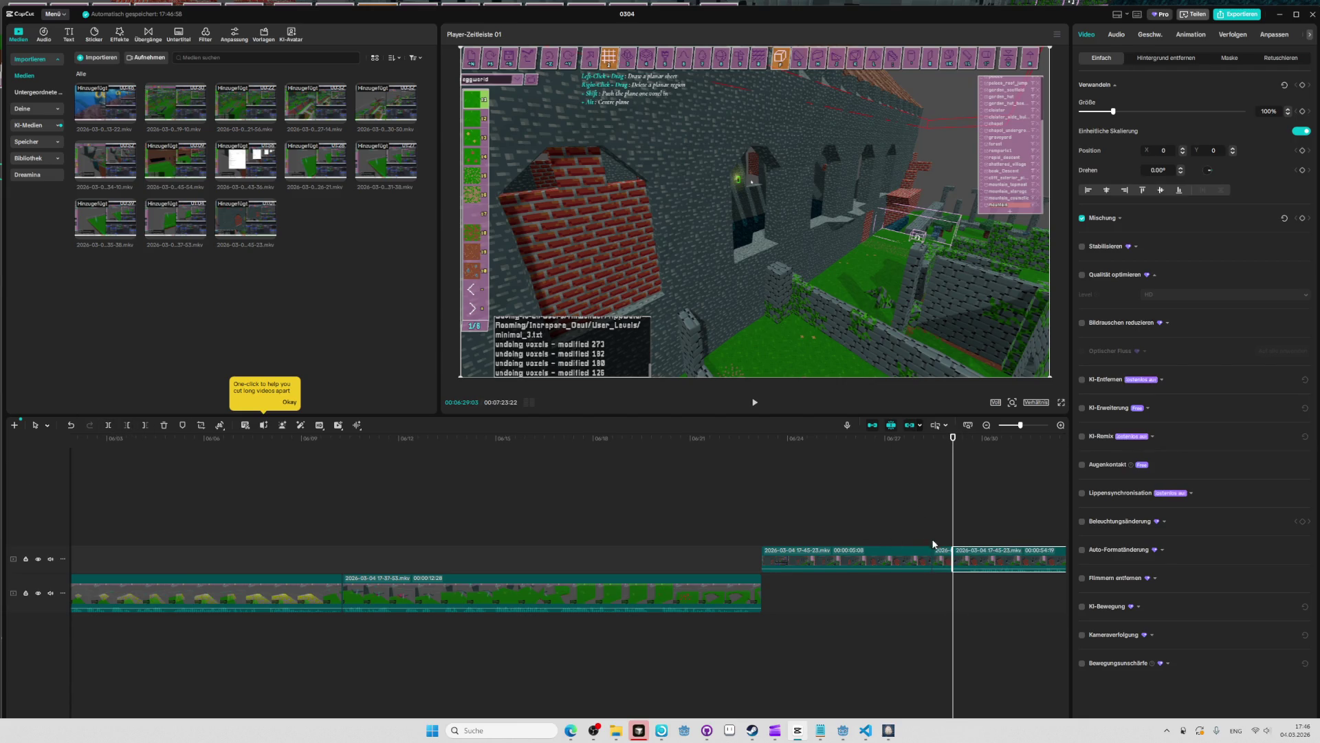
# Delete the short pieces, slide the long clip left to close the gap, and play it back.
pyautogui.press('Delete')
pyautogui.moveTo(988, 562); pyautogui.dragTo(789, 562)
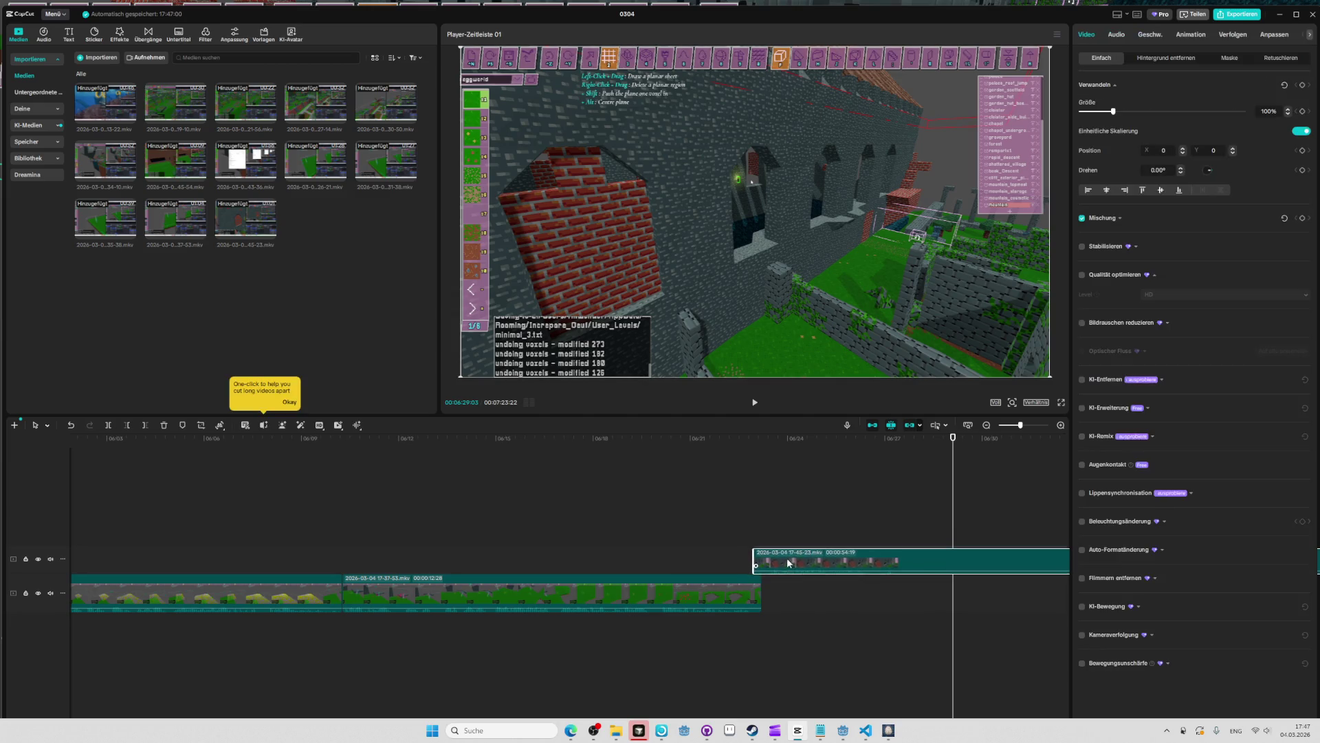
pyautogui.press('space')
pyautogui.click(760, 440)
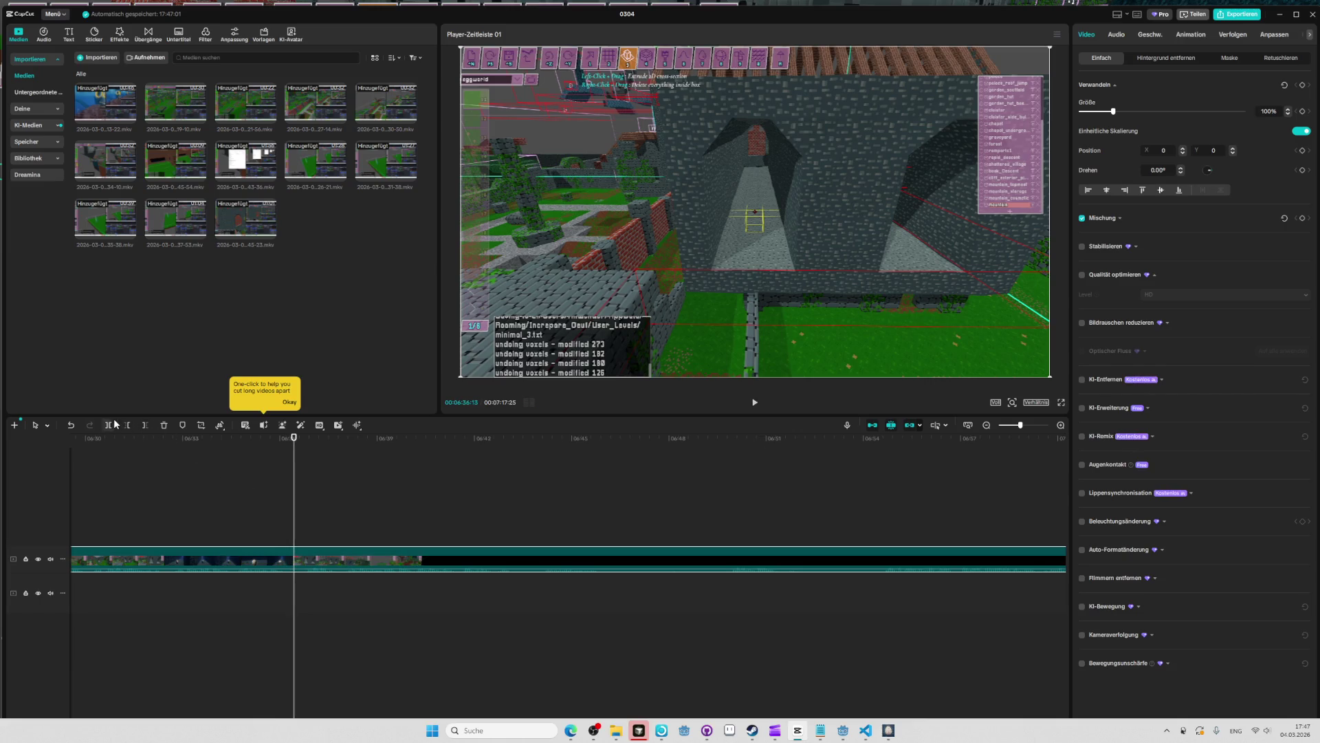
# Split the session recording at the egg corridor shot.
pyautogui.click(276, 438)
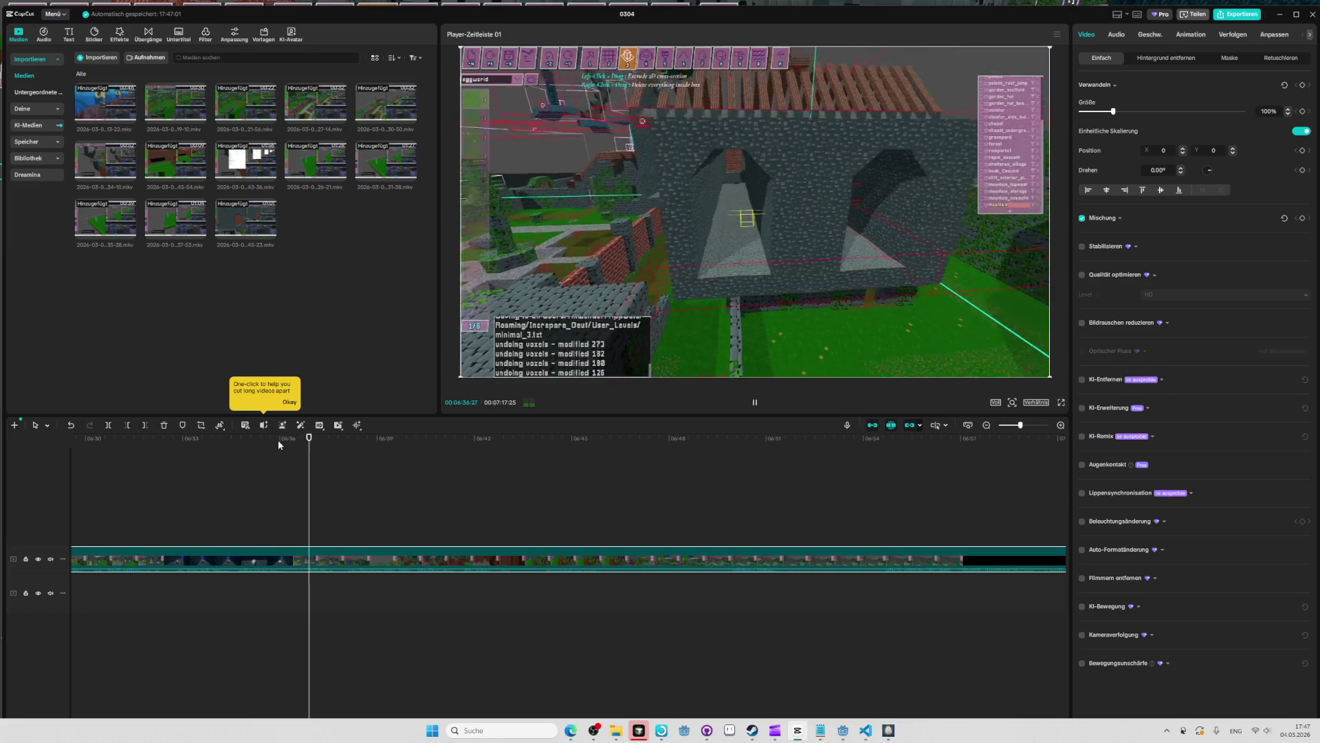
pyautogui.click(278, 443)
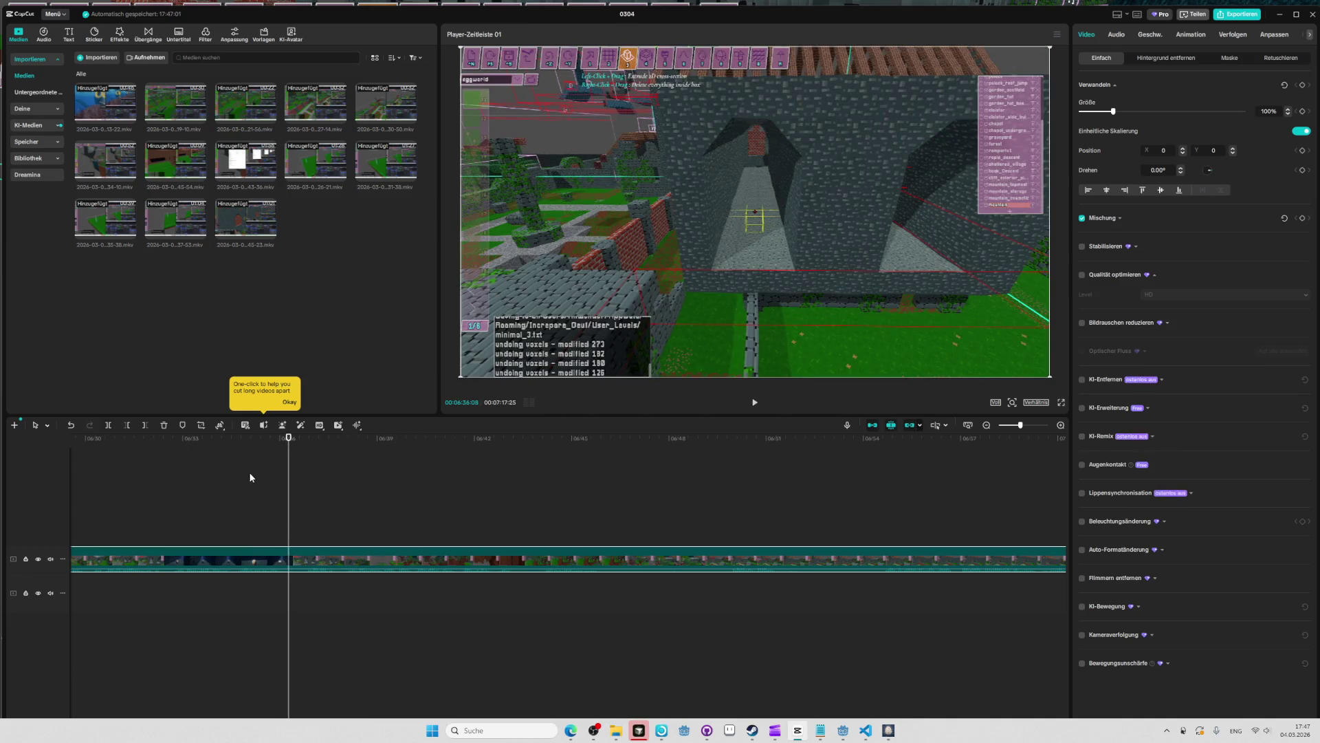
pyautogui.scroll(1, 282, 479)
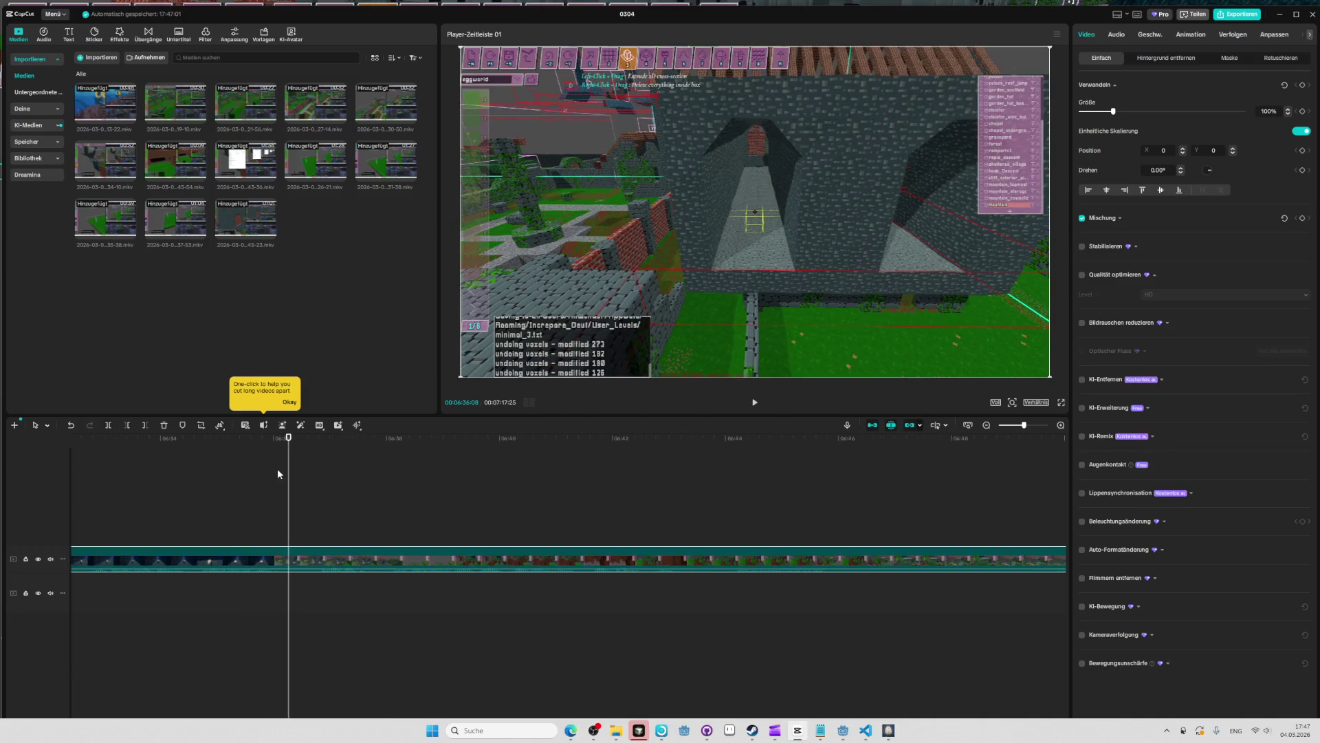
pyautogui.moveTo(289, 437); pyautogui.dragTo(285, 438)
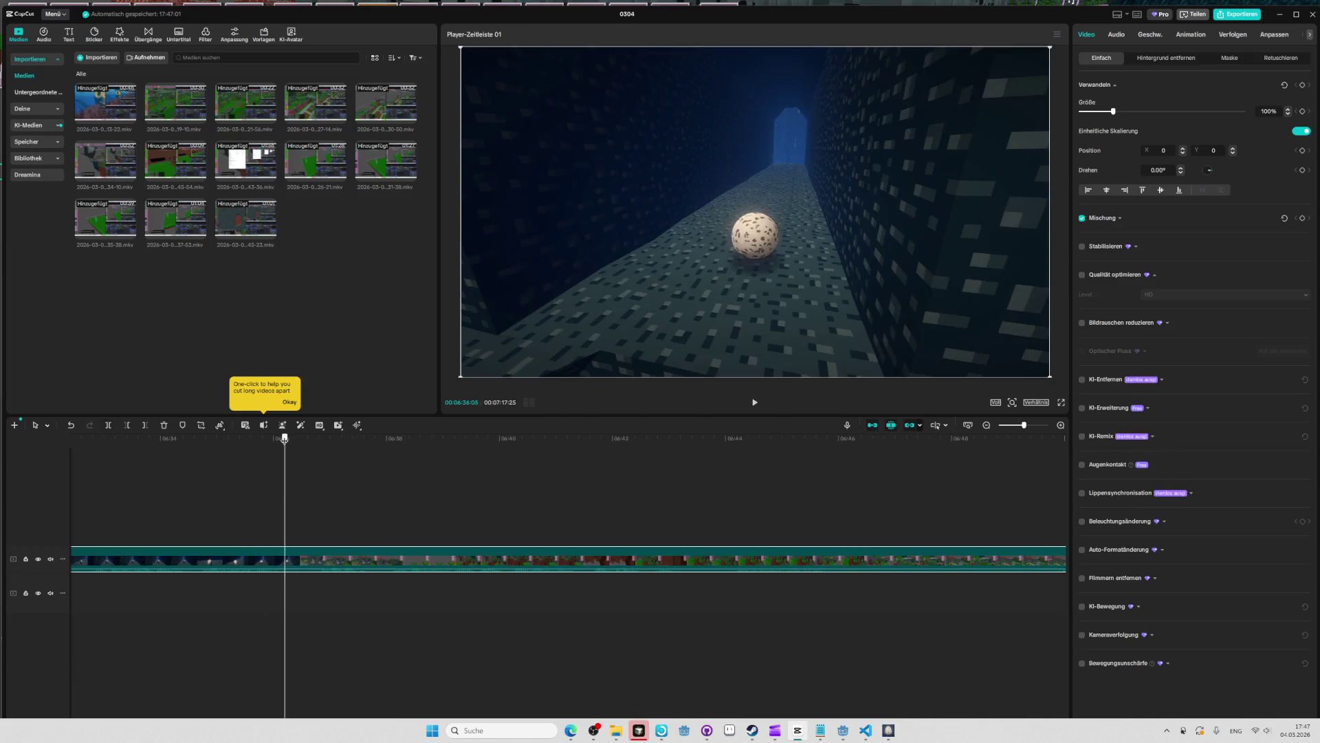
pyautogui.click(108, 425)
pyautogui.press('space')
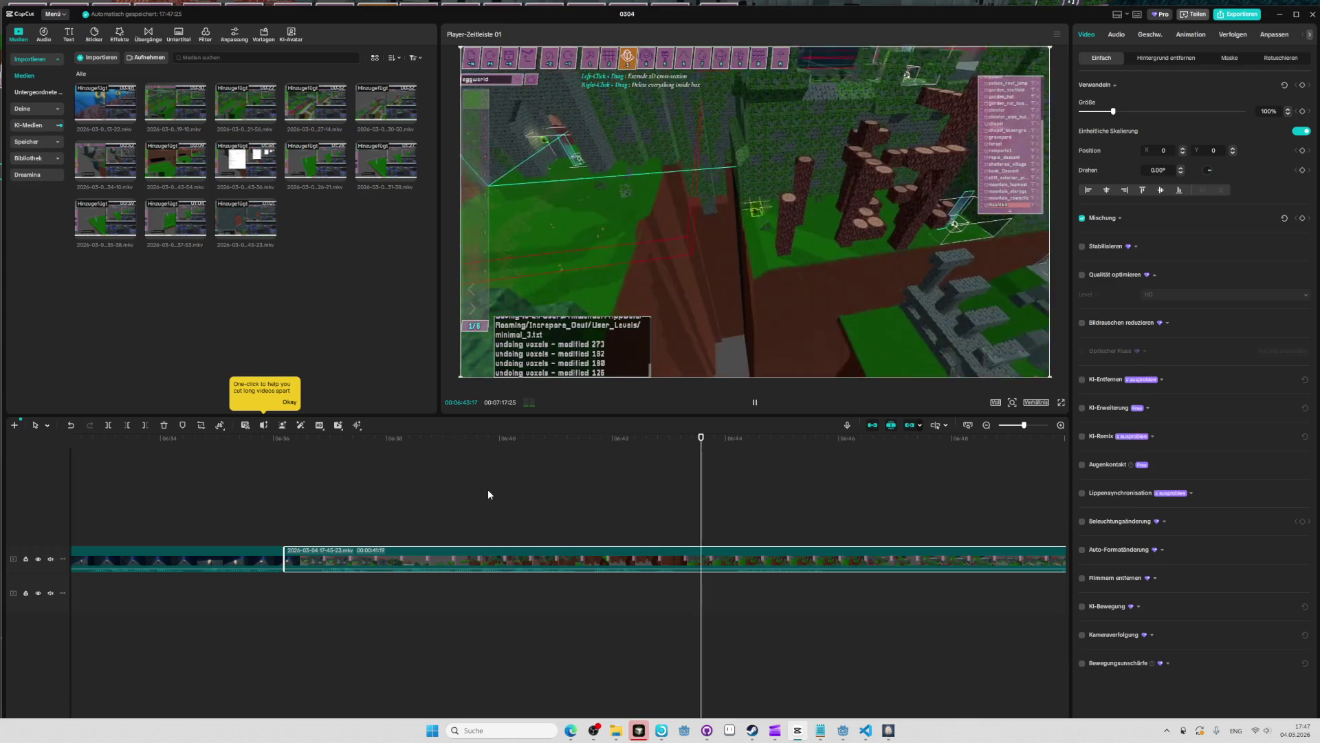
# Delete the opening clip and move the remaining clip to the timeline start.
pyautogui.keyDown('ctrl'); pyautogui.scroll(-1, 456, 524); pyautogui.keyUp('ctrl')
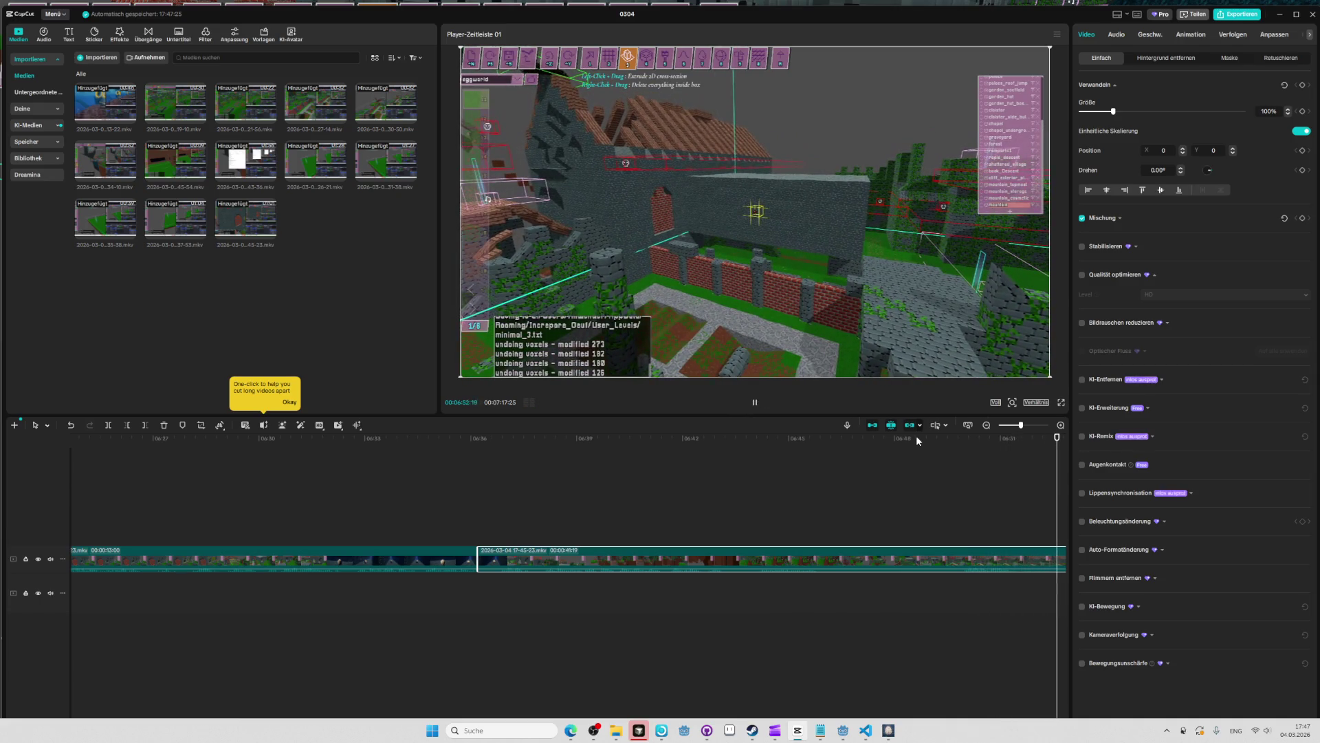
pyautogui.click(219, 443)
pyautogui.click(225, 443)
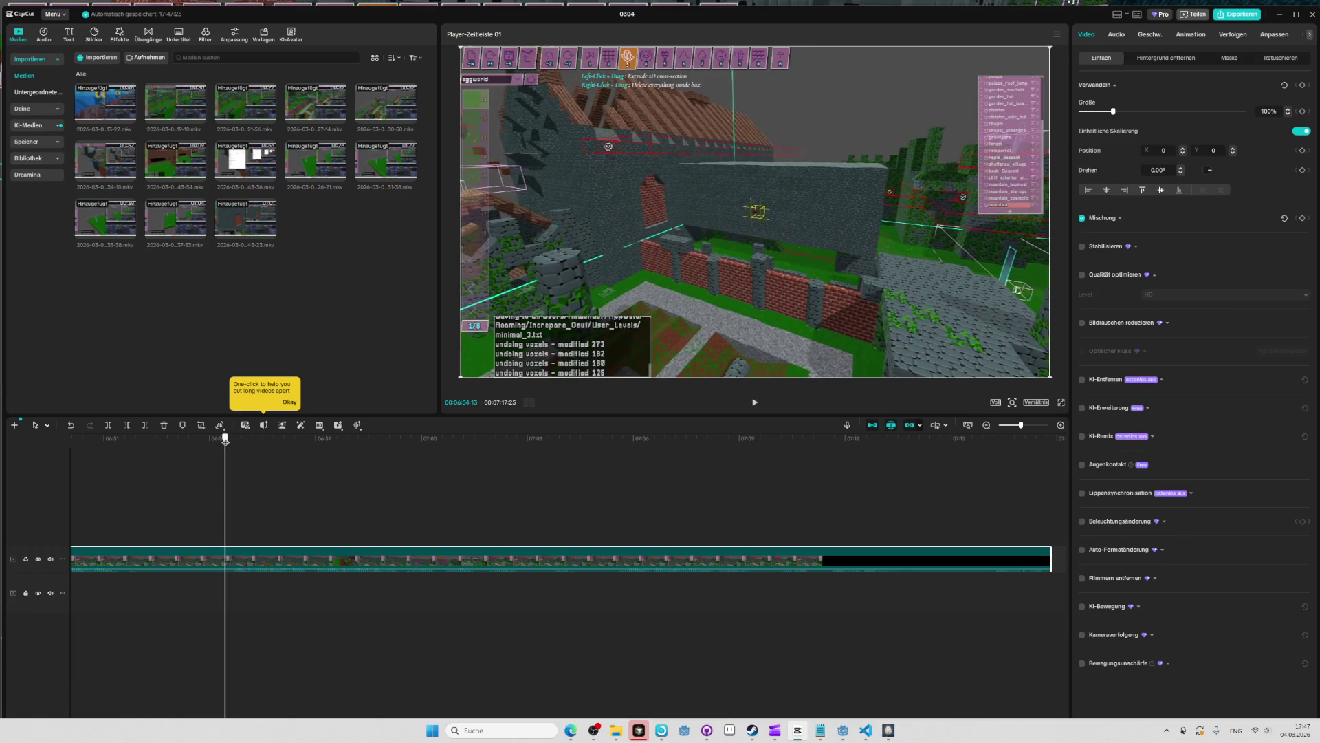
pyautogui.click(156, 552)
pyautogui.press('Delete')
pyautogui.moveTo(291, 556)
pyautogui.mouseDown()
pyautogui.moveTo(2, 552)
pyautogui.moveTo(593, 558)
pyautogui.mouseUp()
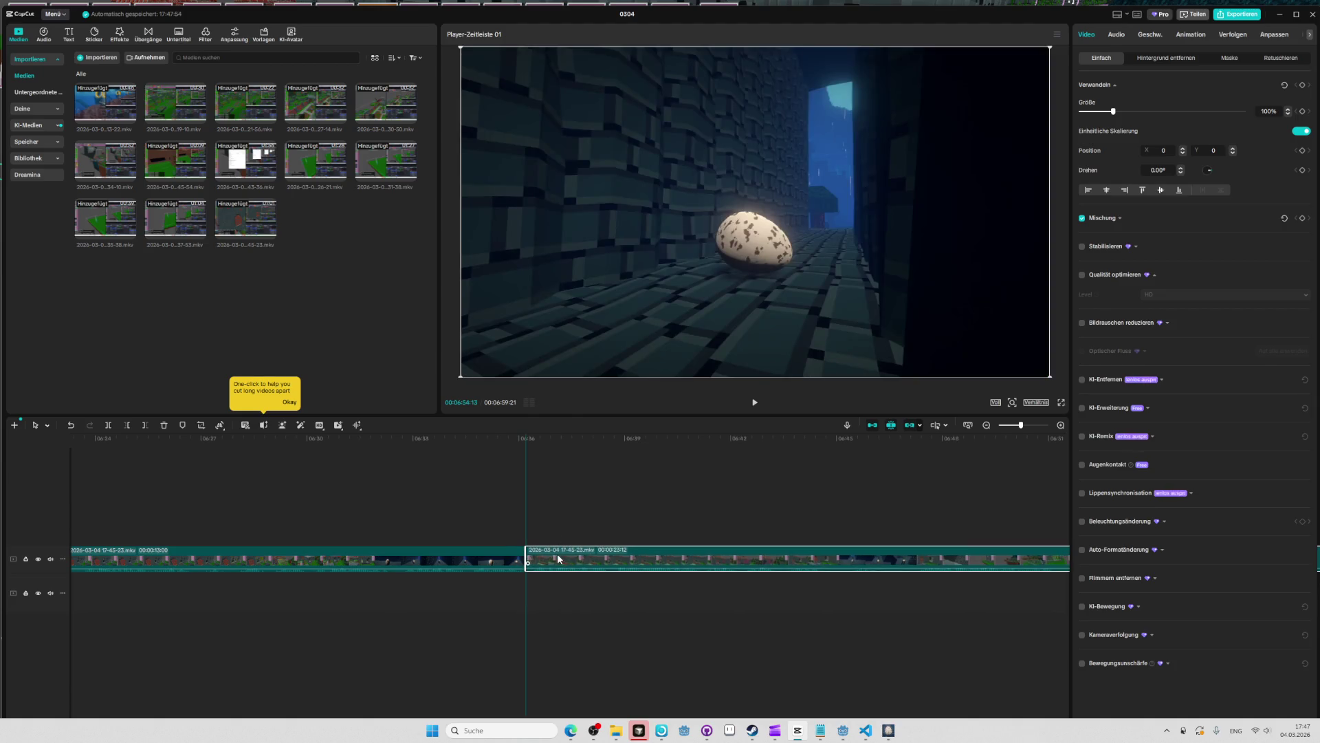
# Play back the footage from the clip boundary to review the clip end.
pyautogui.click(526, 444)
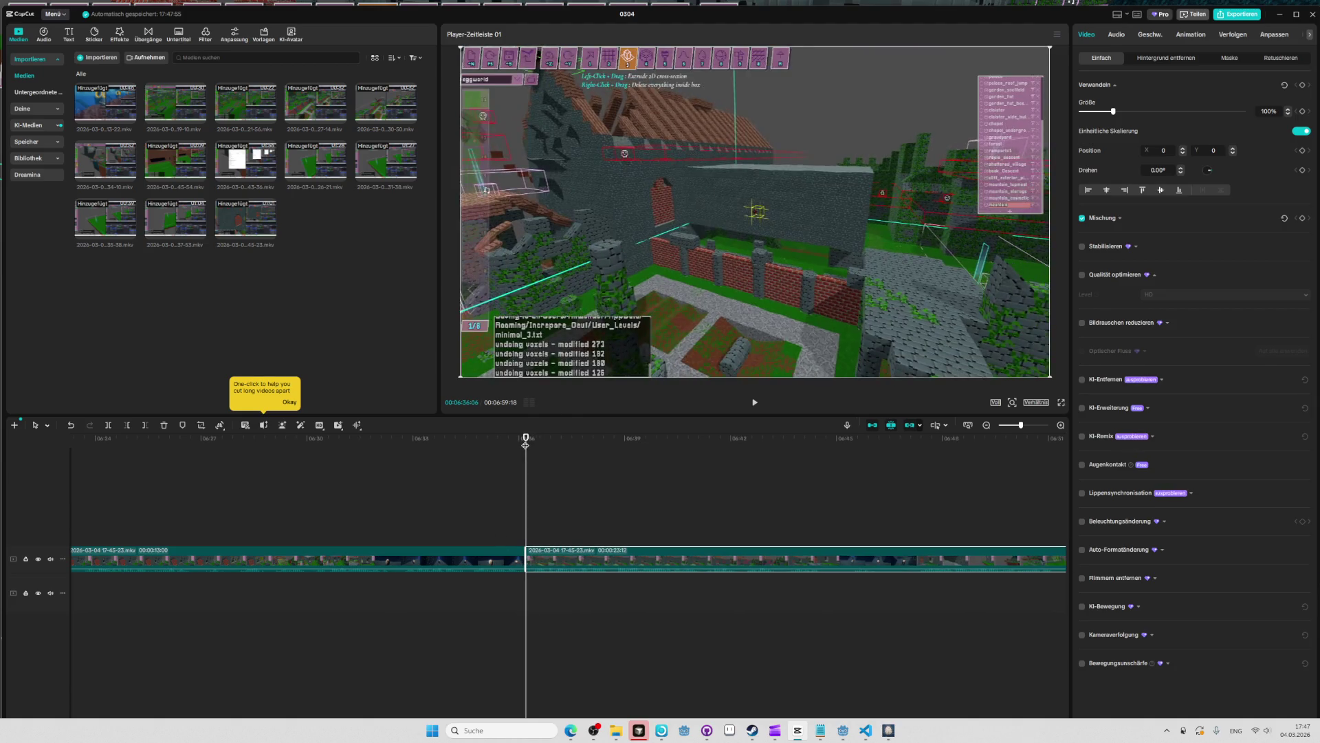
pyautogui.press('space')
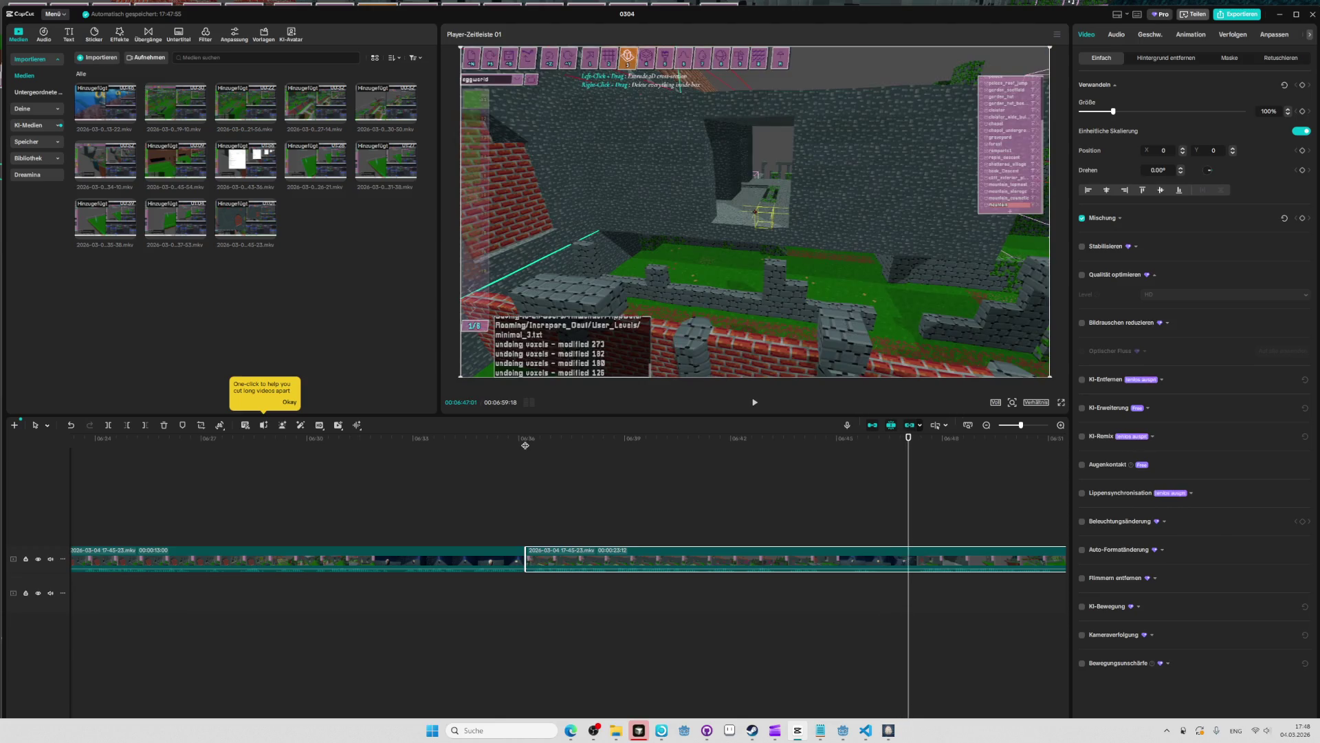
pyautogui.moveTo(877, 445)
pyautogui.mouseDown()
pyautogui.moveTo(910, 444)
pyautogui.moveTo(899, 440)
pyautogui.mouseUp()
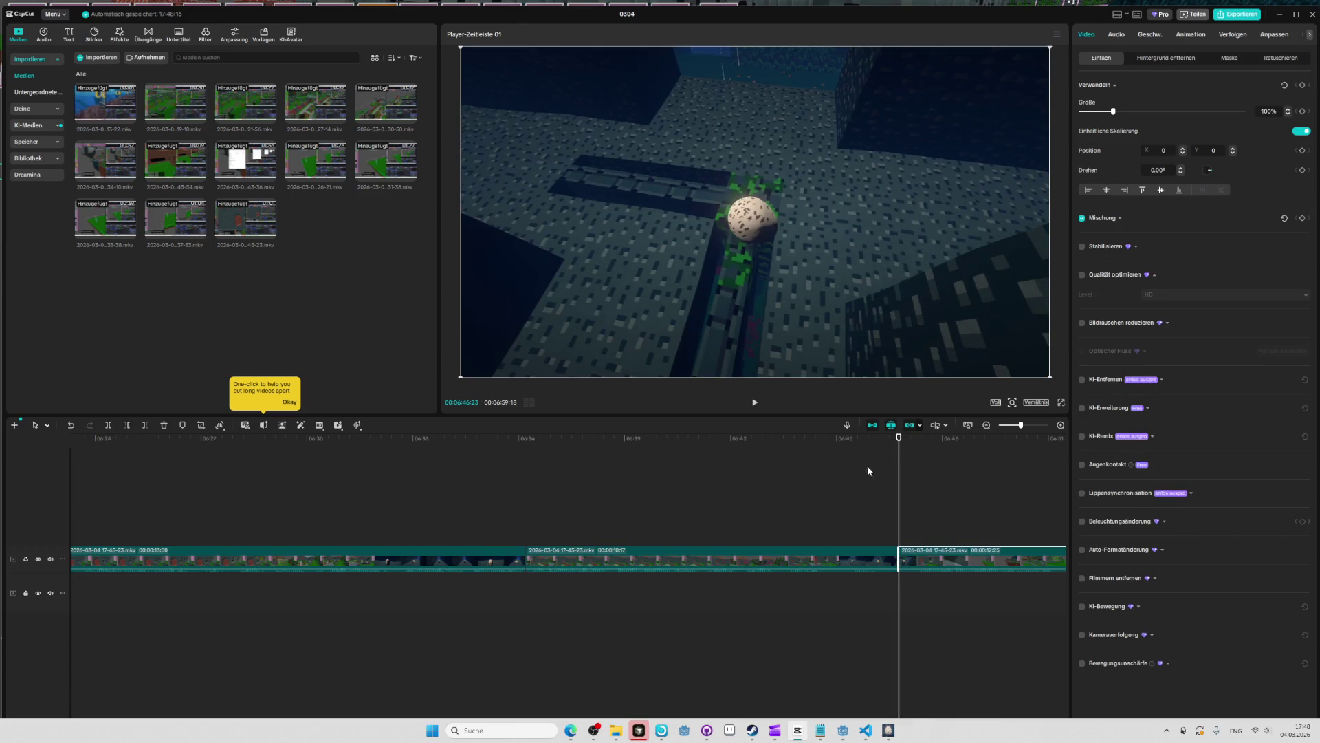
pyautogui.click(843, 451)
pyautogui.press('space')
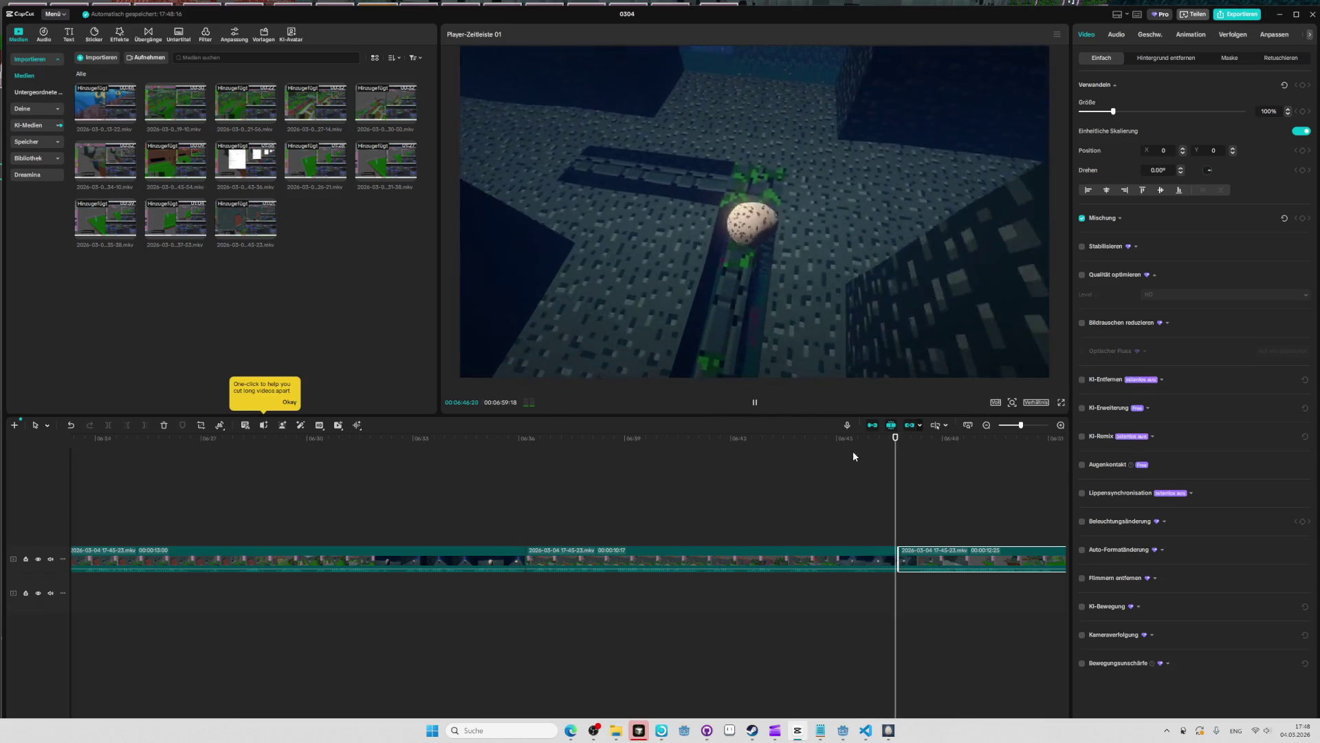
# Delete the third clip, ending the timeline at 6:46, and return to the Oeuf editor.
pyautogui.click(942, 559)
pyautogui.press('space')
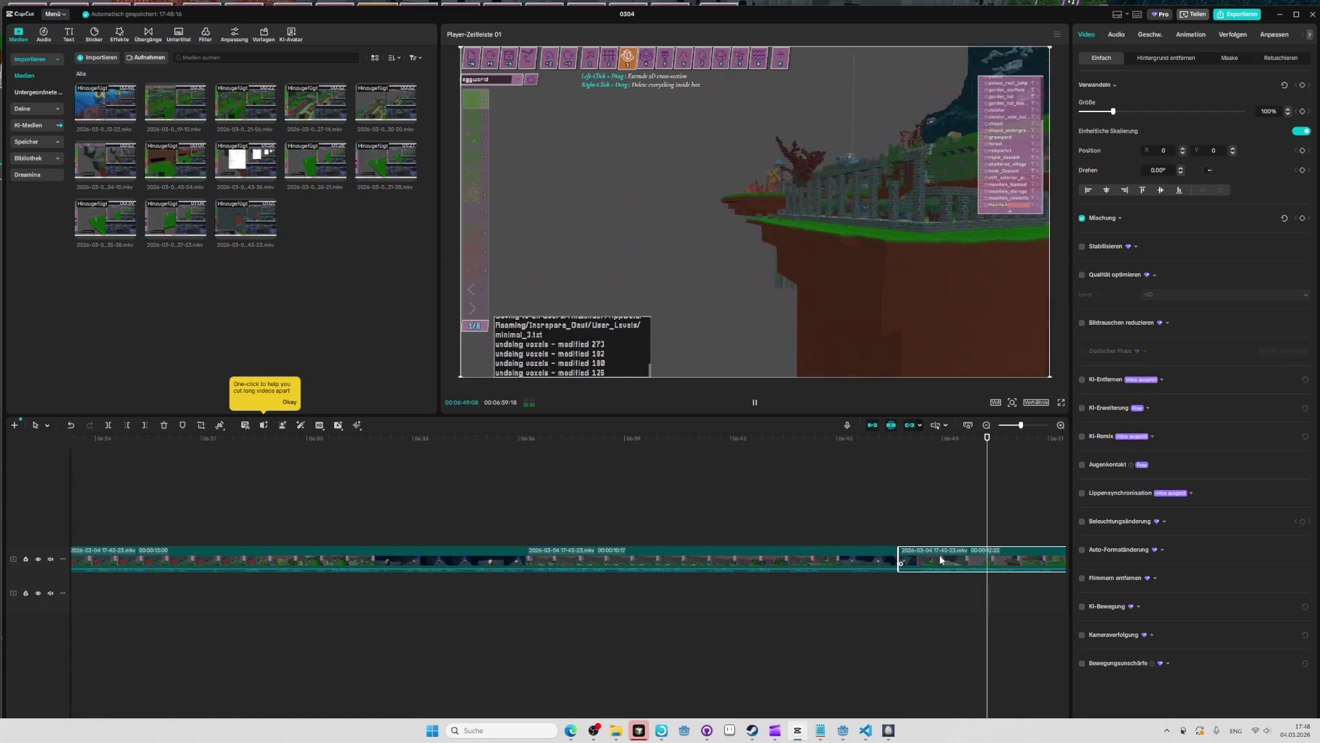
pyautogui.press('space')
pyautogui.press('Delete')
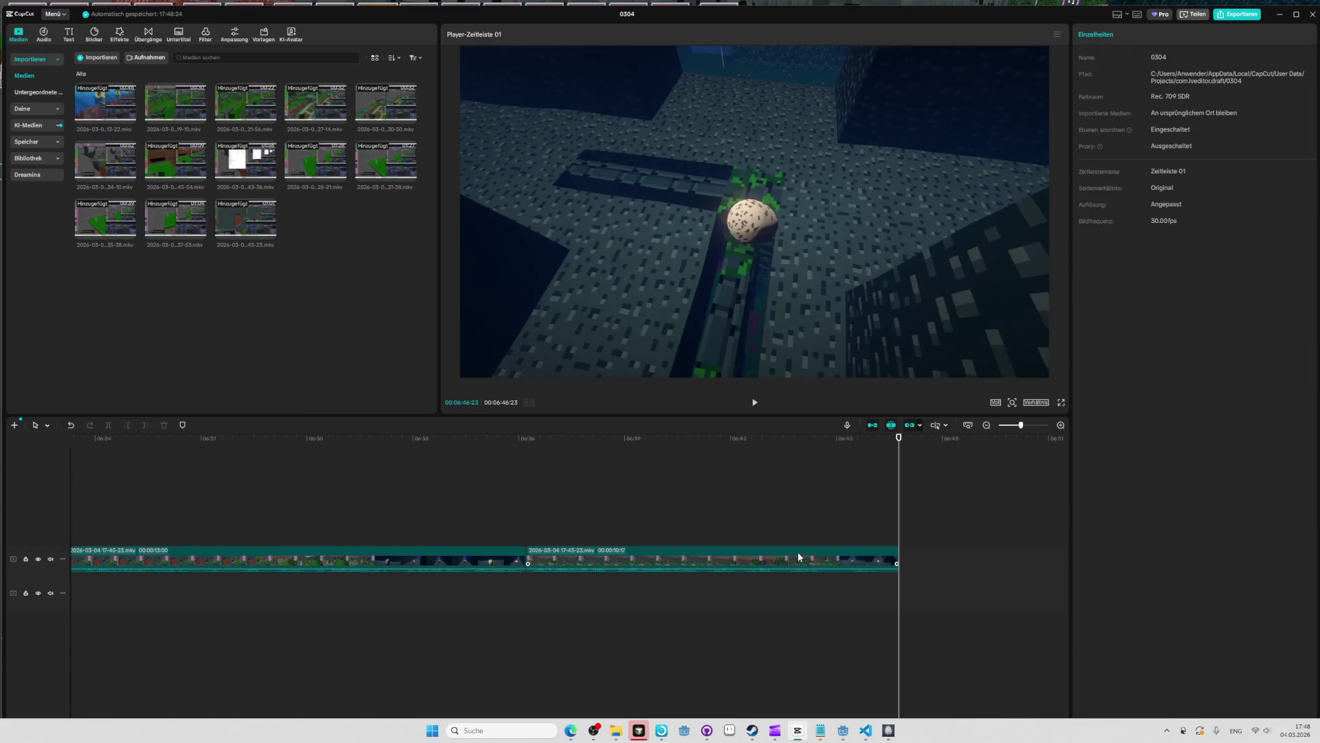
pyautogui.hotkey('alt', 'Tab')
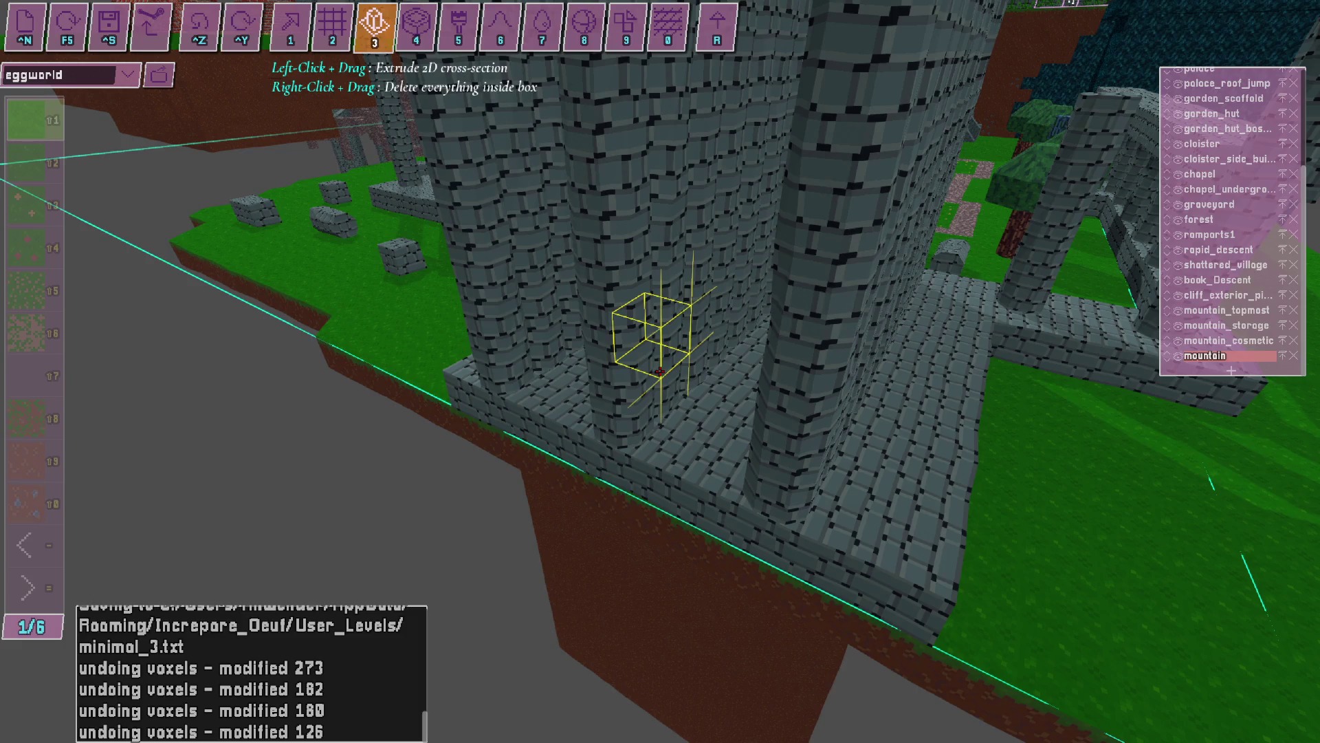
# Fly the camera out to a world overview, then down toward the stone building.
pyautogui.press('s')
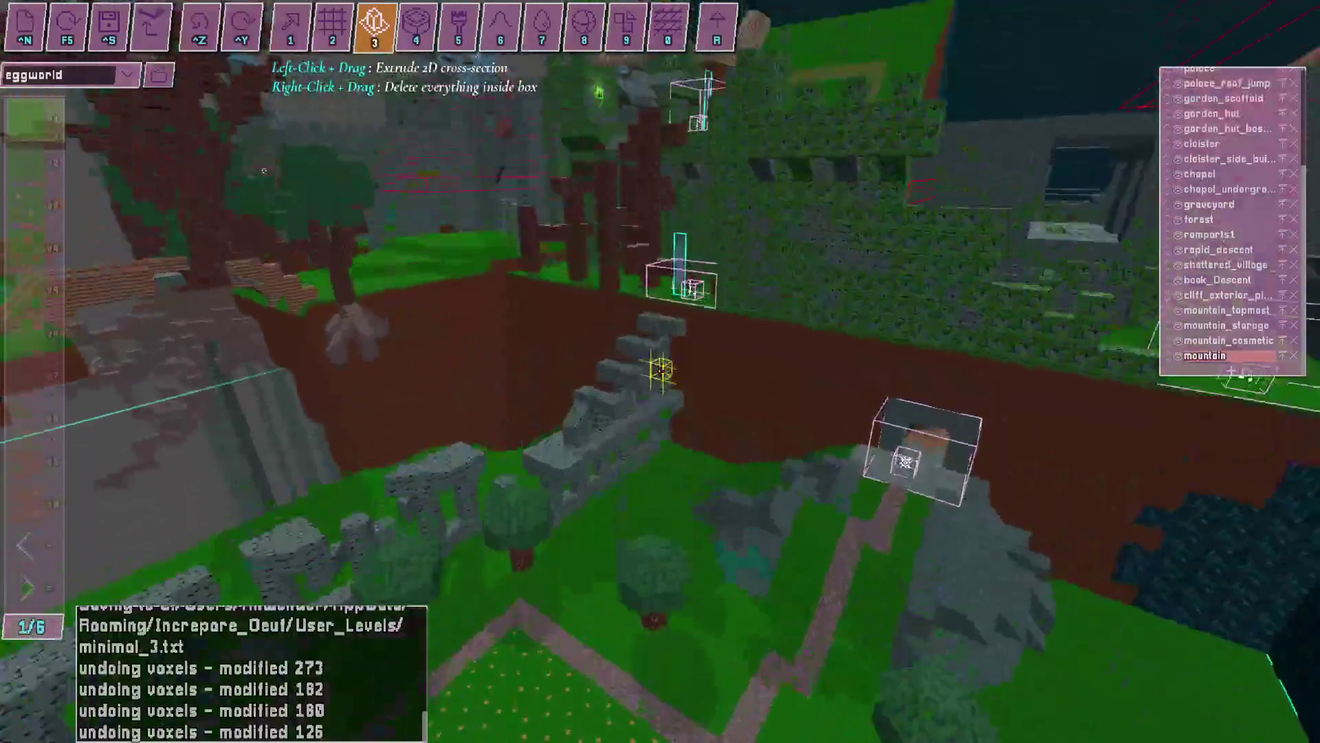
pyautogui.press('w')
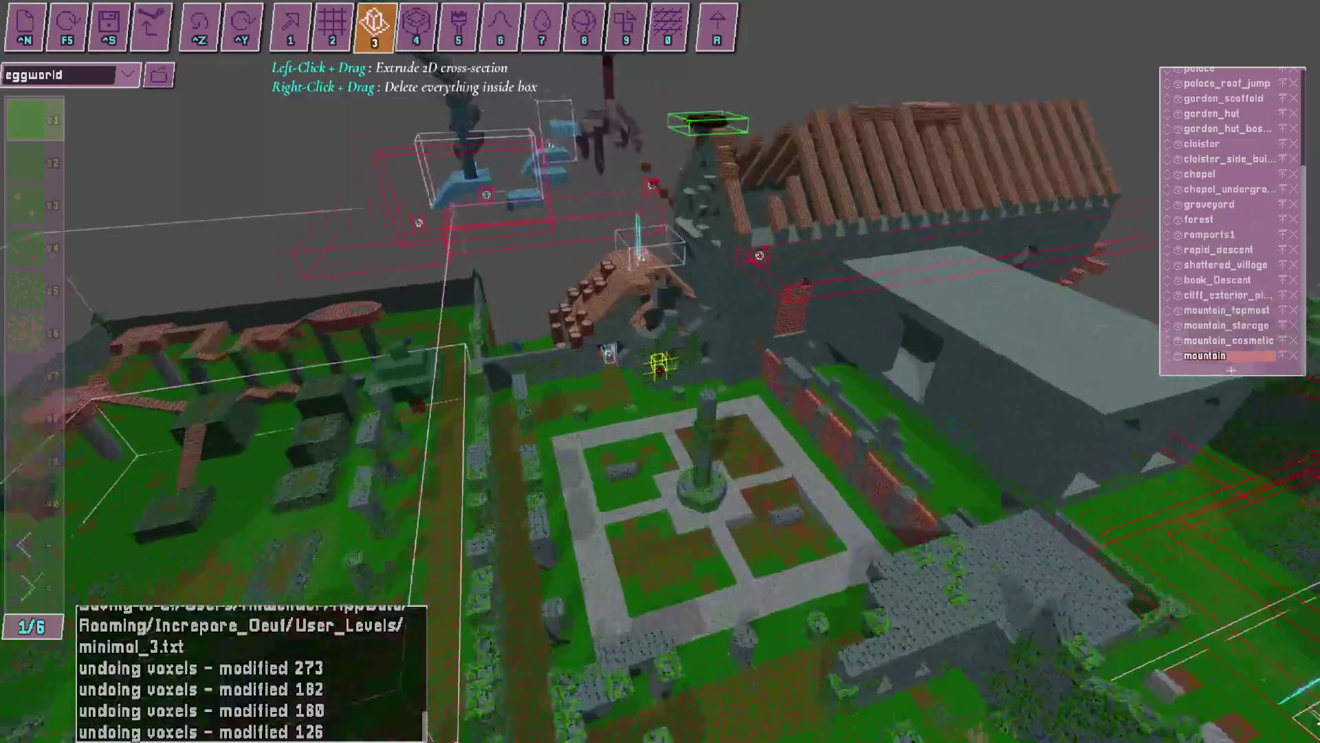
pyautogui.press('w')
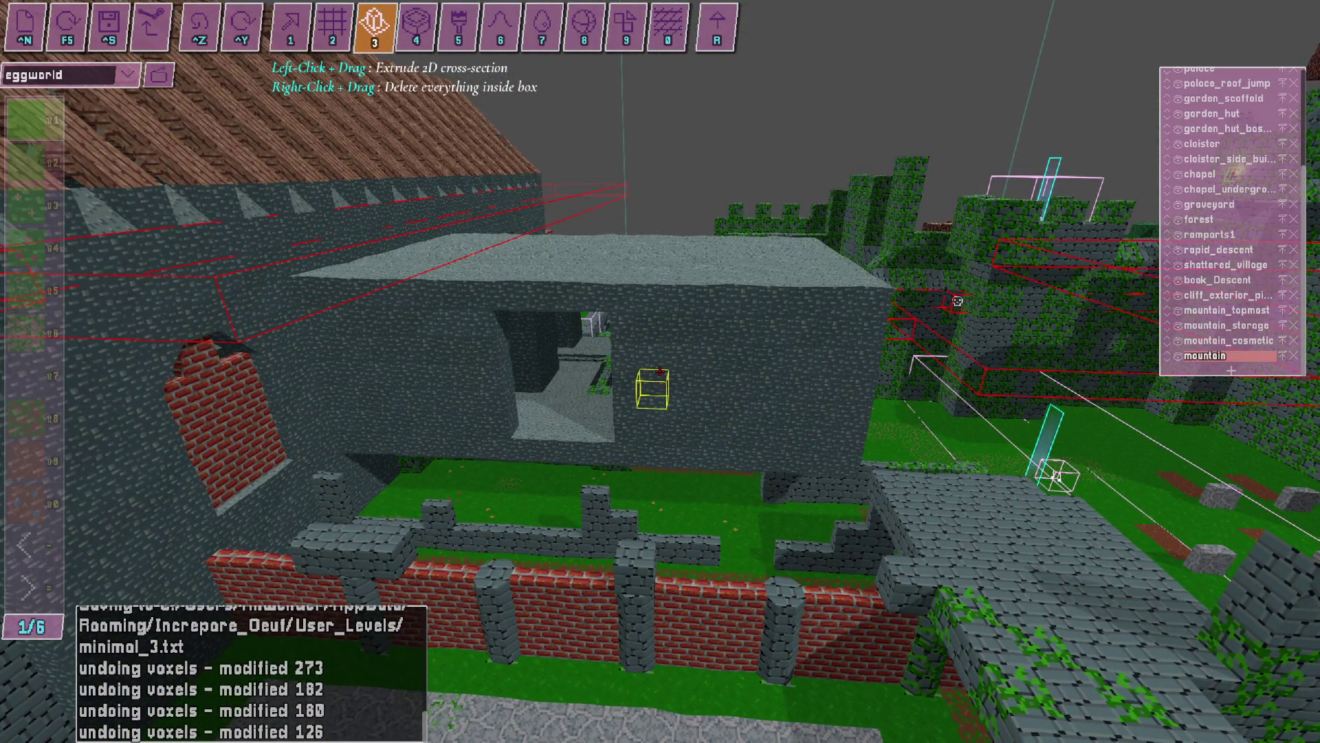
pyautogui.hotkey('alt', 'Tab')
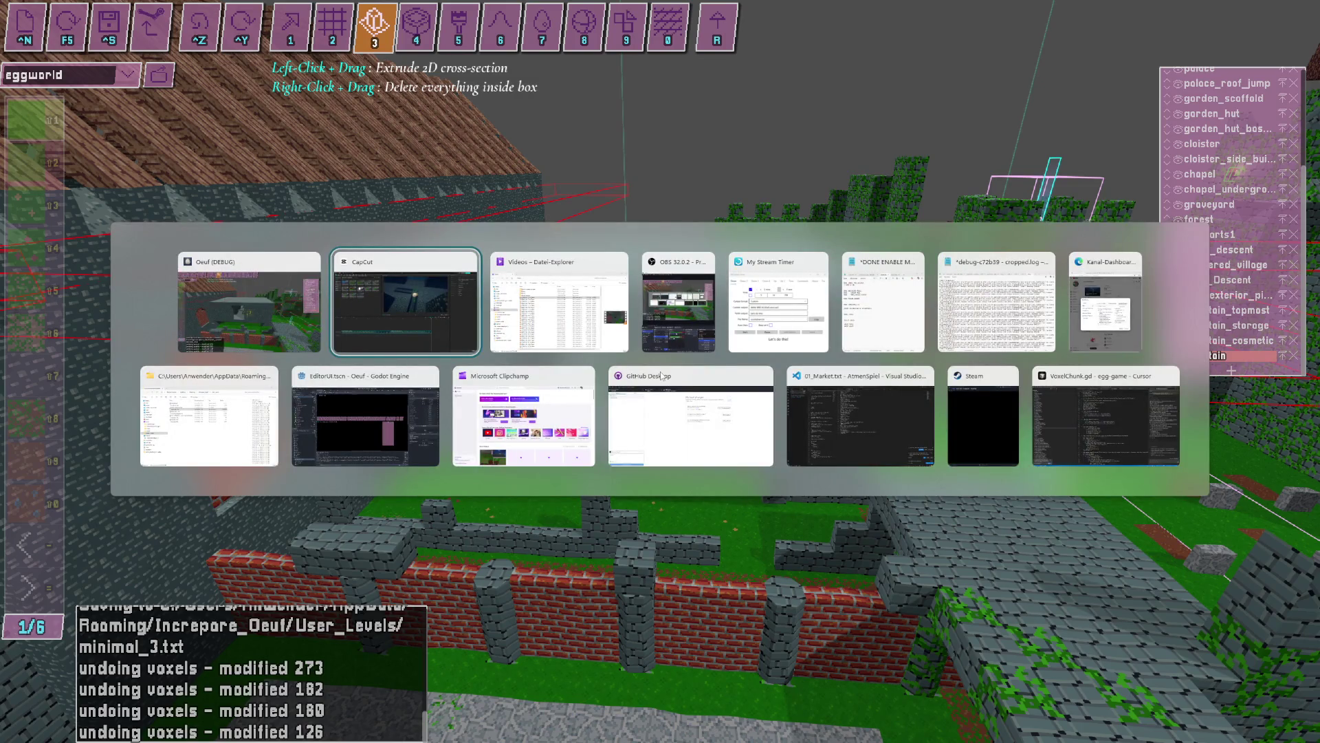
pyautogui.hotkey('alt', 'Tab')
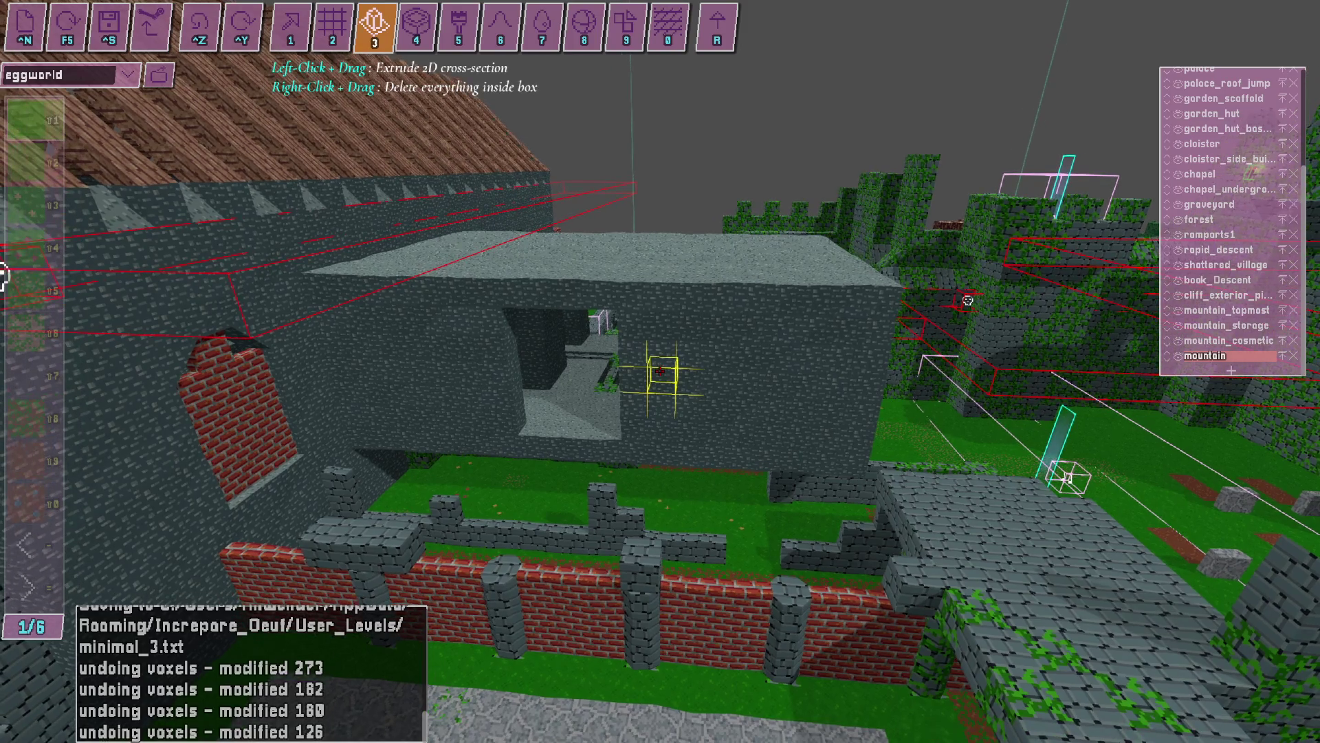
# Close in on the red brick wall and scroll the block palette to page 3 of 6.
pyautogui.press('d')
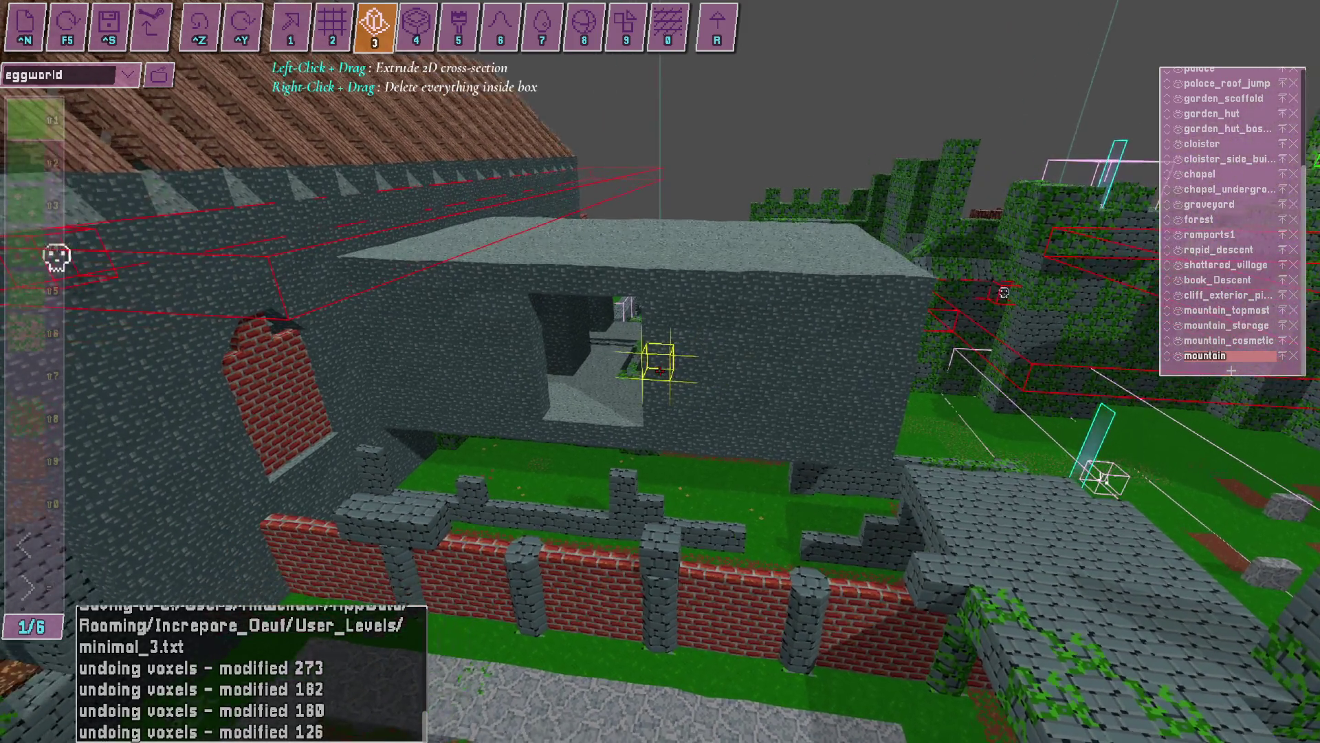
pyautogui.moveTo(660, 371)
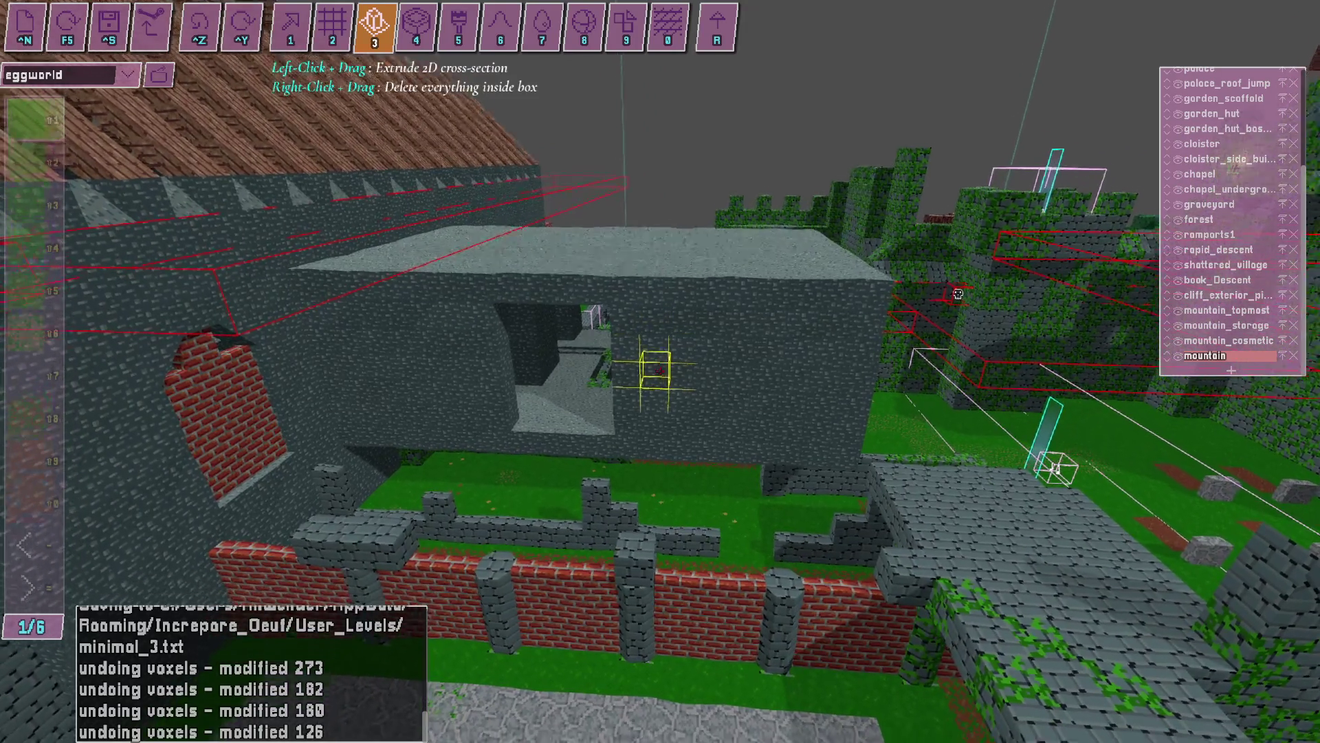
pyautogui.press('w')
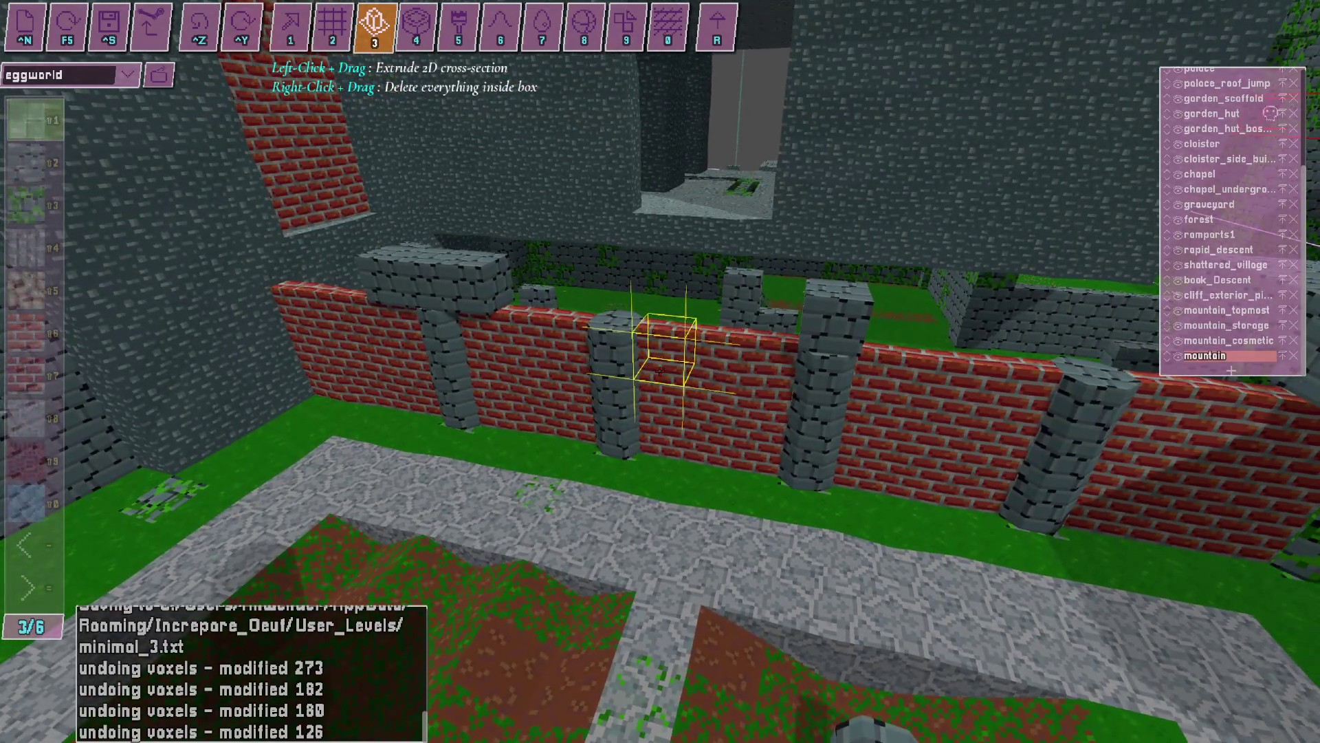
pyautogui.scroll(-3, 658, 372)
pyautogui.scroll(-1, 659, 371)
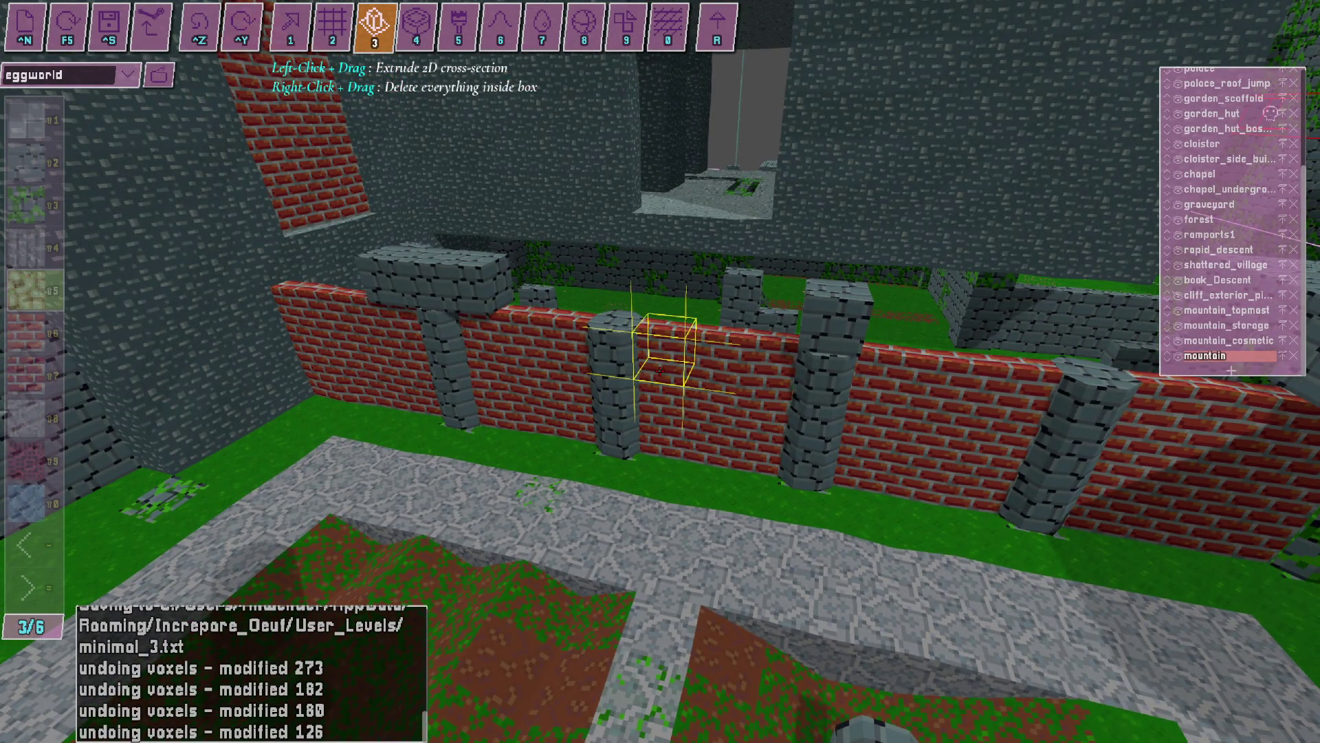
pyautogui.hotkey('alt', 'Tab')
pyautogui.hotkey('alt', 'Tab')
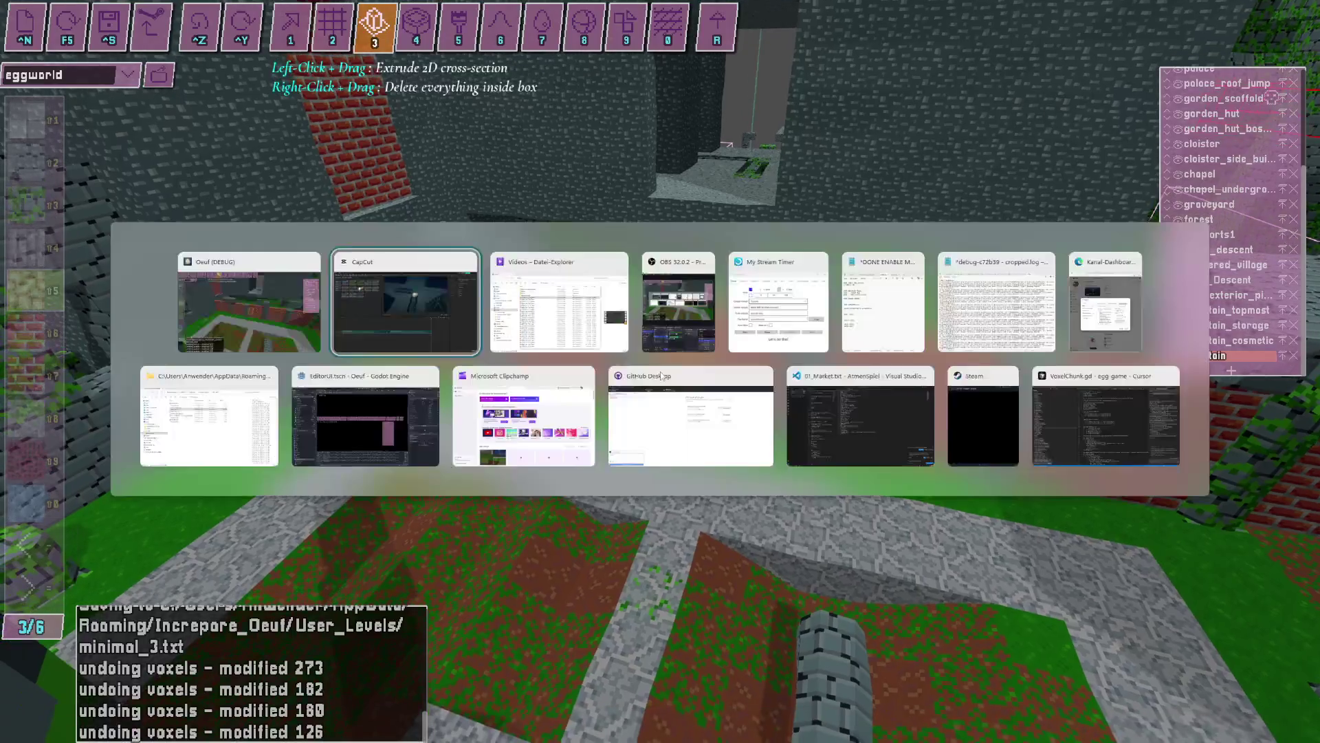
pyautogui.hotkey('alt', 'Tab')
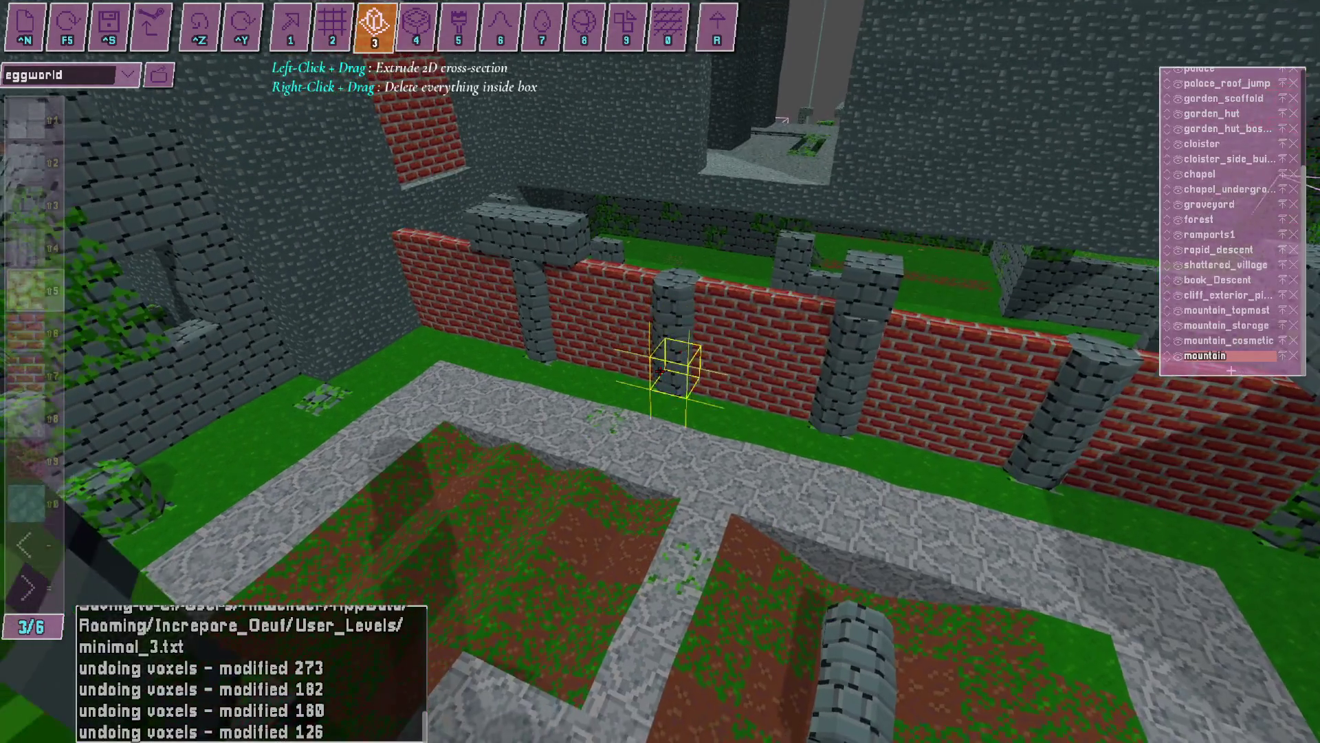
# Extrude a long brick box out of the stone building's wall, then pick the wood-plank material.
pyautogui.press('s')
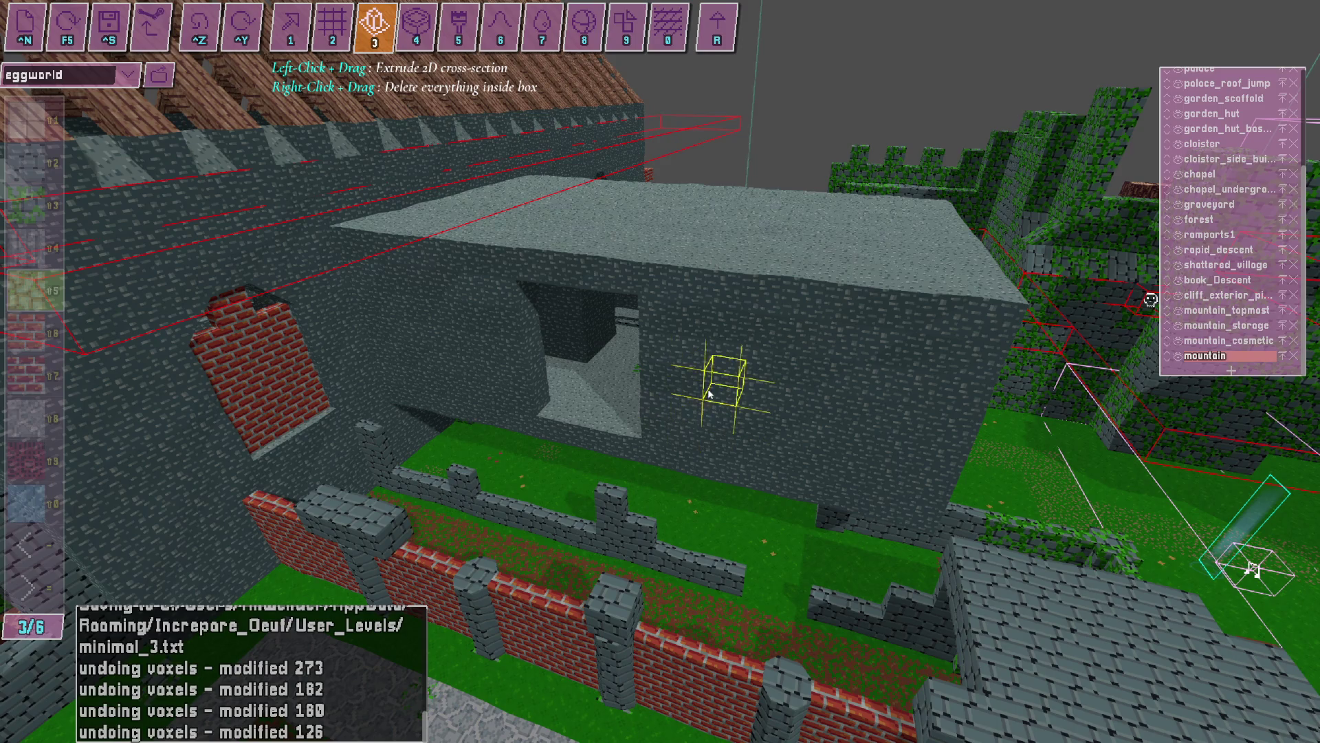
pyautogui.moveTo(703, 402)
pyautogui.mouseDown()
pyautogui.moveTo(961, 227)
pyautogui.moveTo(698, 512)
pyautogui.mouseUp()
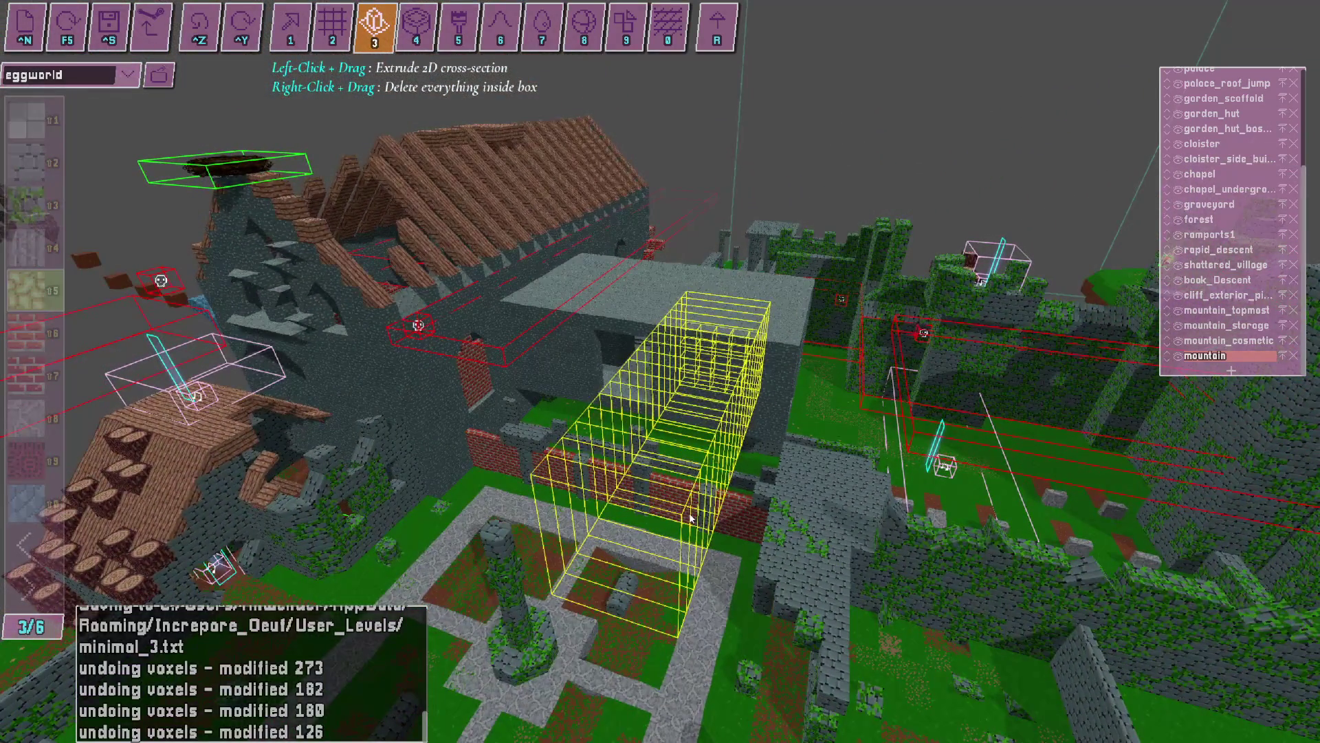
pyautogui.moveTo(691, 517); pyautogui.dragTo(692, 517)
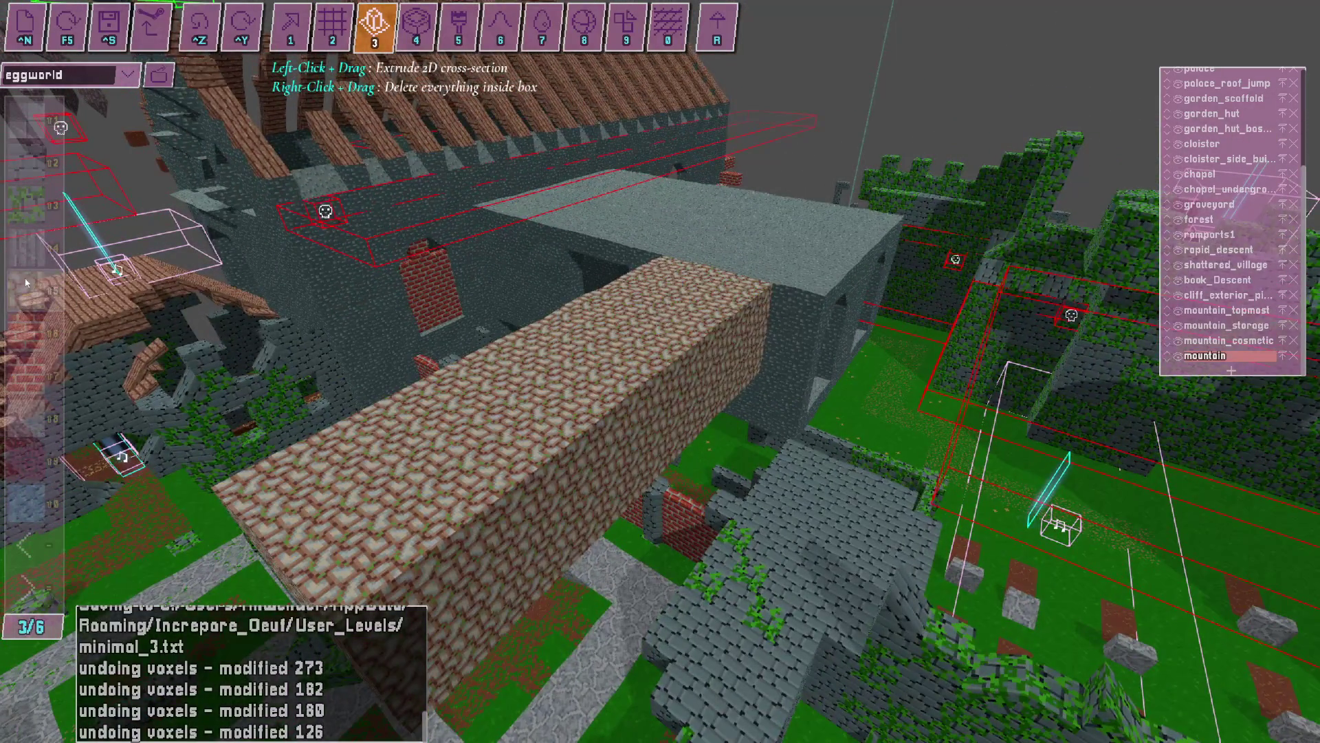
pyautogui.click(50, 300)
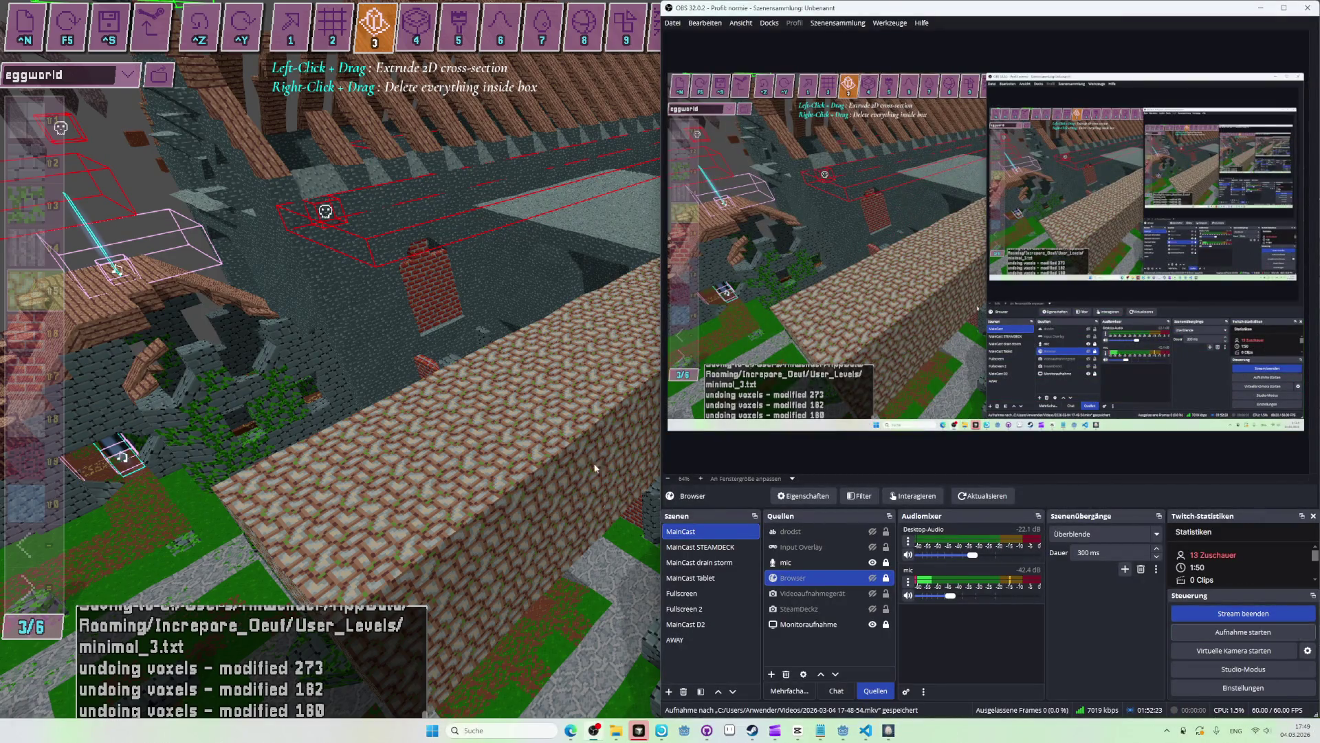
pyautogui.hotkey('alt', 'Tab')
pyautogui.press('Tab')
pyautogui.hotkey('alt', 'Tab')
pyautogui.click(663, 296)
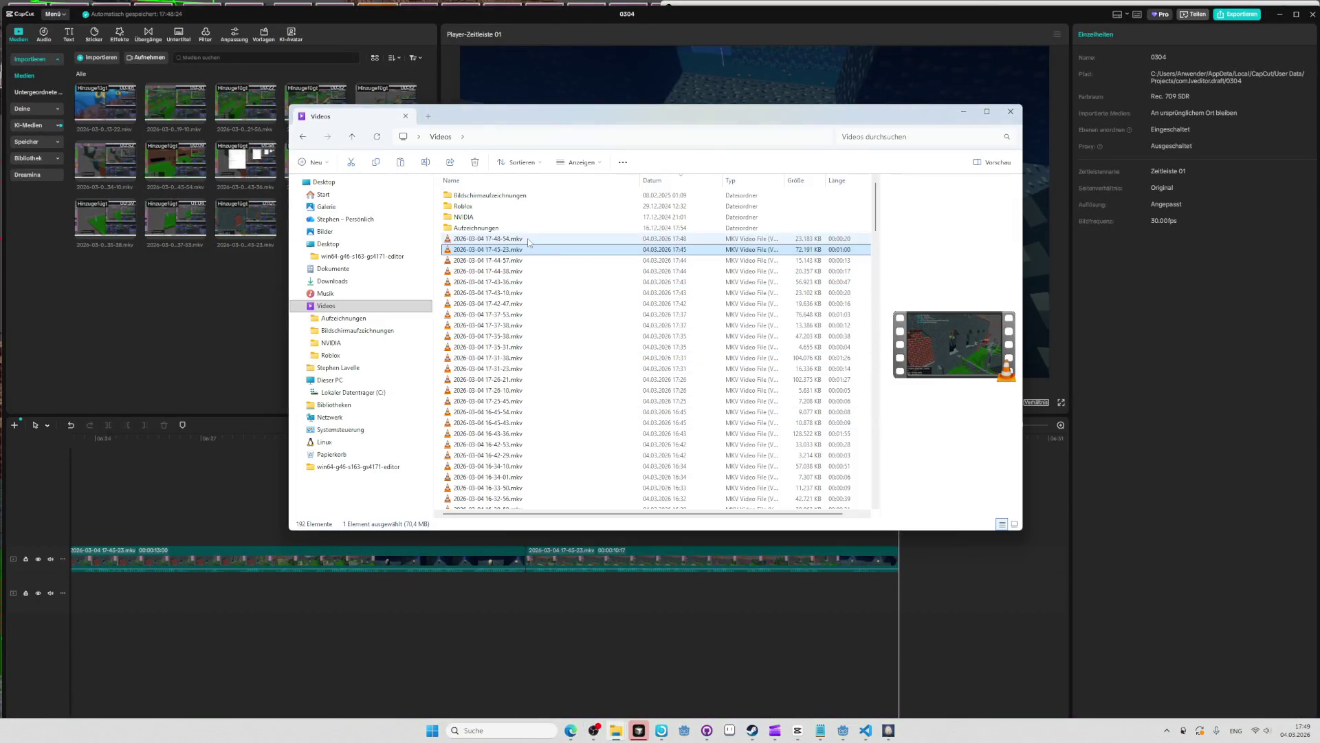
pyautogui.click(660, 239)
pyautogui.click(284, 269)
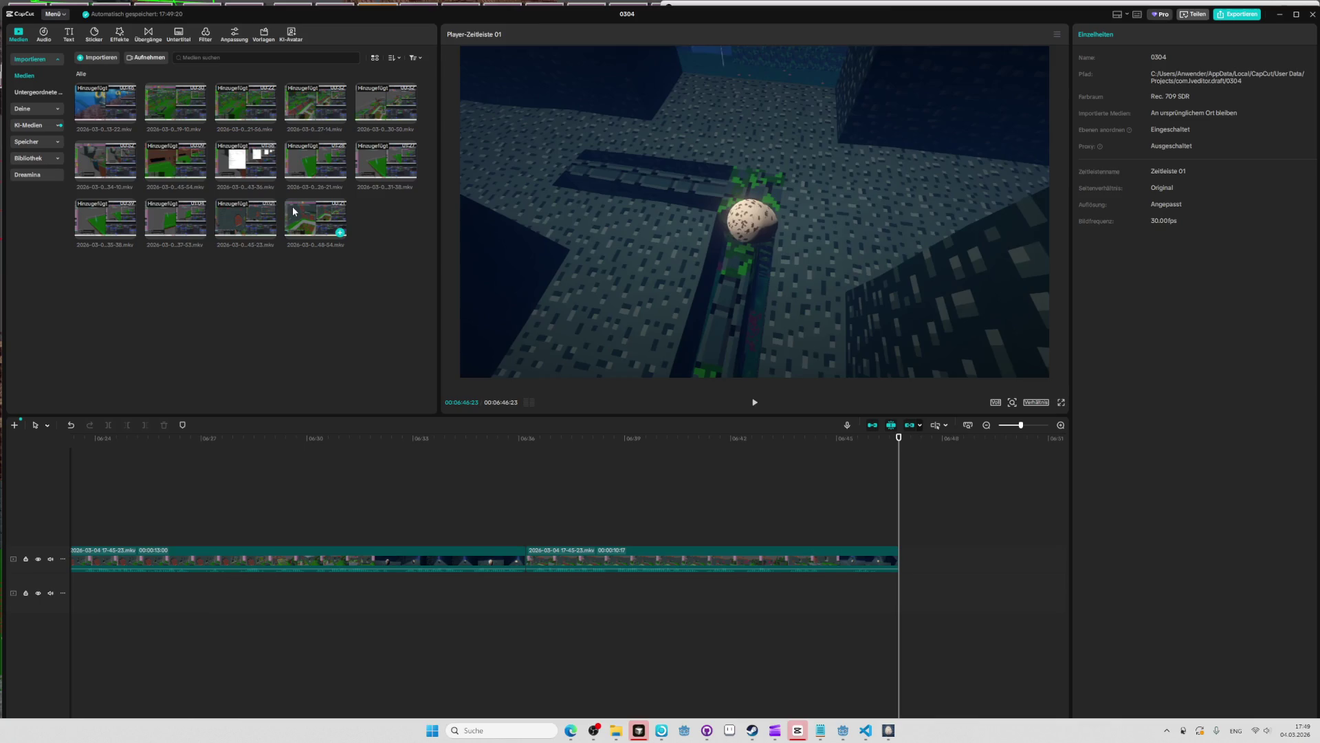
# Append 17-48-54.mkv to the timeline end and split it at about 06:50.
pyautogui.moveTo(564, 364); pyautogui.dragTo(906, 555)
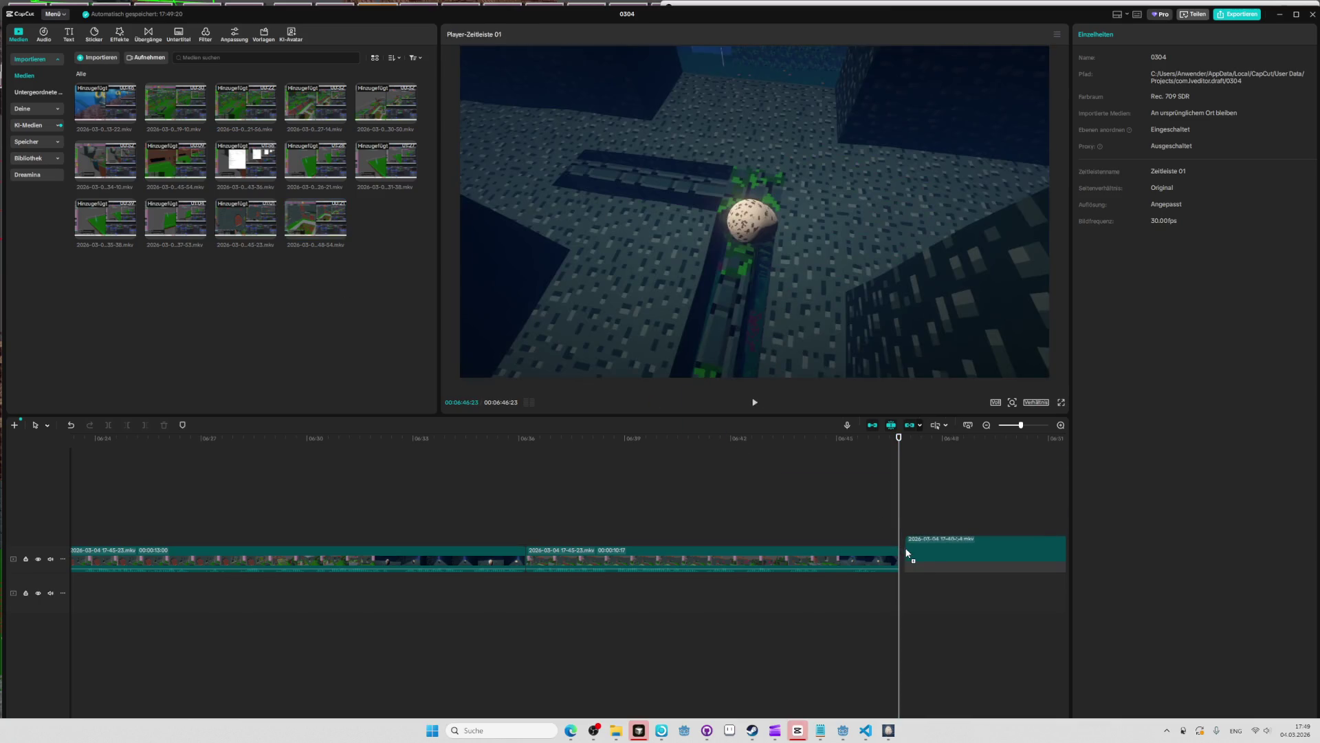
pyautogui.press('space')
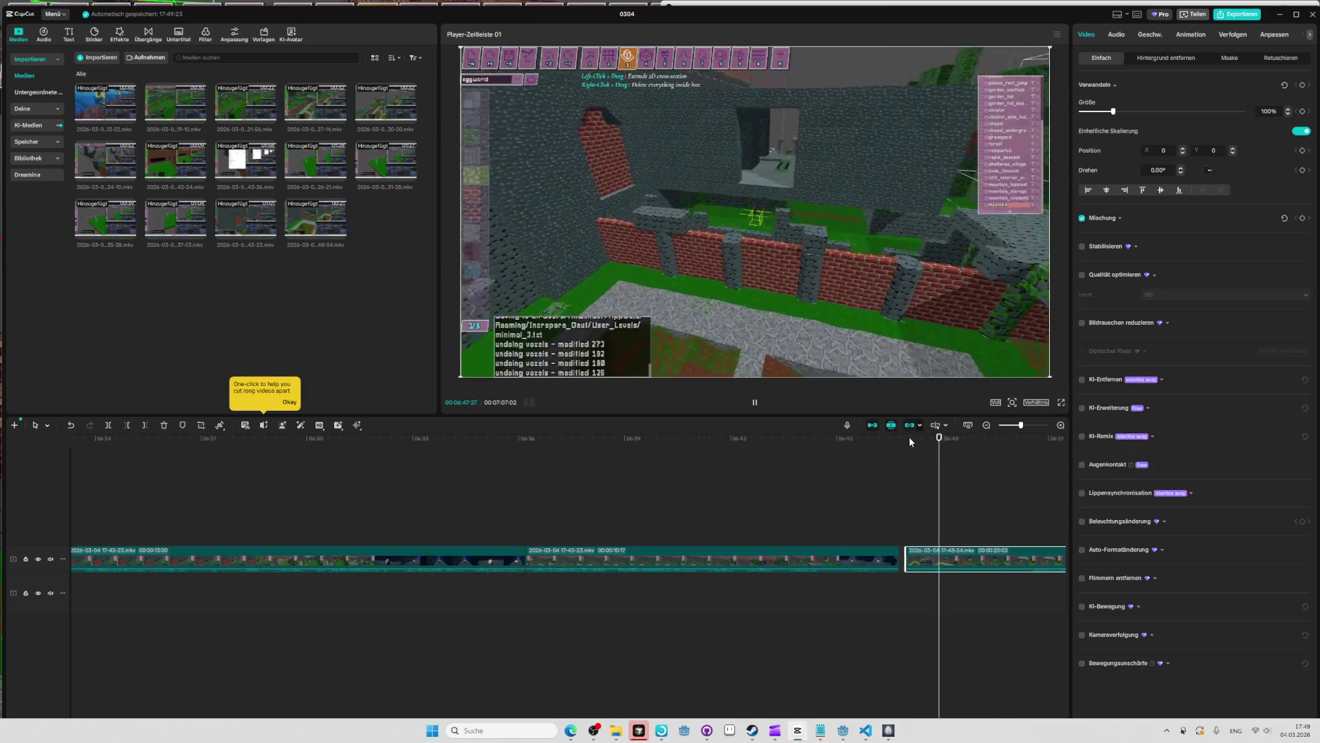
pyautogui.press('space')
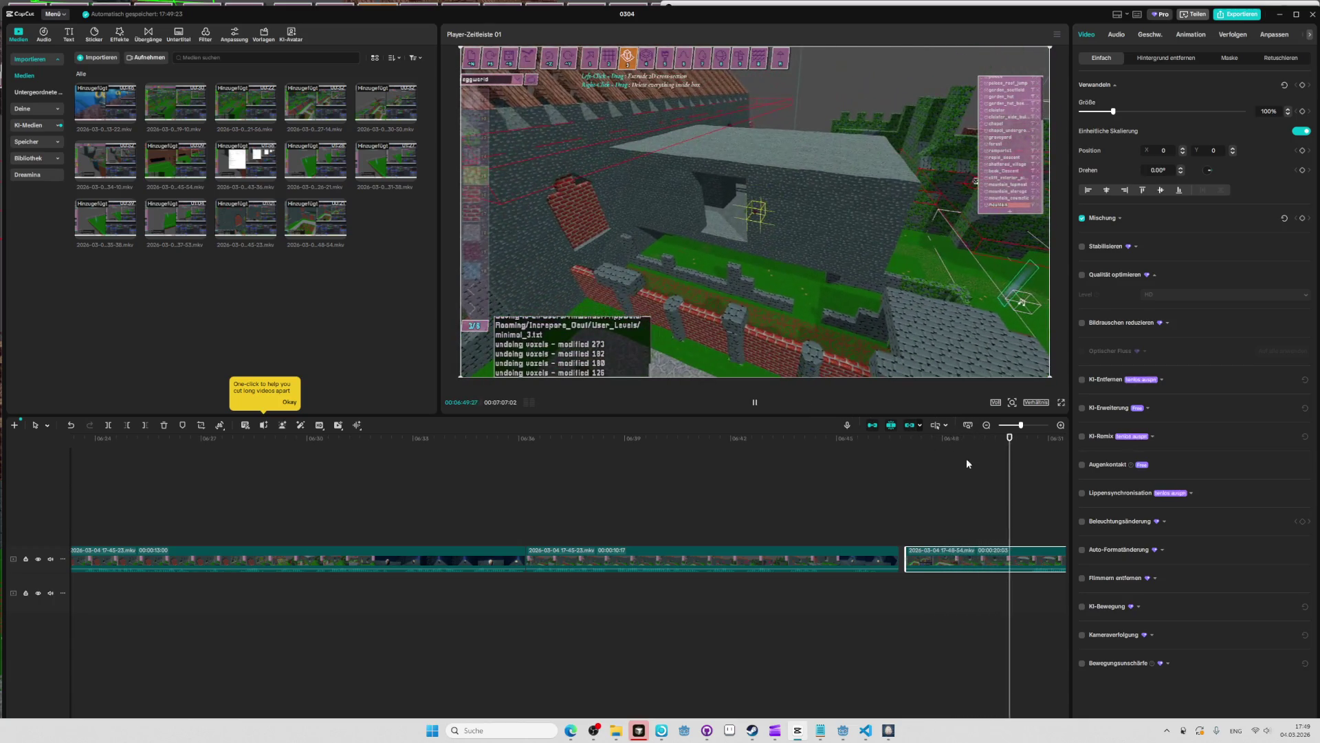
pyautogui.click(1021, 439)
pyautogui.moveTo(1022, 439); pyautogui.dragTo(1023, 439)
pyautogui.click(108, 426)
pyautogui.press('space')
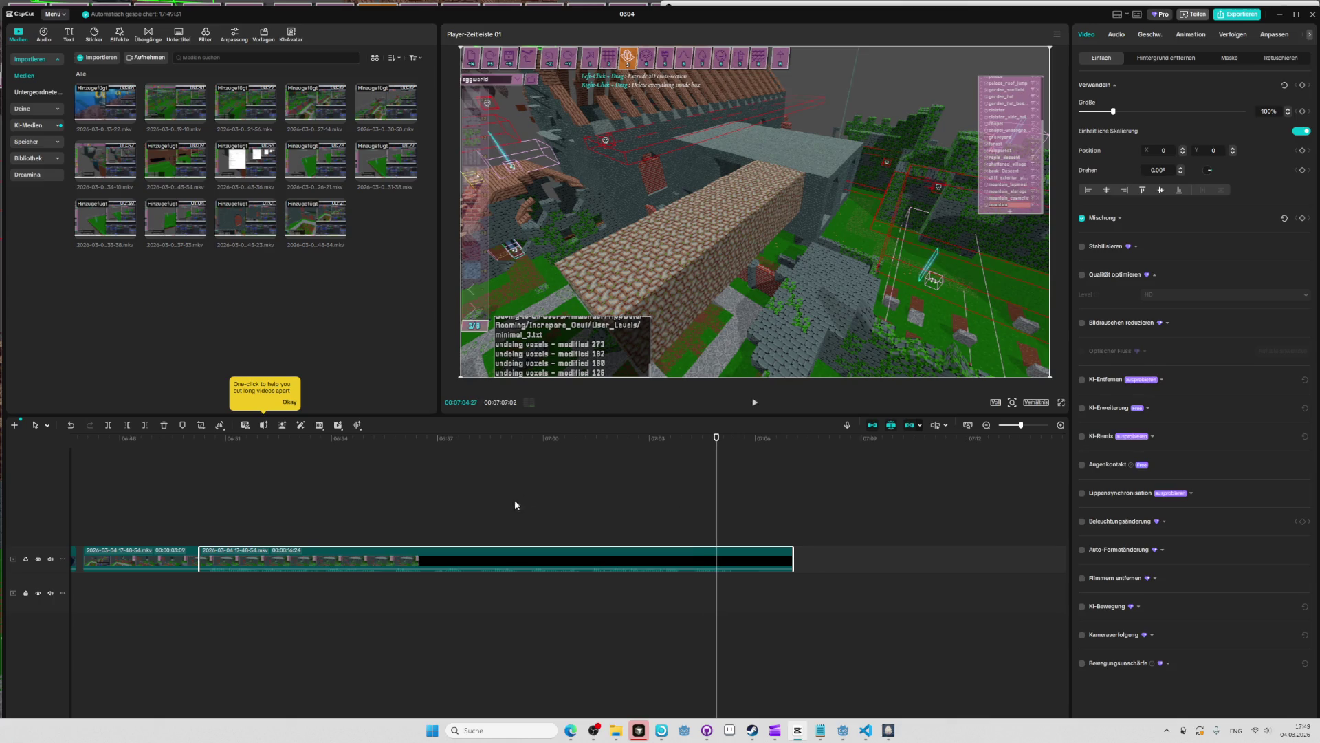
# Split the clip at 07:03:22 and trim the right clip's start from 3:04 to 2:24.
pyautogui.keyDown('ctrl'); pyautogui.scroll(1, 624, 456); pyautogui.keyUp('ctrl')
pyautogui.click(603, 438)
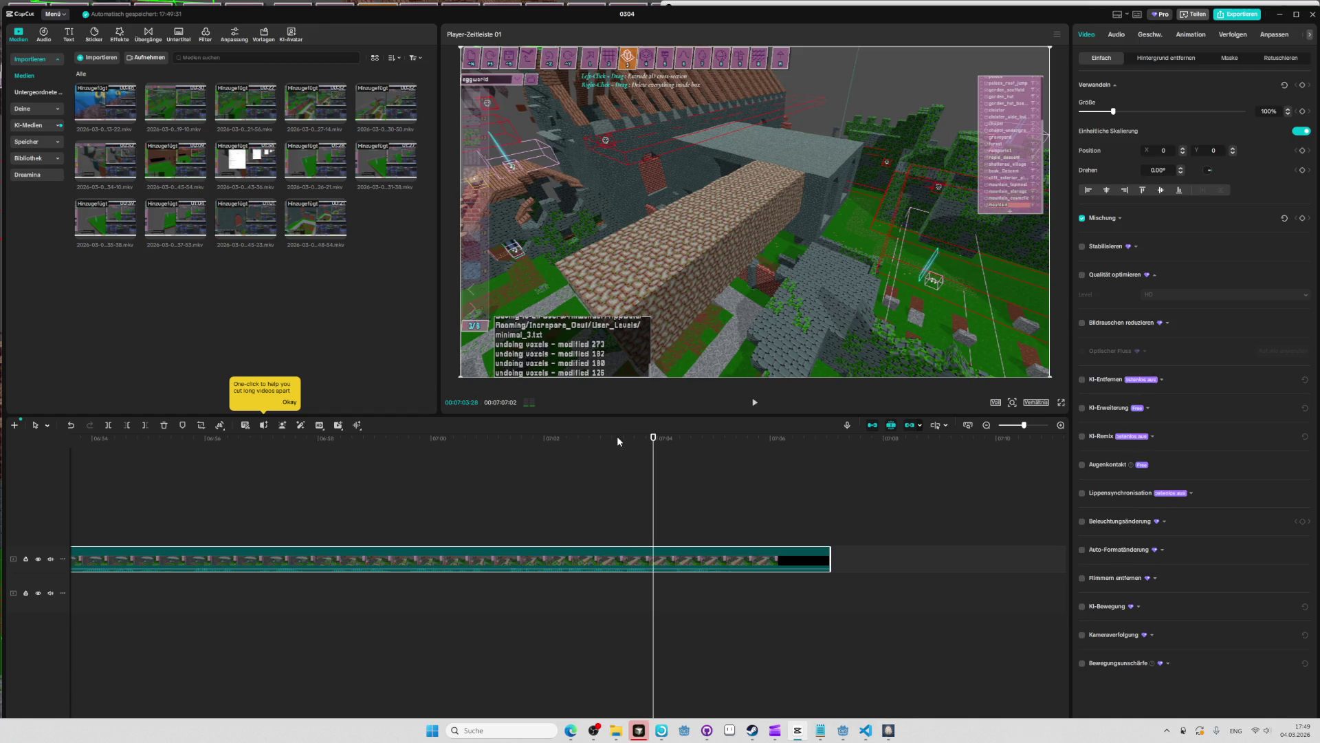
pyautogui.click(111, 424)
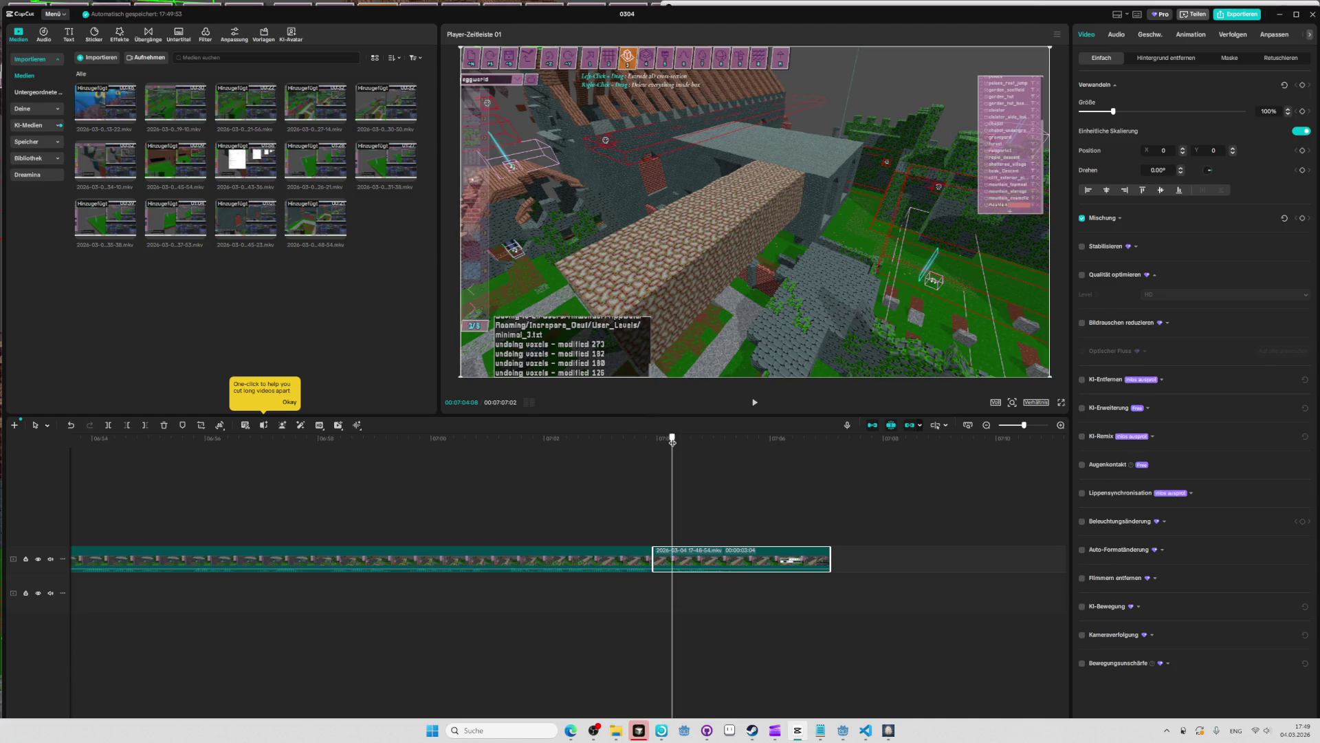
pyautogui.click(673, 443)
pyautogui.moveTo(653, 559); pyautogui.dragTo(672, 558)
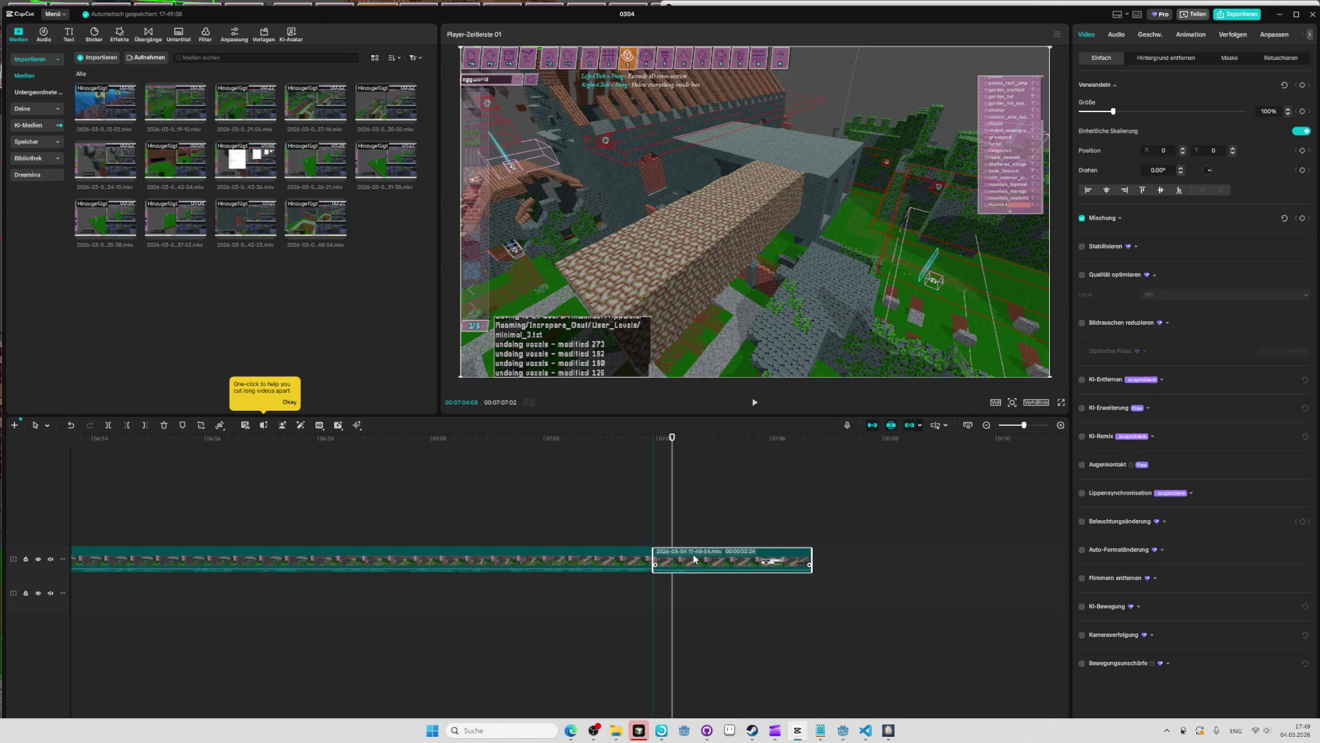
pyautogui.click(633, 444)
pyautogui.press('space')
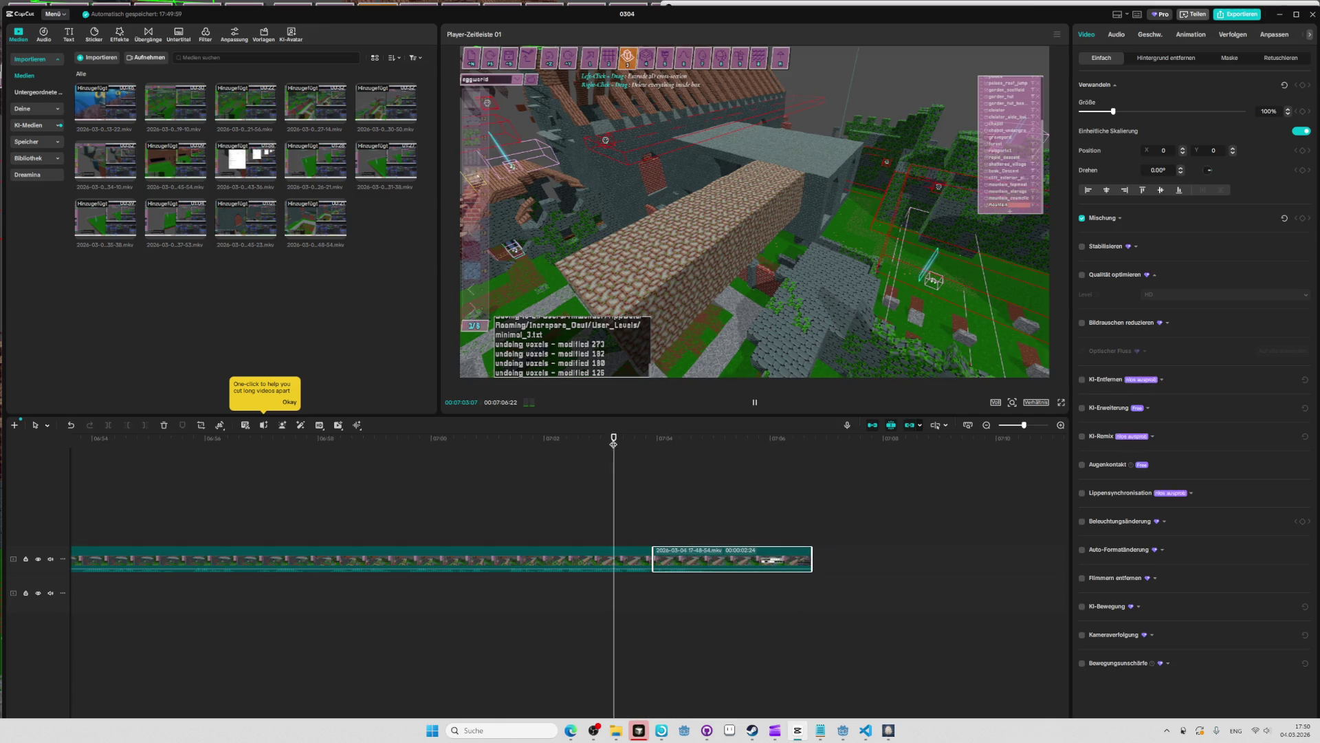
pyautogui.keyDown('ctrl'); pyautogui.scroll(-2, 461, 514); pyautogui.keyUp('ctrl')
pyautogui.press('space')
# Review the ending from 07:05:03 and trim the end off the last clip.
pyautogui.moveTo(209, 529); pyautogui.dragTo(773, 619)
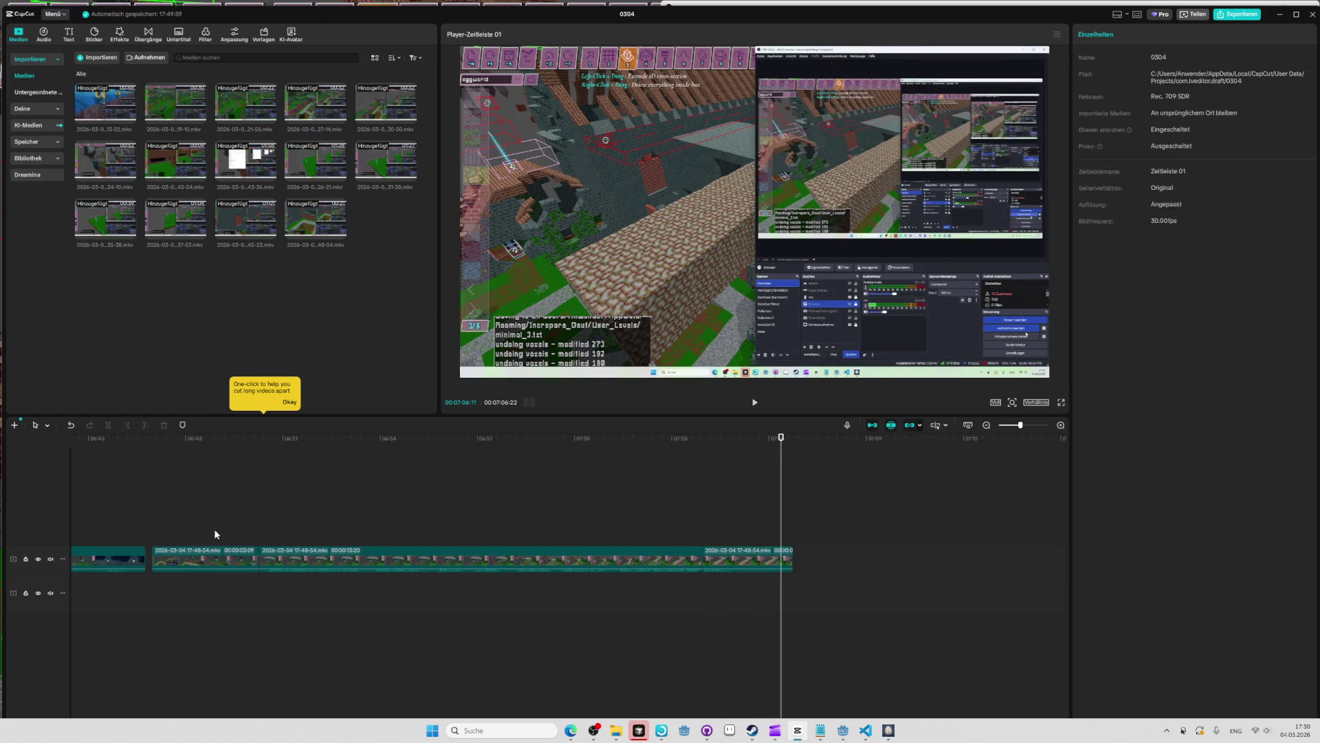
pyautogui.moveTo(766, 447); pyautogui.dragTo(753, 445)
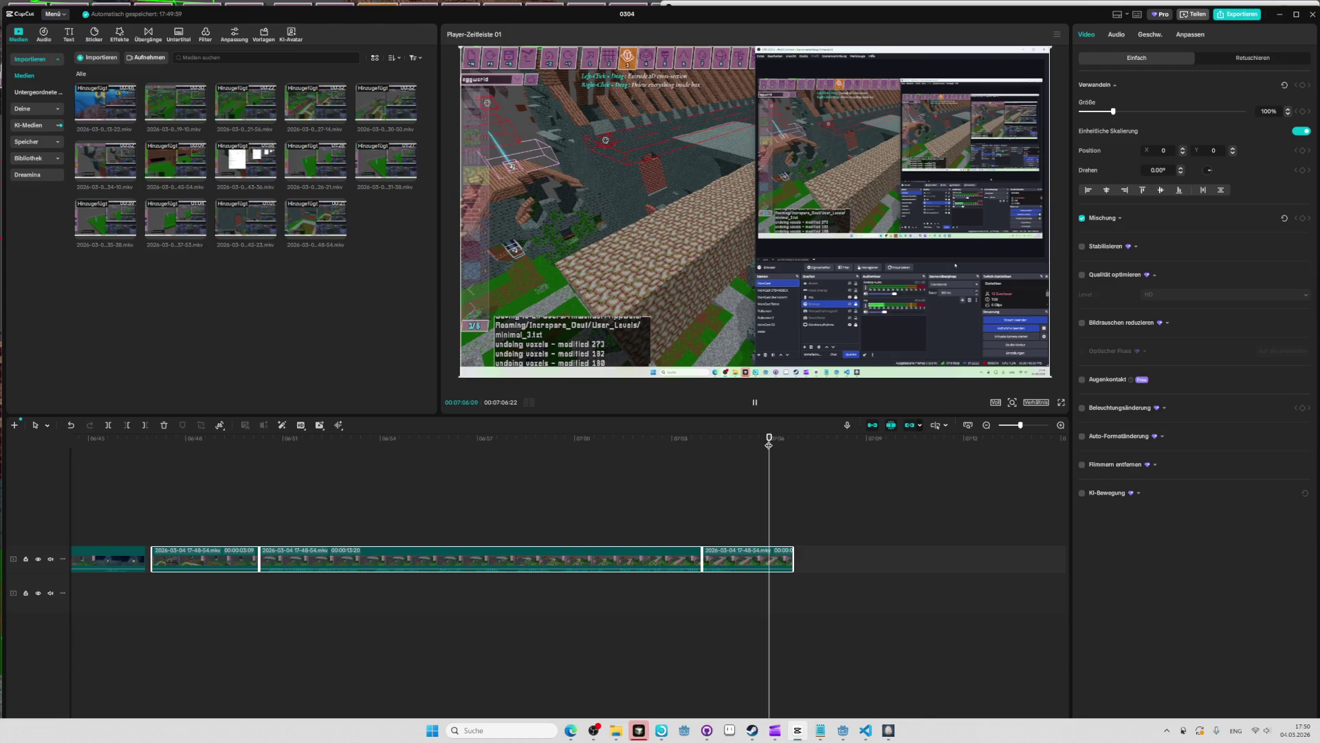
pyautogui.click(738, 438)
pyautogui.press('space')
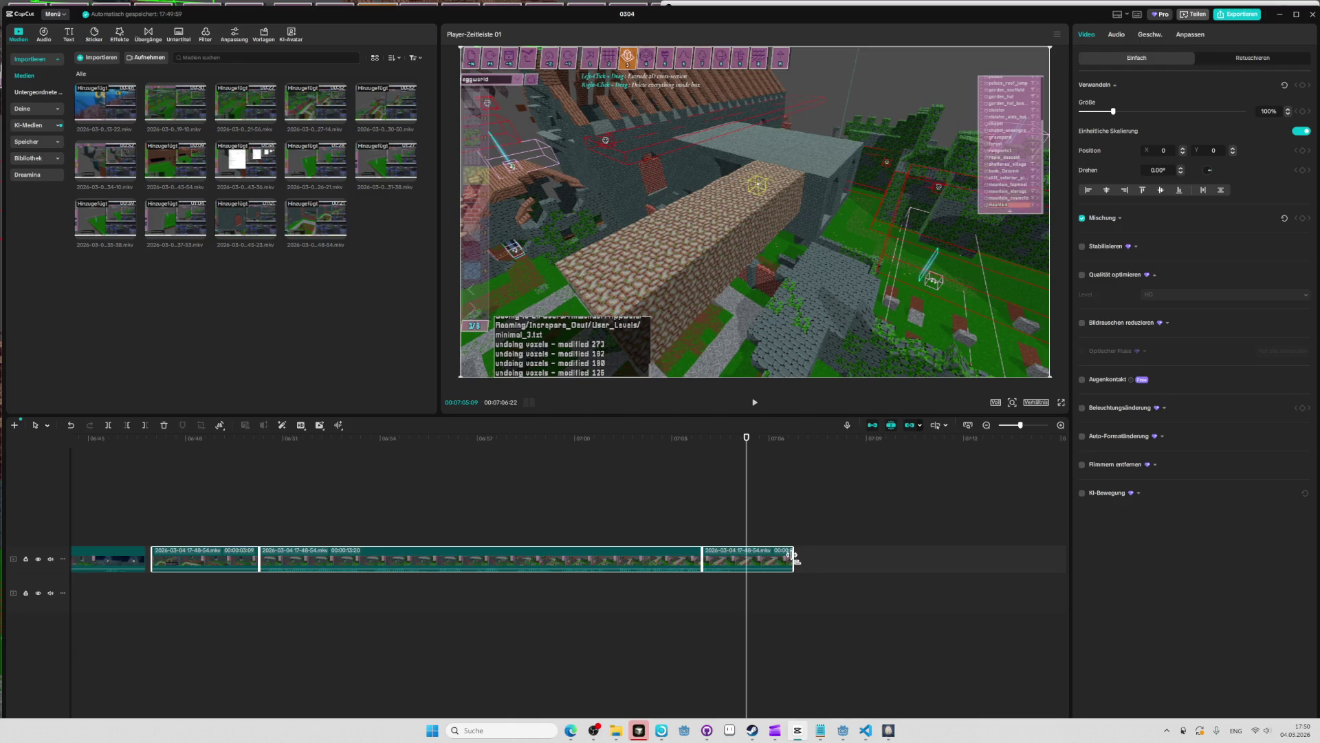
pyautogui.click(783, 523)
pyautogui.click(788, 561)
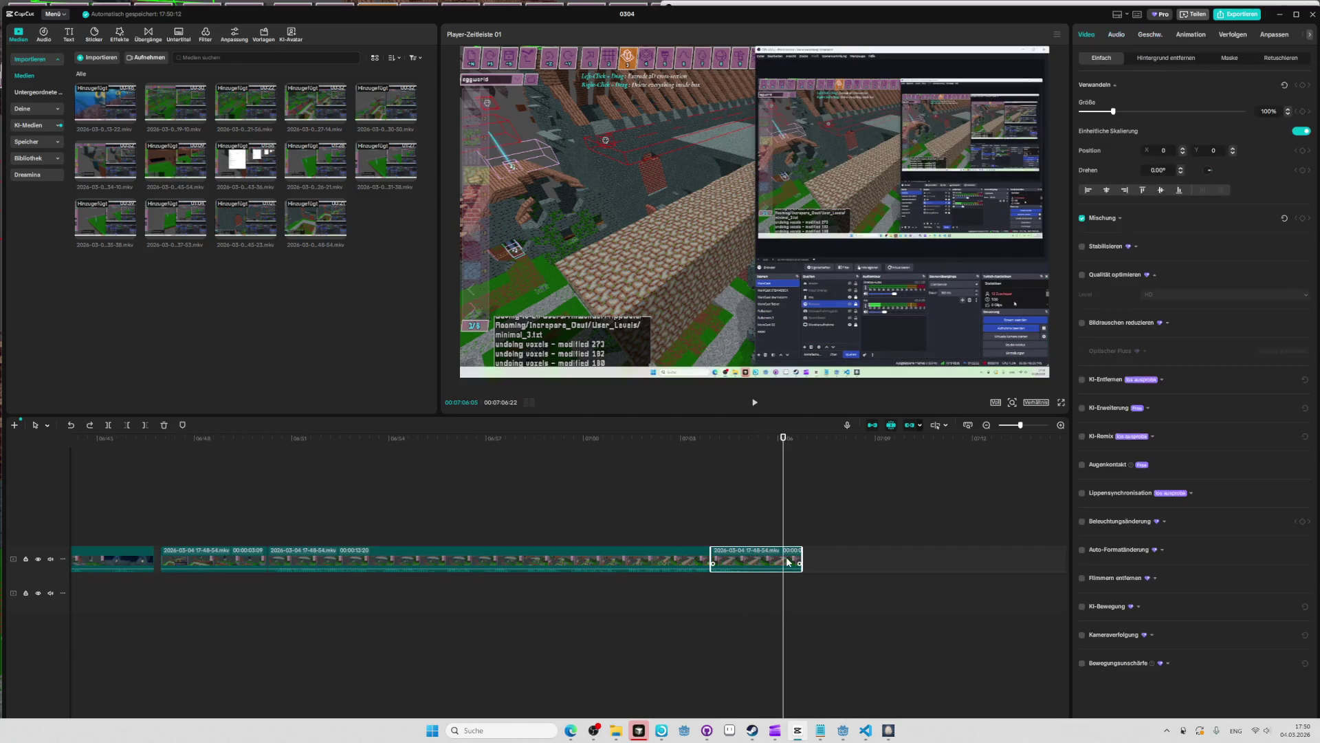
pyautogui.click(734, 443)
pyautogui.press('space')
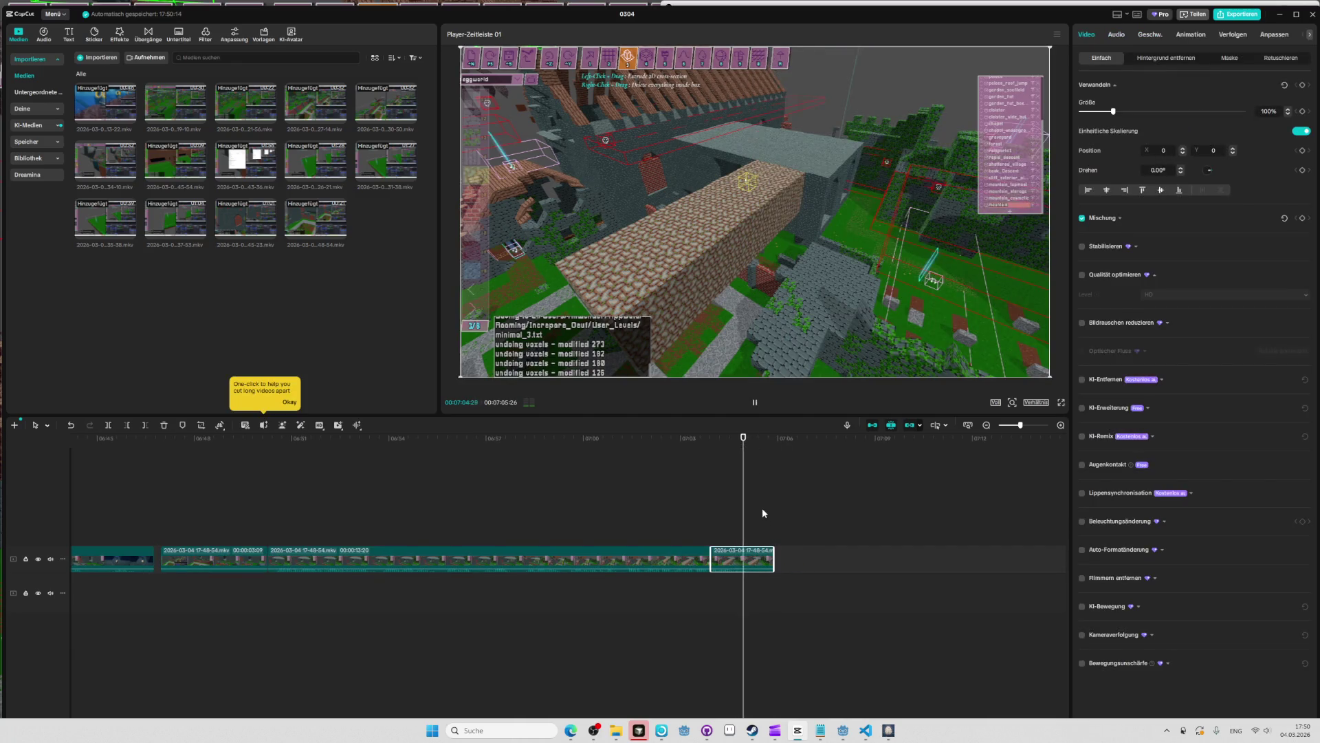
pyautogui.moveTo(759, 557); pyautogui.dragTo(741, 557)
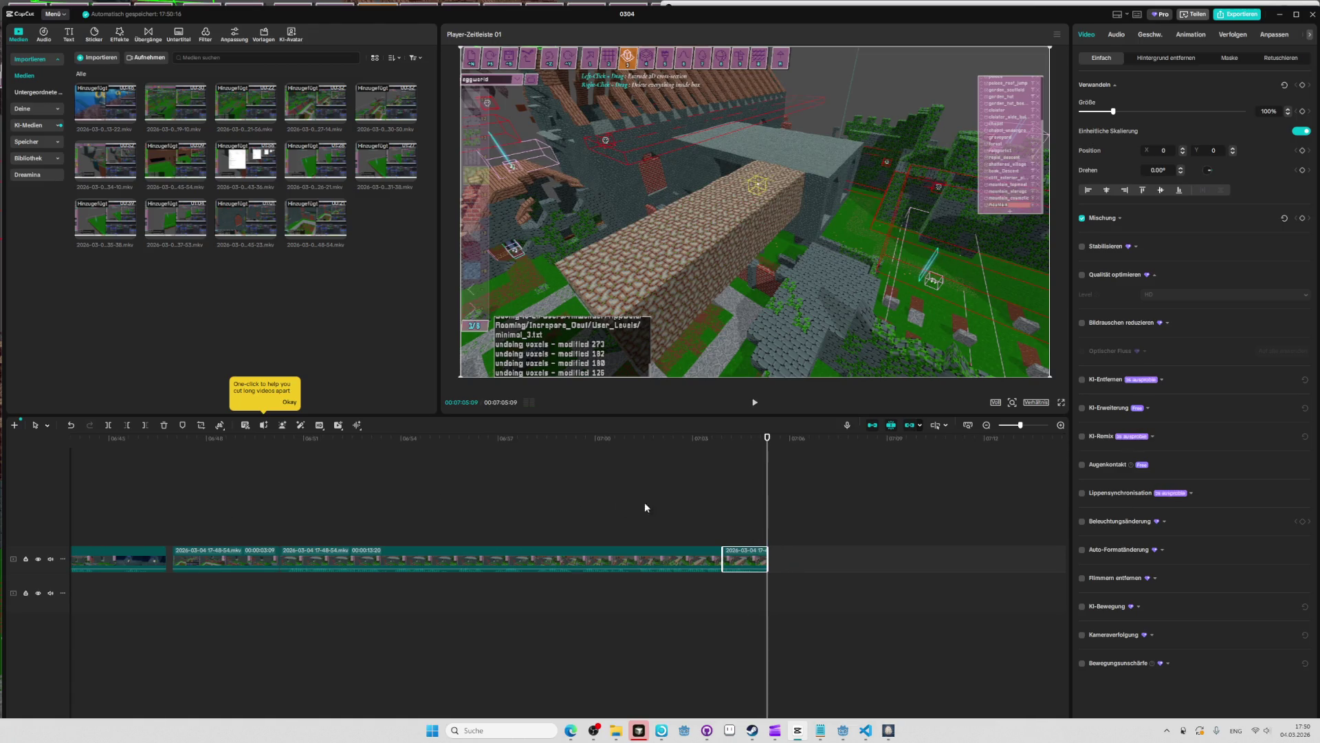
# Slide the later clips left and down onto the main track, then bring up Edge.
pyautogui.moveTo(639, 506)
pyautogui.mouseDown()
pyautogui.moveTo(219, 599)
pyautogui.moveTo(202, 561)
pyautogui.mouseUp()
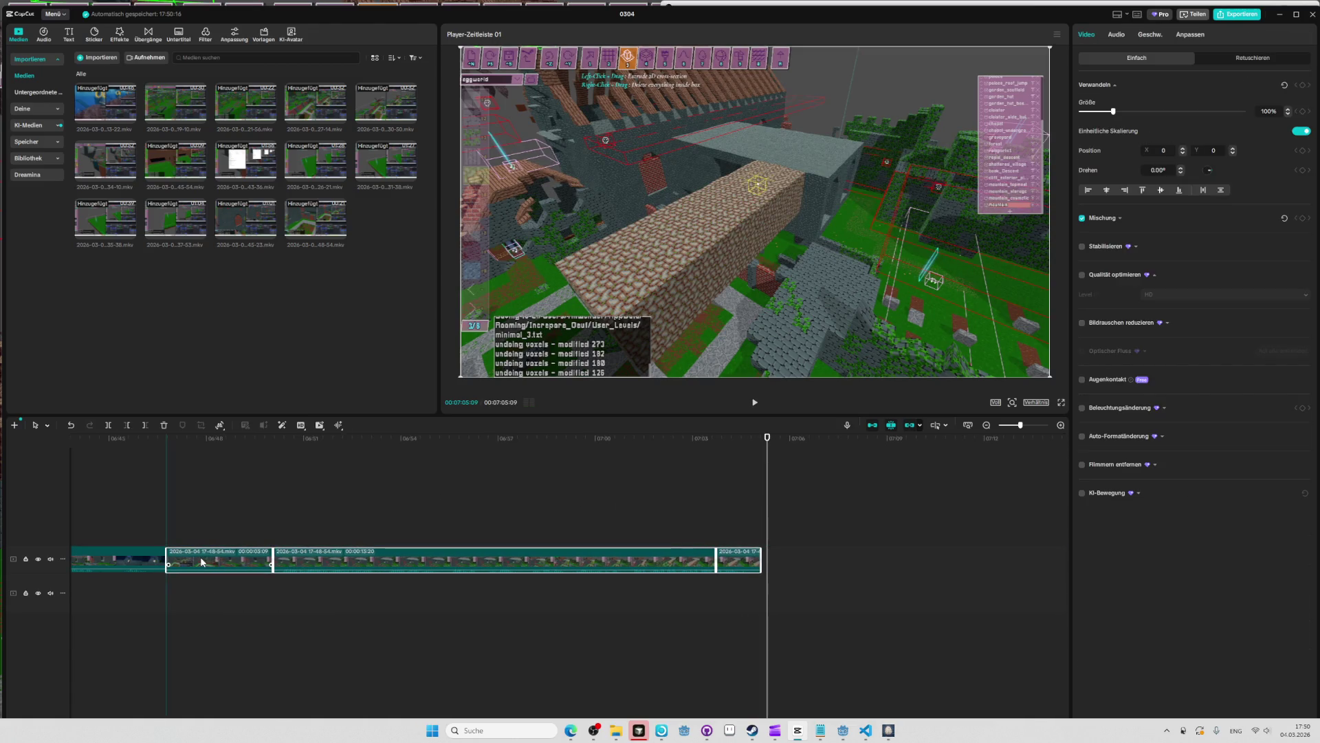
pyautogui.keyDown('ctrl'); pyautogui.scroll(-3, 365, 522); pyautogui.keyUp('ctrl')
pyautogui.moveTo(278, 521); pyautogui.dragTo(761, 580)
pyautogui.moveTo(265, 557); pyautogui.dragTo(267, 598)
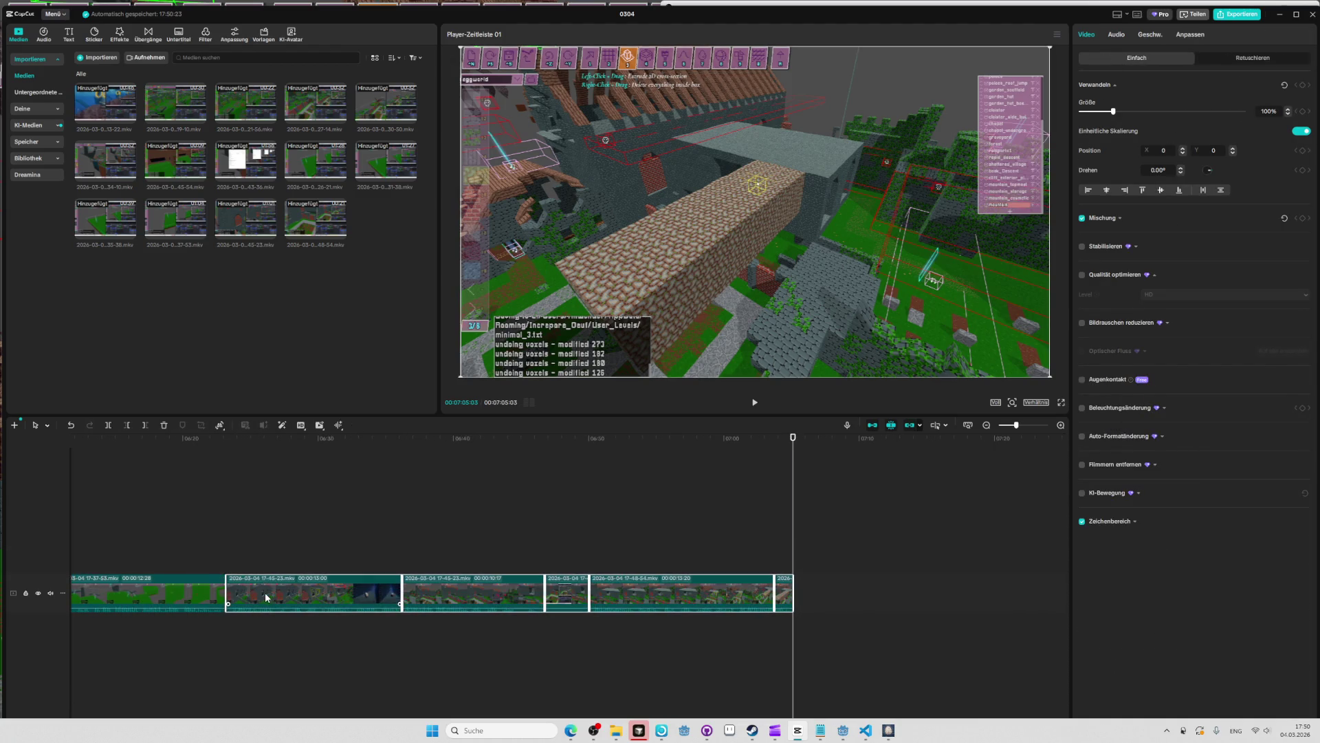
pyautogui.click(572, 732)
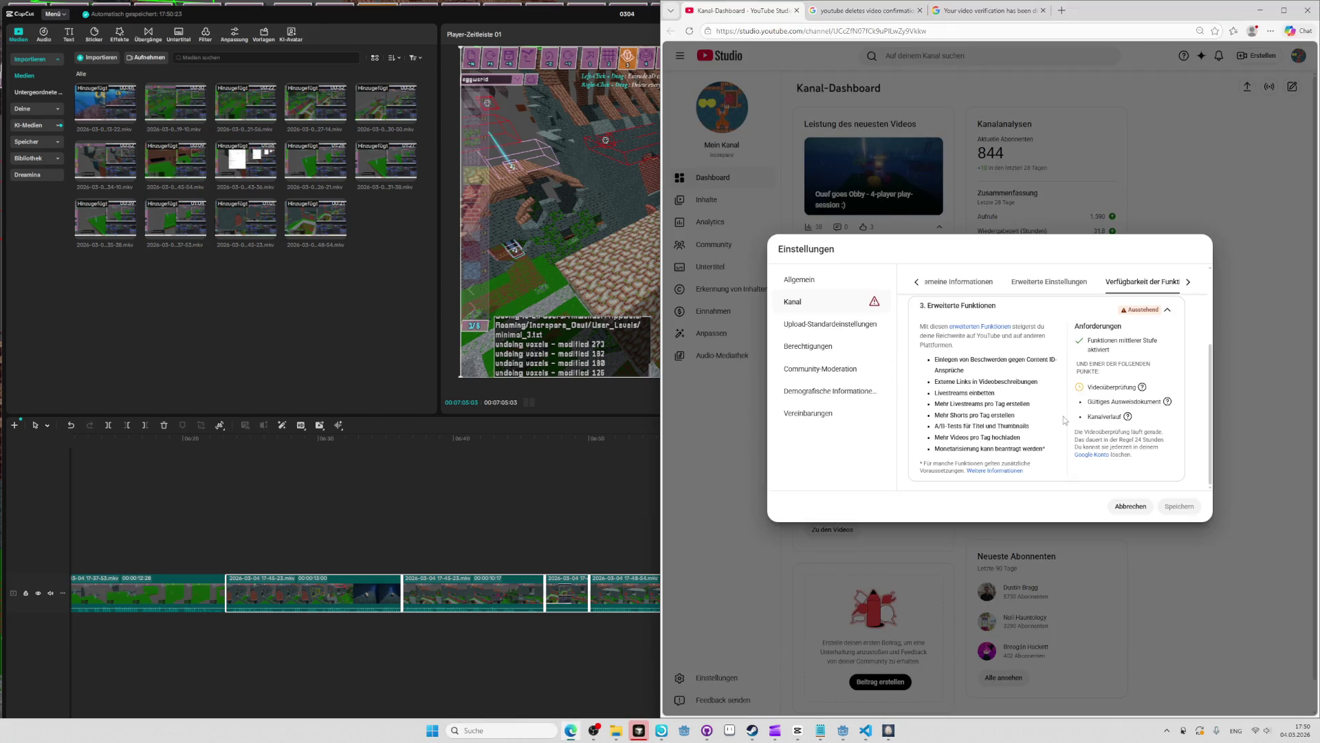
# Open the egg-game repository's GitHub issue list in a new tab via 'EGG'.
pyautogui.hotkey('ctrl', 't')
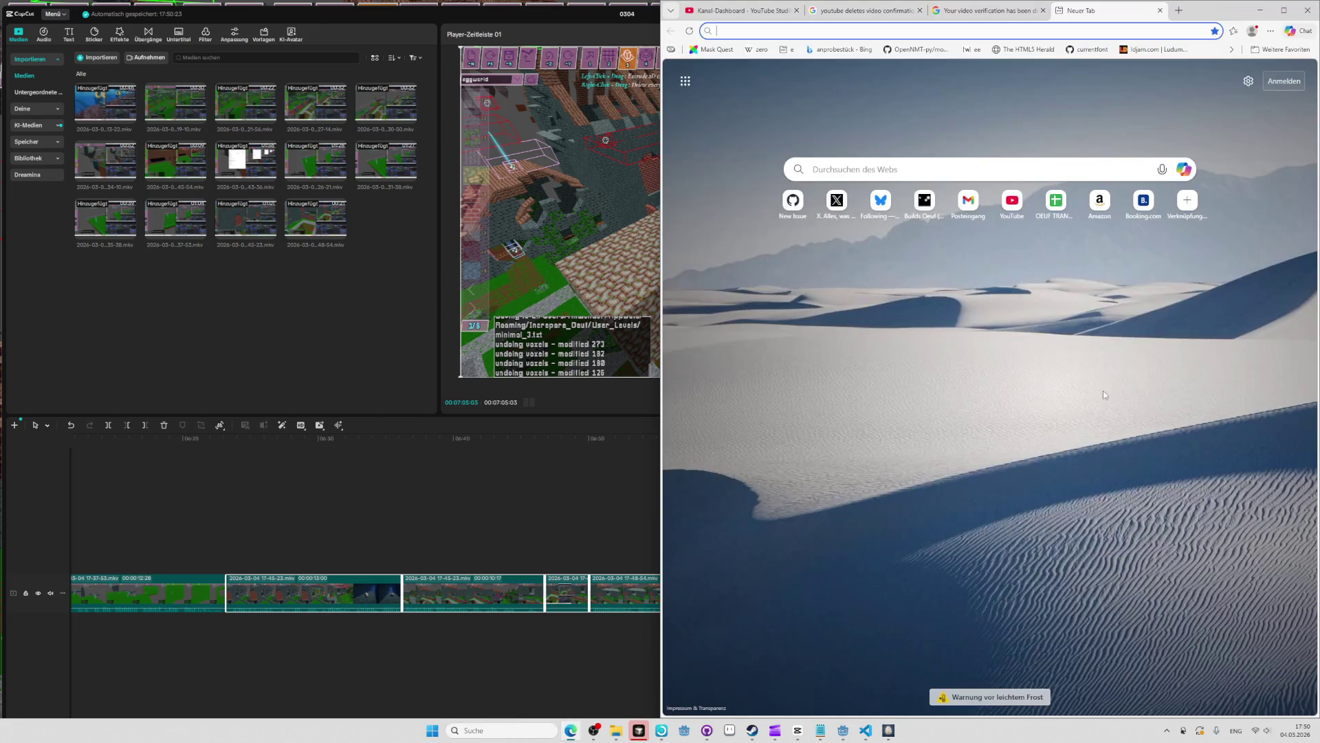
pyautogui.write('EGG')
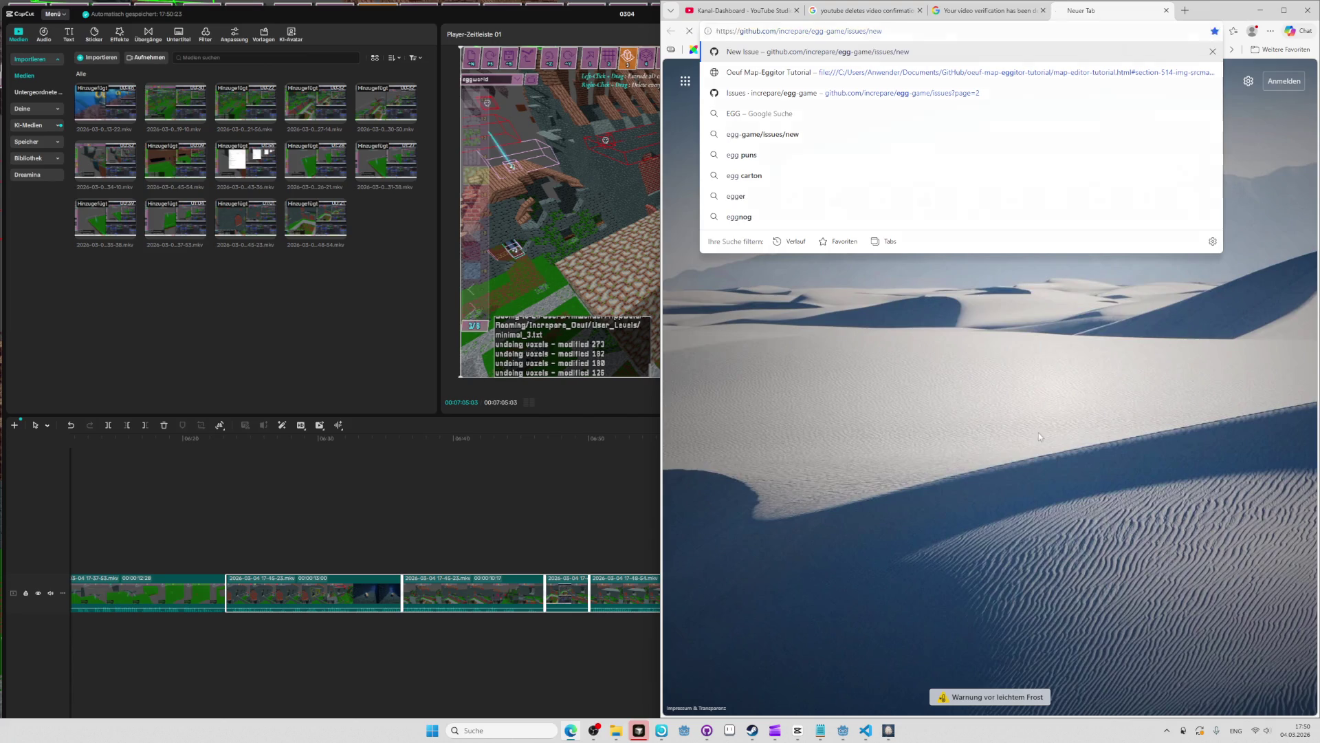
pyautogui.press('Return')
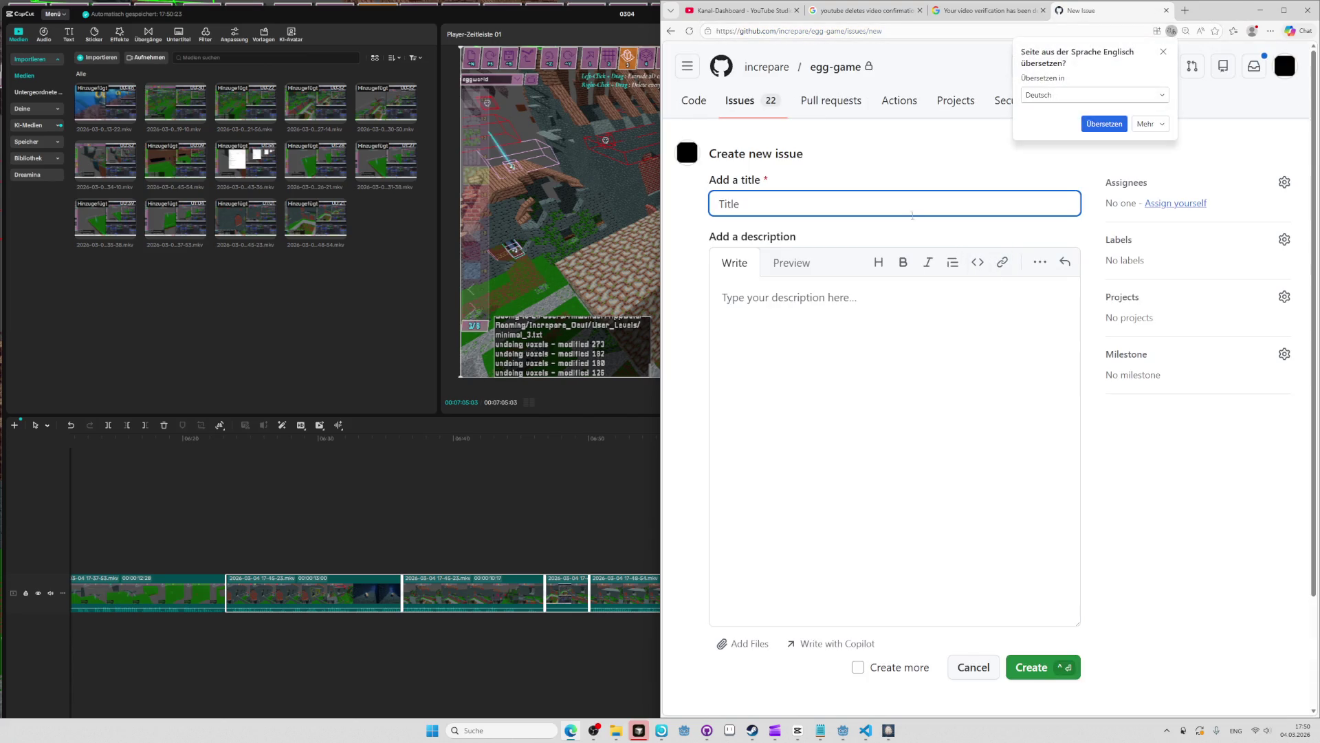
pyautogui.click(770, 117)
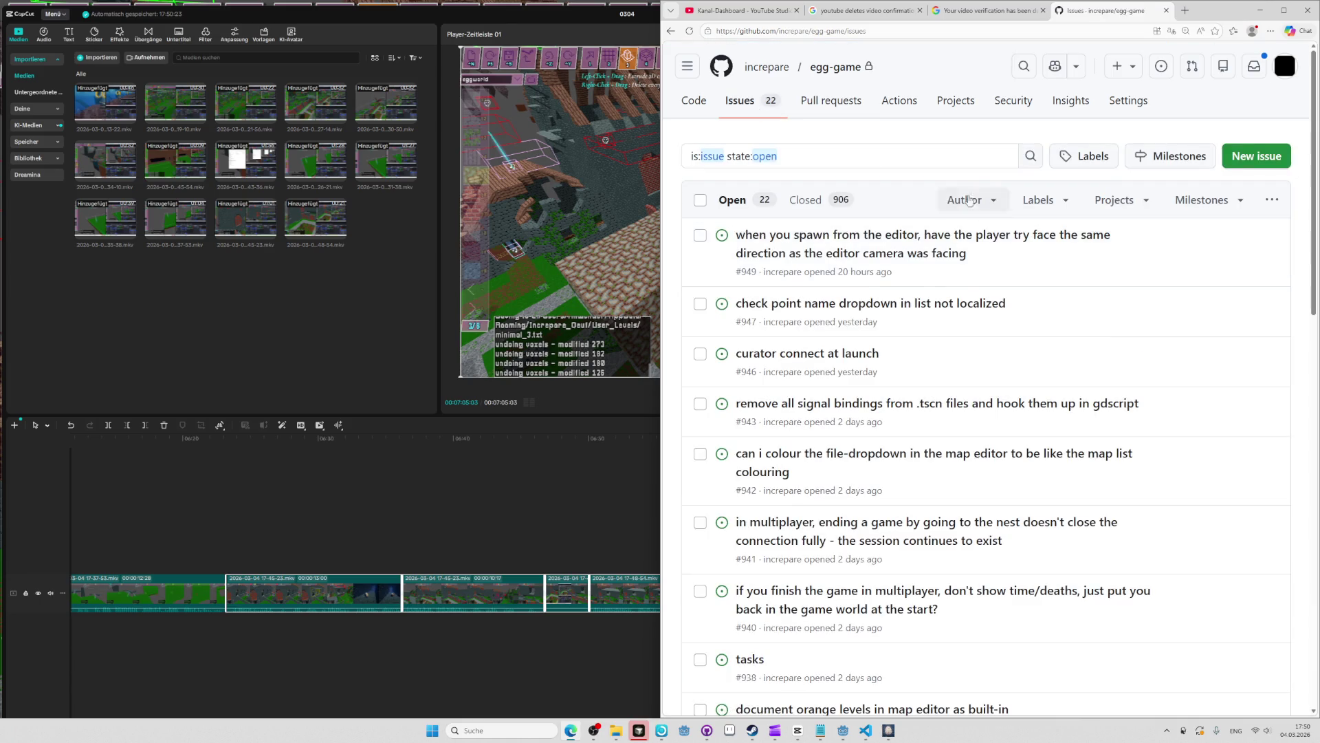
# Open the OEUF TRANSLATIONS spreadsheet in another tab via '1_oeuf'.
pyautogui.hotkey('ctrl', 't')
pyautogui.write('1_')
pyautogui.write('oeuf')
pyautogui.press('Return')
# Scroll down the Main Text sheet and open cell C369 for editing.
pyautogui.scroll(-5, 829, 364)
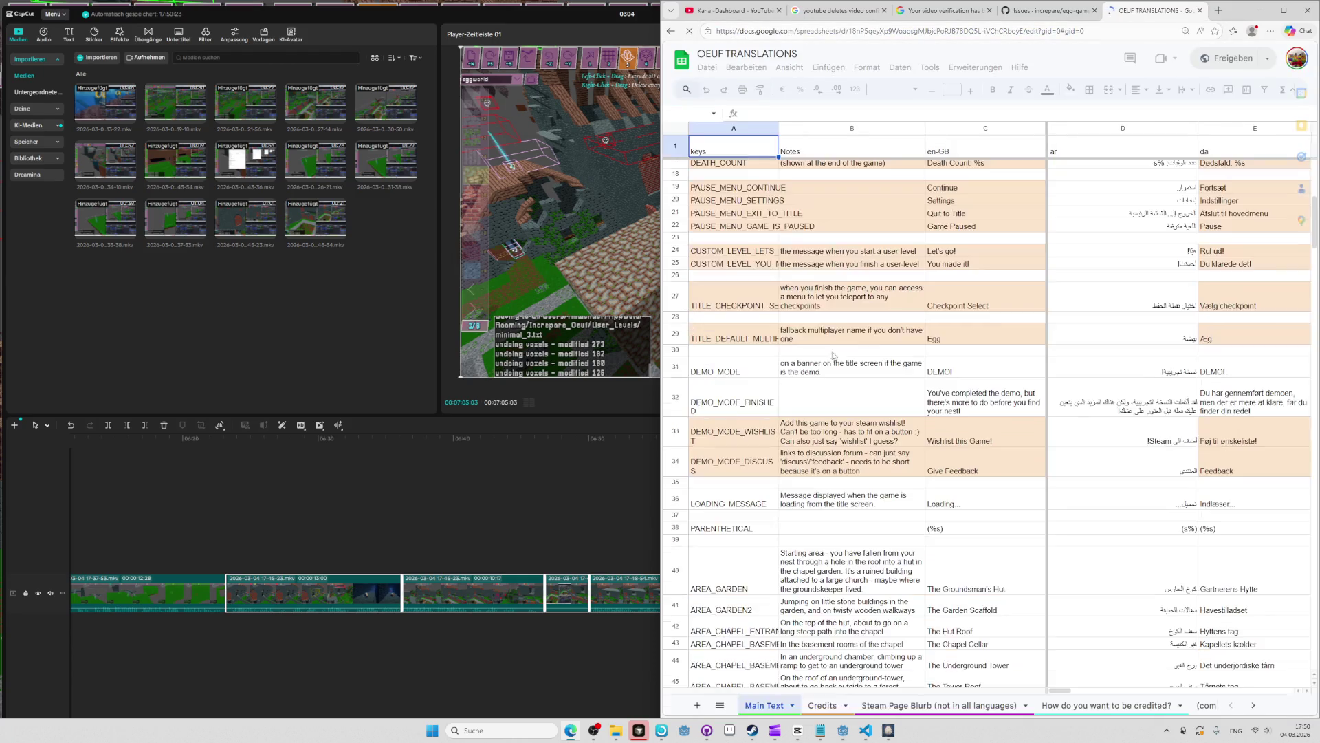
pyautogui.scroll(-5, 826, 385)
pyautogui.scroll(-5, 822, 406)
pyautogui.scroll(-5, 816, 435)
pyautogui.scroll(-10, 816, 435)
pyautogui.scroll(-10, 813, 502)
pyautogui.scroll(-10, 809, 572)
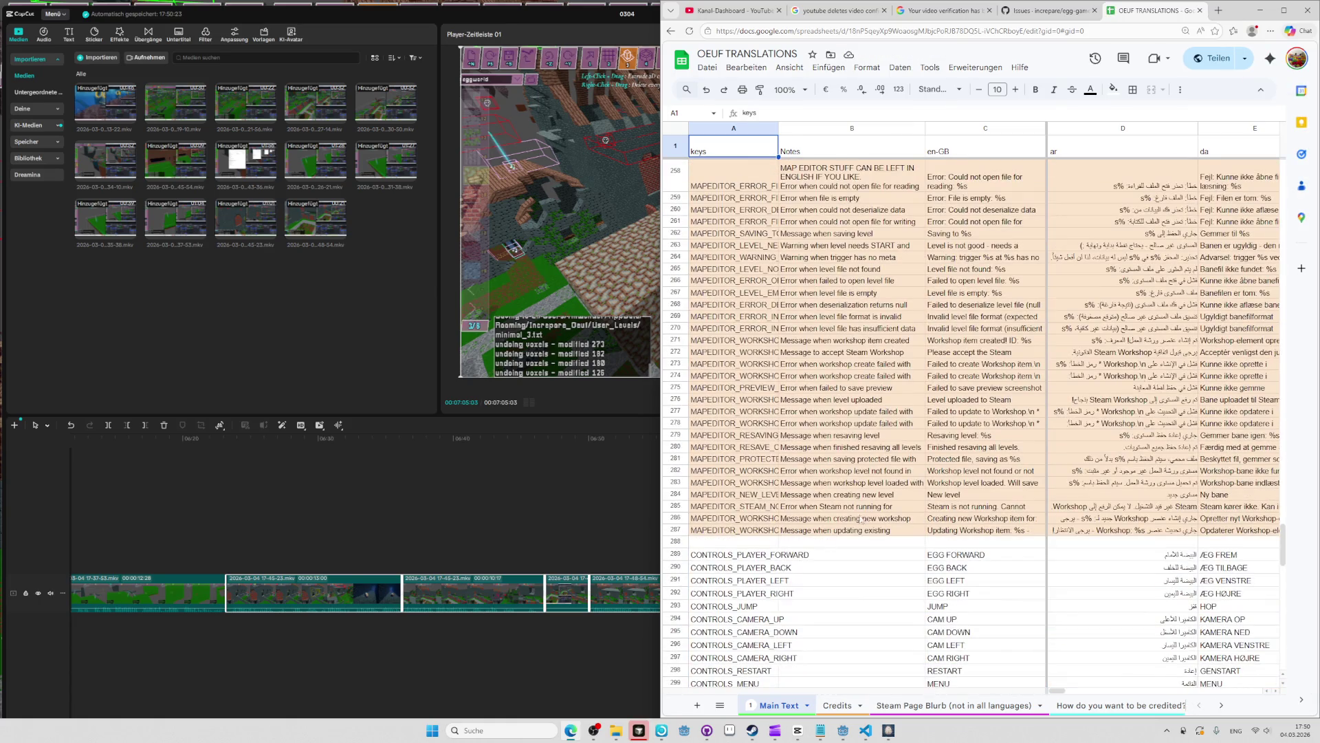
pyautogui.scroll(-5, 859, 520)
pyautogui.scroll(-5, 806, 568)
pyautogui.scroll(-5, 802, 585)
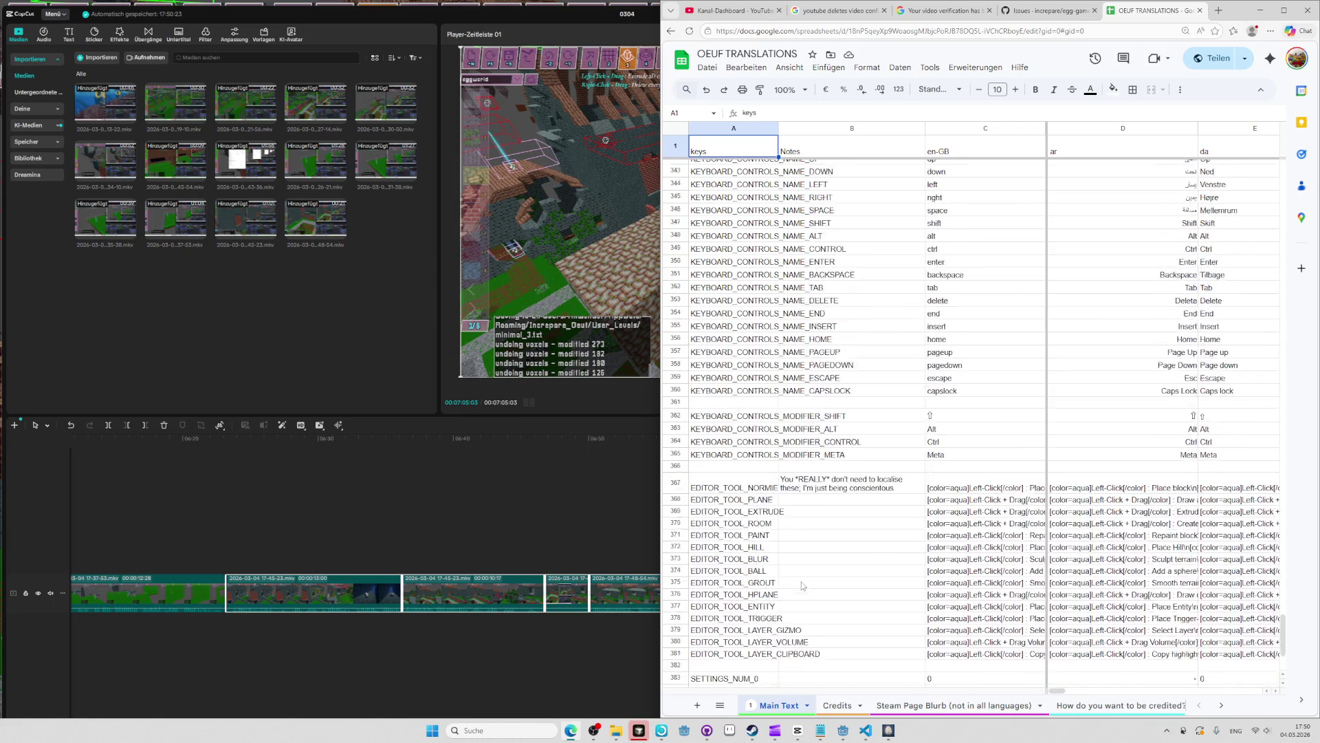
pyautogui.scroll(-3, 811, 523)
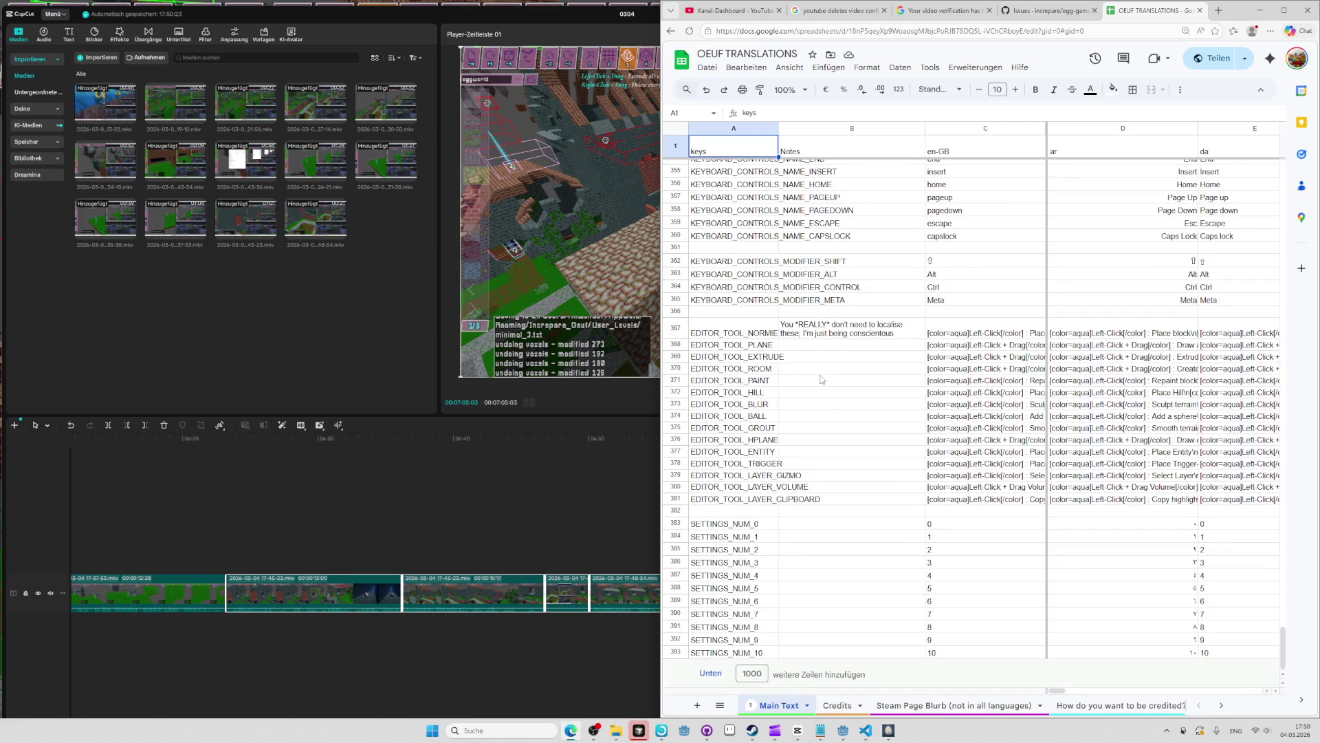
pyautogui.doubleClick(930, 359)
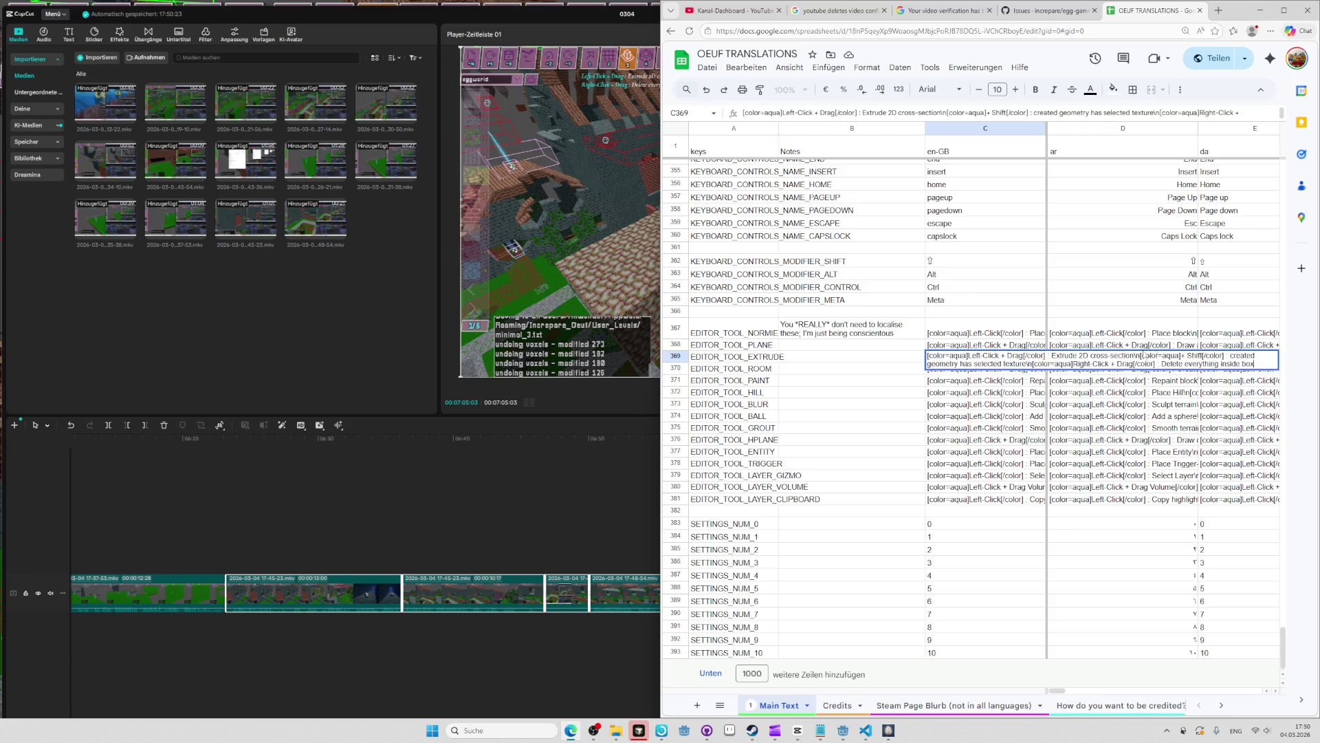
# Select and copy the entire Main Text sheet, then bring the 01_Market.txt editor forward.
pyautogui.press('Escape')
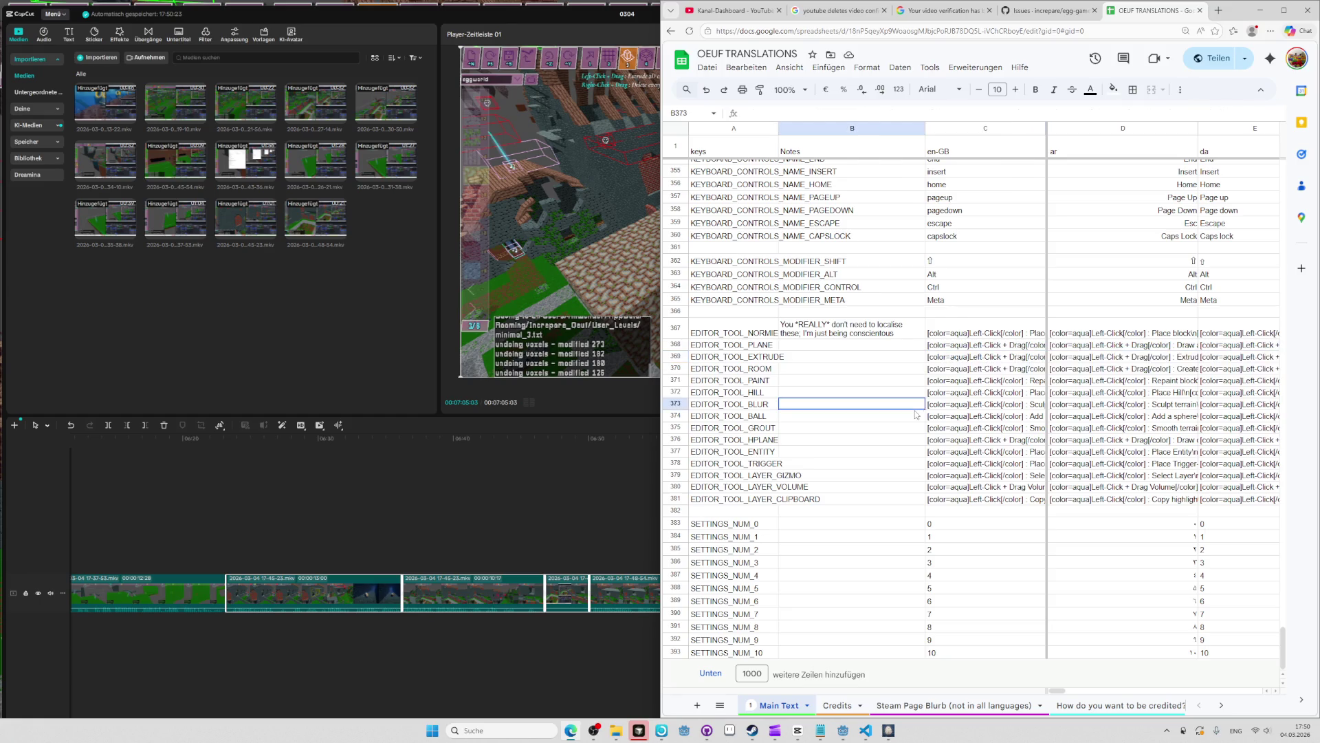
pyautogui.hotkey('ctrl', 'a')
pyautogui.hotkey('alt', 'Tab')
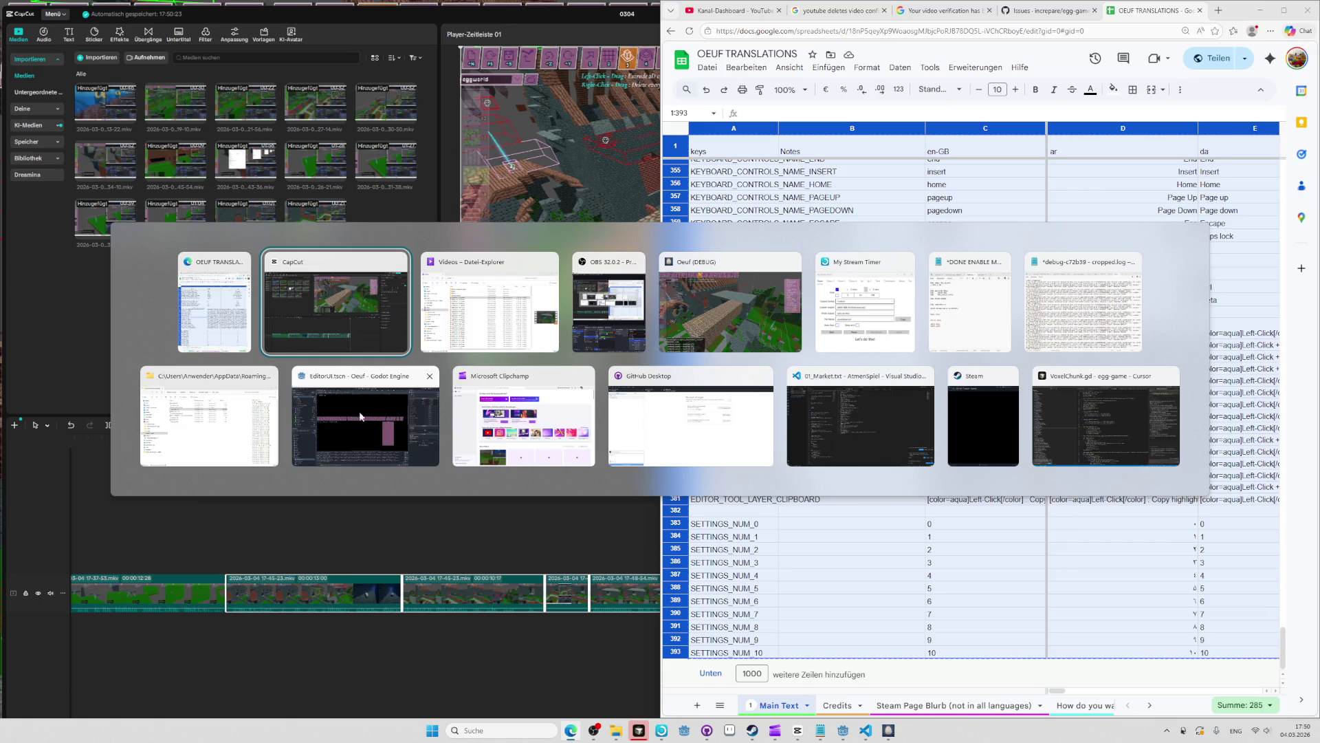
pyautogui.click(880, 425)
# Open 1_localisation.csv in the egg-game Cursor window.
pyautogui.click(709, 344)
pyautogui.hotkey('alt', 'Tab')
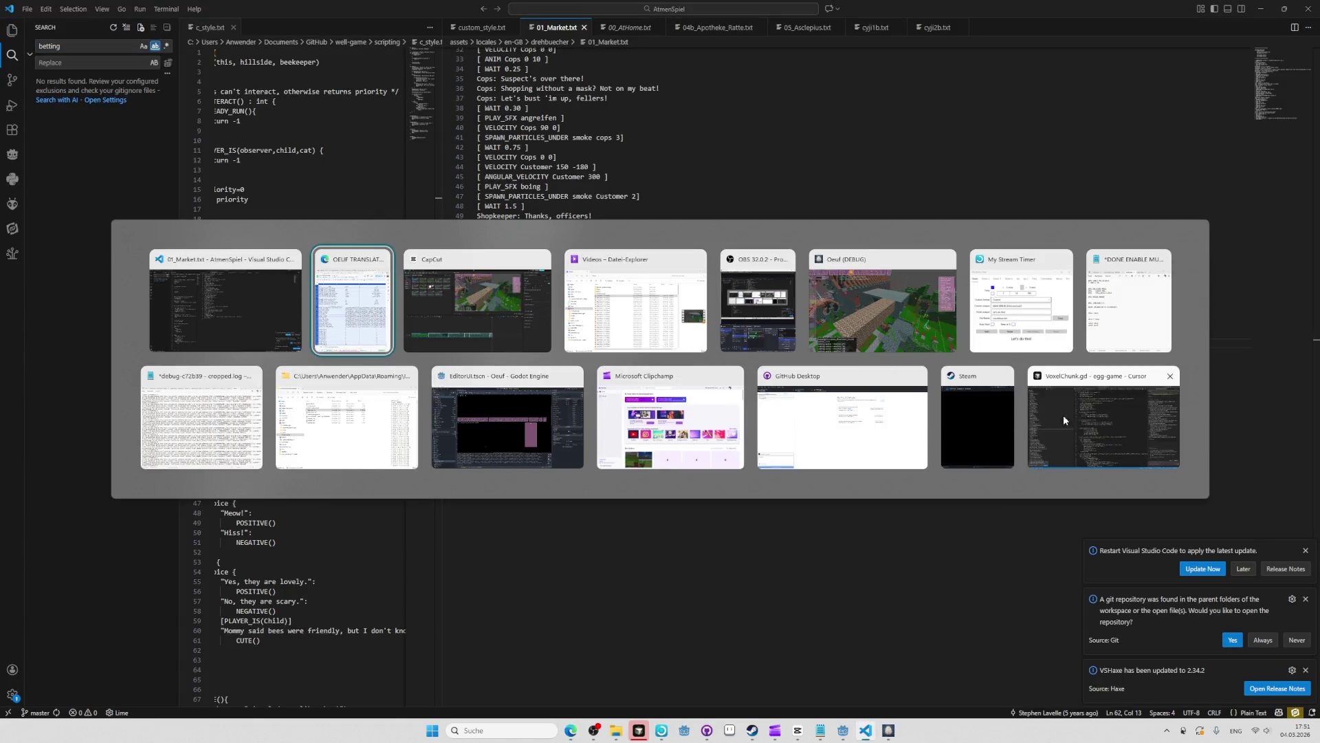
pyautogui.click(1058, 419)
pyautogui.hotkey('ctrl', 'p')
pyautogui.write('1_lo')
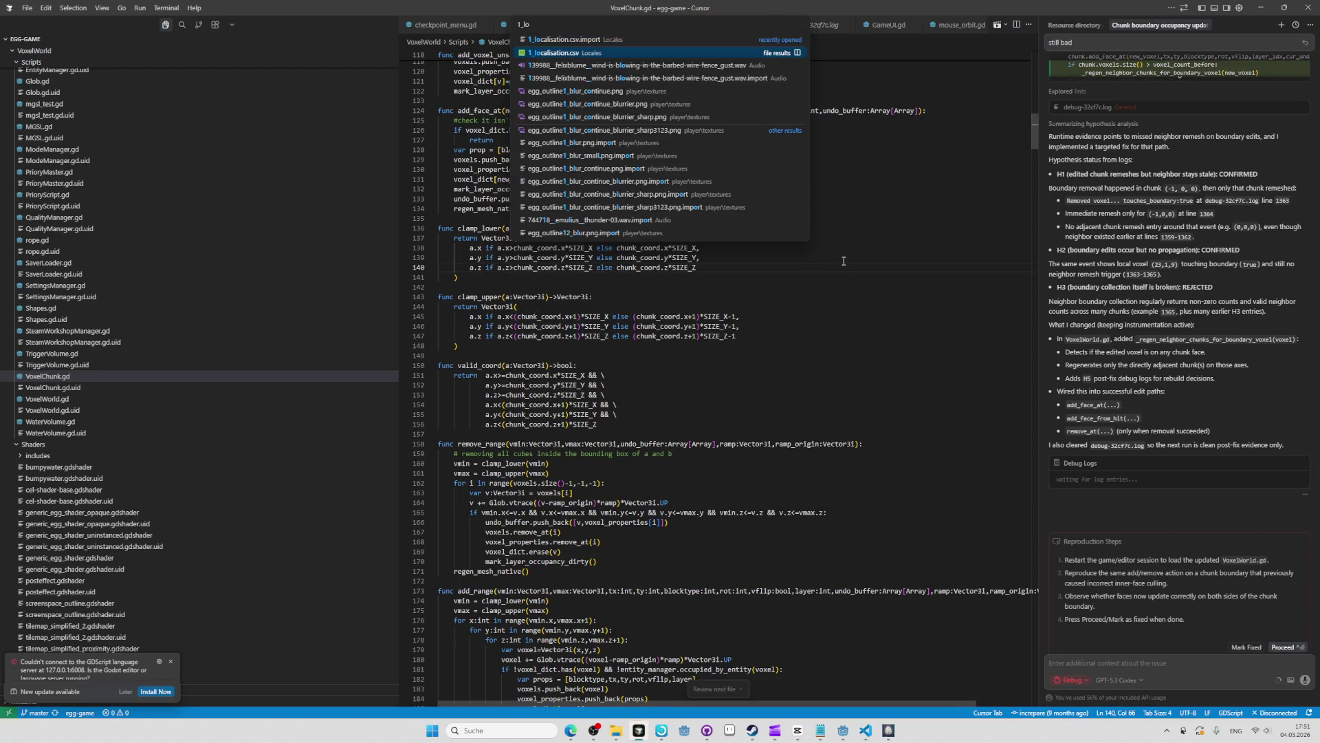
pyautogui.press('Return')
# Replace 1_localisation.csv's contents with the copied sheet, then open GitHub Desktop's repository list.
pyautogui.hotkey('ctrl', 'a')
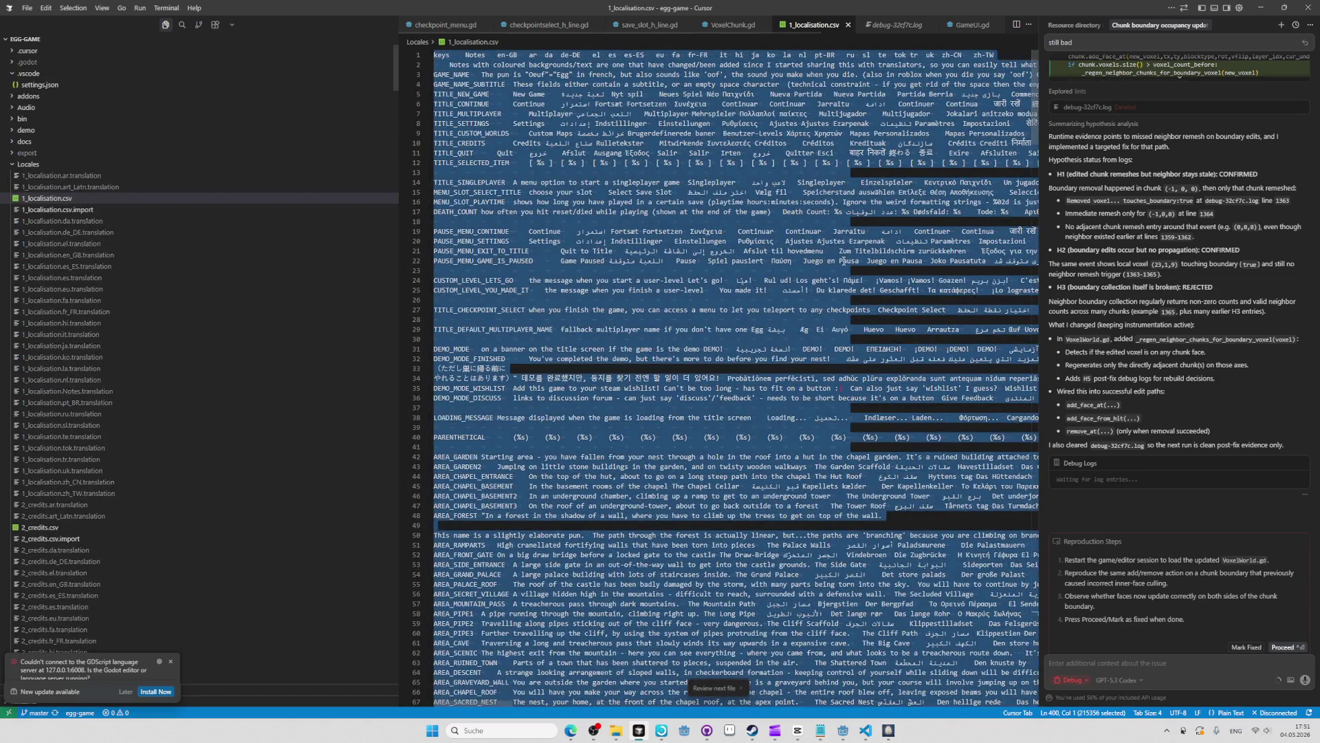
pyautogui.press('Right')
pyautogui.hotkey('alt', 'Tab')
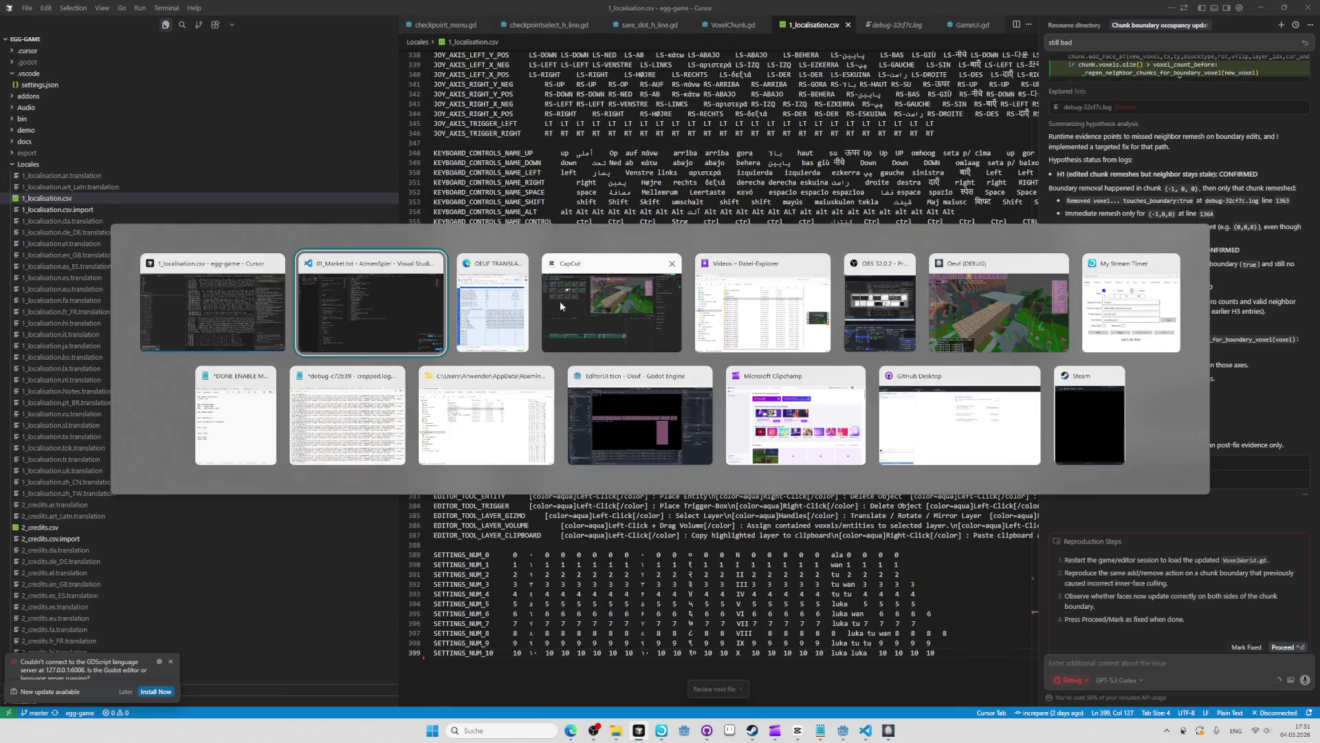
pyautogui.hotkey('alt', 'Tab')
pyautogui.click(117, 29)
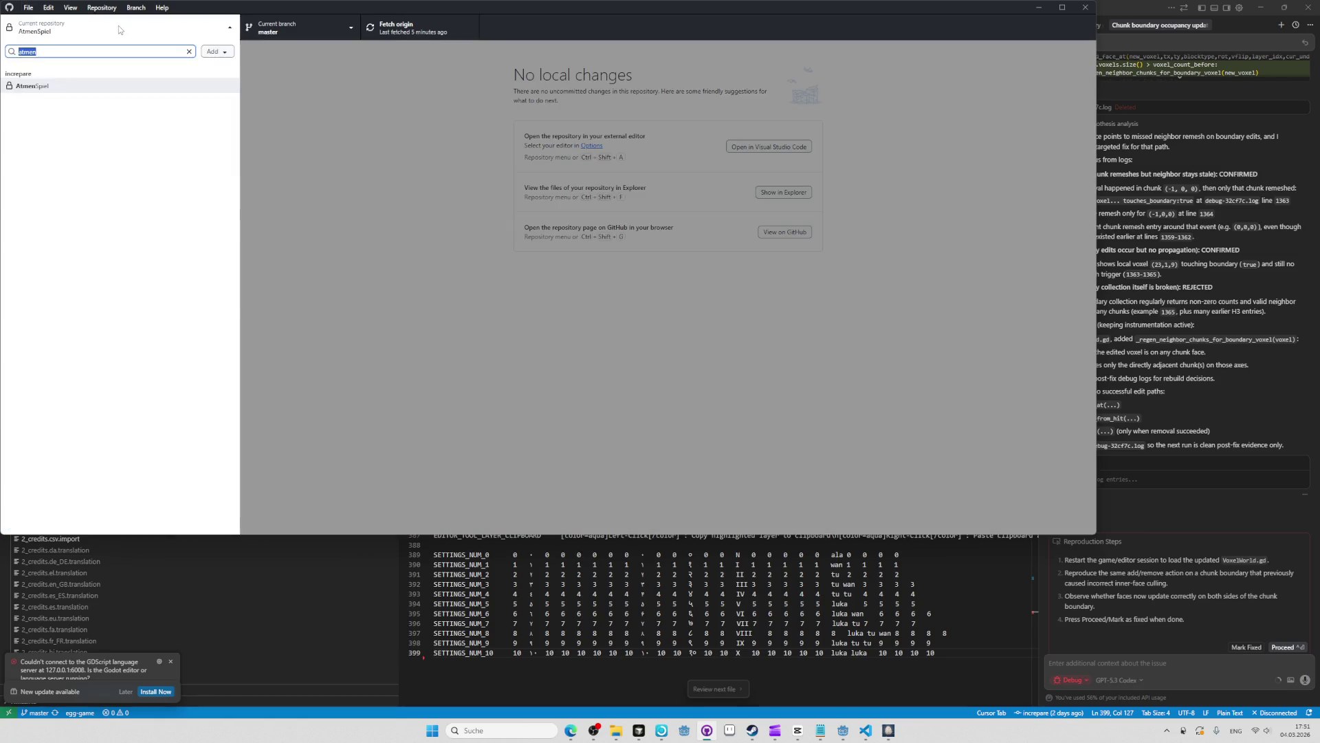
# Switch to the egg-game repository and review the full 1_localisation.csv diff.
pyautogui.click(103, 183)
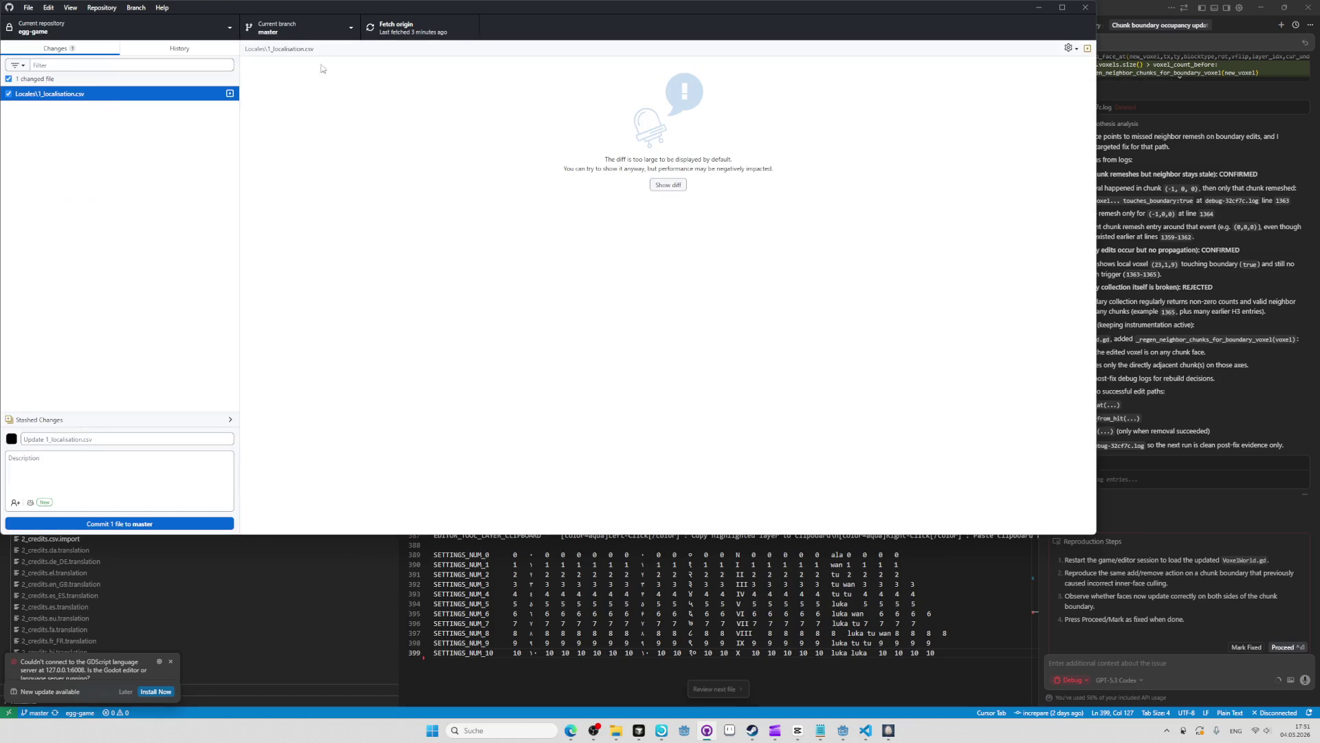
pyautogui.click(668, 185)
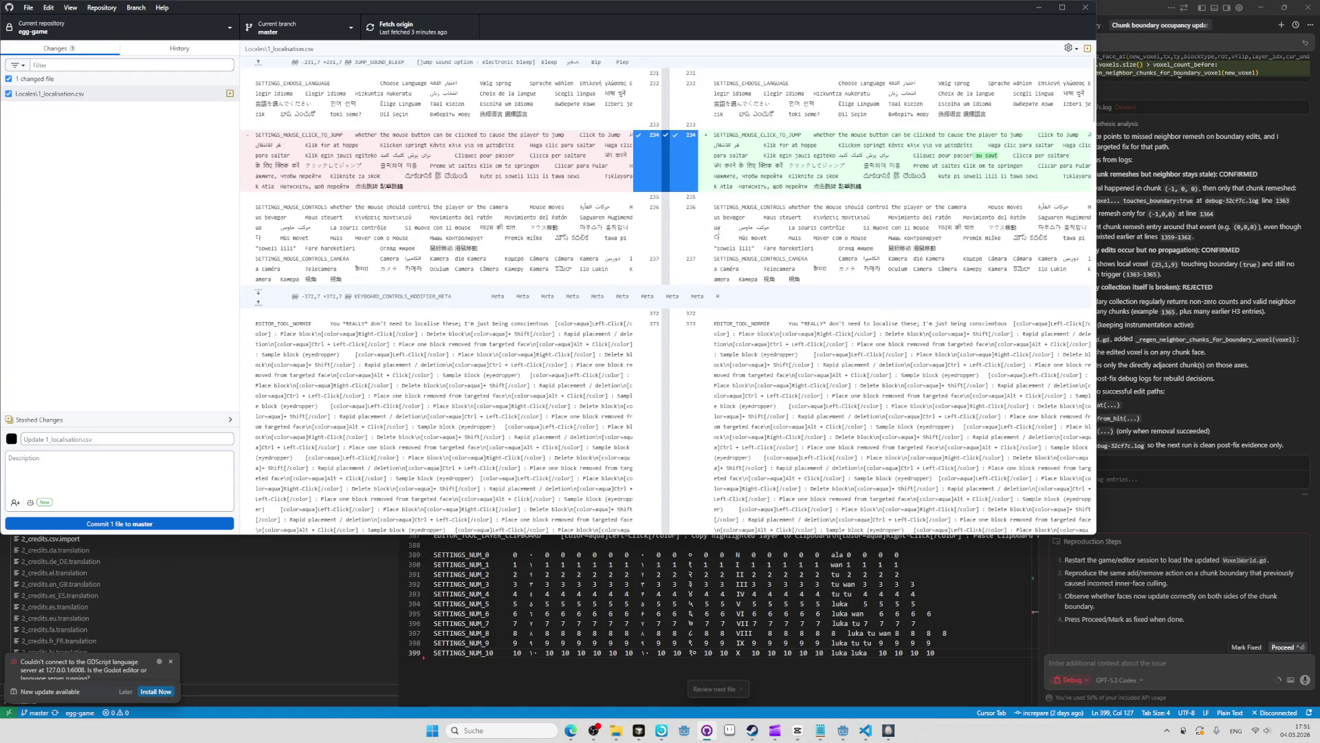
pyautogui.scroll(-5, 777, 234)
pyautogui.scroll(-5, 777, 234)
pyautogui.scroll(15, 1043, 147)
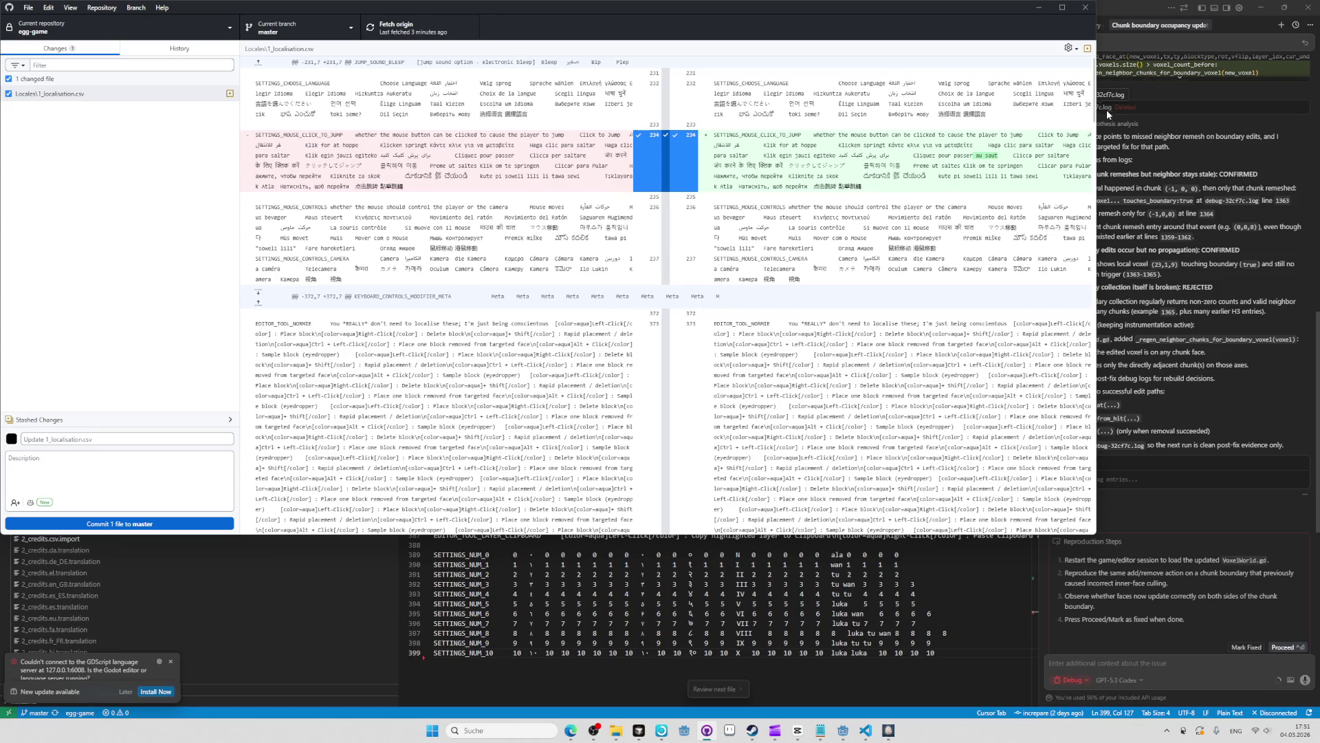
pyautogui.moveTo(255, 165); pyautogui.dragTo(677, 187)
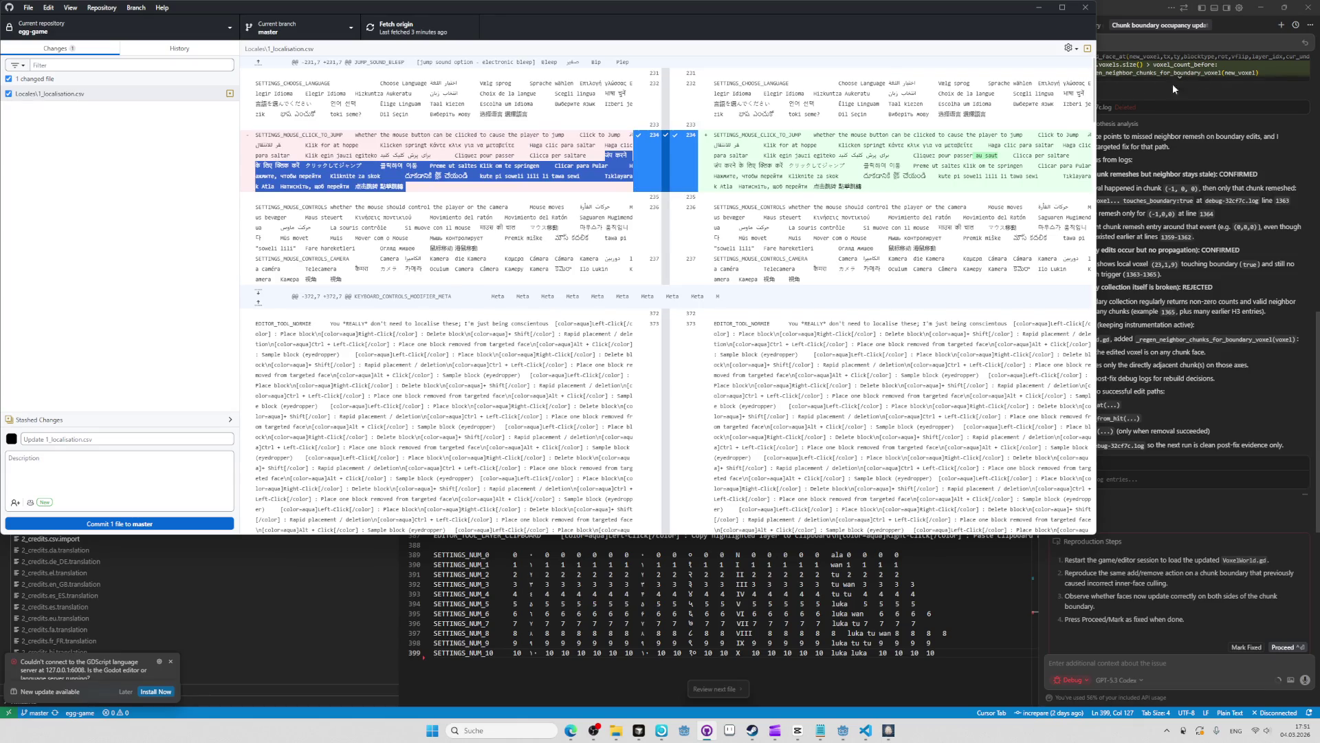
pyautogui.moveTo(1095, 101); pyautogui.dragTo(1120, 14)
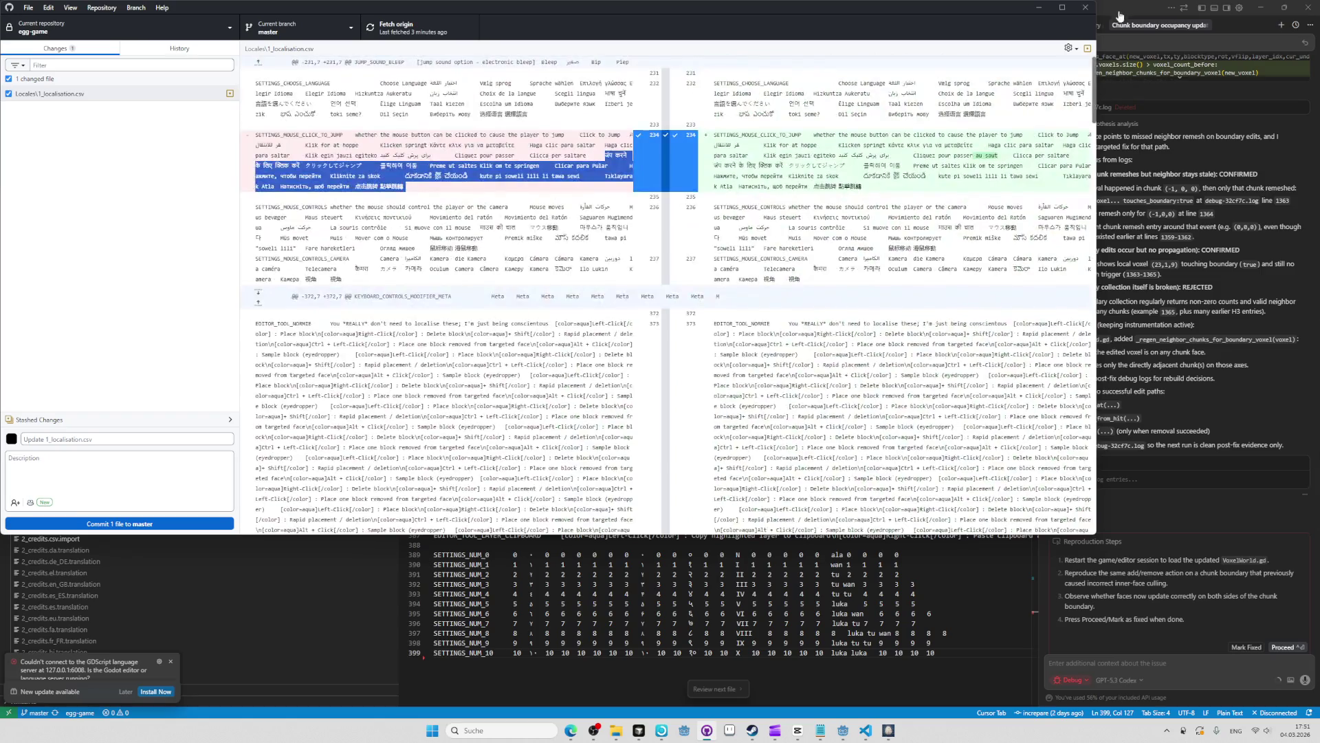
pyautogui.click(912, 108)
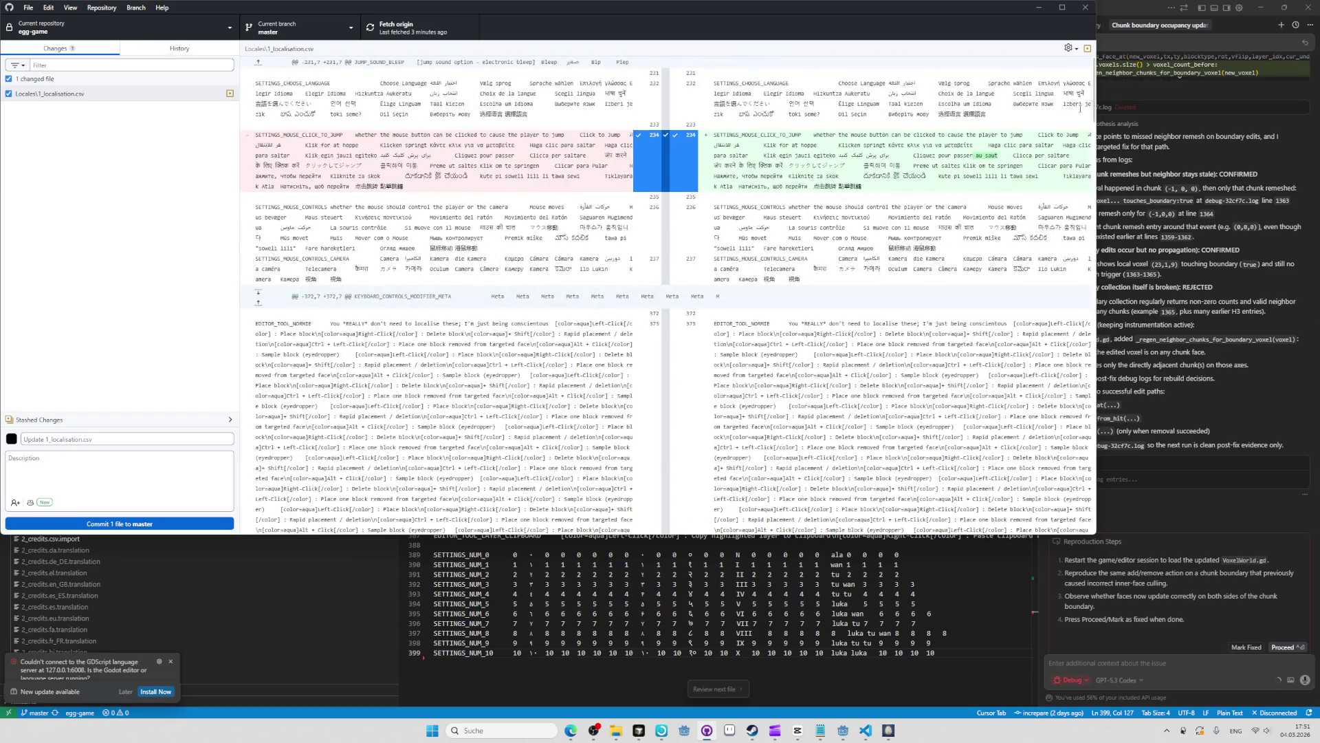
pyautogui.moveTo(1094, 103); pyautogui.dragTo(1075, 295)
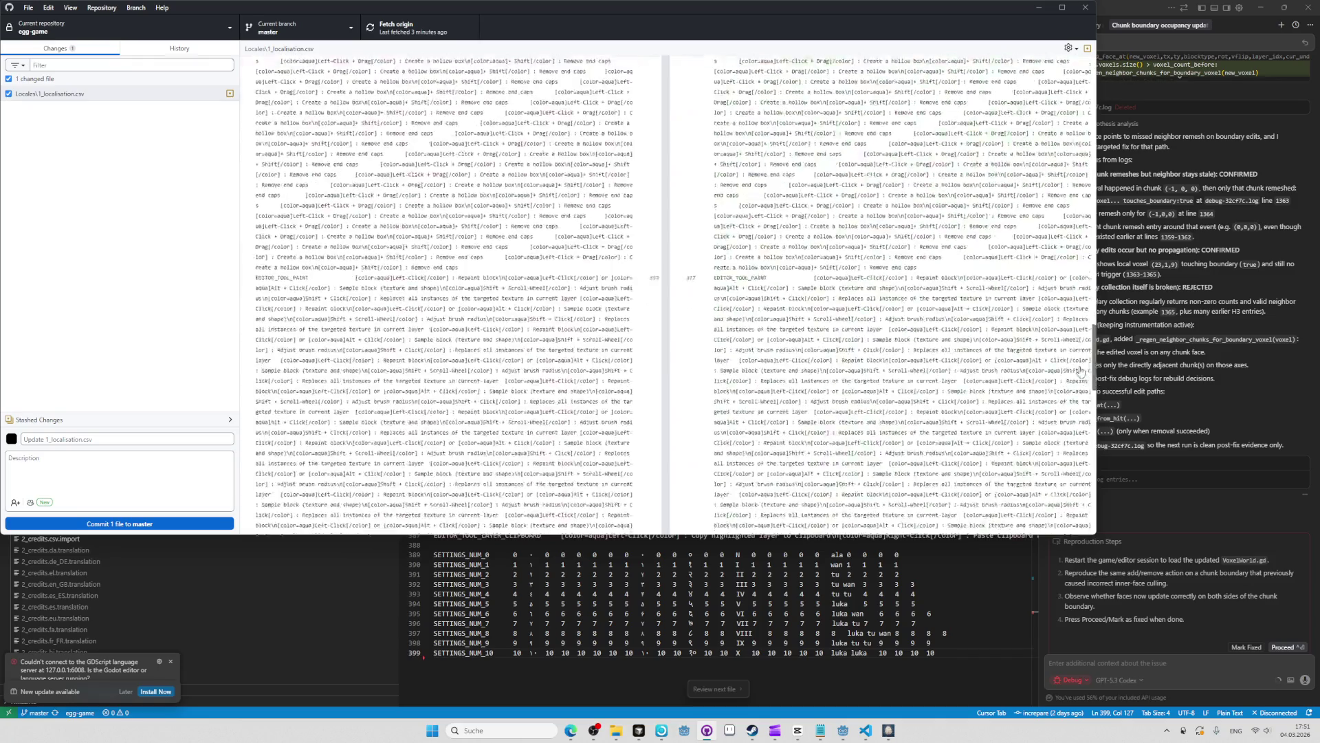
# Commit the 1_localisation.csv change to master as 'Update 1_localisation.csv' and push to origin.
pyautogui.scroll(-2, 1070, 294)
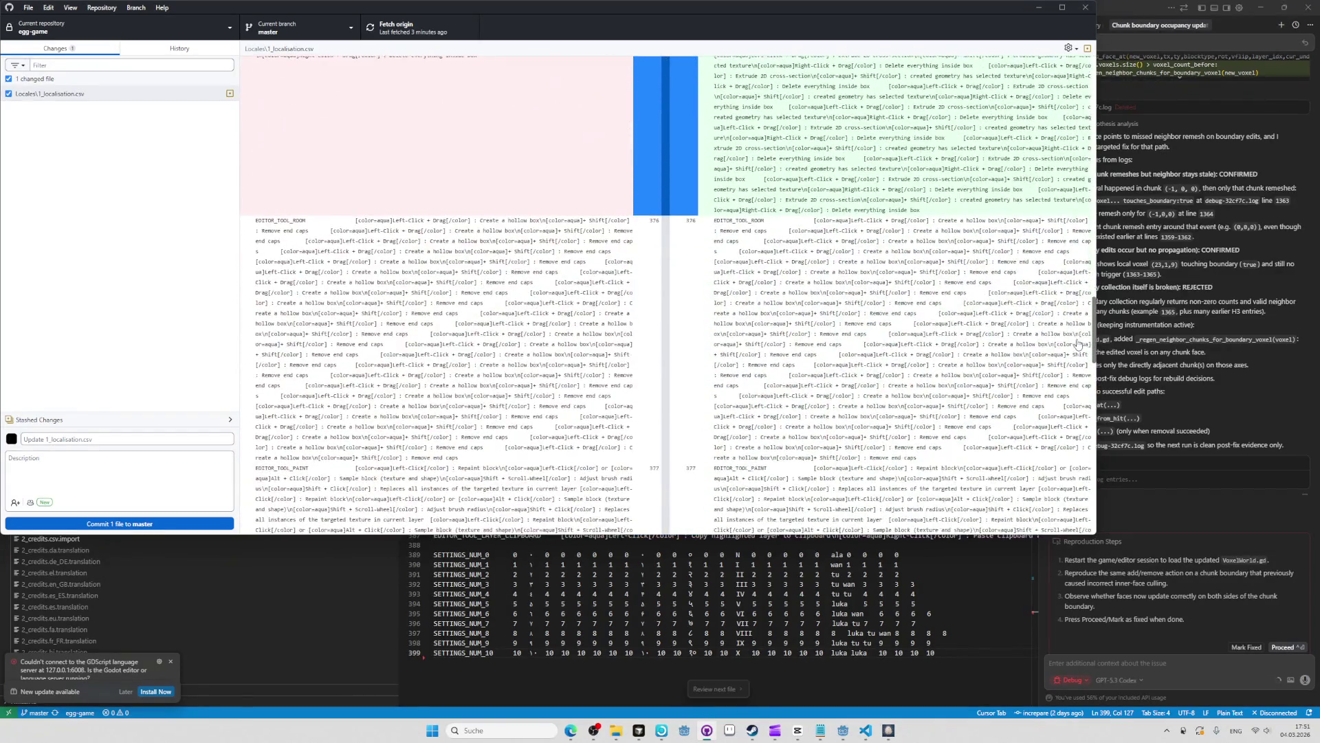
pyautogui.scroll(-15, 1071, 297)
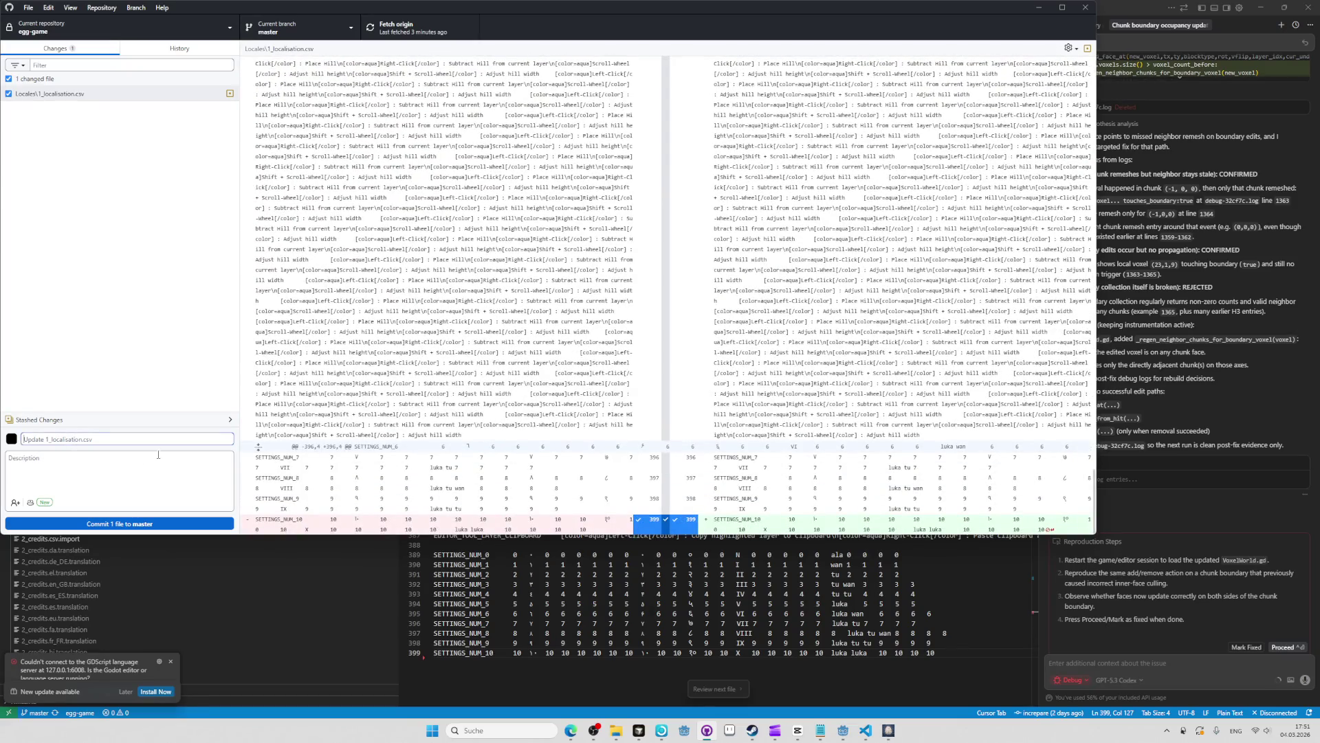
pyautogui.click(201, 523)
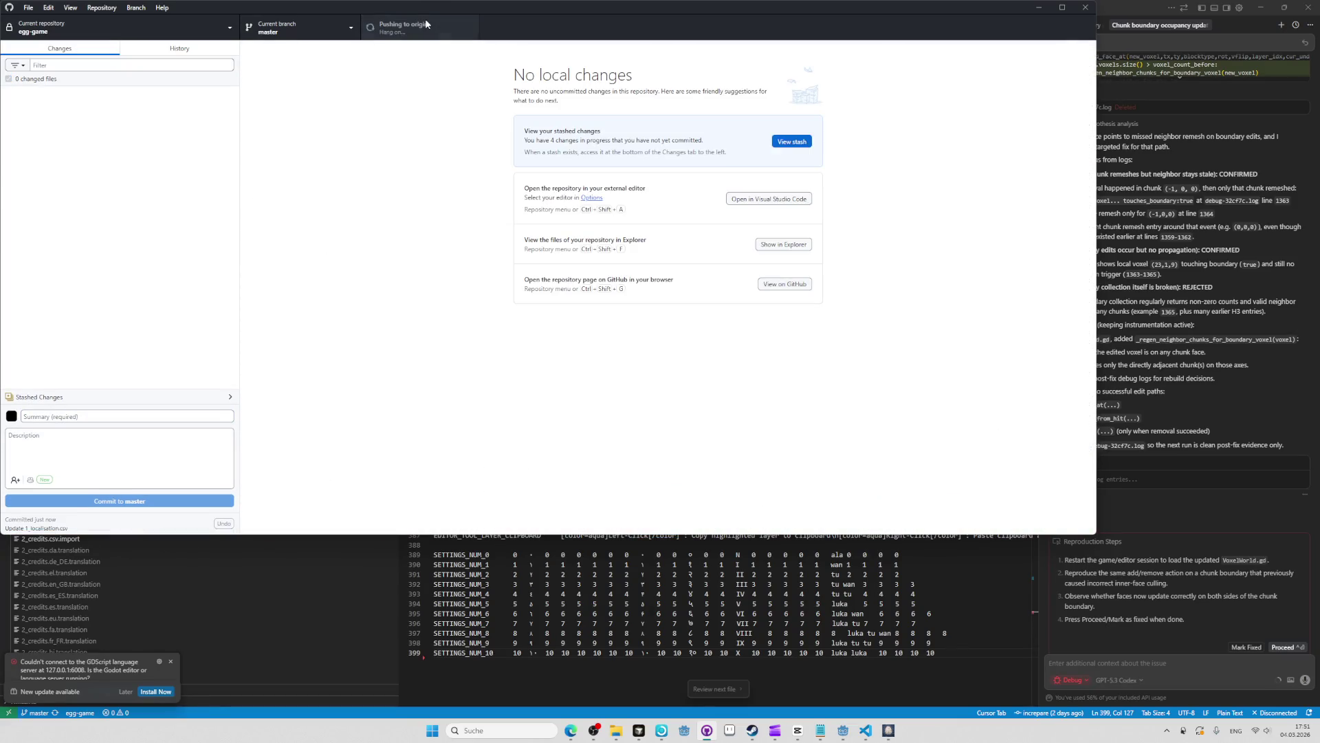
pyautogui.hotkey('alt', 'Tab')
pyautogui.hotkey('alt', 'Tab')
pyautogui.hotkey('alt', 'Tab')
pyautogui.hotkey('alt', 'Tab')
pyautogui.hotkey('alt', 'Tab')
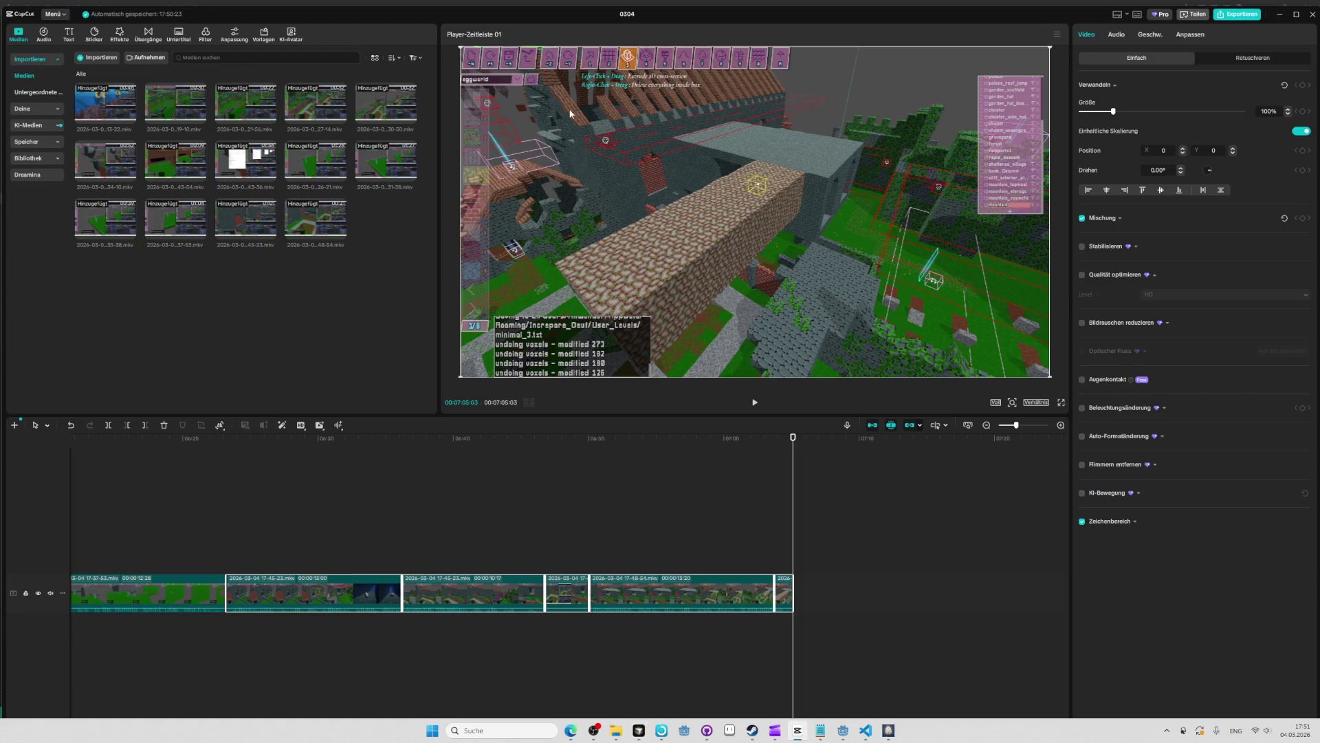
# Cycle through the open windows past CapCut to bring the Oeuf (DEBUG) editor forward.
pyautogui.hotkey('alt', 'Tab')
pyautogui.hotkey('alt', 'Tab')
pyautogui.hotkey('alt', 'Tab')
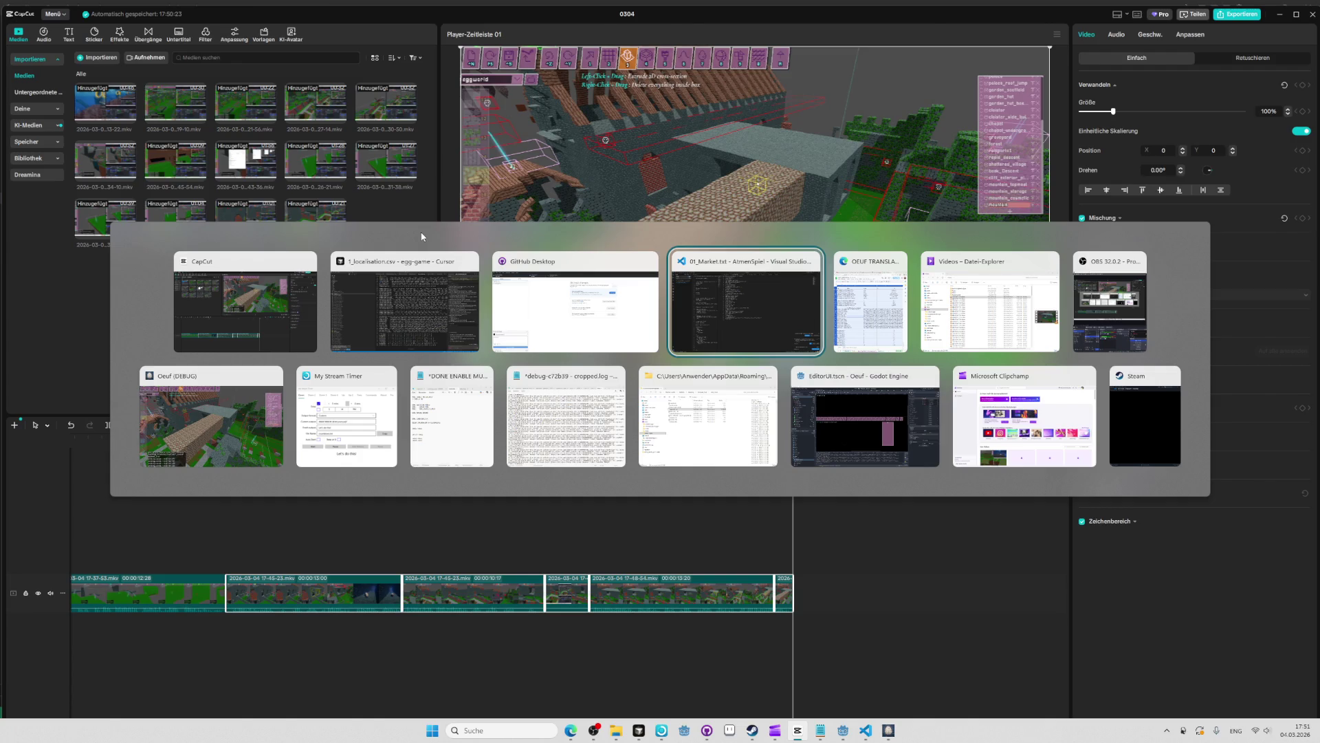
pyautogui.hotkey('alt', 'Tab')
pyautogui.hotkey('alt', 'Tab')
pyautogui.hotkey('alt', 'Tab')
pyautogui.hotkey('alt', 'Tab')
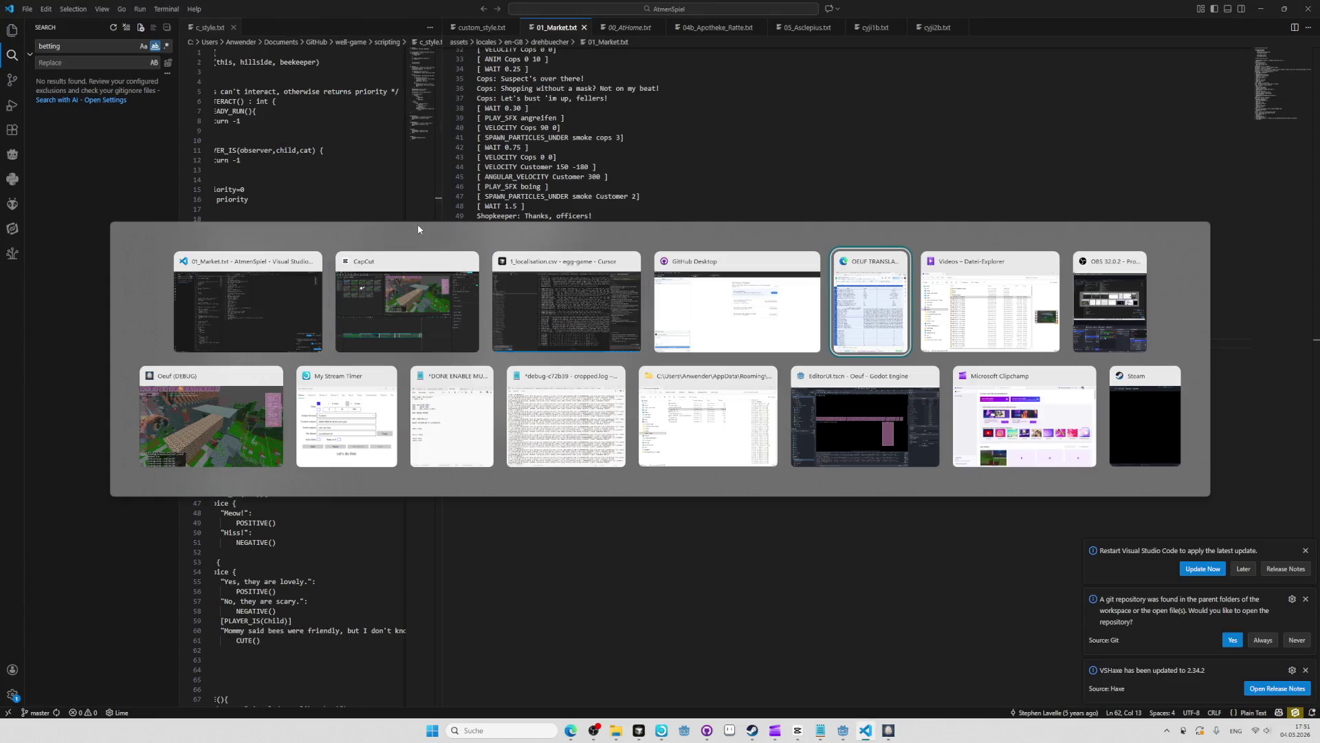
pyautogui.click(428, 302)
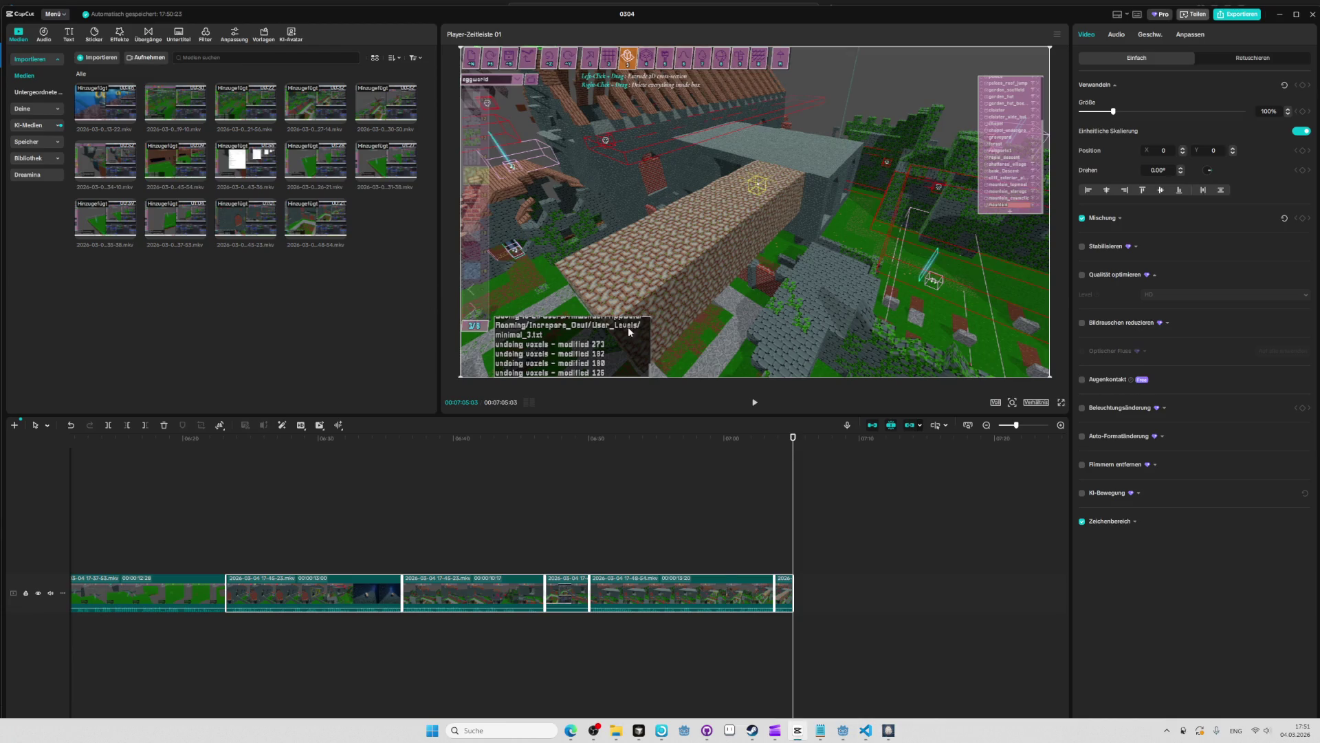
pyautogui.hotkey('alt', 'Tab')
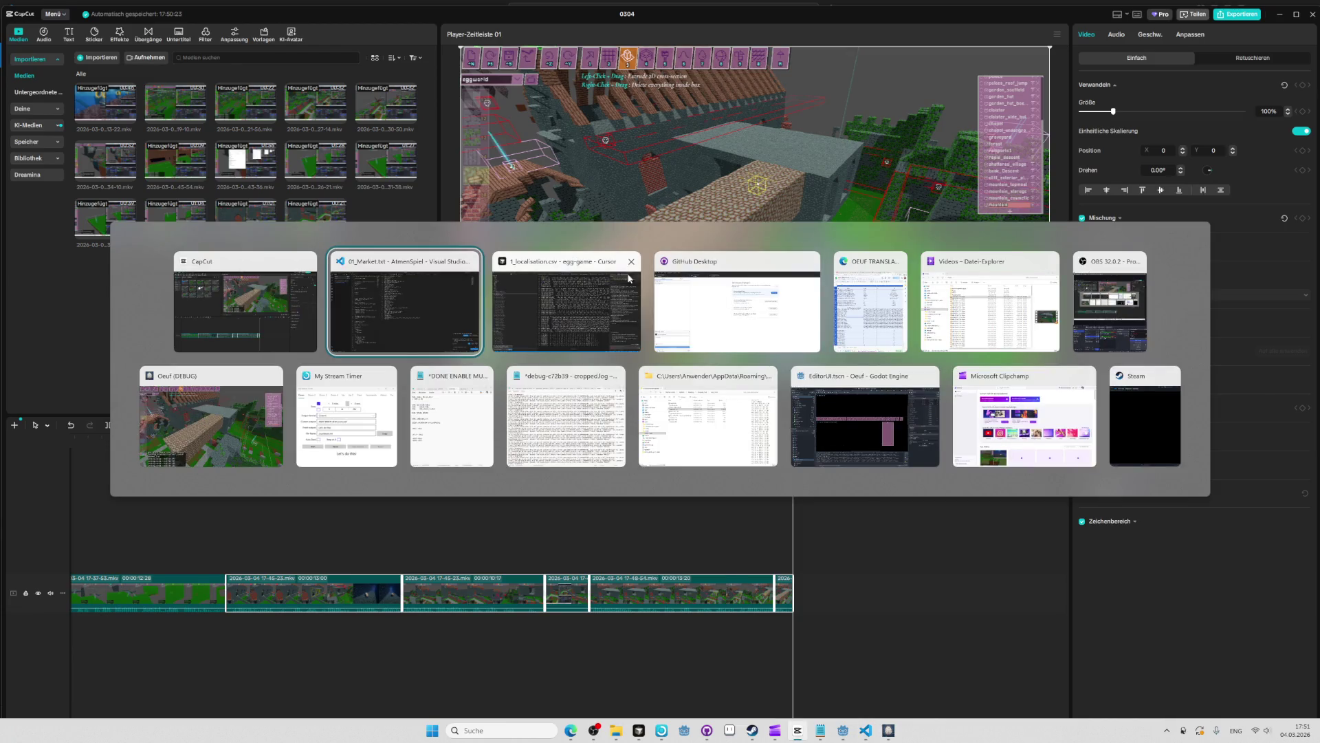
pyautogui.click(233, 382)
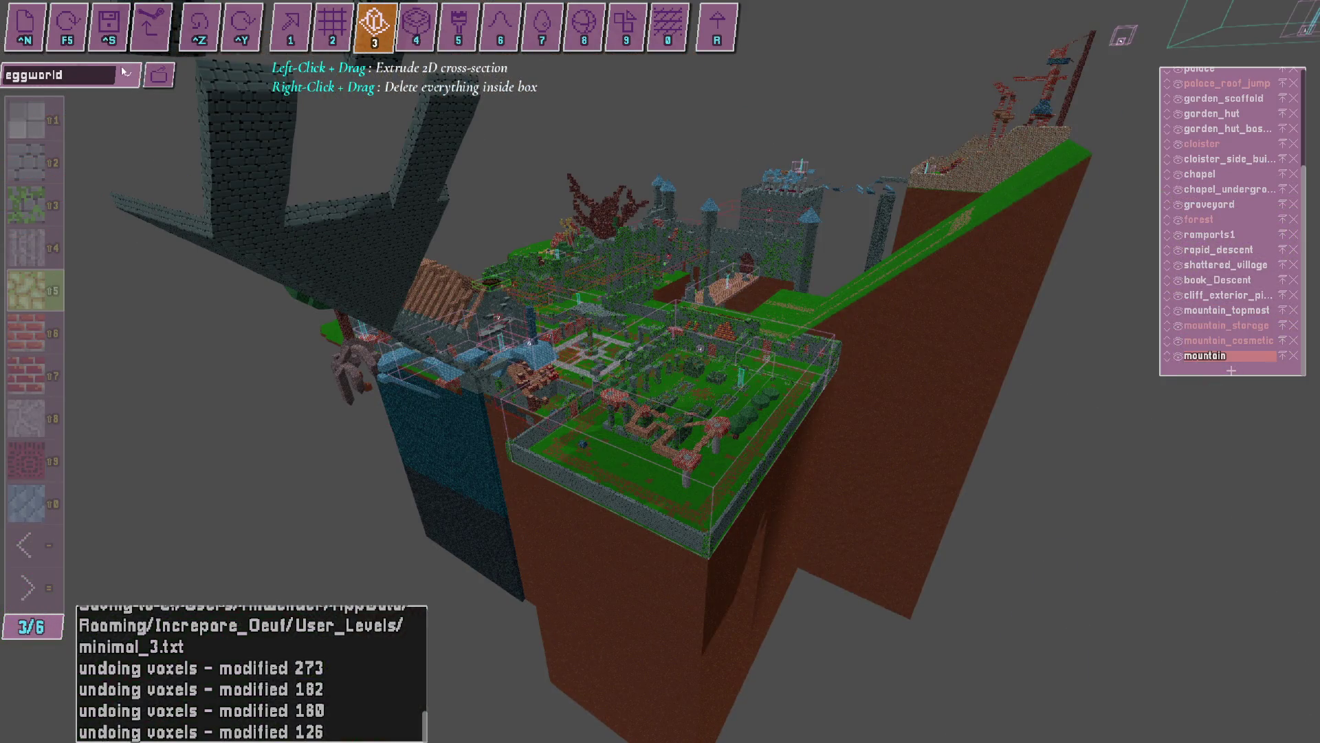
# Load the minimal level and switch to the planar-sheet drawing mode (2).
pyautogui.click(127, 74)
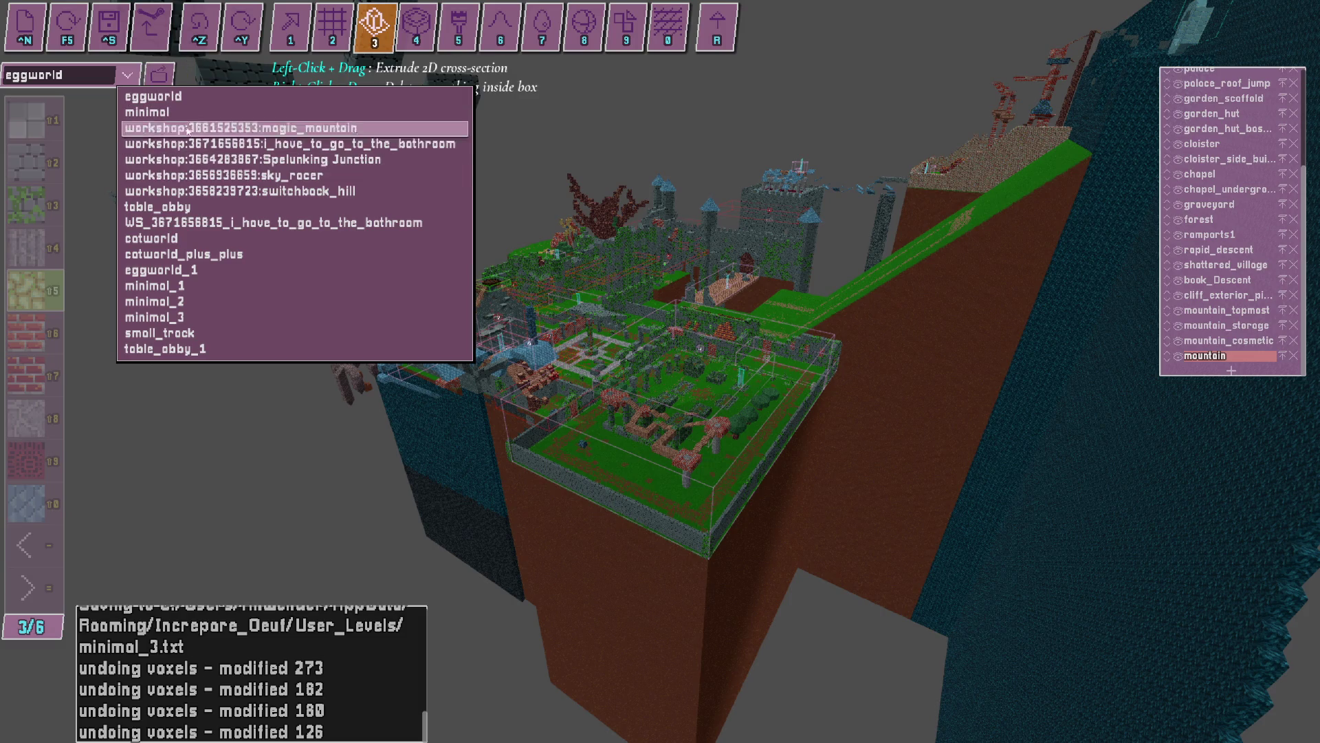
pyautogui.click(187, 112)
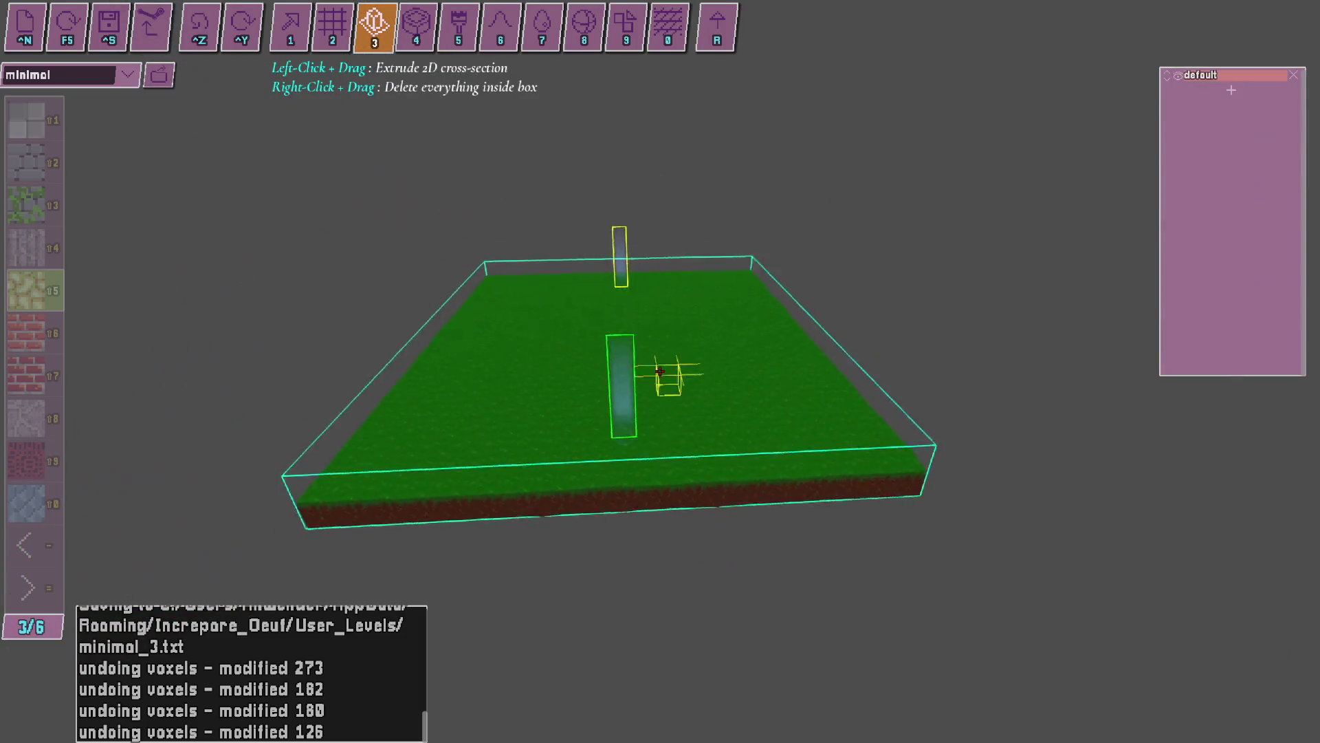
pyautogui.press('2')
pyautogui.moveTo(660, 371); pyautogui.dragTo(660, 371)
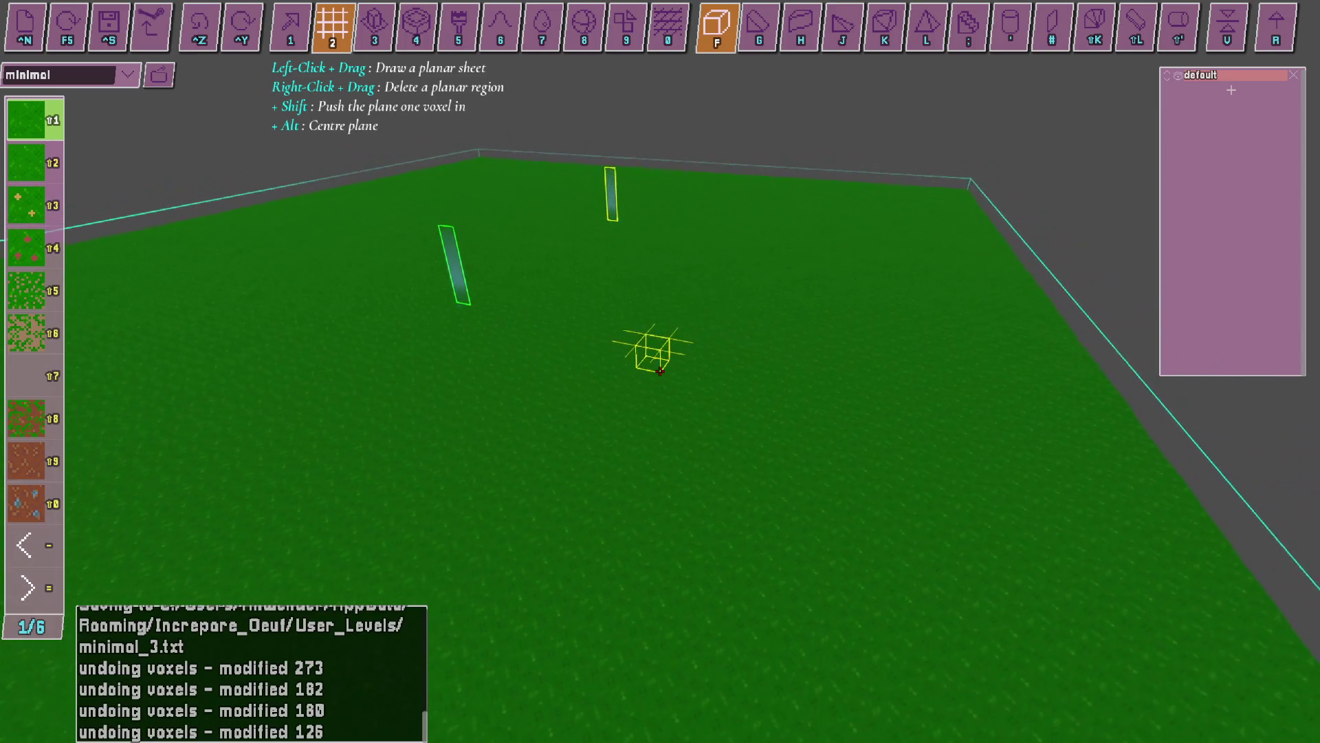
# Start the OBS recording, then return to Oeuf in extrude mode (3).
pyautogui.hotkey('alt', 'Tab')
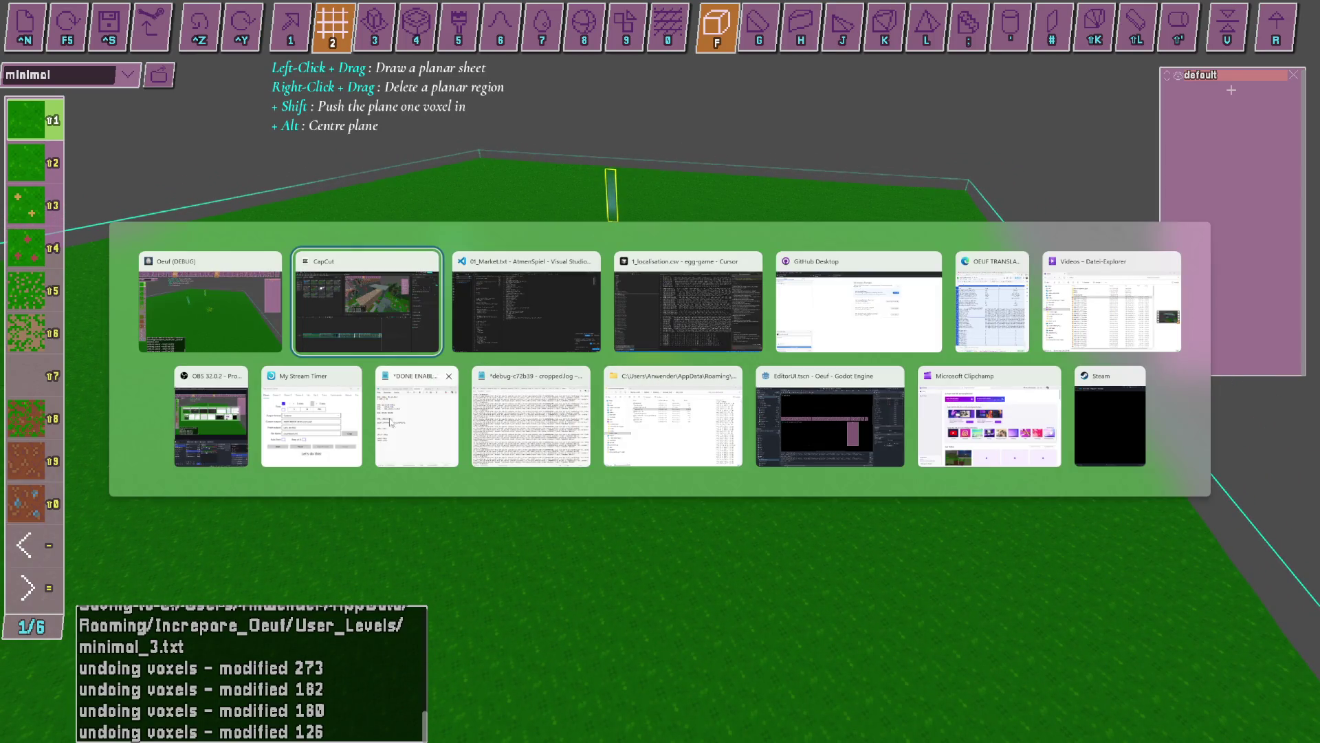
pyautogui.click(210, 398)
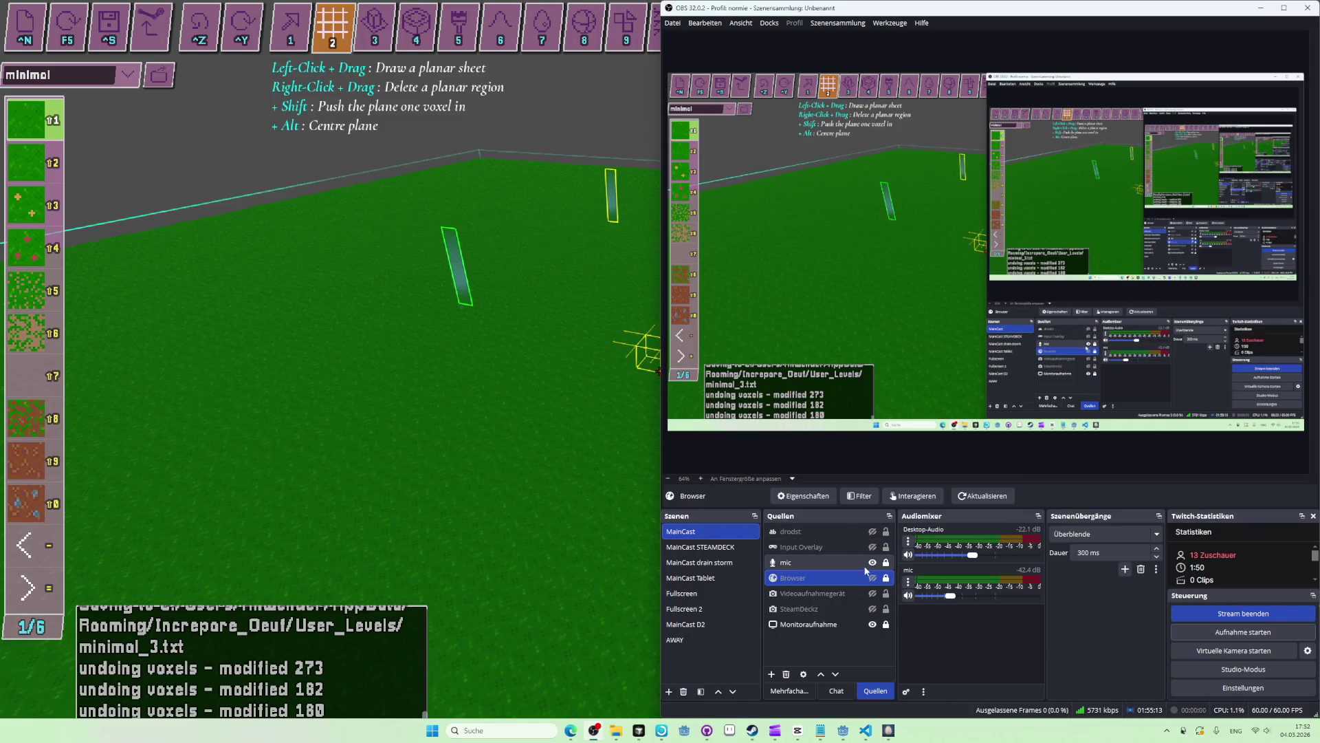
pyautogui.click(1257, 634)
pyautogui.hotkey('alt', 'Tab')
pyautogui.press('3')
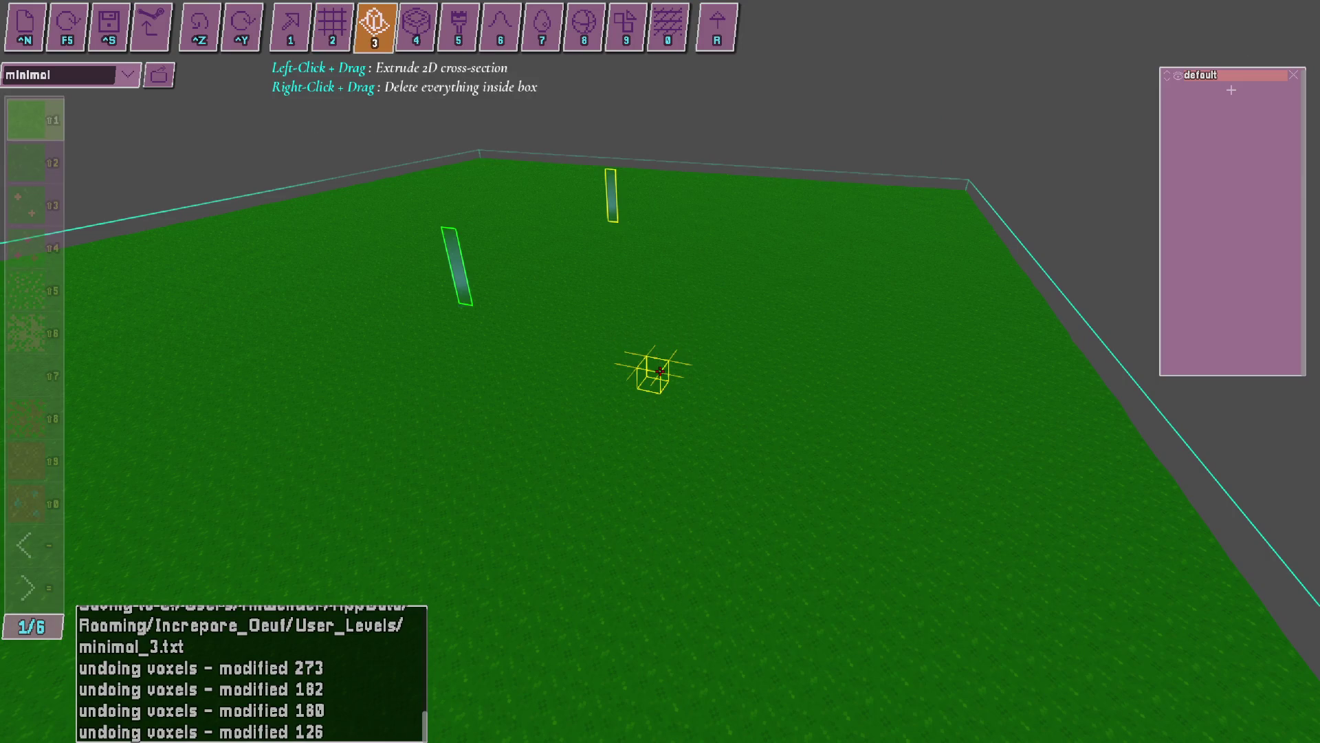
# Draw a tall hollow dirt box on the grass, inspect it, then undo it.
pyautogui.click(415, 21)
pyautogui.moveTo(639, 388)
pyautogui.mouseDown()
pyautogui.moveTo(875, 264)
pyautogui.moveTo(818, 155)
pyautogui.mouseUp()
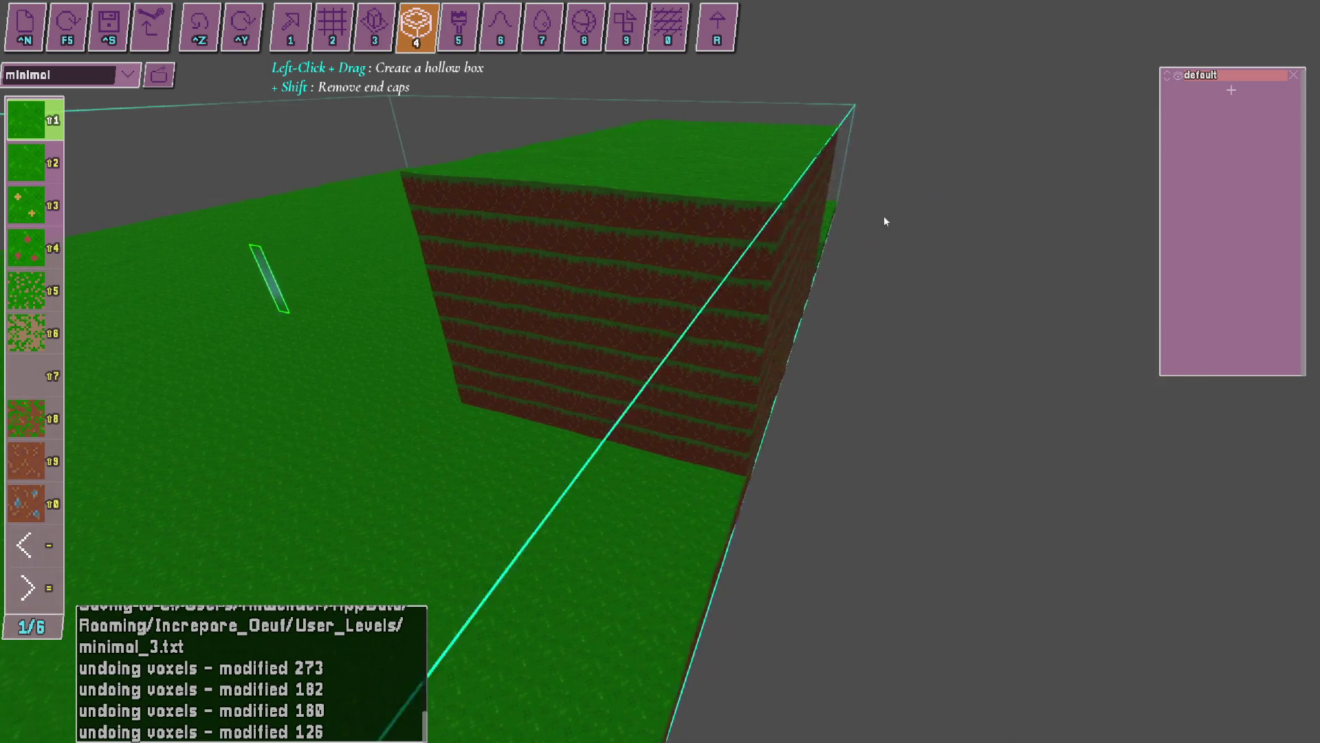
pyautogui.press('w')
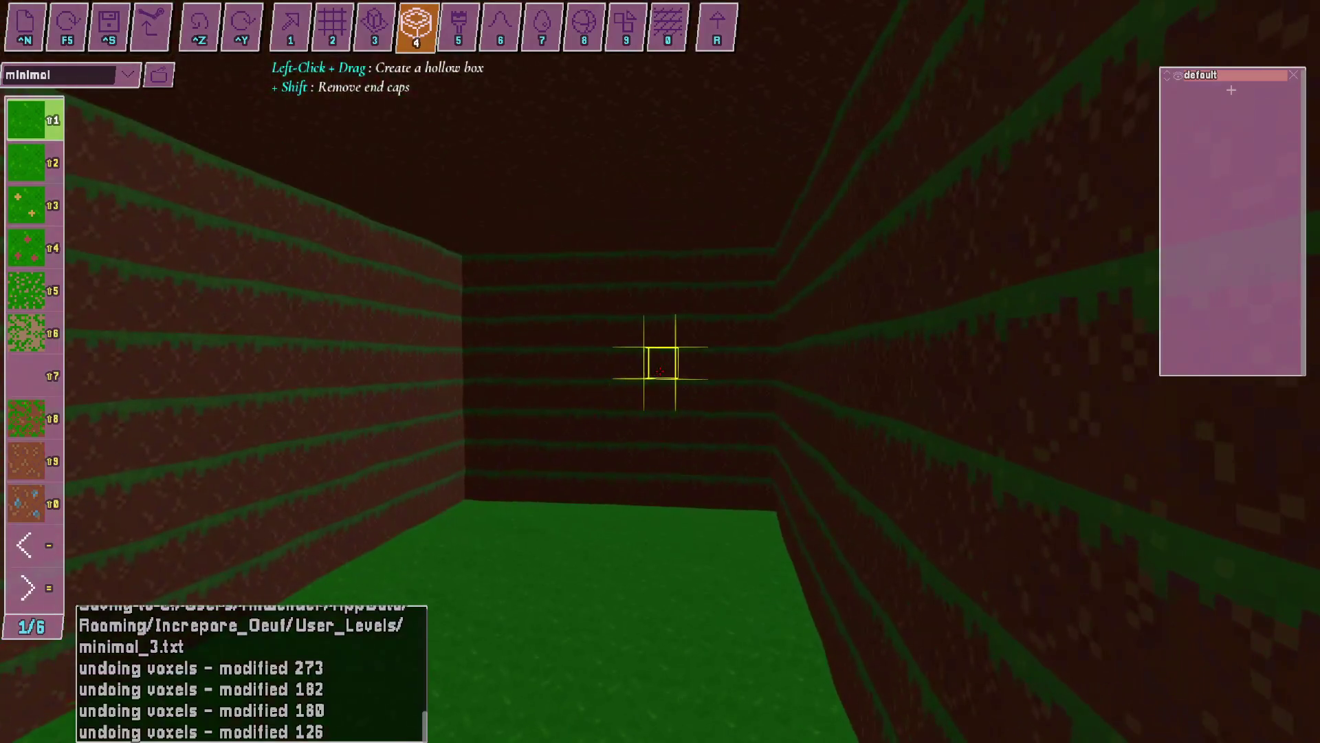
pyautogui.press('s')
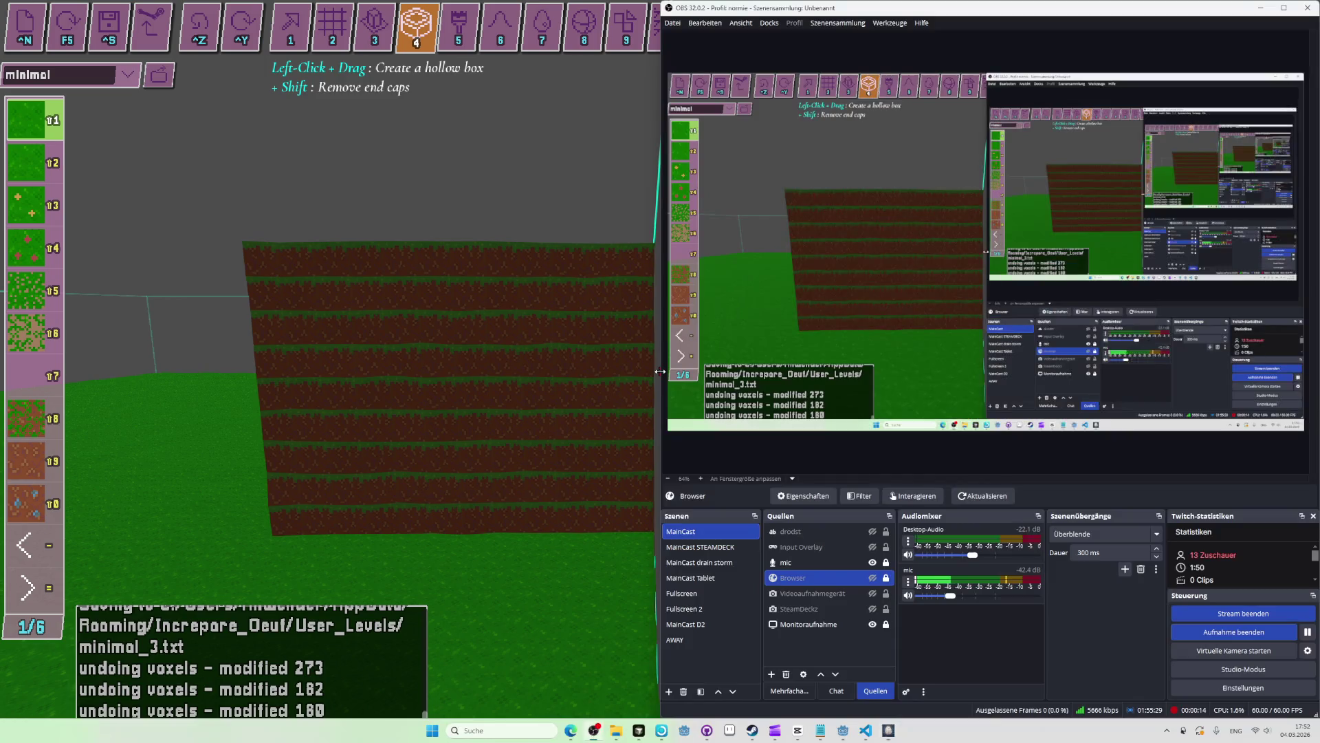
pyautogui.hotkey('ctrl', 'z')
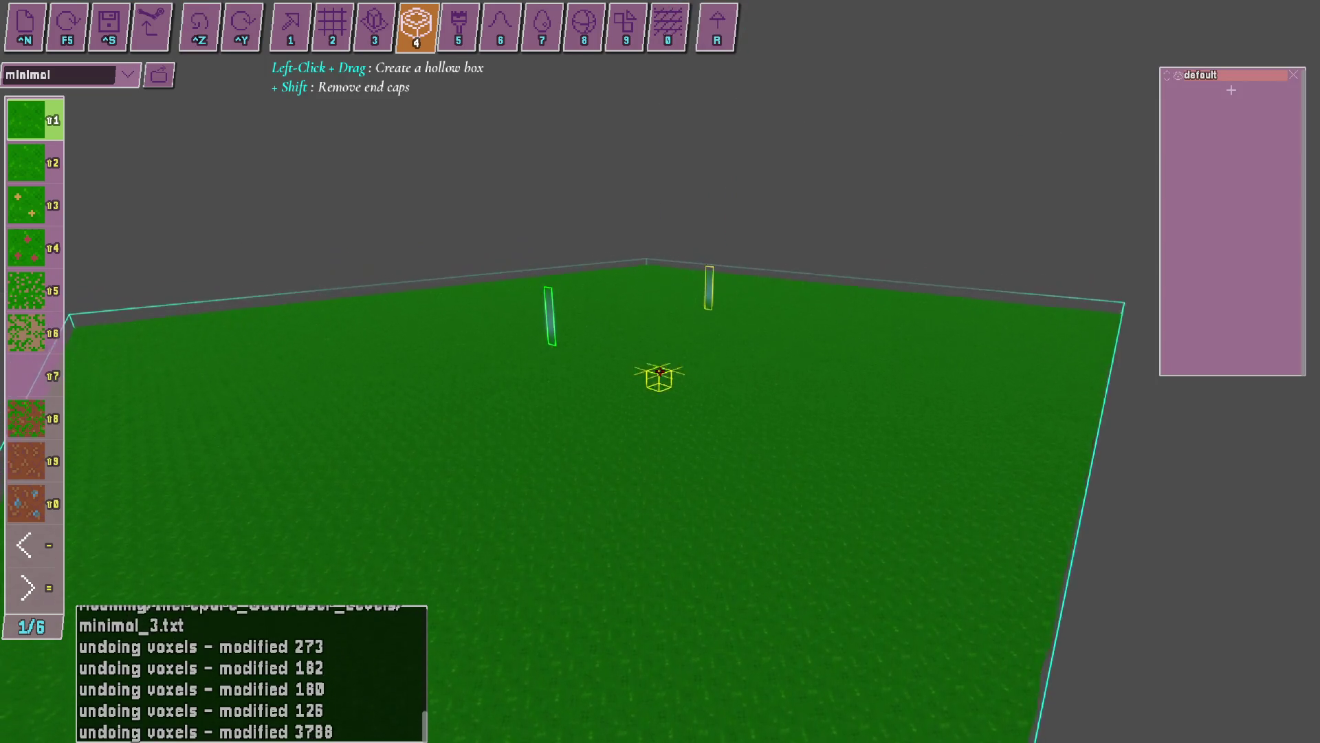
# Carve several dirt-walled hollow trenches into the grass, redoing one after an undo.
pyautogui.moveTo(660, 371); pyautogui.dragTo(659, 371)
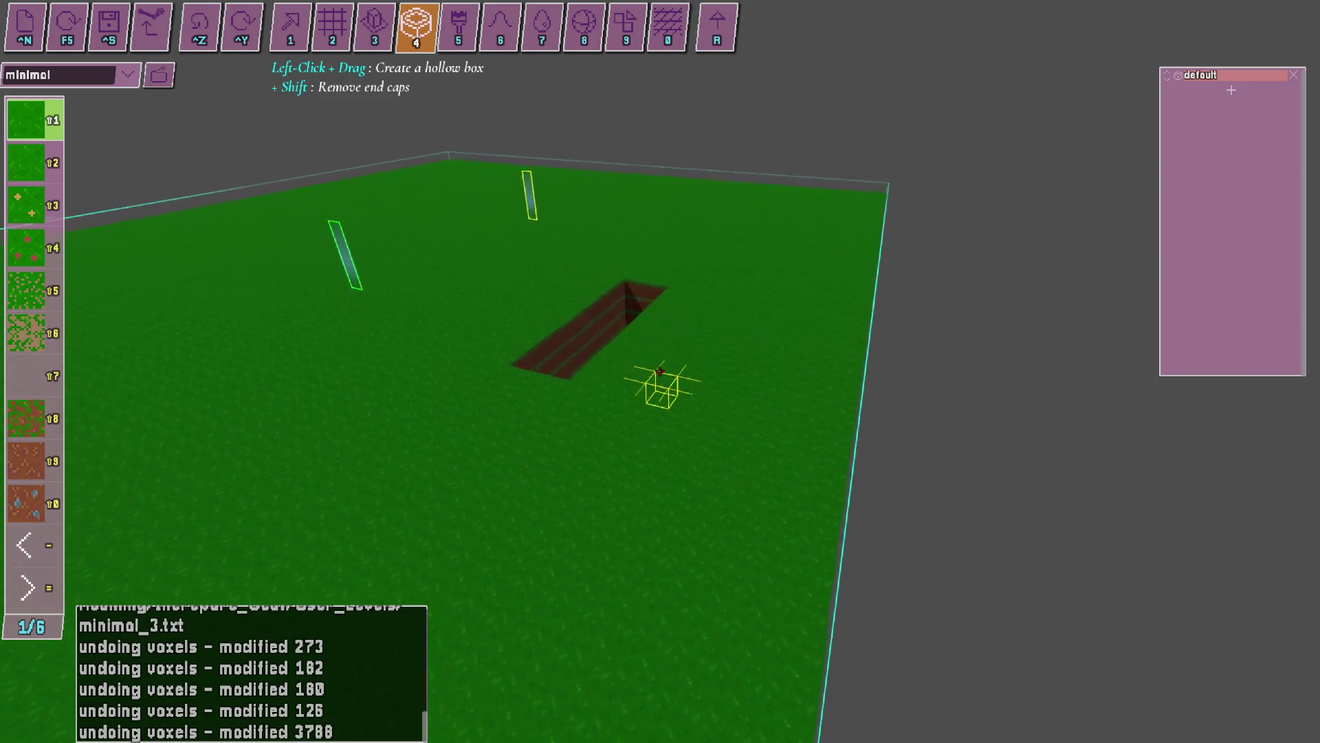
pyautogui.press('w')
pyautogui.press('r')
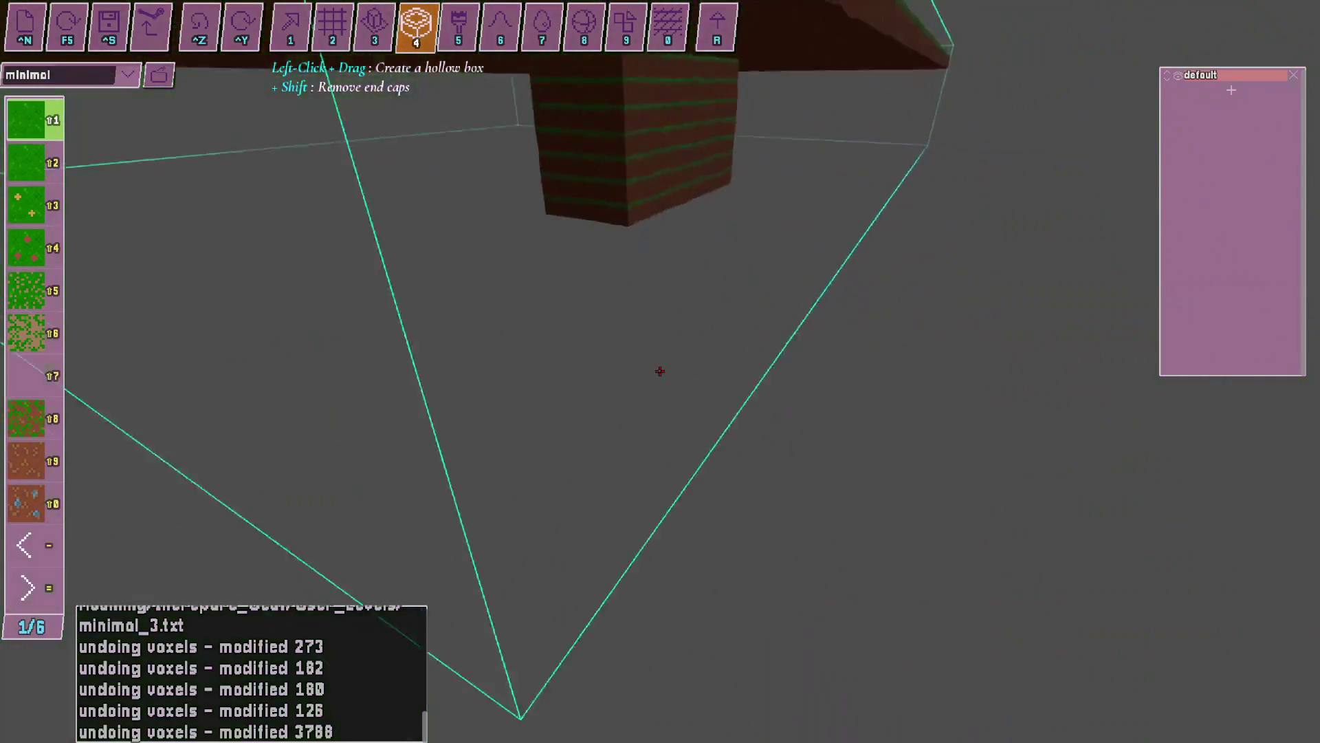
pyautogui.hotkey('ctrl', 'z')
pyautogui.moveTo(659, 371); pyautogui.dragTo(659, 371)
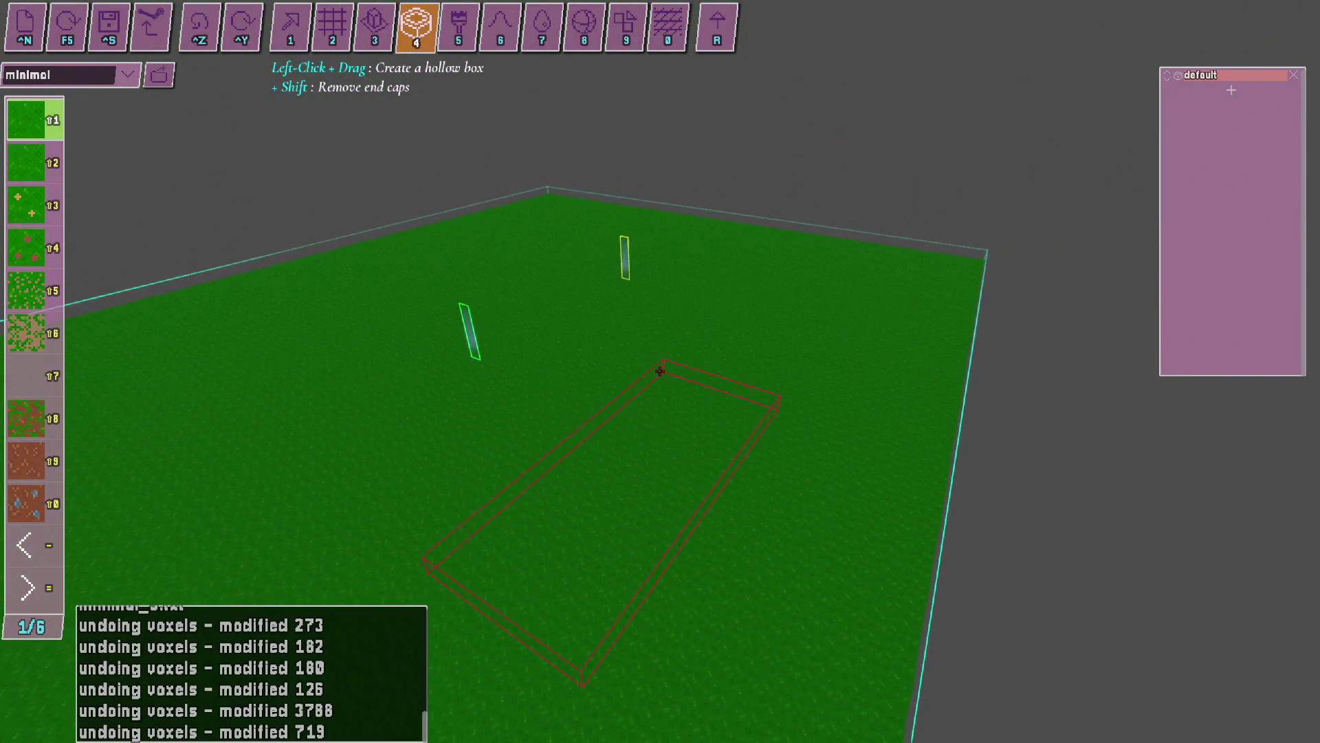
pyautogui.moveTo(659, 371); pyautogui.dragTo(660, 372)
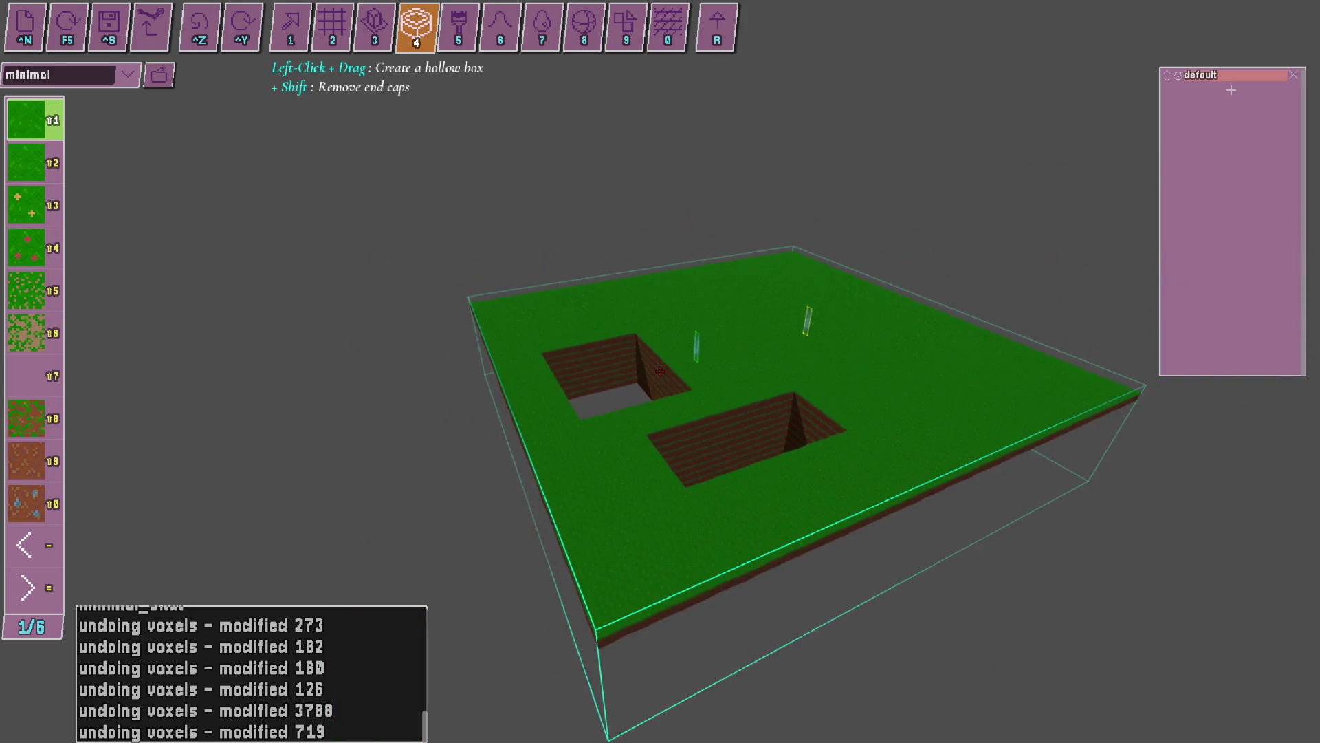
pyautogui.moveTo(660, 372); pyautogui.dragTo(660, 372)
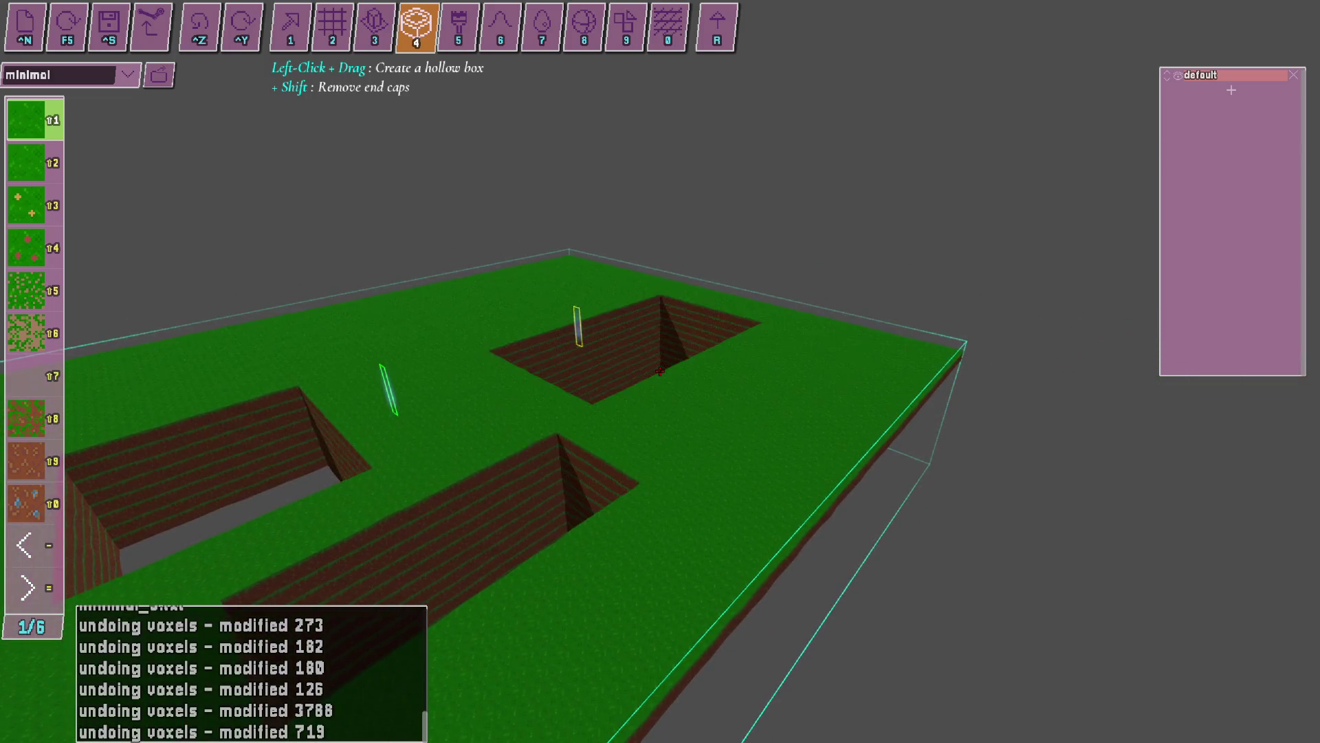
# Load the eggworld level and bring the code editor to the front.
pyautogui.click(128, 74)
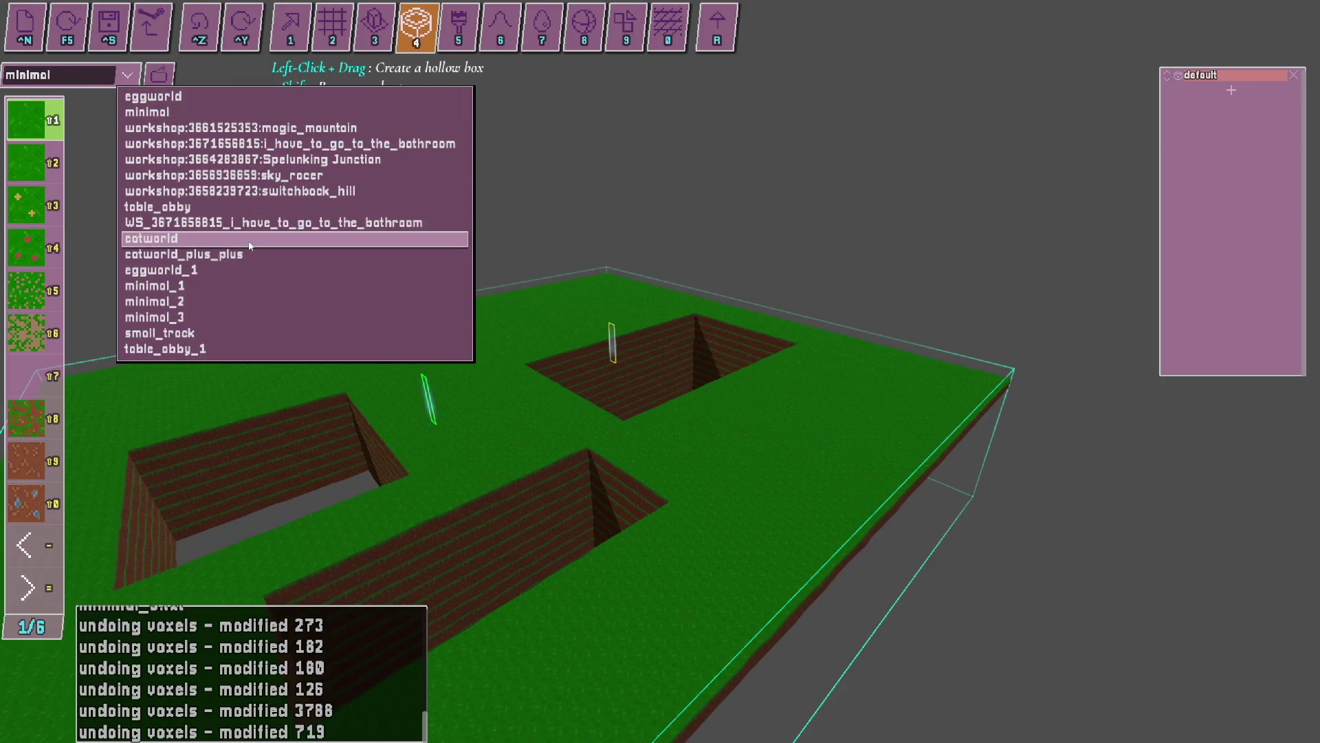
pyautogui.click(295, 96)
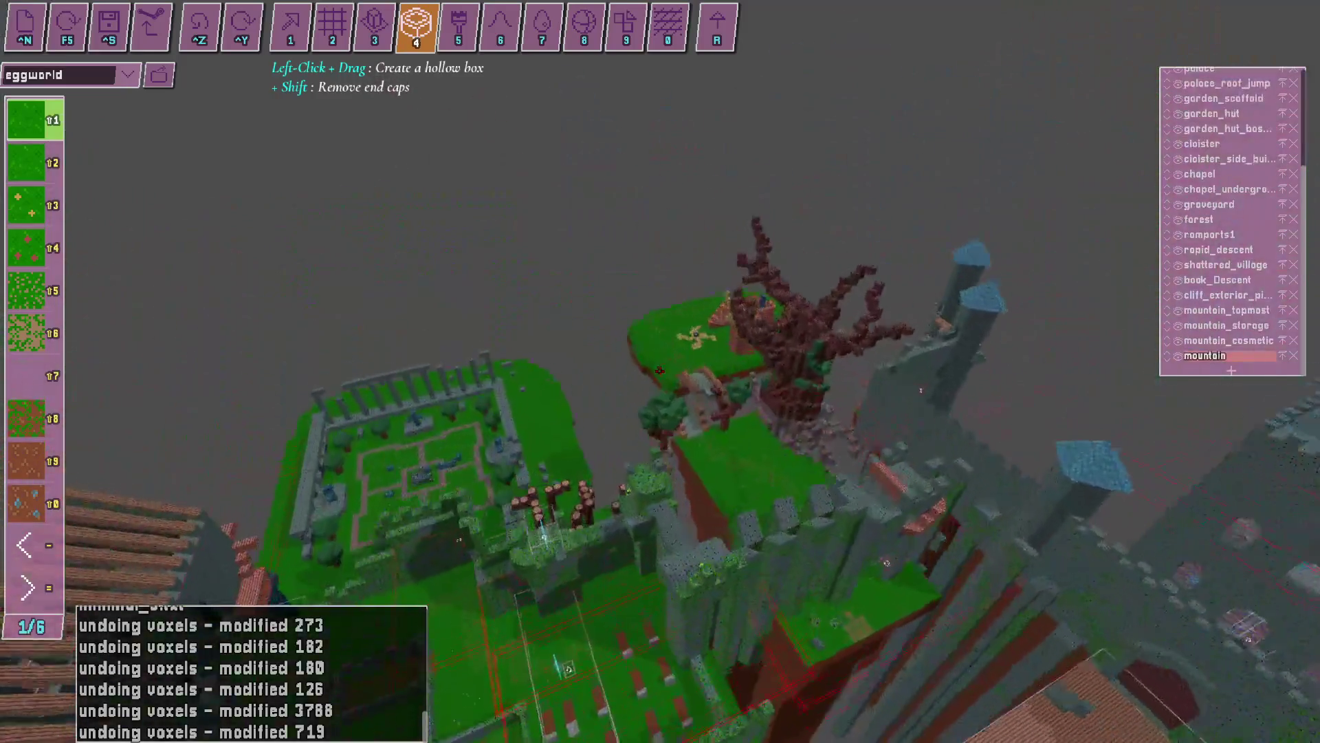
pyautogui.hotkey('alt', 'Tab')
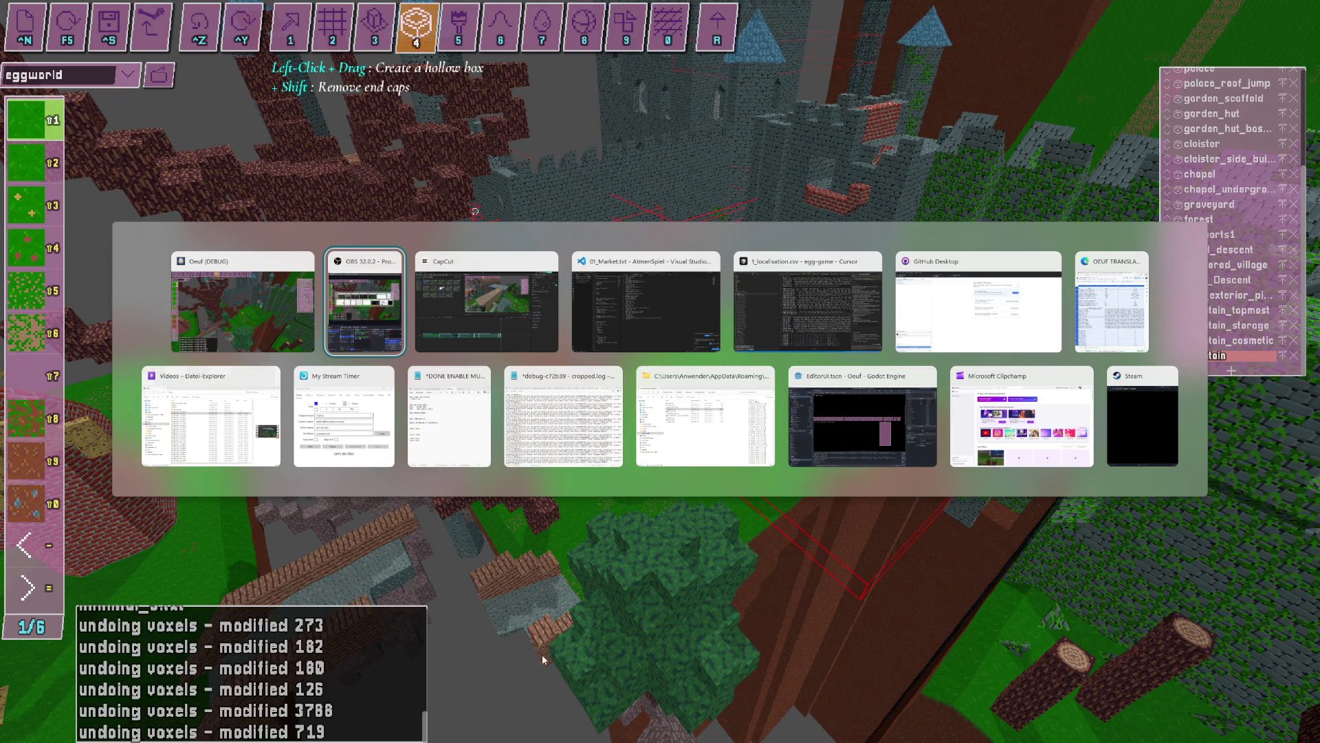
pyautogui.press('Tab')
pyautogui.hotkey('alt', 'Tab')
pyautogui.press('Tab')
pyautogui.press('Tab')
pyautogui.press('Tab')
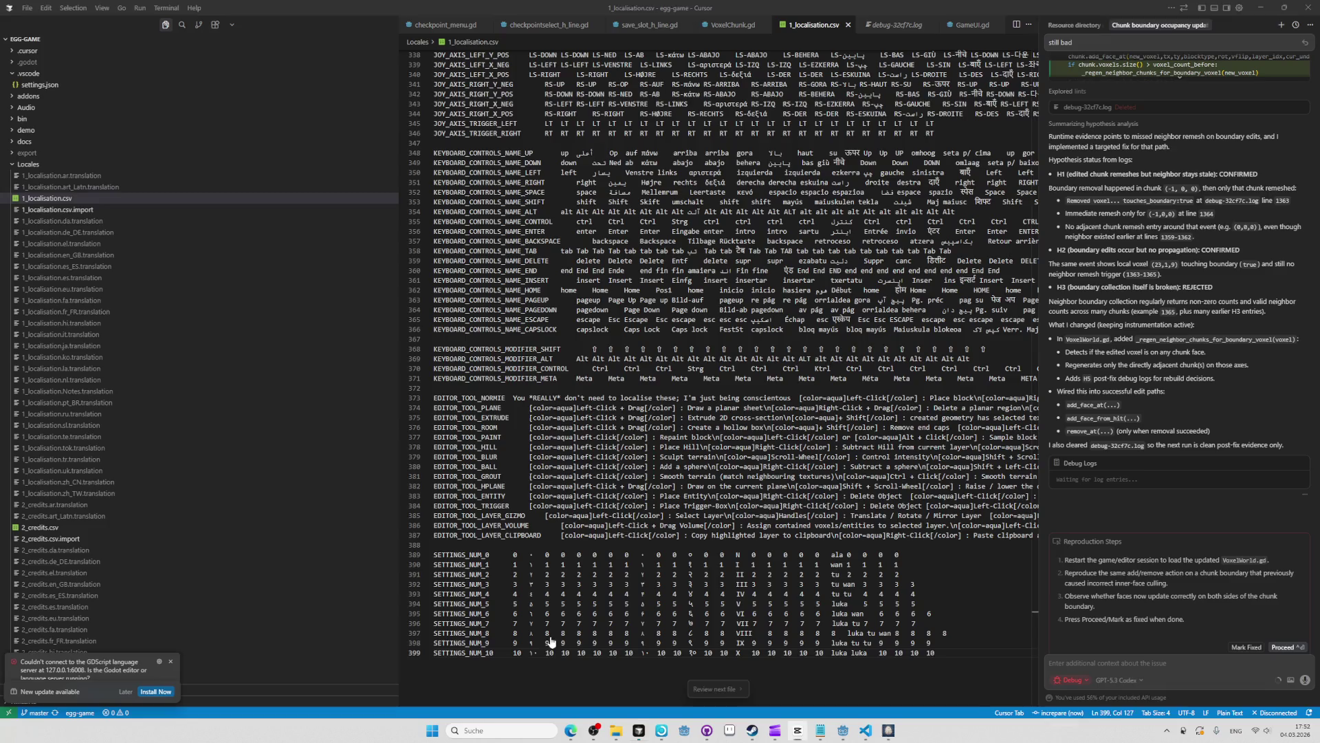
pyautogui.click(571, 731)
# File egg-game issues #950 and #951 about the room tool's right-click box behaviour.
pyautogui.hotkey('ctrl', 't')
pyautogui.write('egg')
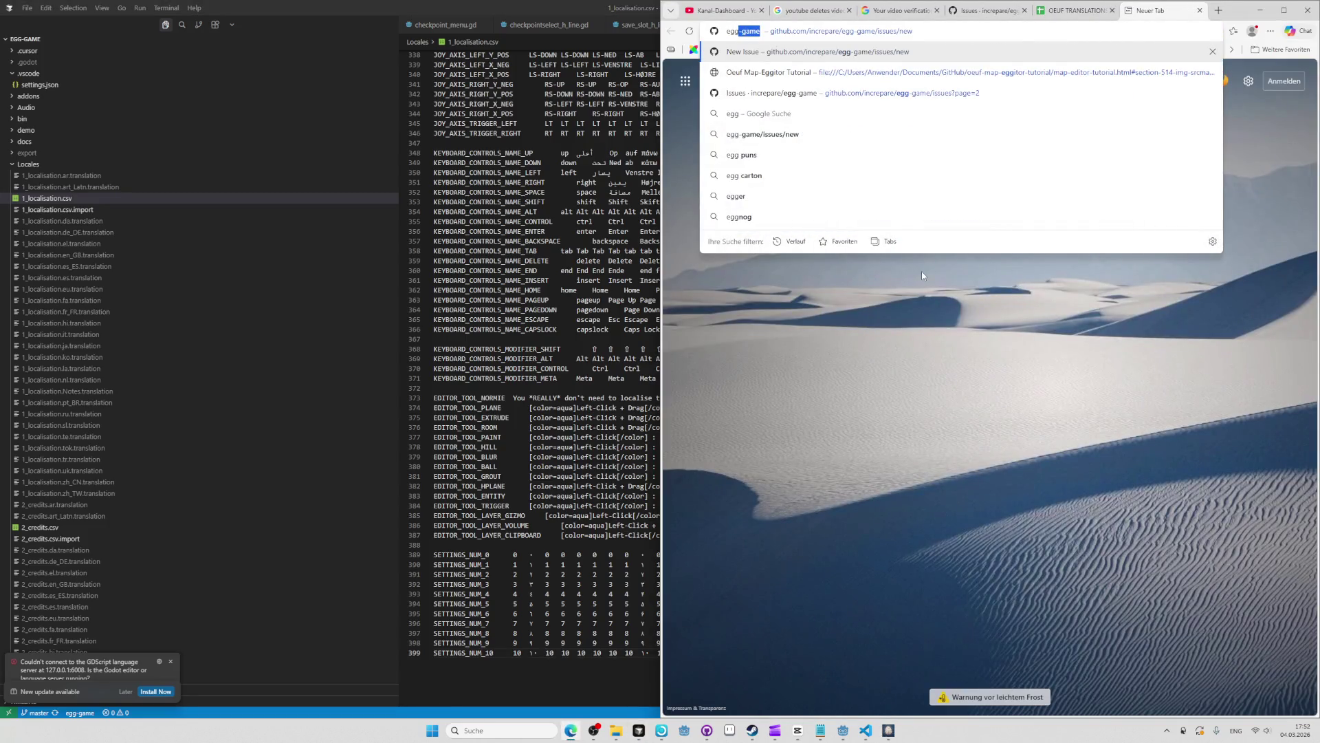
pyautogui.press('Return')
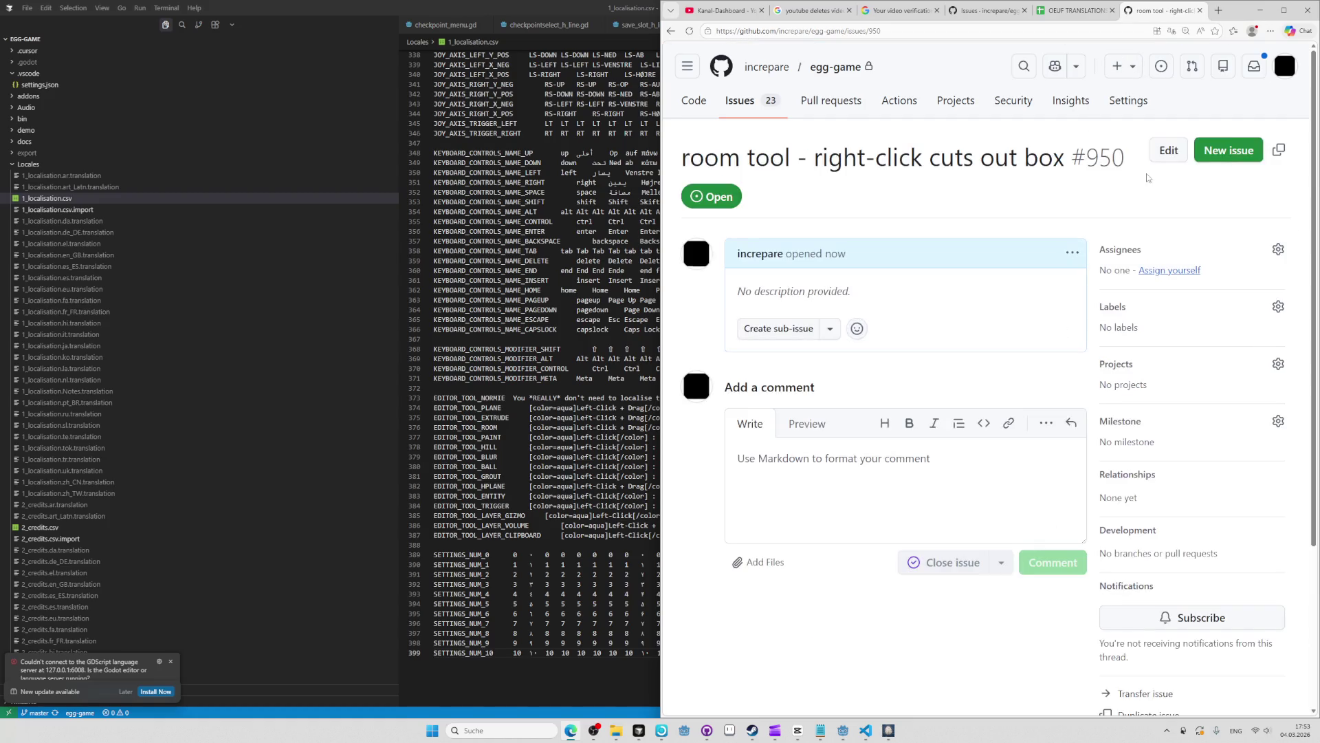
pyautogui.click(1225, 148)
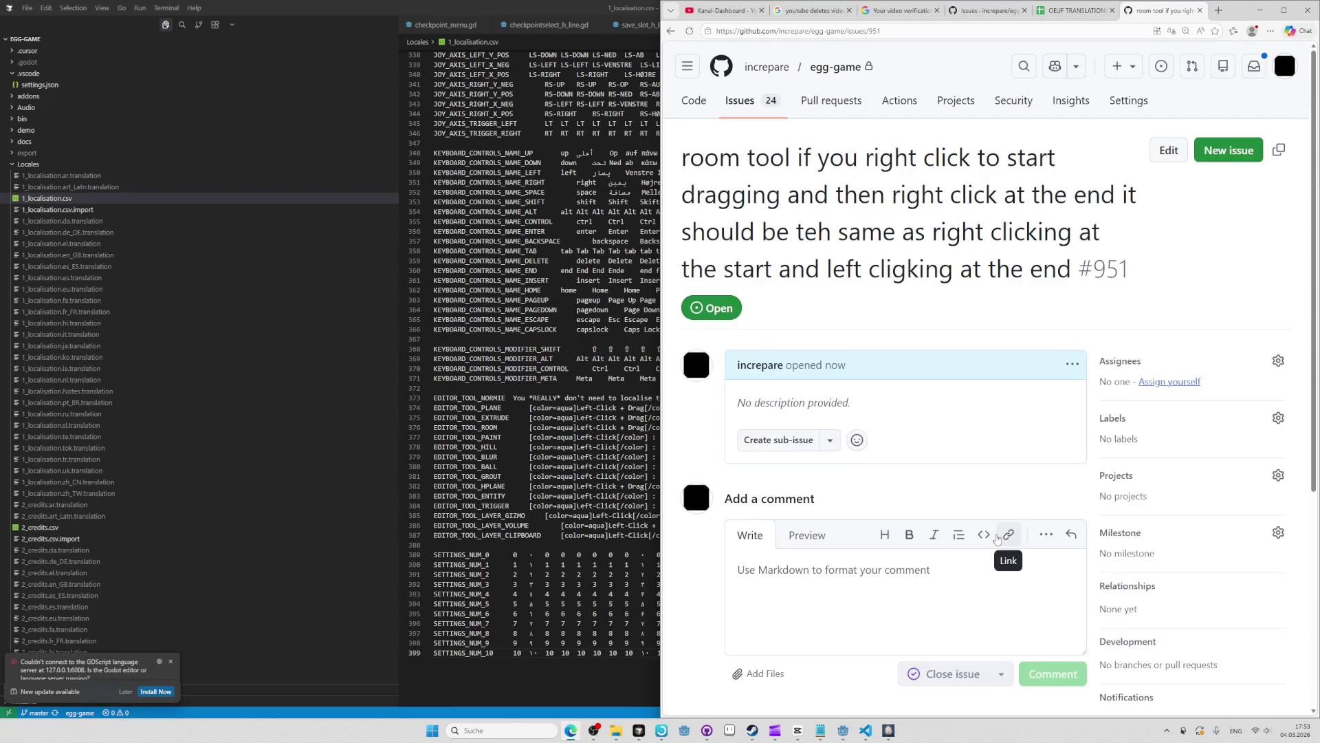
pyautogui.hotkey('alt', 'Tab')
pyautogui.hotkey('alt', 'Tab')
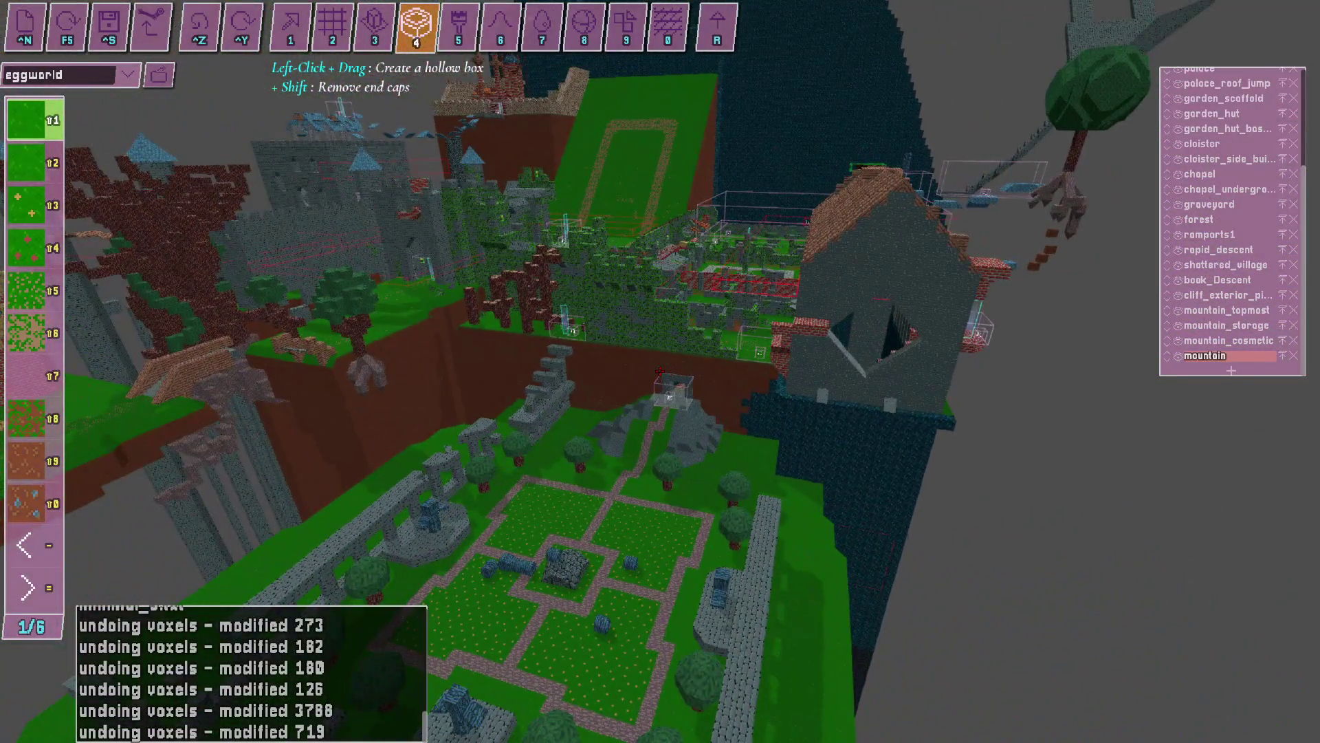
# Check the new GitHub issue in the browser, then return to the voxel editor.
pyautogui.press('3')
pyautogui.hotkey('alt', 'Tab')
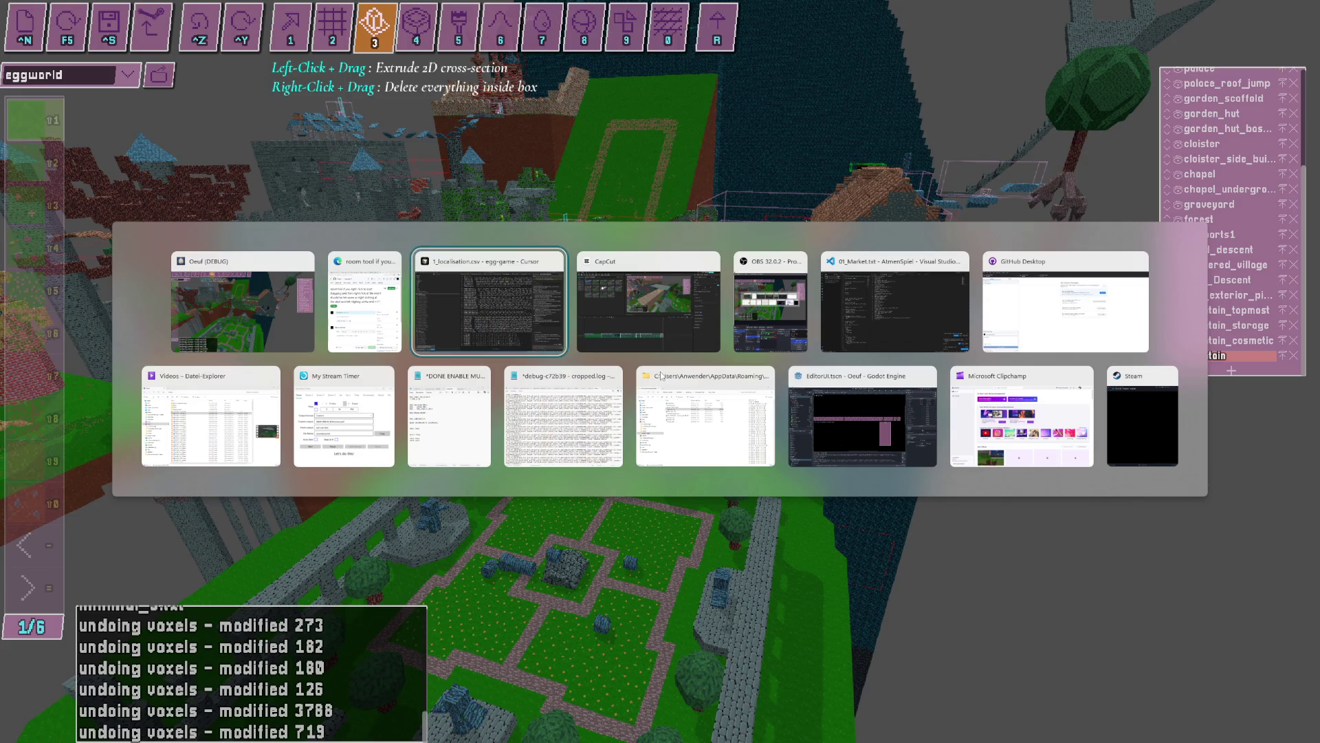
pyautogui.hotkey('alt', 'Tab')
pyautogui.hotkey('alt', 'Tab')
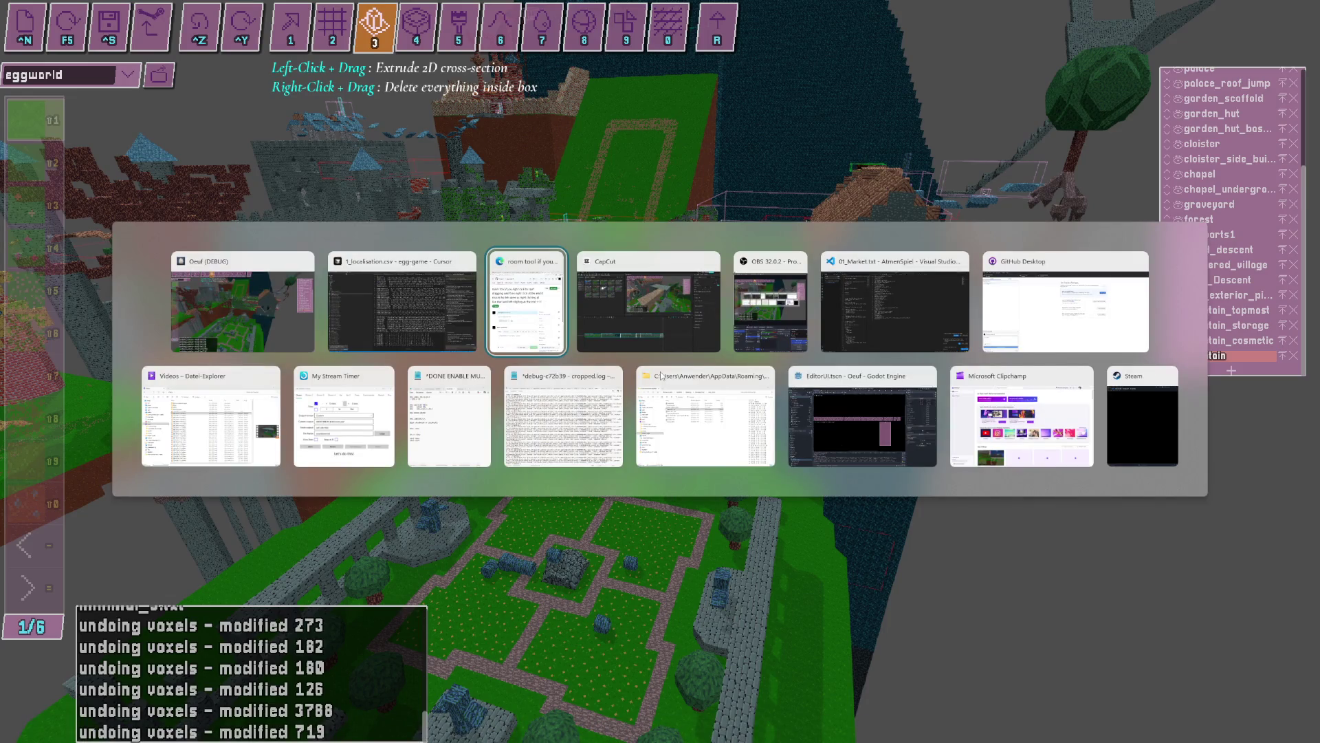
pyautogui.hotkey('alt', 'Tab')
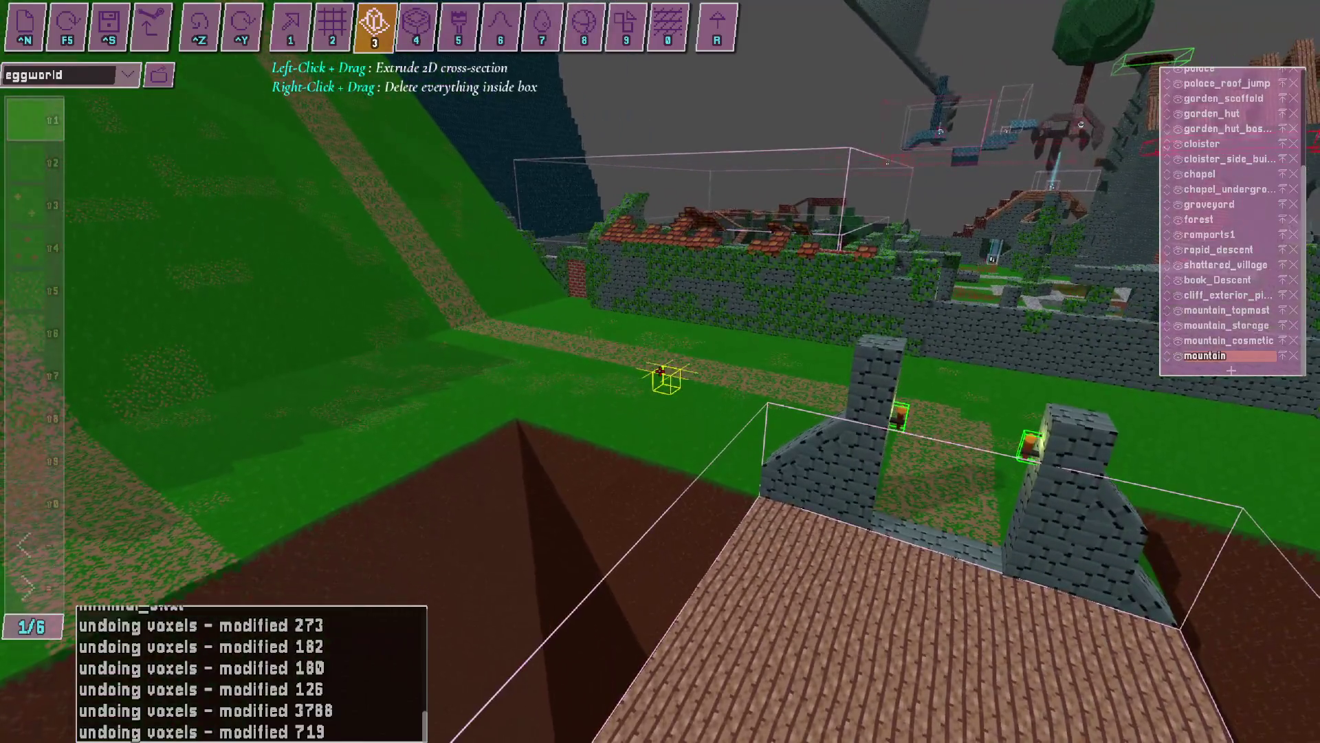
pyautogui.hotkey('alt', 'Tab')
pyautogui.hotkey('alt', 'Tab')
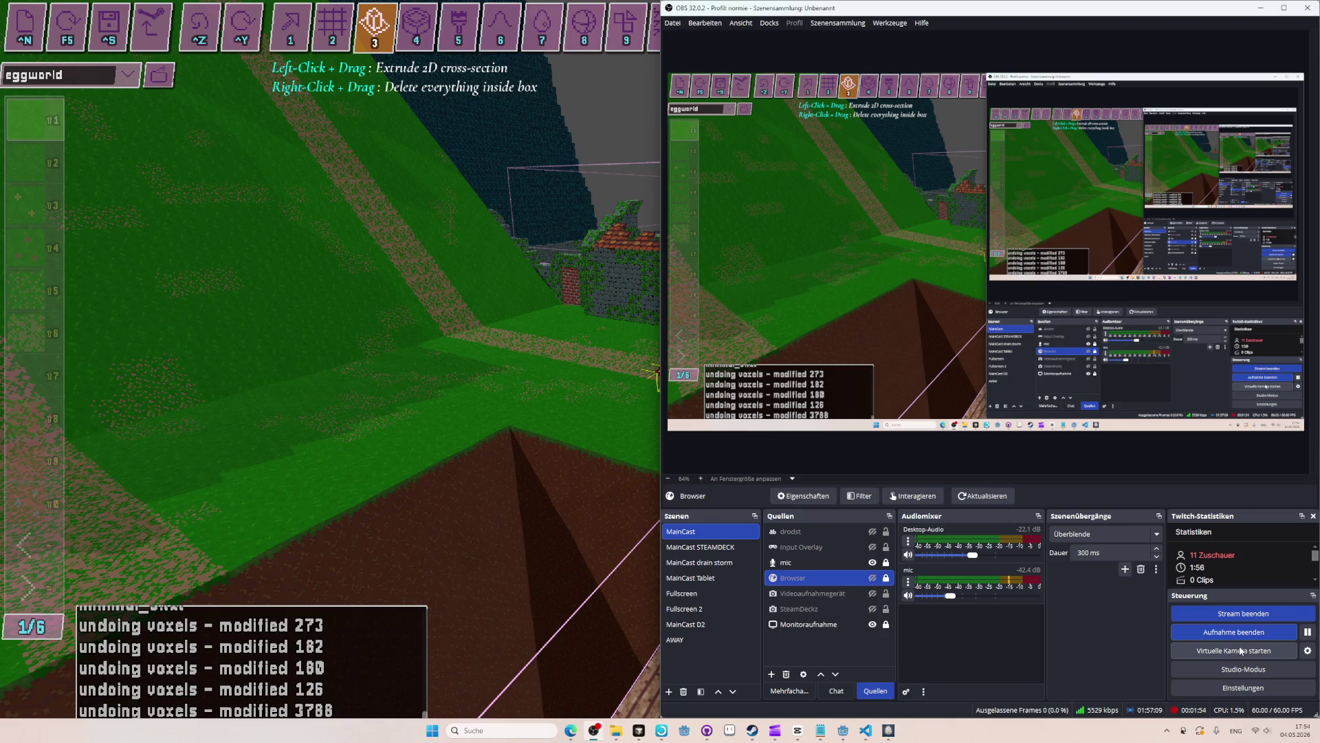
pyautogui.hotkey('alt', 'Tab')
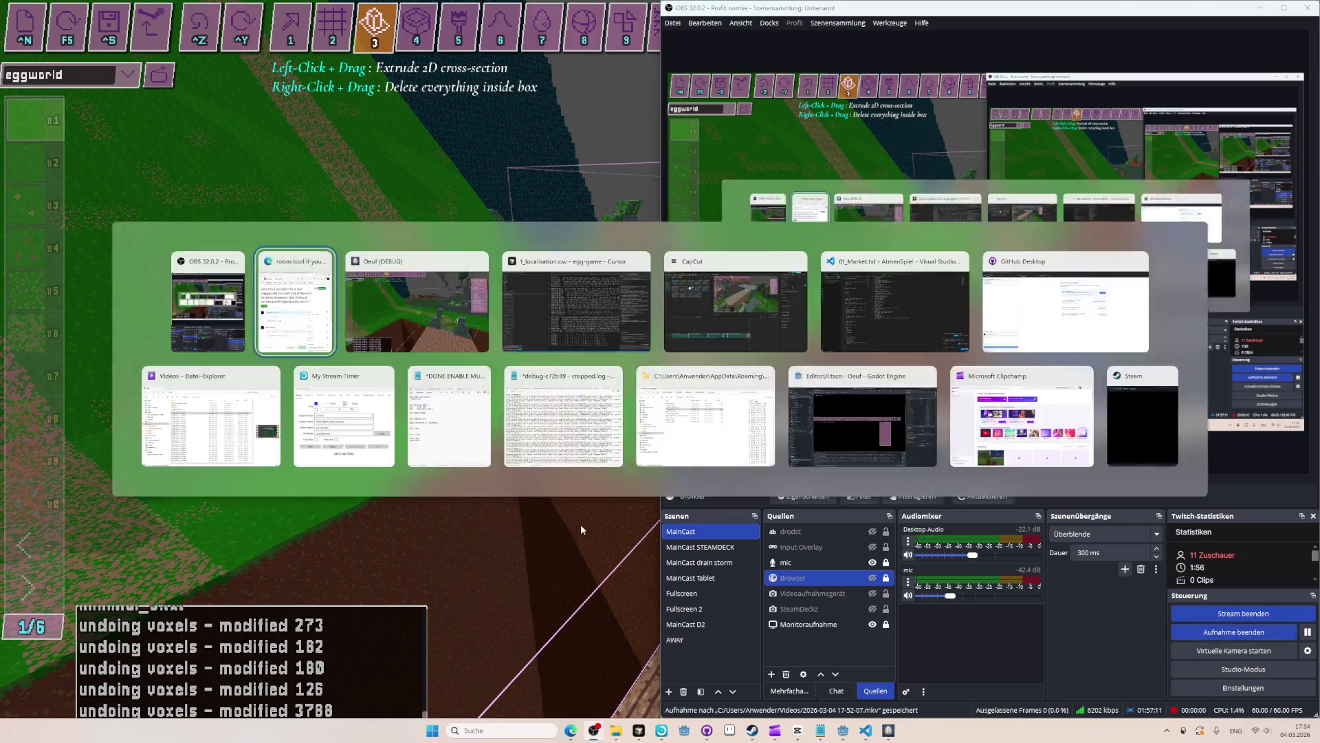
pyautogui.hotkey('alt', 'Tab')
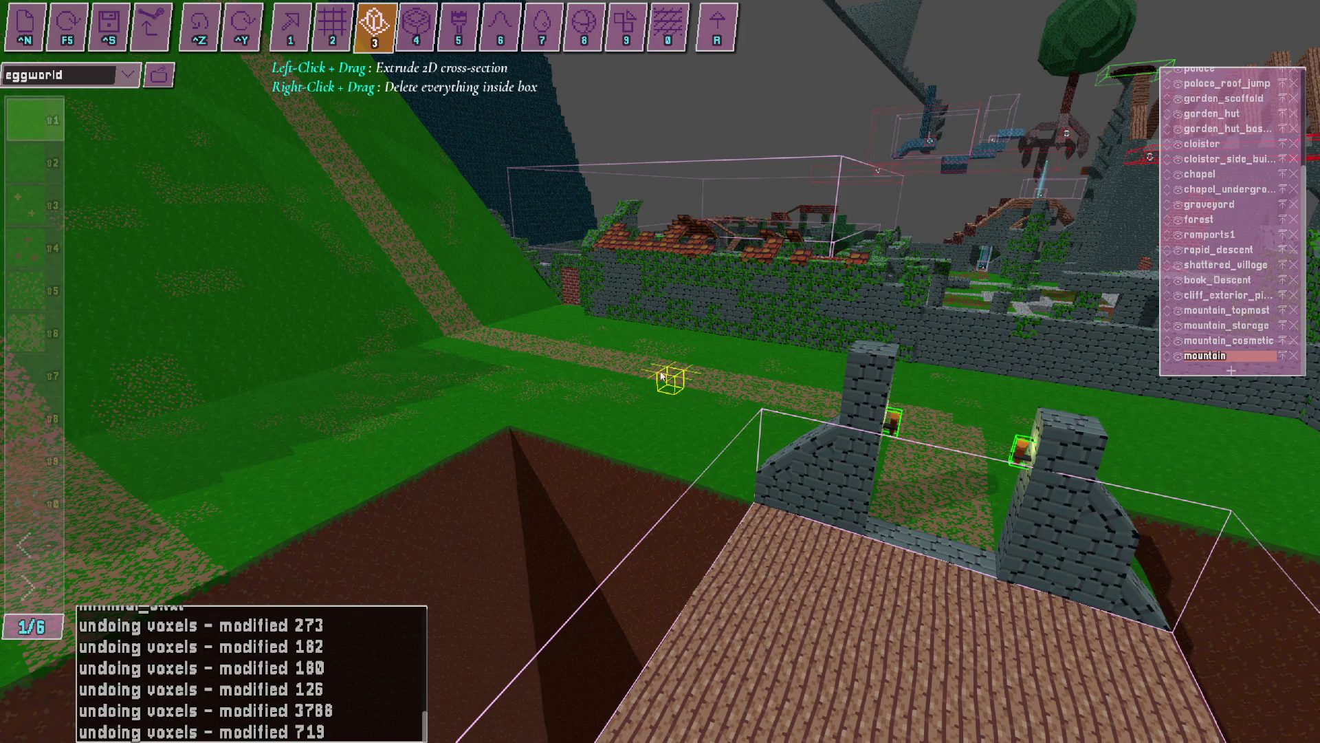
# Select the hollow-box tool and fly around the dirt-and-grass walls and overhang.
pyautogui.click(426, 48)
pyautogui.press('d')
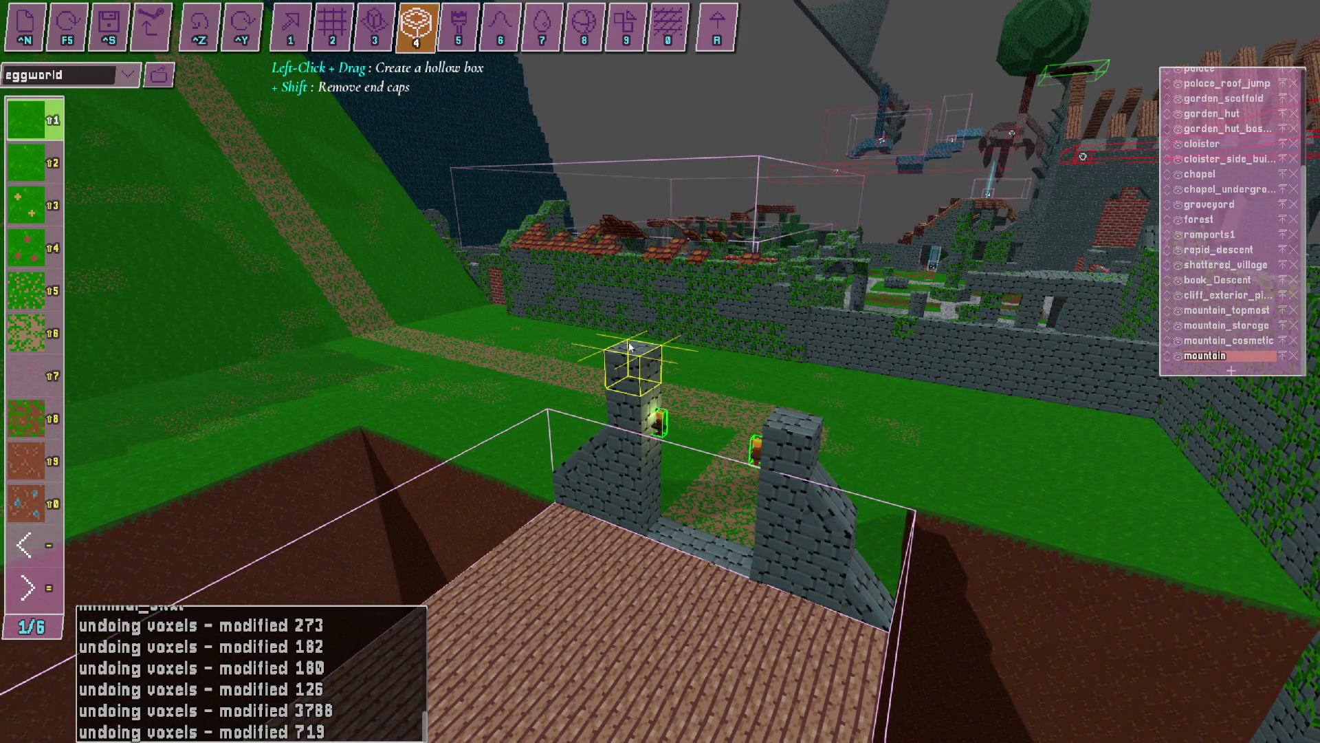
pyautogui.press('w')
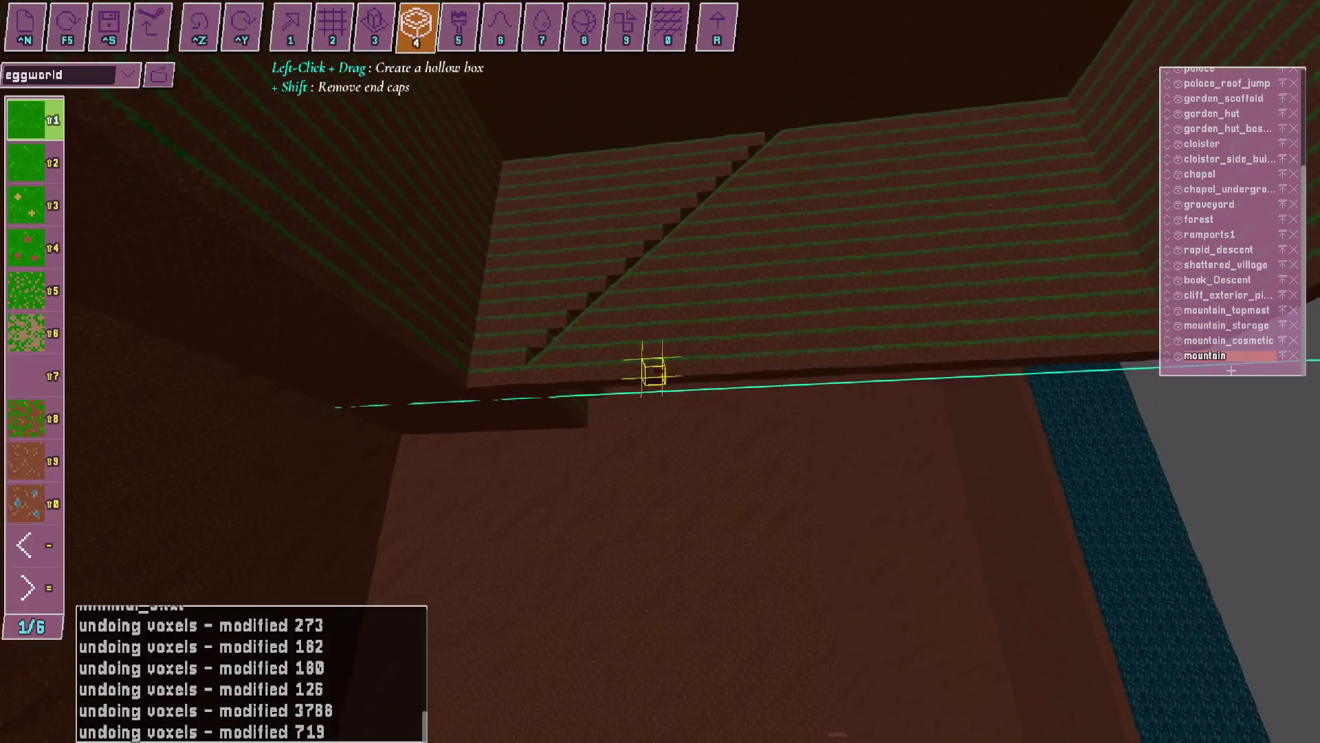
pyautogui.press('space')
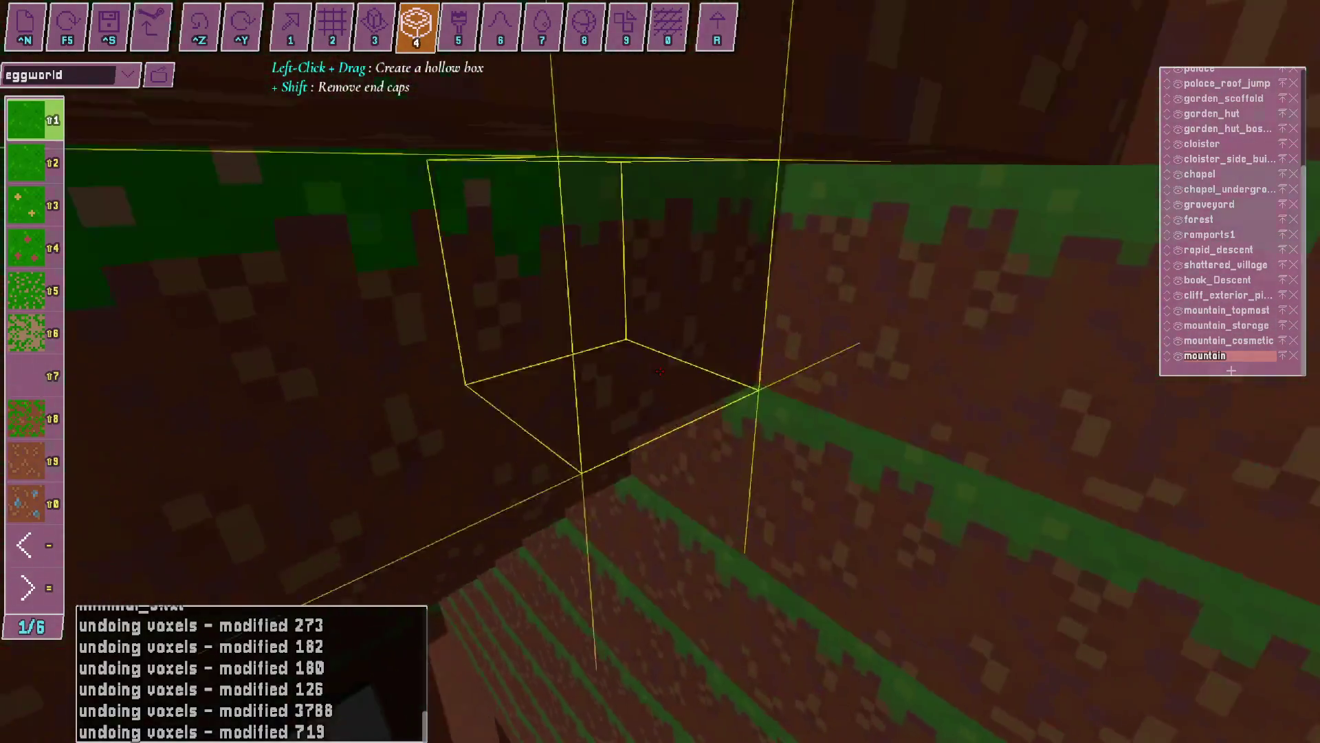
pyautogui.press('a')
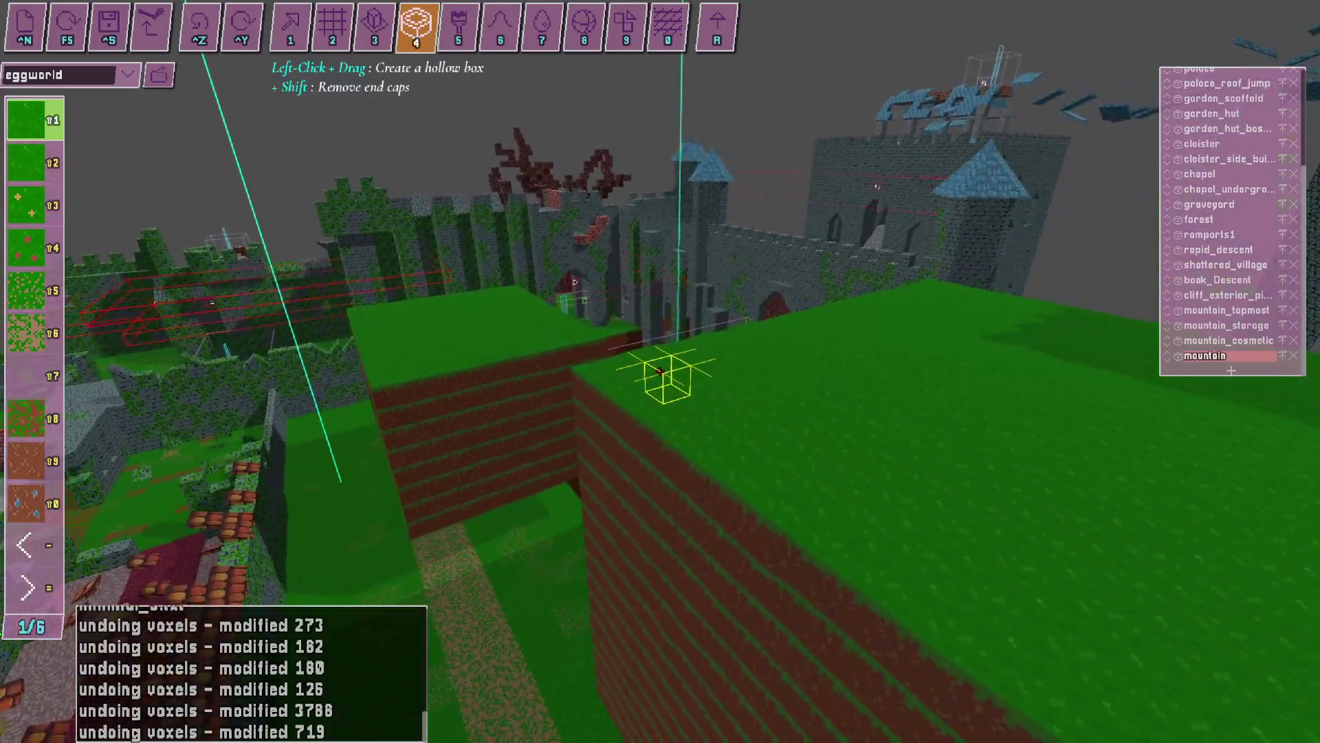
pyautogui.press('w')
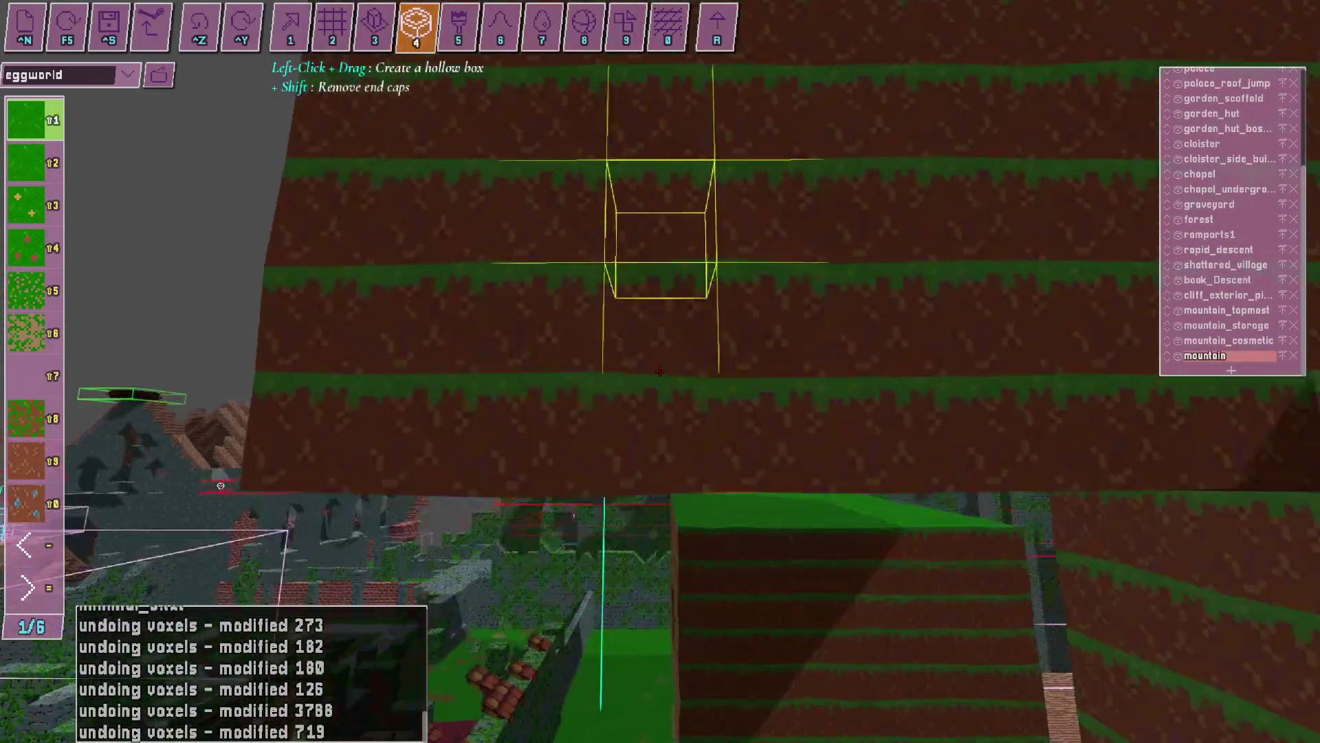
pyautogui.press('s')
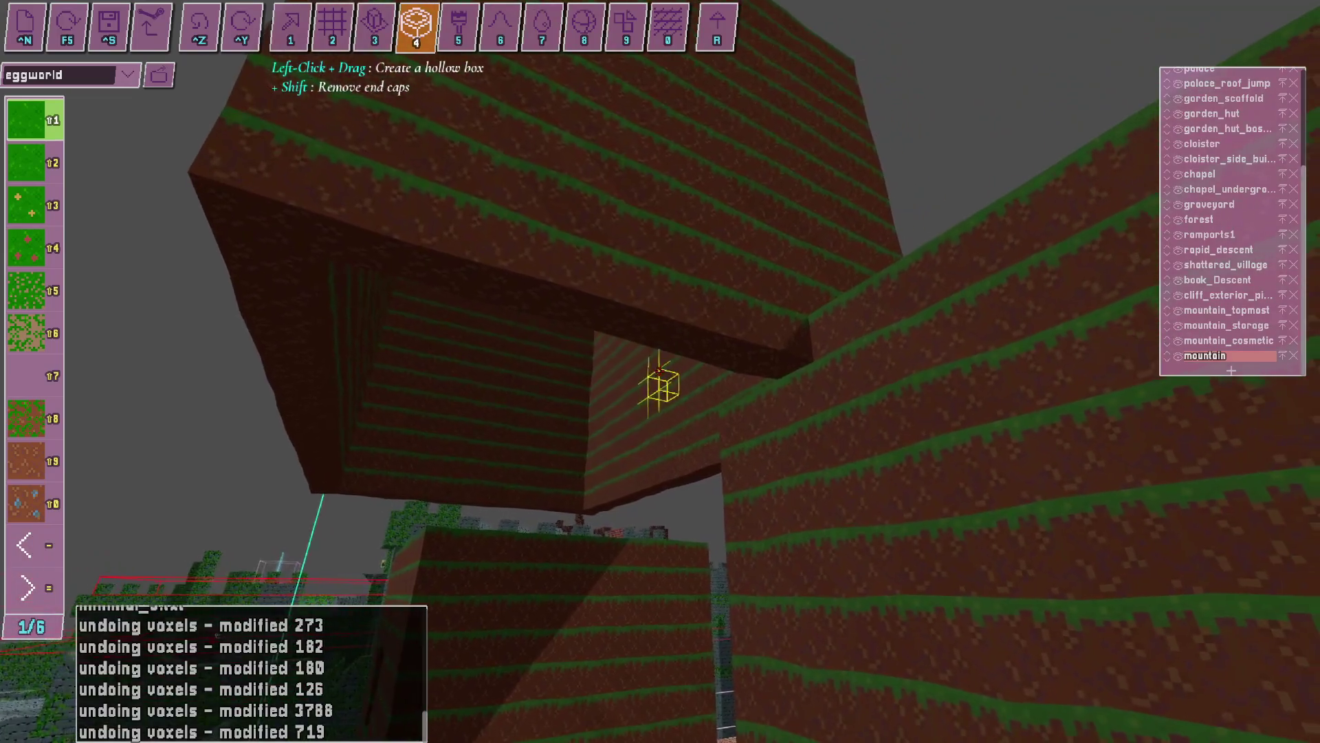
pyautogui.press('s')
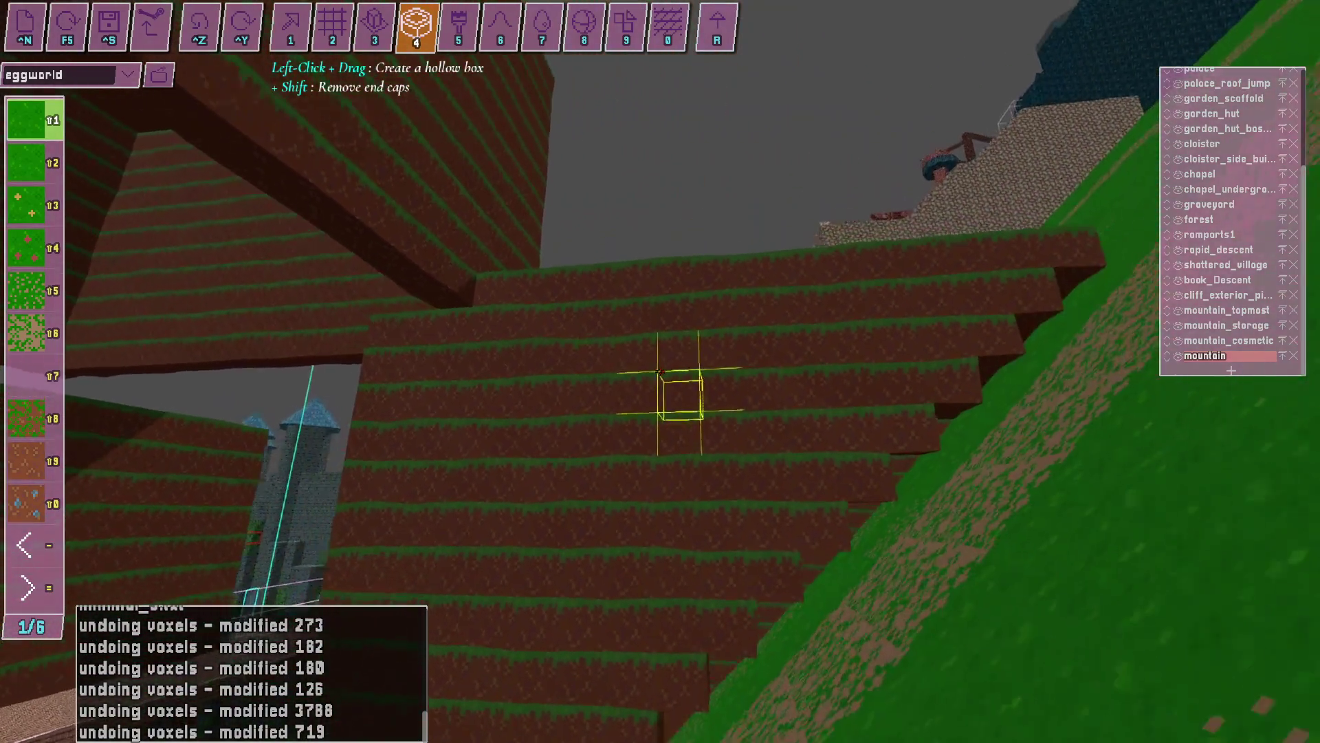
# Outline hollow boxes against two dirt walls, flying in and out to inspect the room.
pyautogui.moveTo(661, 369); pyautogui.dragTo(660, 371)
pyautogui.press('w')
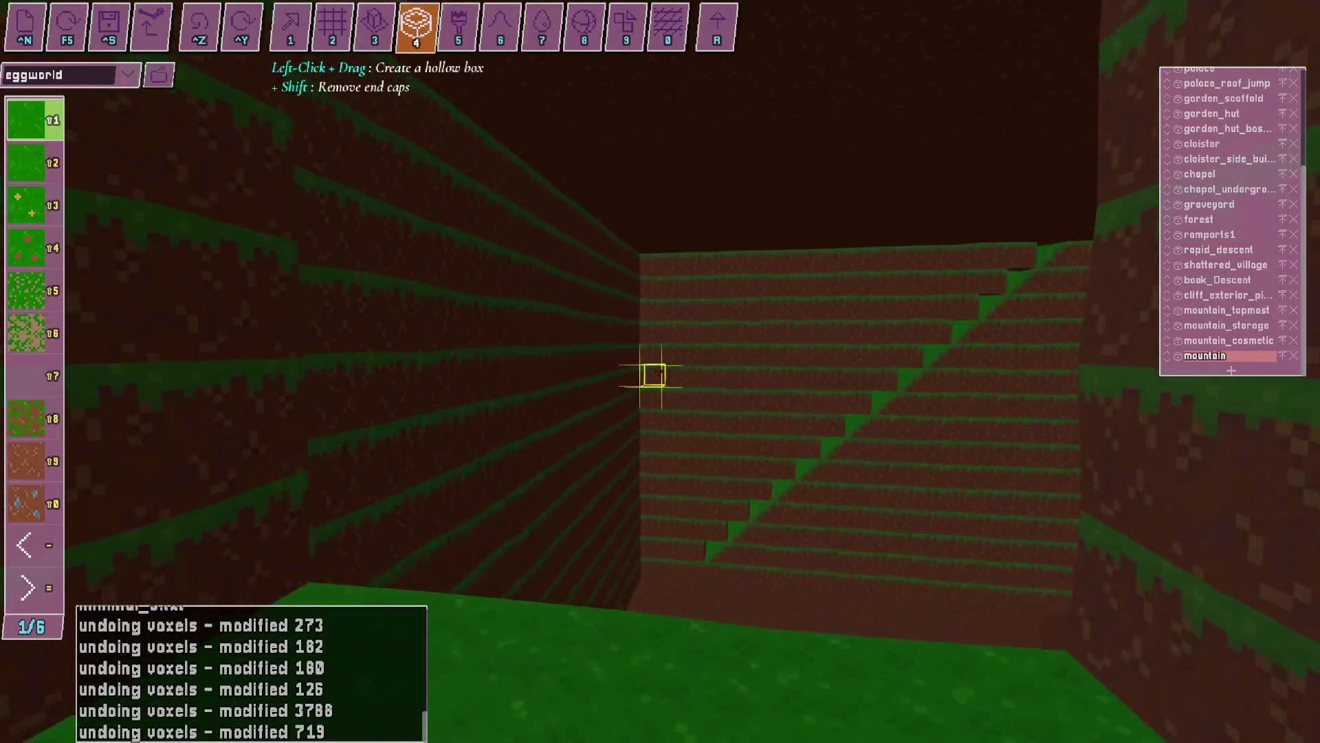
pyautogui.press('s')
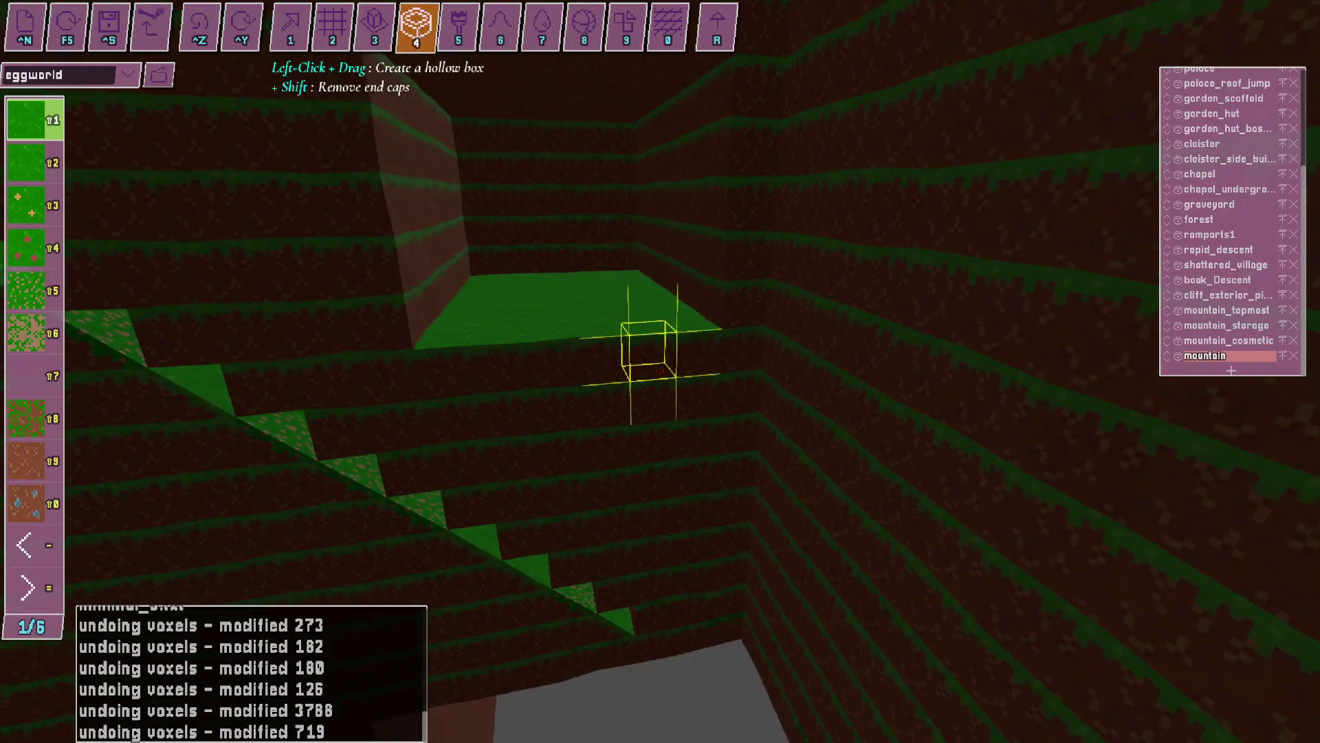
pyautogui.press('w')
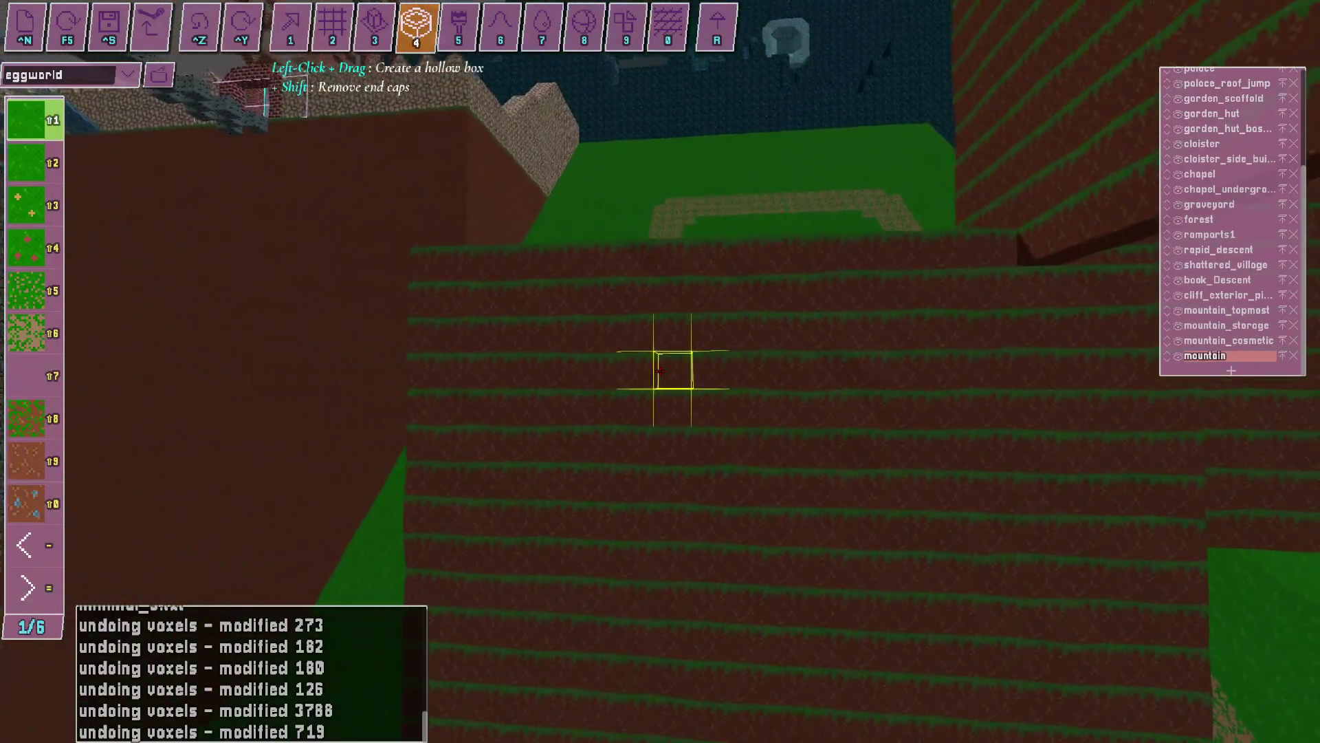
pyautogui.moveTo(660, 372); pyautogui.dragTo(660, 372)
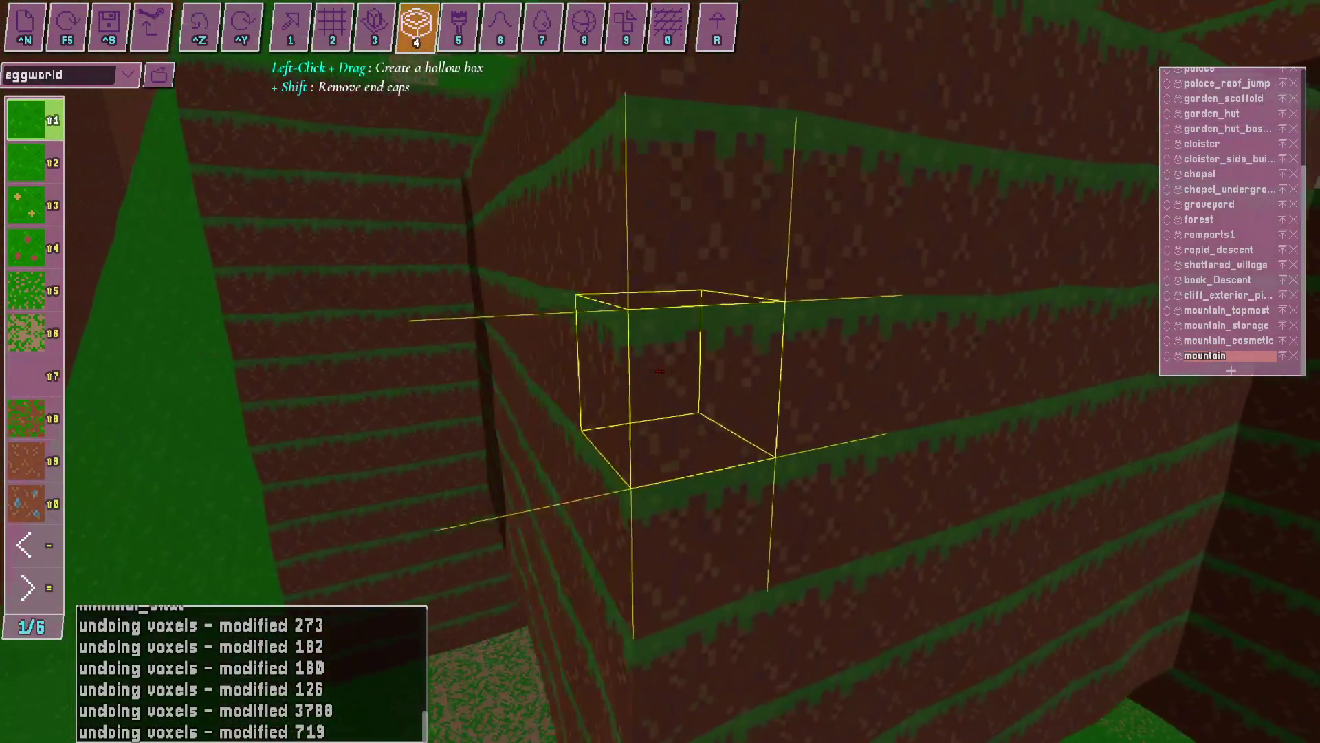
pyautogui.press('s')
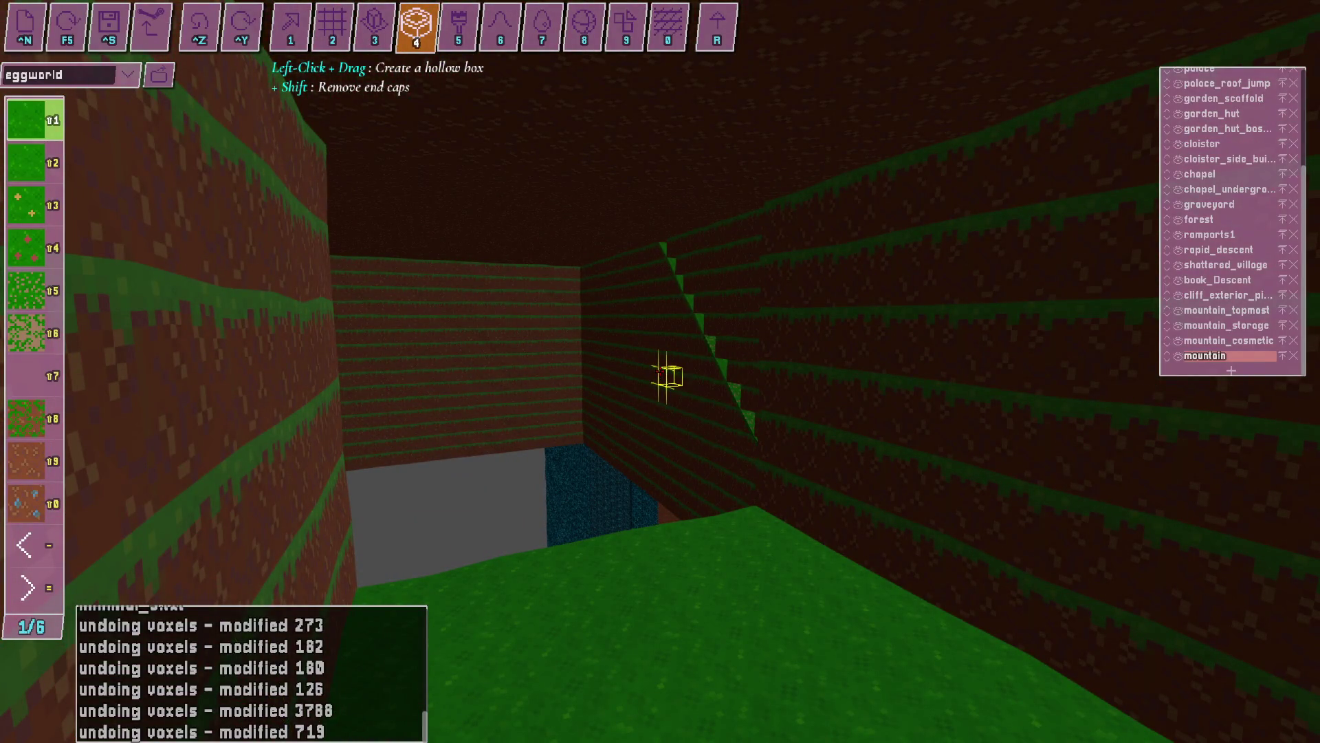
pyautogui.press('s')
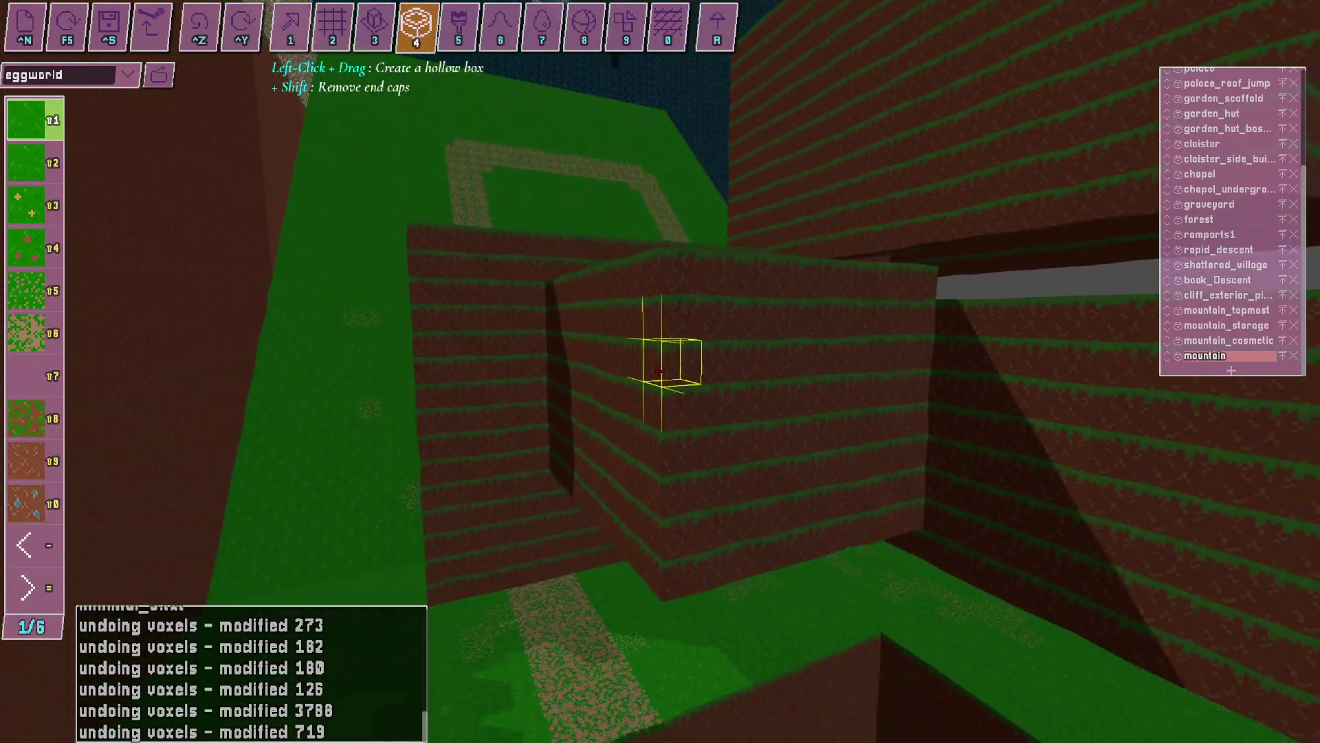
pyautogui.press('w')
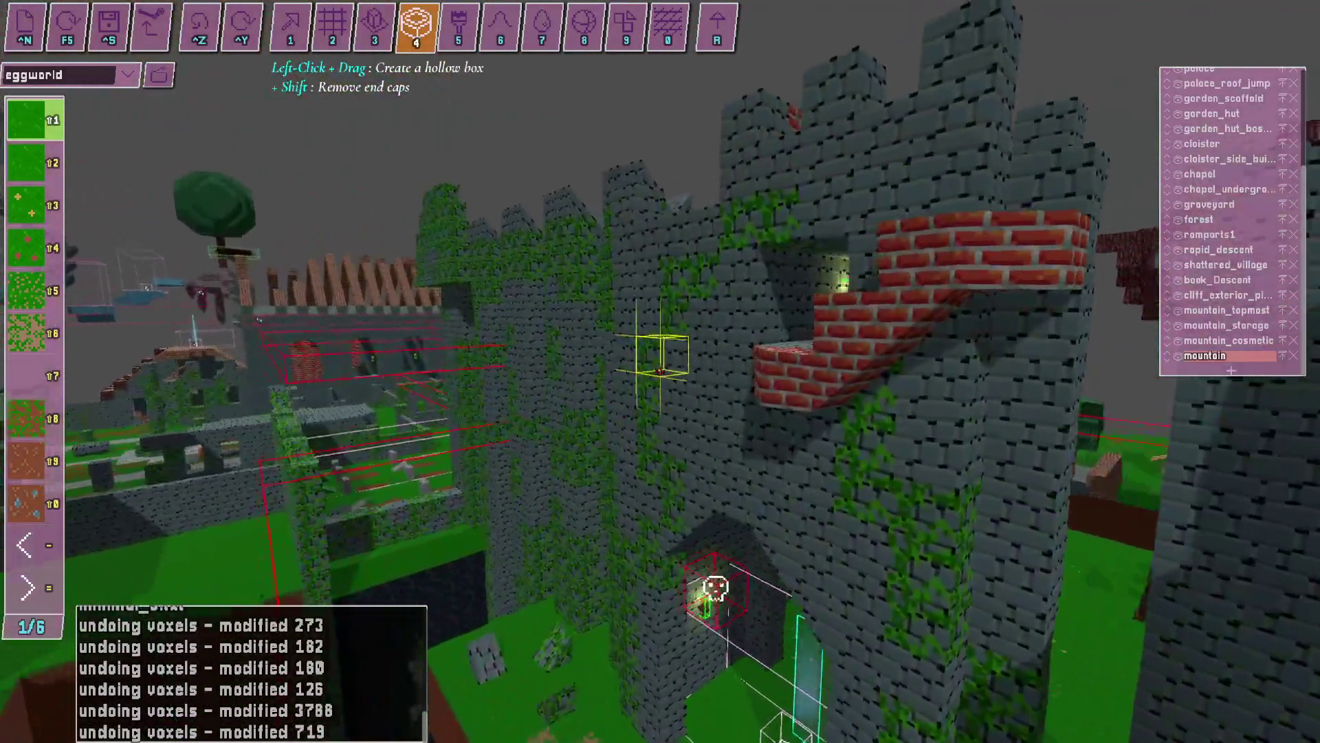
# Switch to ivy stone on material page 3 and build a large hollow ivy-stone box on the field.
pyautogui.press('=')
pyautogui.press('=')
pyautogui.press('w')
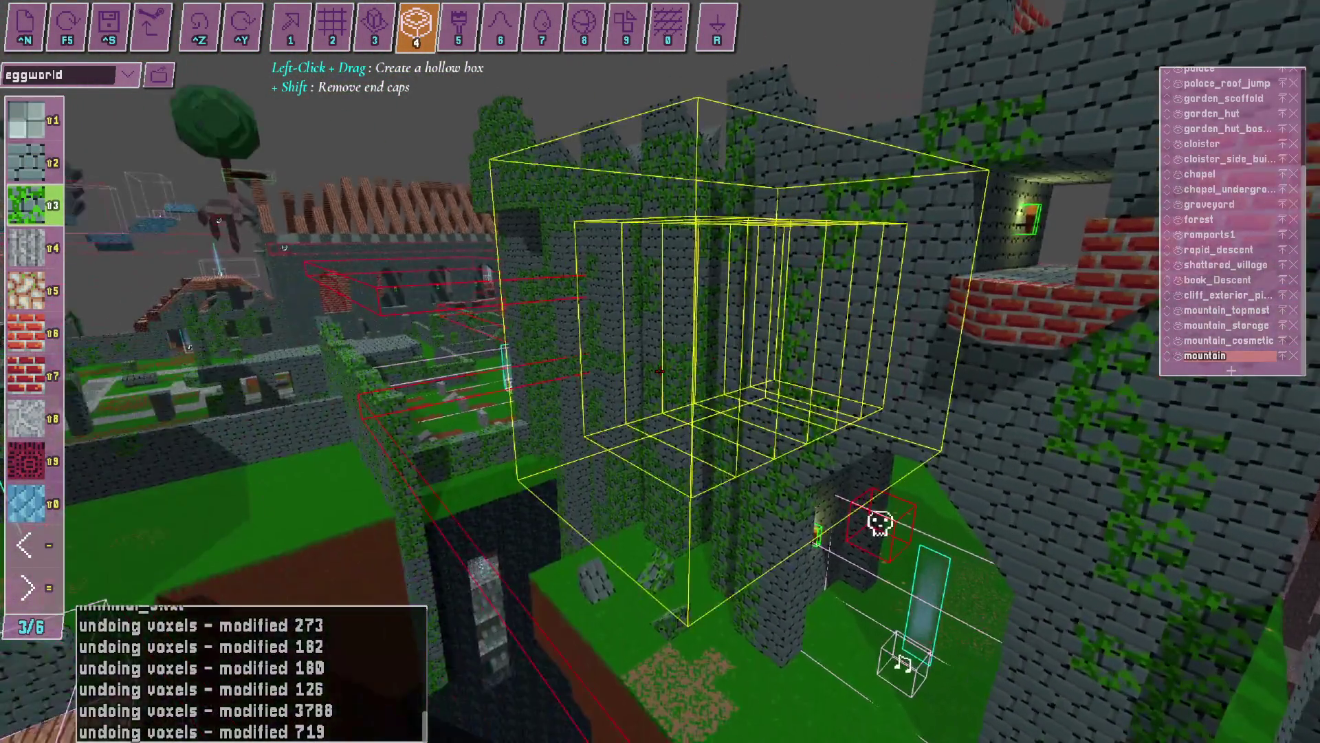
pyautogui.press('w')
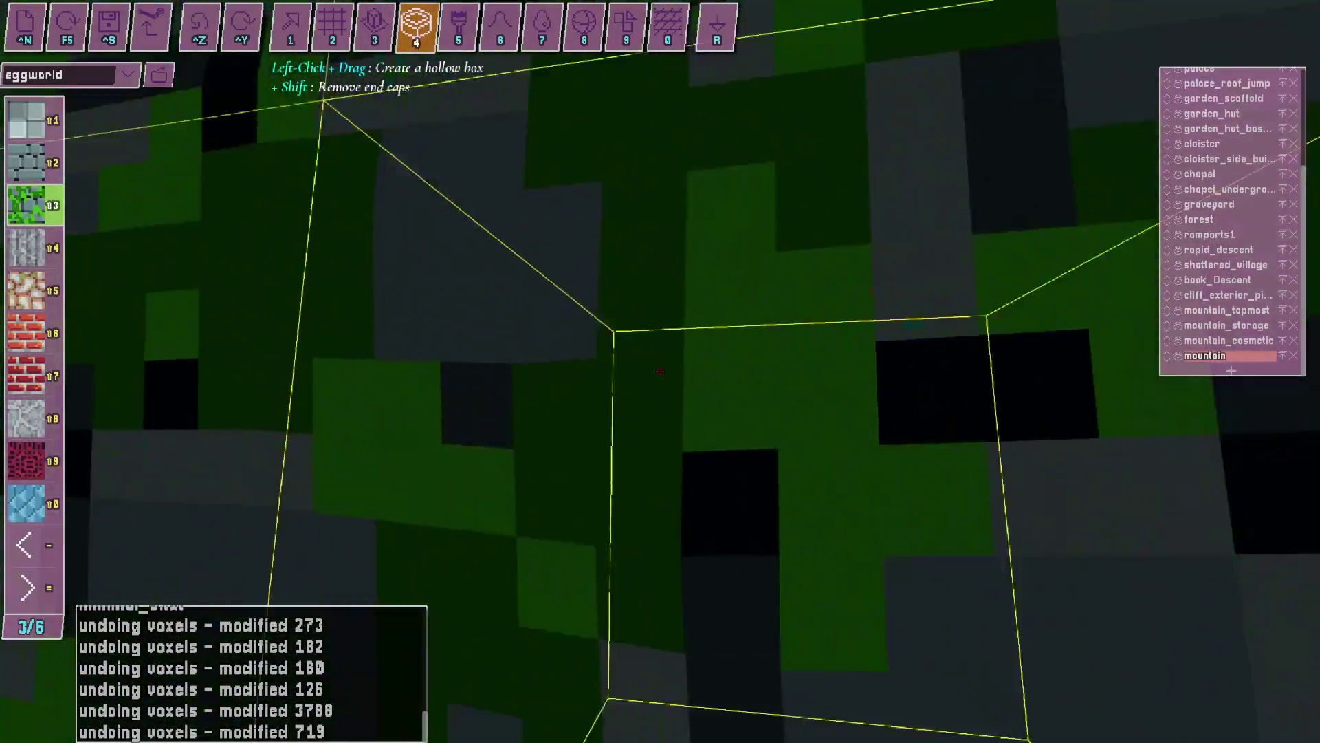
pyautogui.press('w')
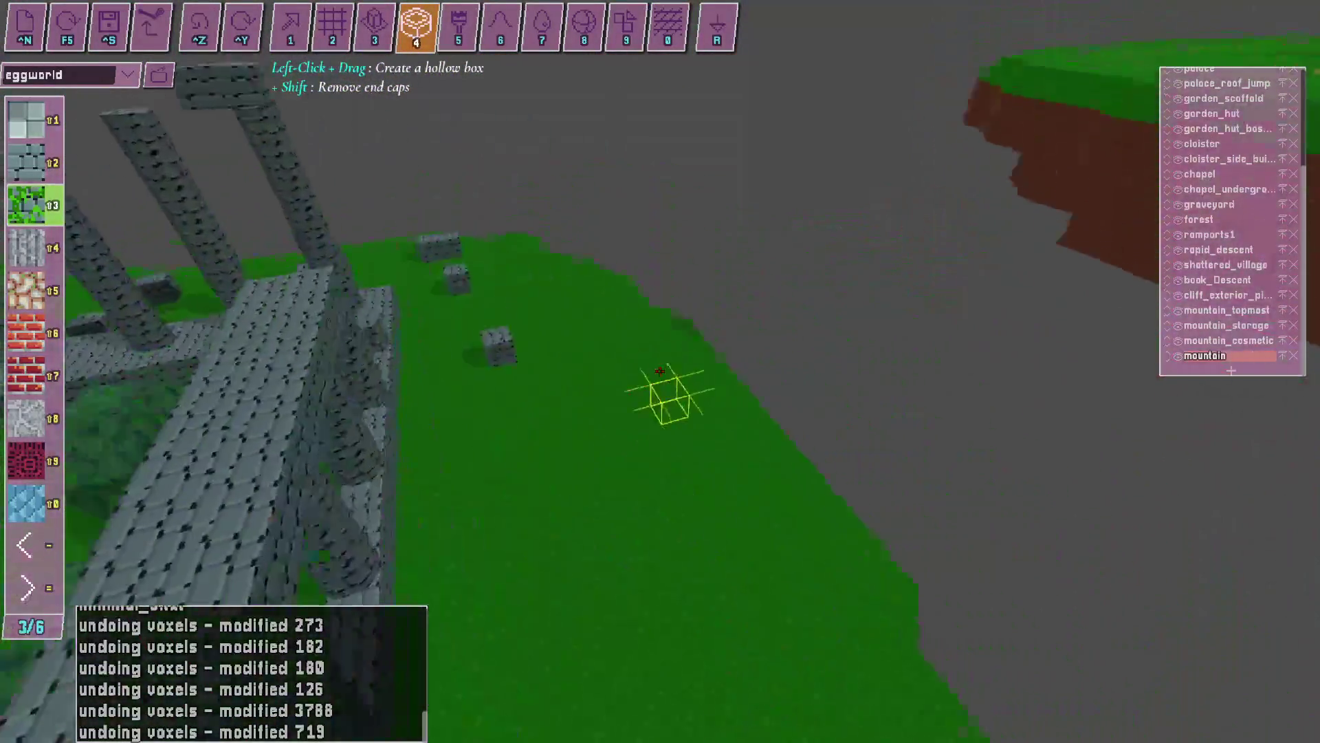
pyautogui.moveTo(660, 372); pyautogui.dragTo(661, 372)
pyautogui.press('s')
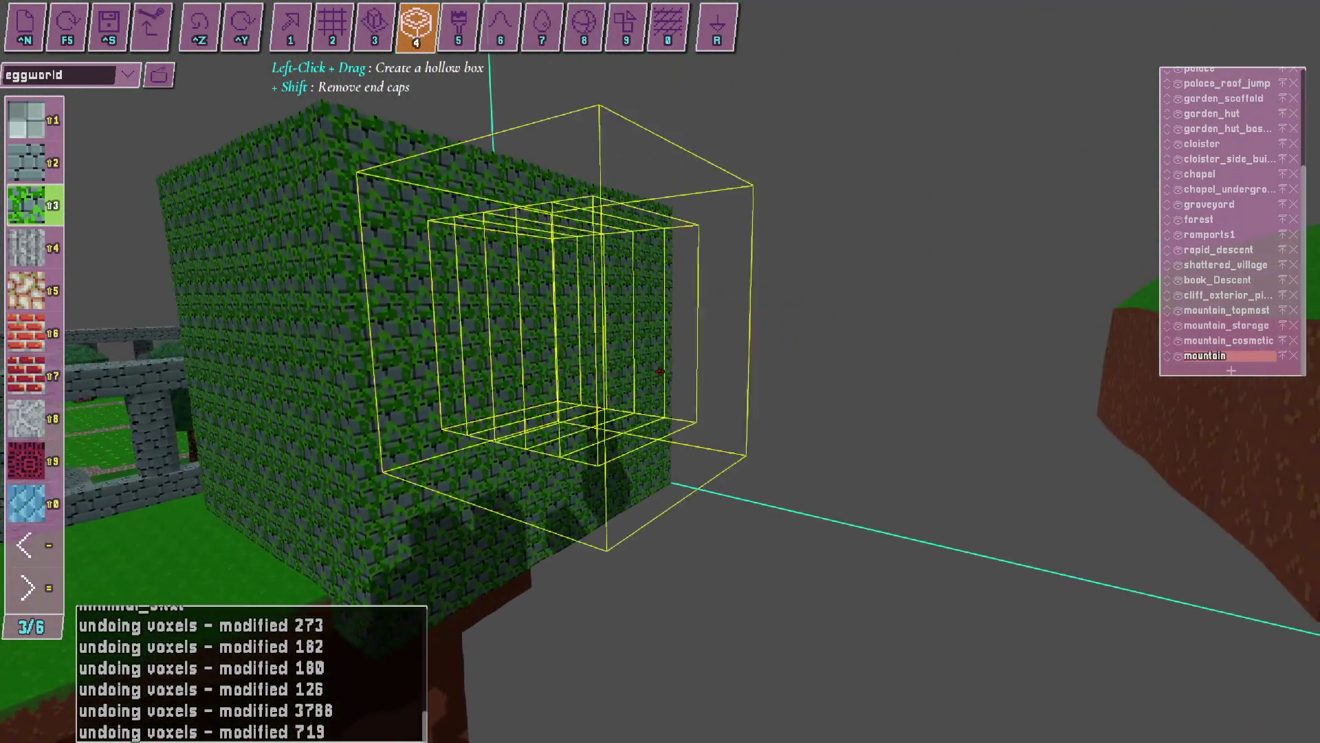
pyautogui.press('w')
pyautogui.press('s')
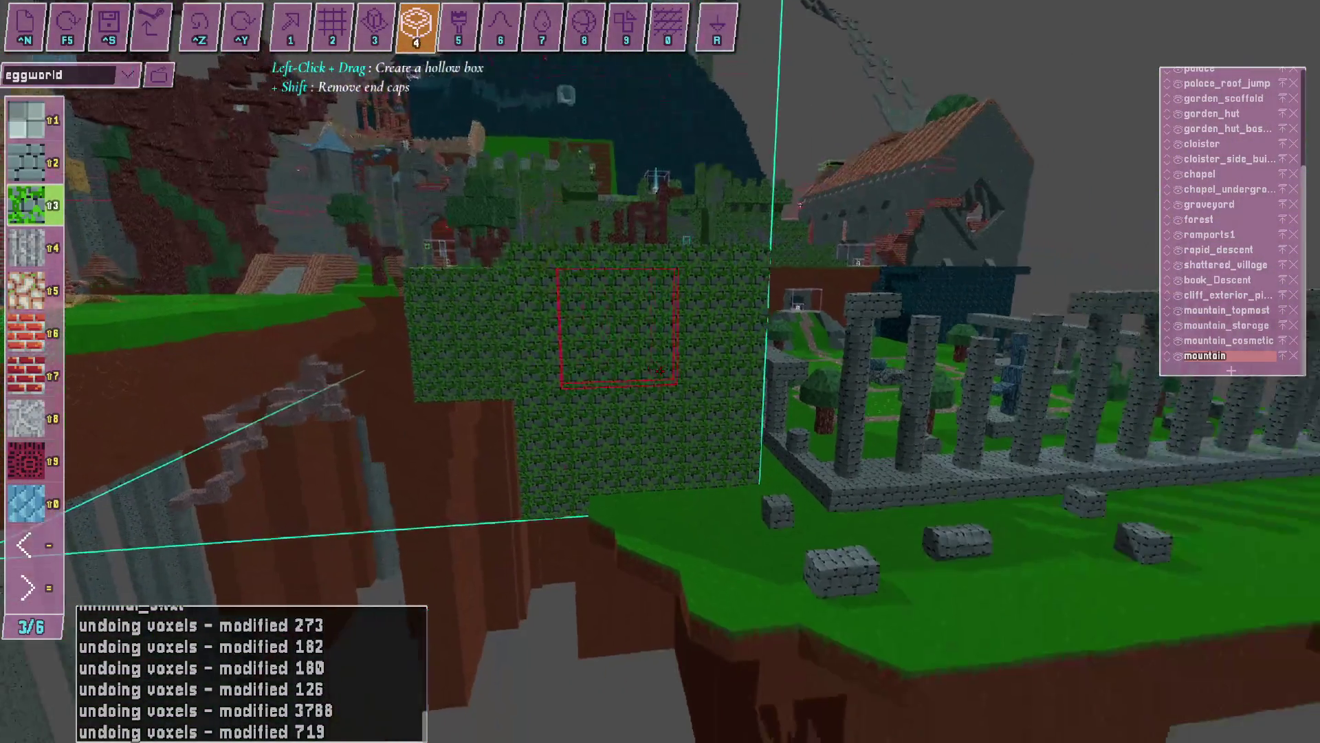
pyautogui.press('w')
# Stretch an ivy-stone tunnel out of the box wall and extend it from its far end.
pyautogui.moveTo(660, 372); pyautogui.dragTo(660, 371)
pyautogui.press('s')
pyautogui.press('w')
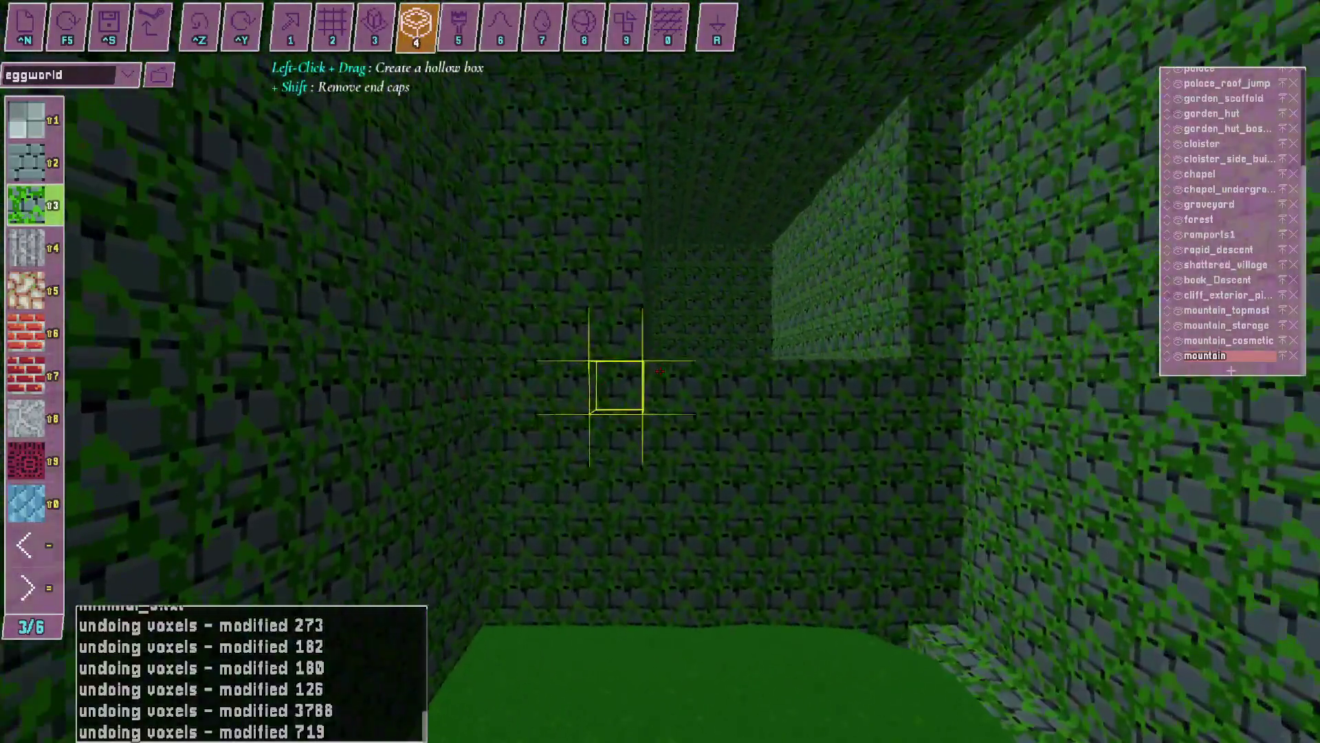
pyautogui.press('w')
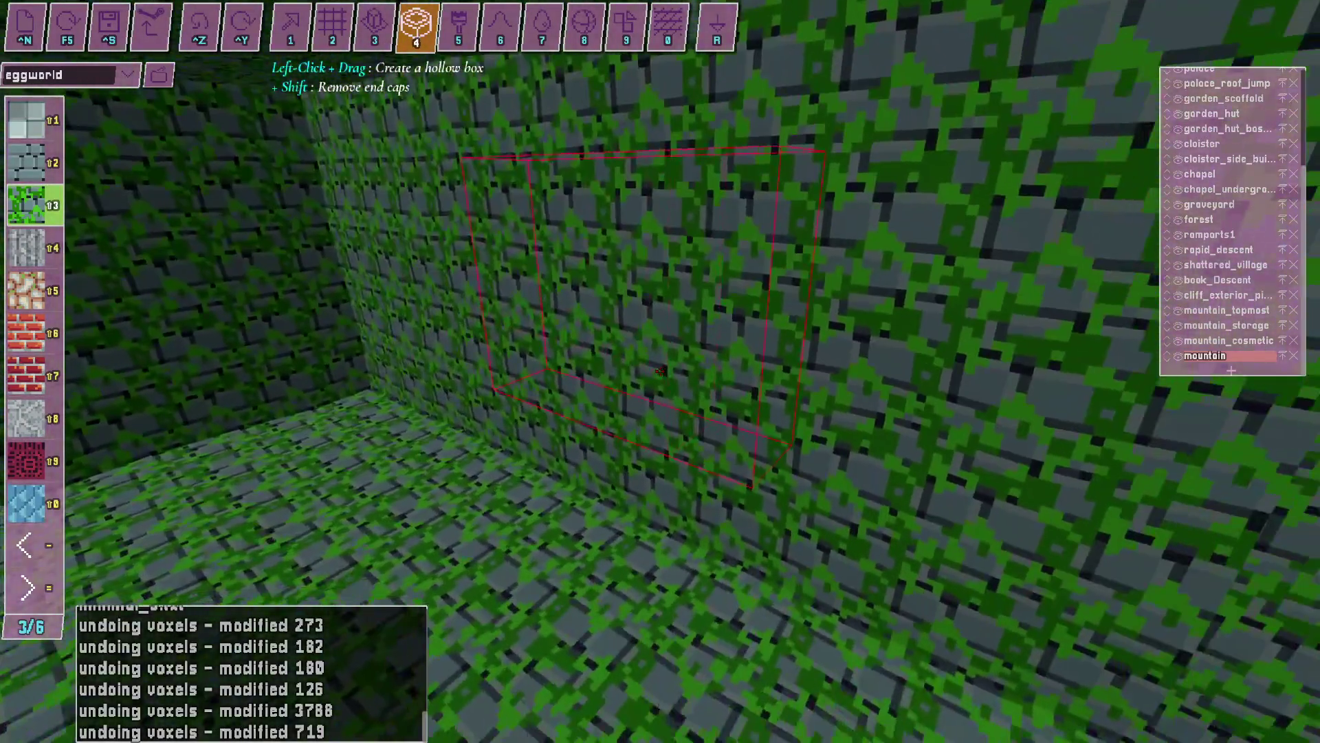
pyautogui.moveTo(660, 372); pyautogui.dragTo(660, 371)
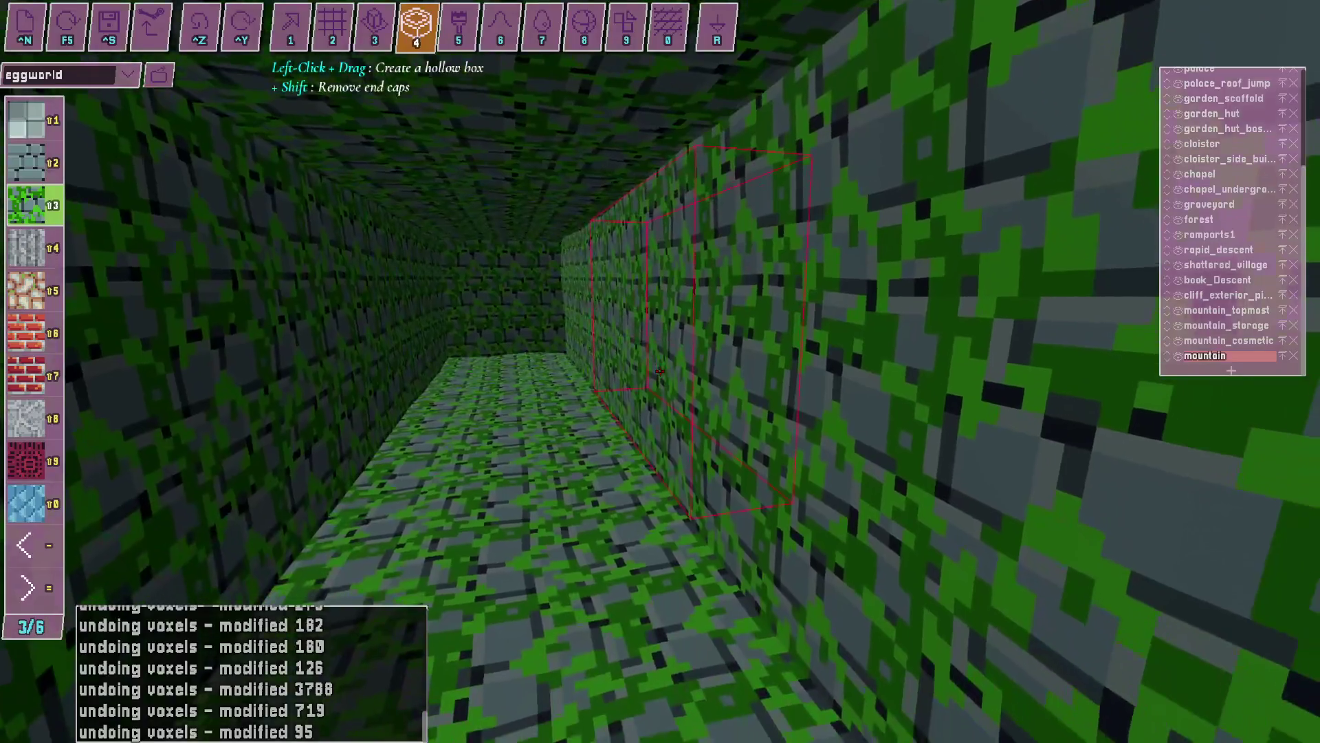
# Add a hollow box cutting across the tunnel wall, redoing it once, then inspect the tunnel.
pyautogui.moveTo(660, 371); pyautogui.dragTo(660, 371)
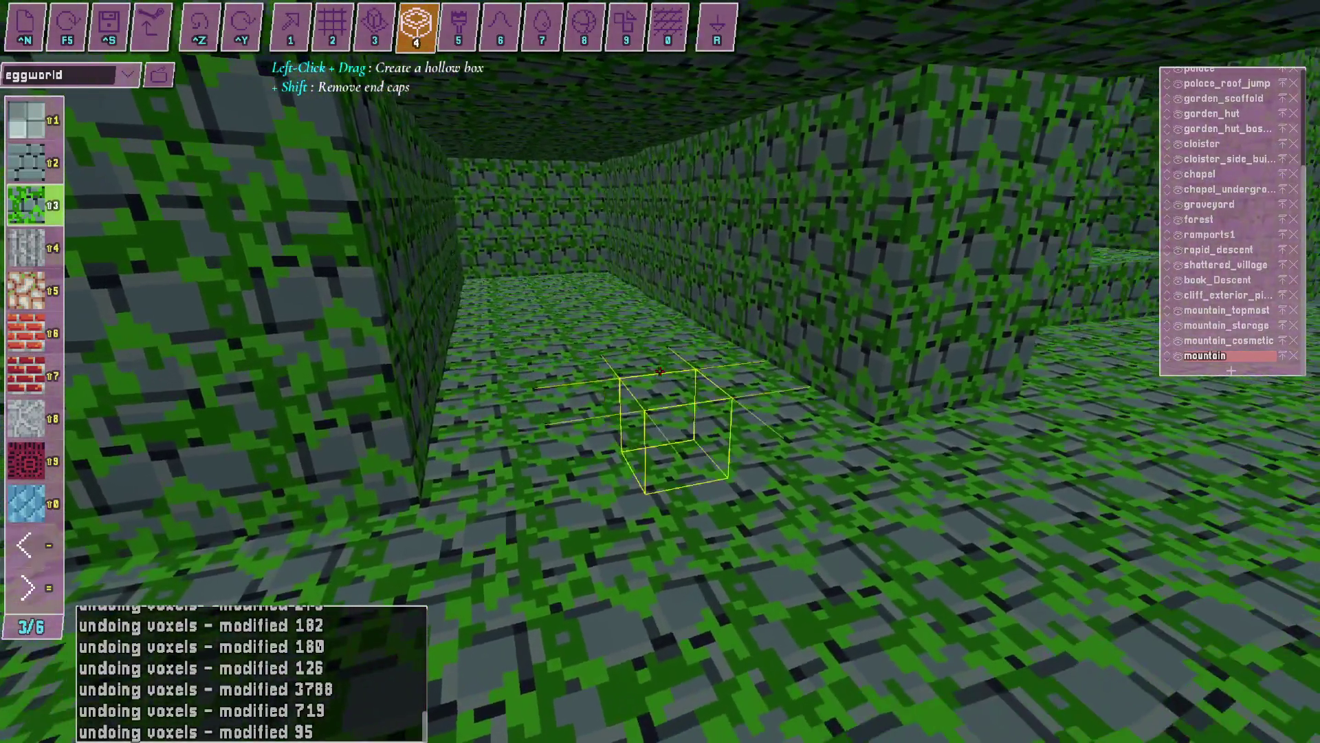
pyautogui.hotkey('ctrl', 'z')
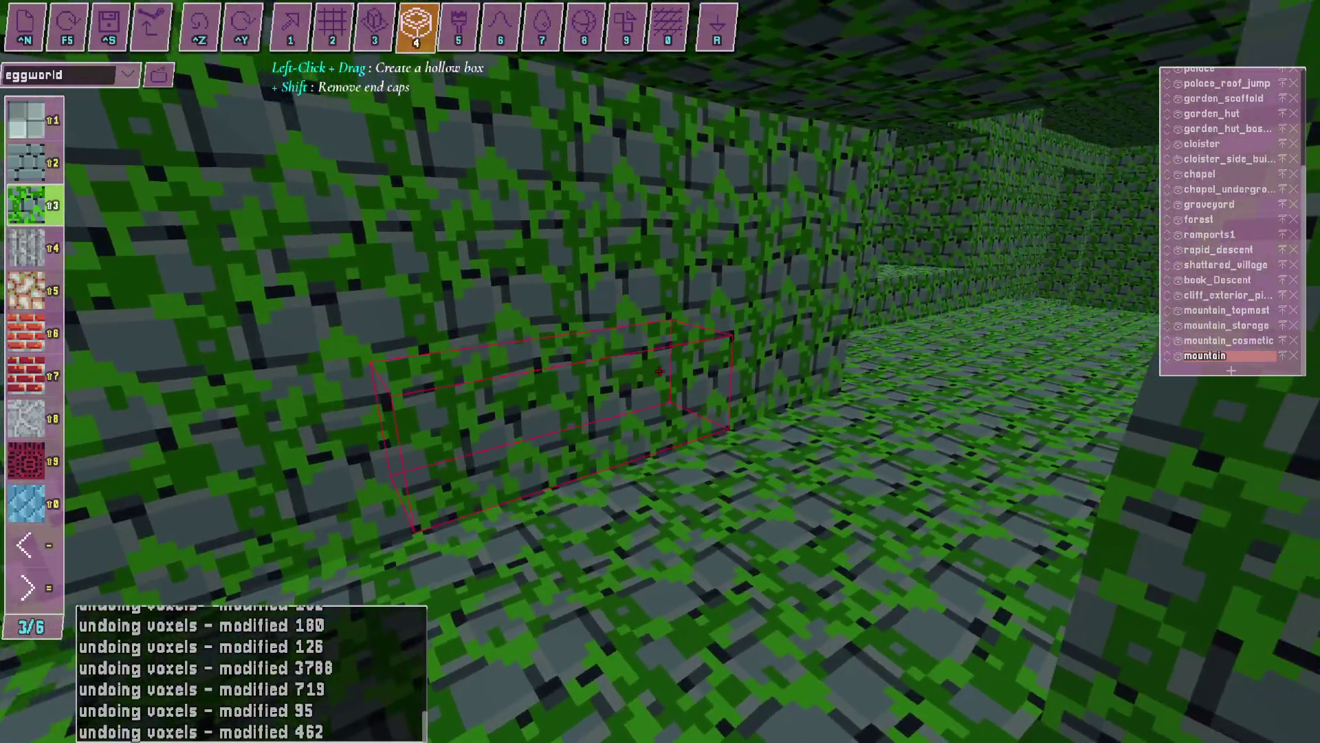
pyautogui.moveTo(660, 372); pyautogui.dragTo(661, 371)
pyautogui.press('w')
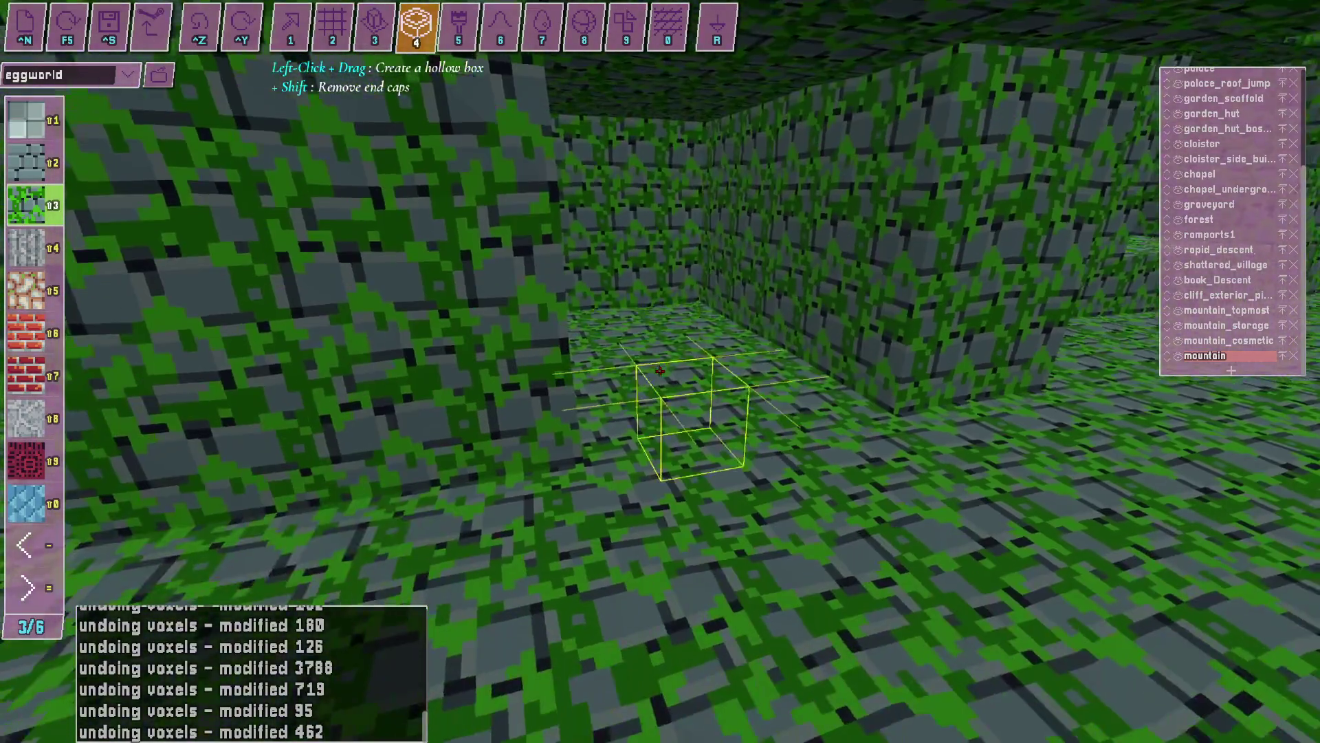
pyautogui.press('s')
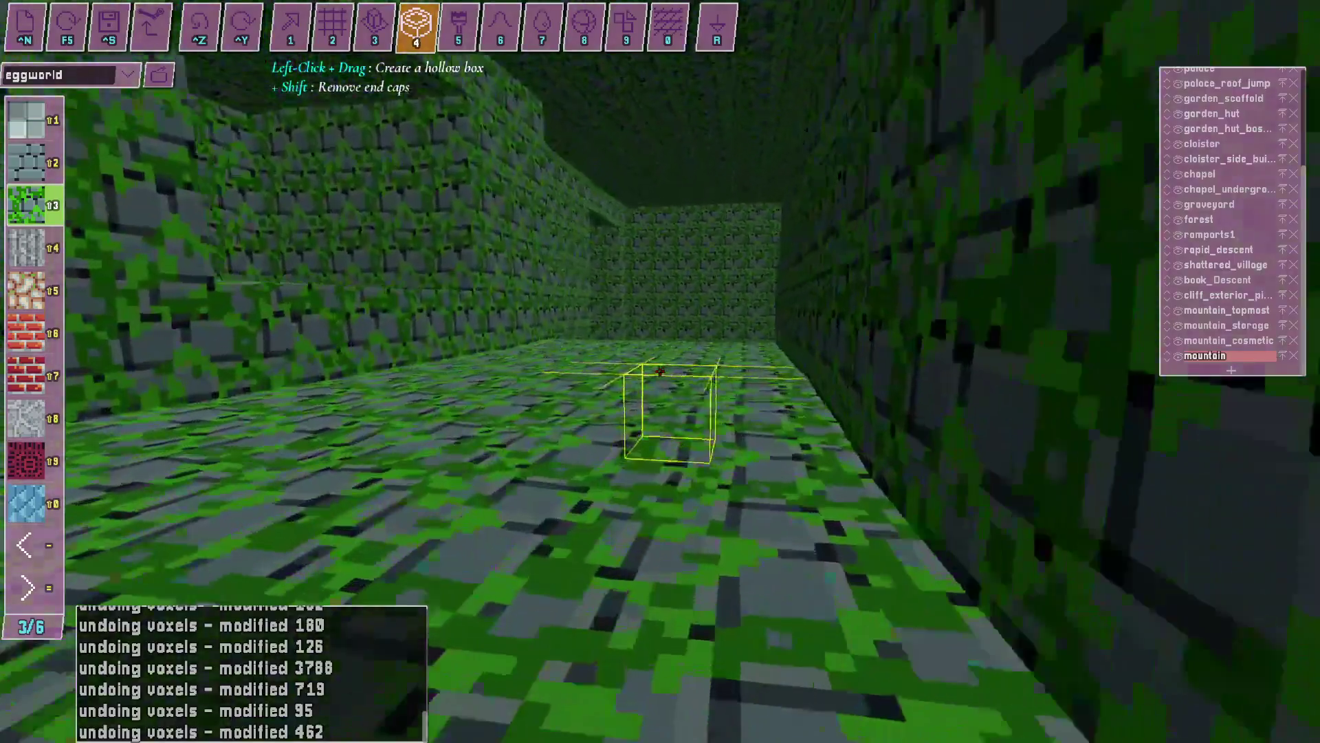
pyautogui.hotkey('alt', 'Tab')
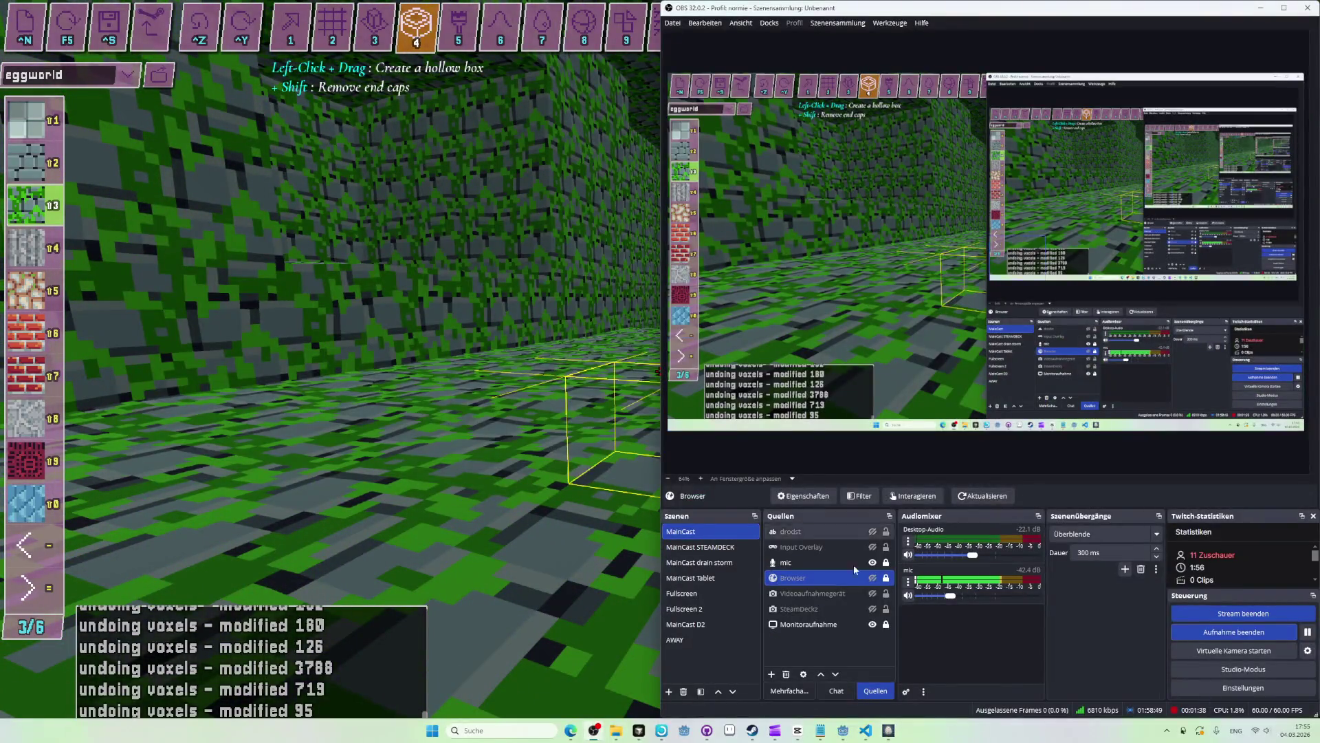
# Retitle issue #950 to 'room tool - right-click connects to existing rooms'.
pyautogui.hotkey('alt', 'Tab')
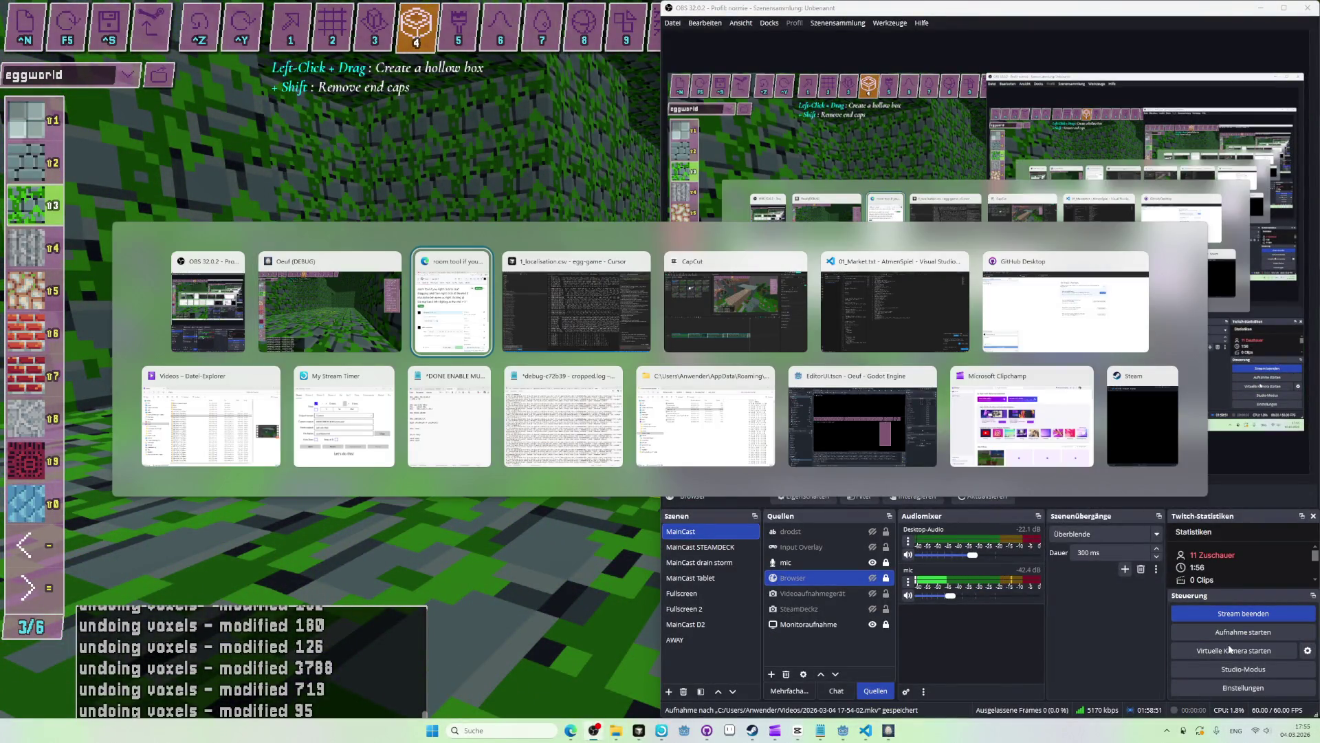
pyautogui.hotkey('alt', 'Tab')
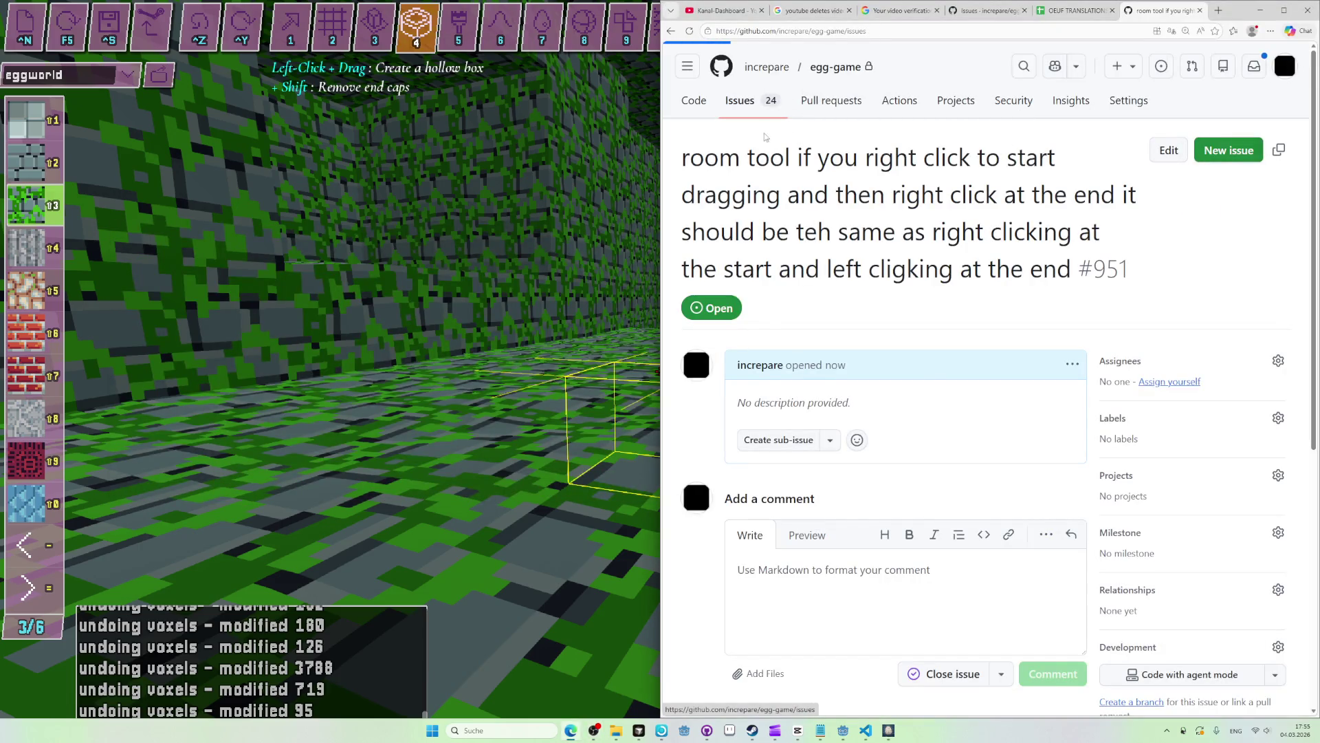
pyautogui.click(814, 324)
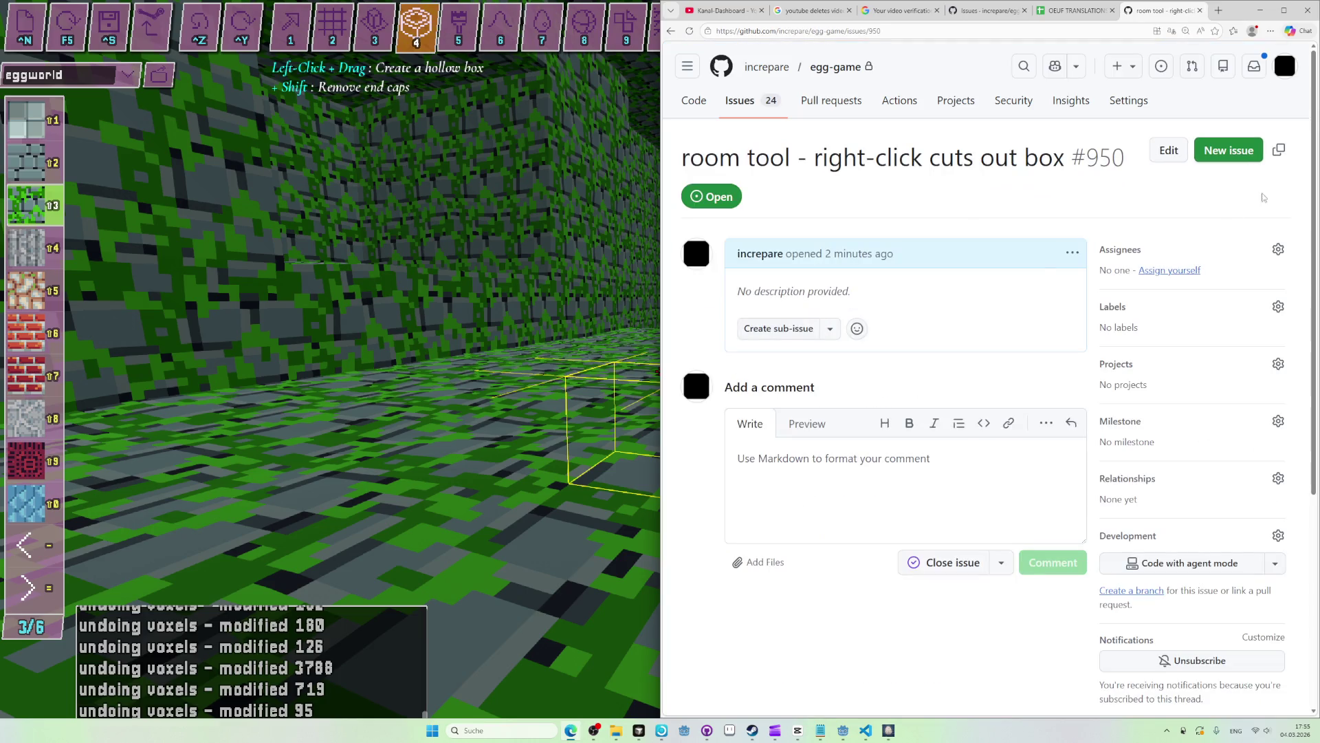
pyautogui.click(1169, 150)
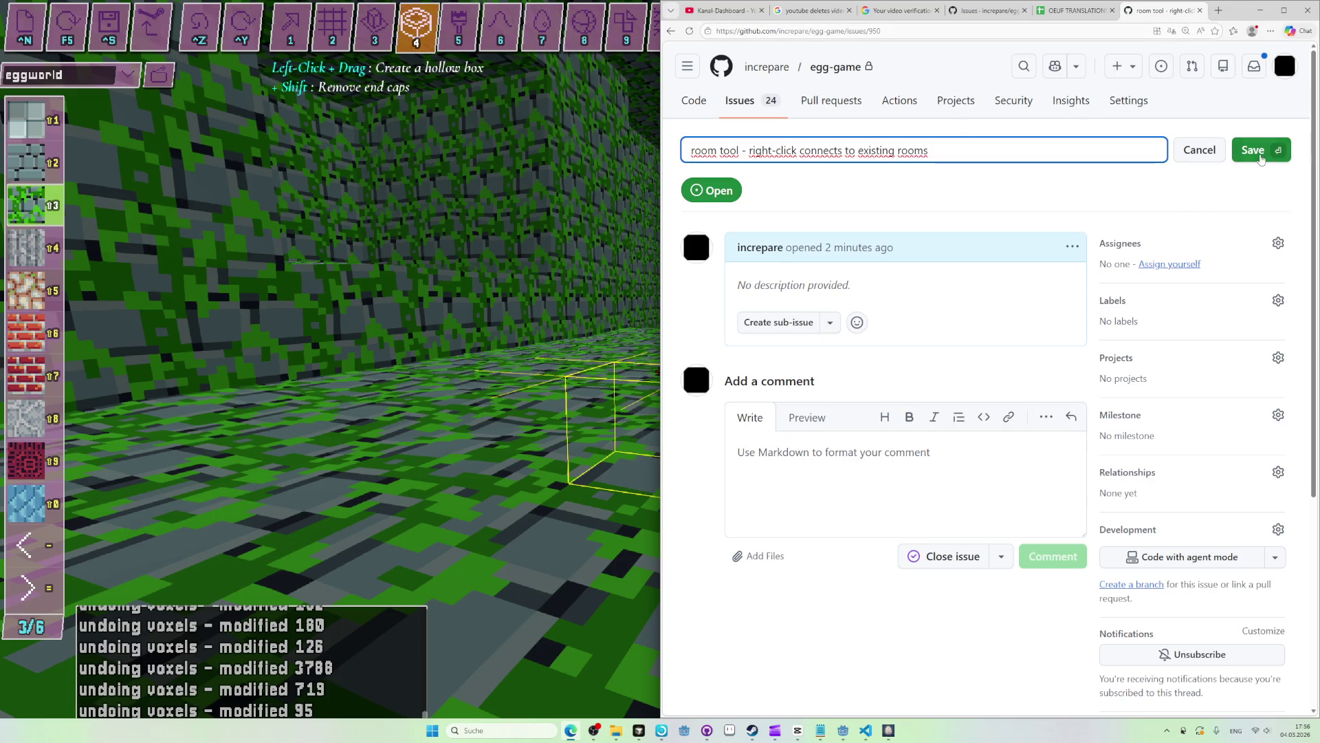
pyautogui.hotkey('alt', 'Tab')
pyautogui.hotkey('alt', 'Tab')
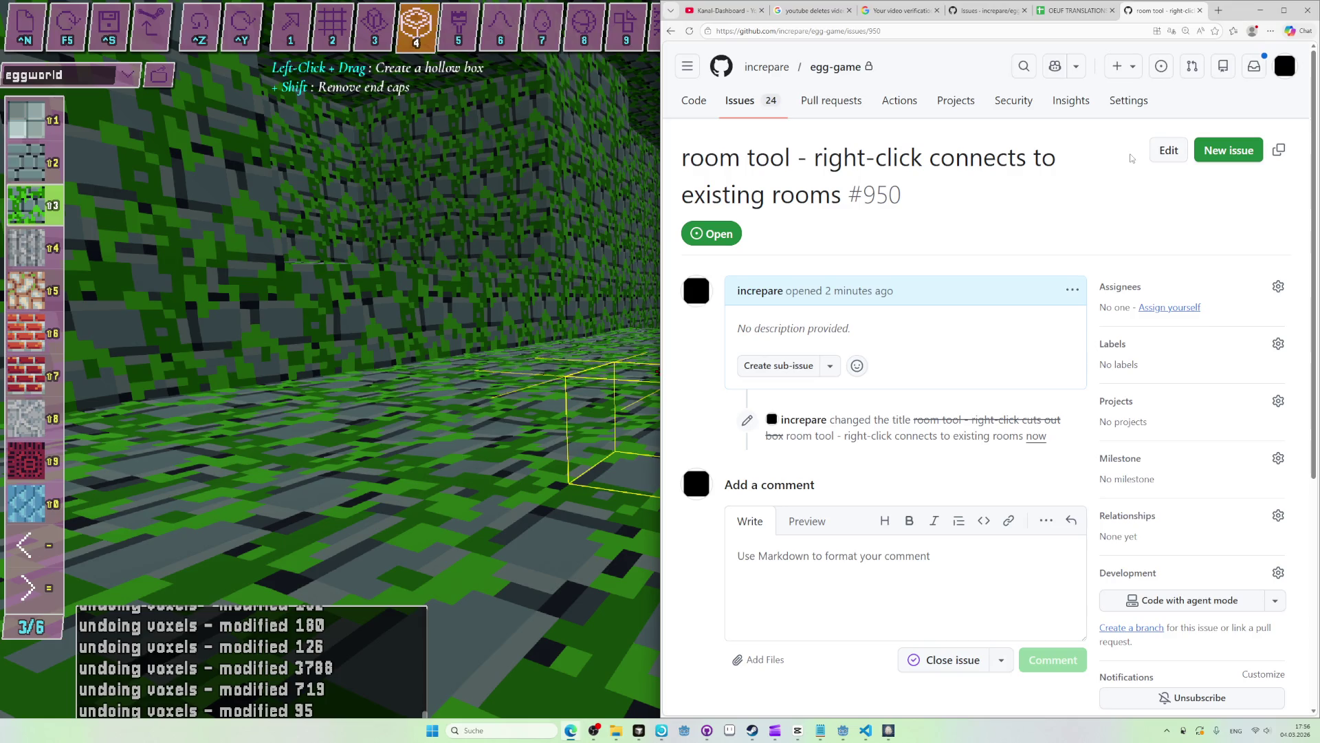
pyautogui.hotkey('alt', 'Tab')
pyautogui.hotkey('alt', 'Tab')
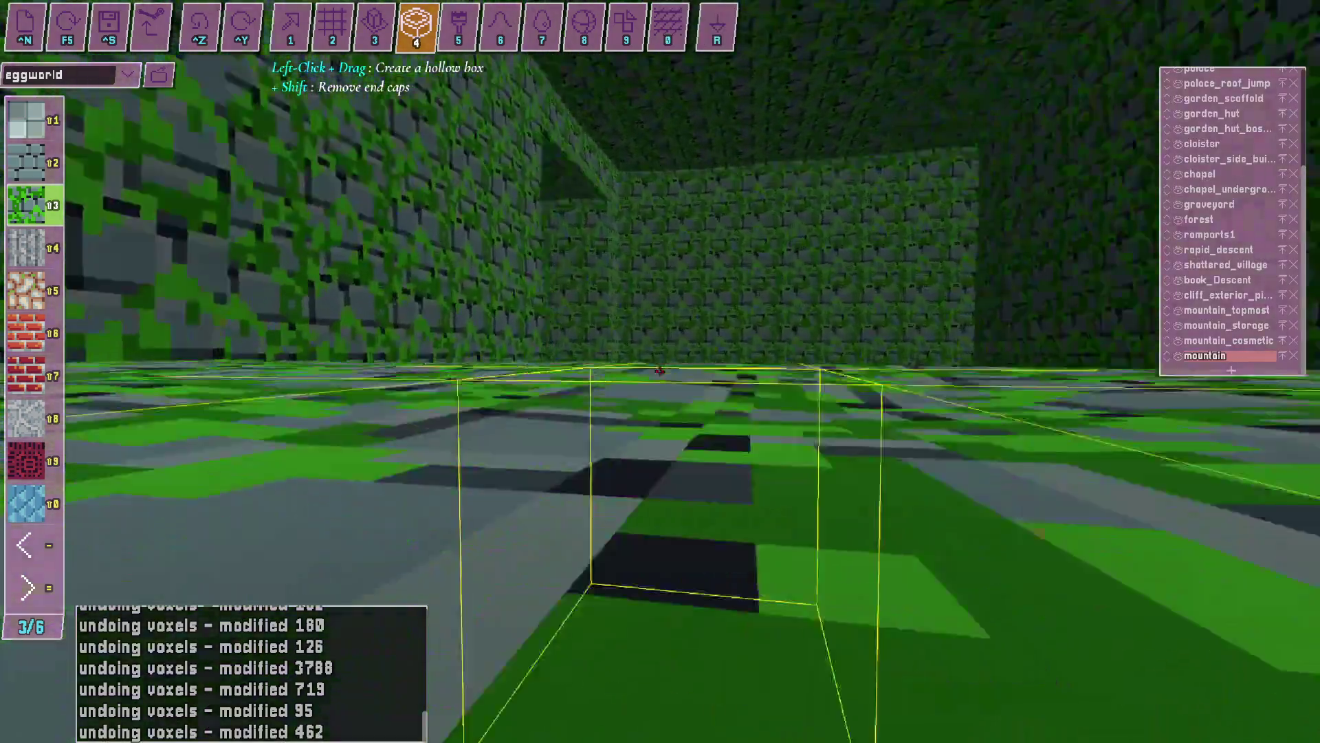
# Fly through the green-stone corridor and over the castle garden and towers.
pyautogui.press('w')
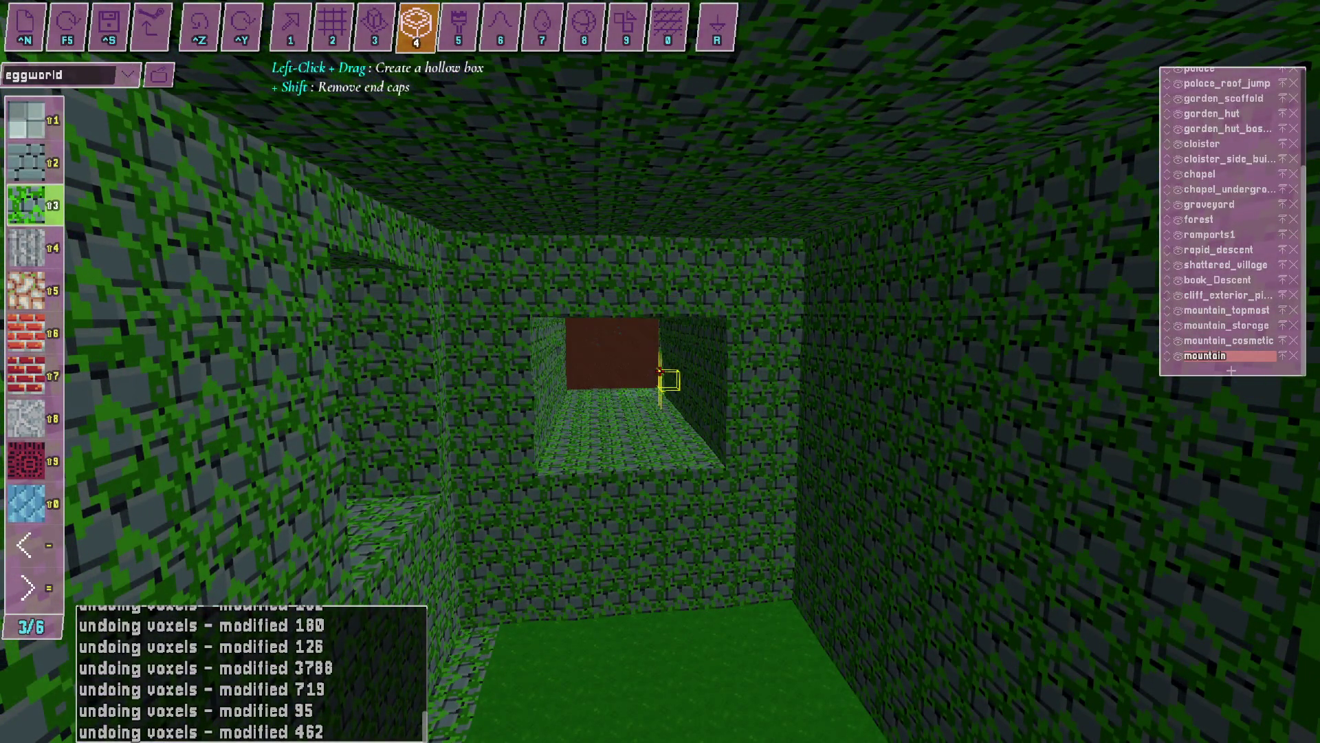
pyautogui.press('w')
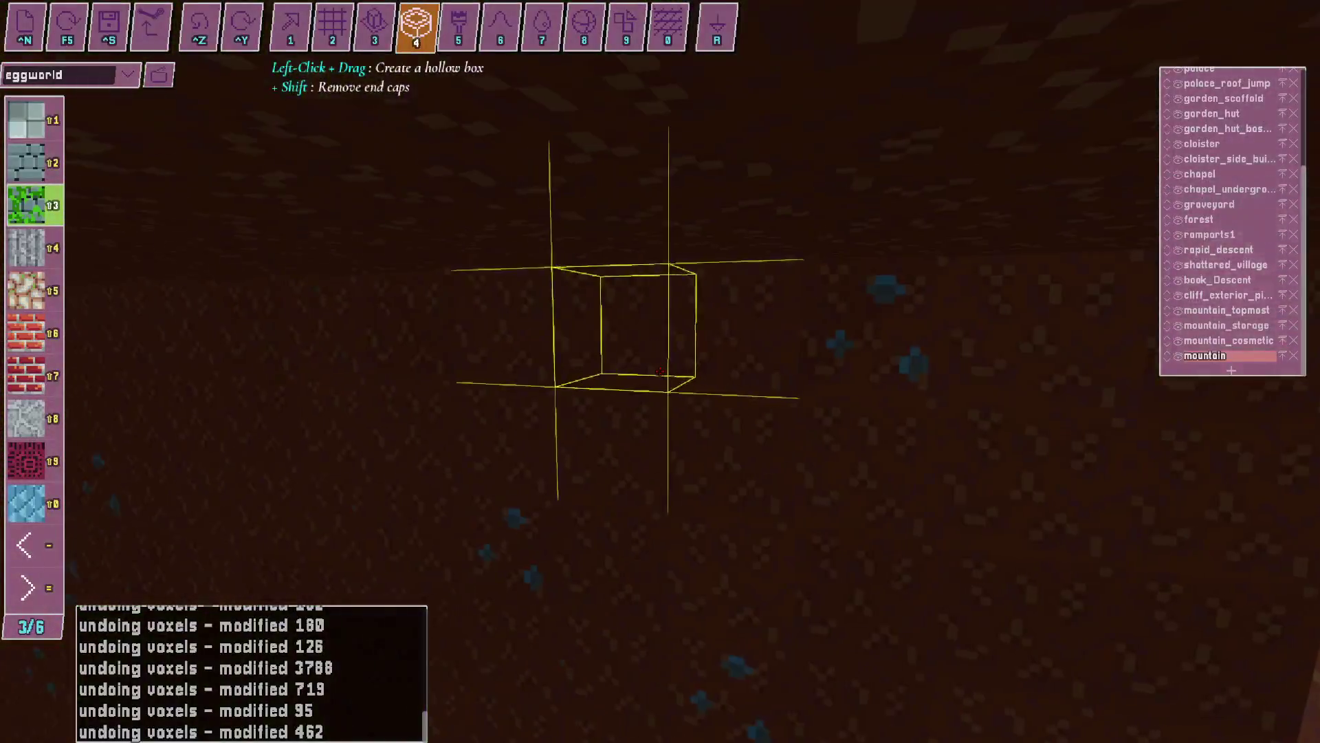
pyautogui.press('s')
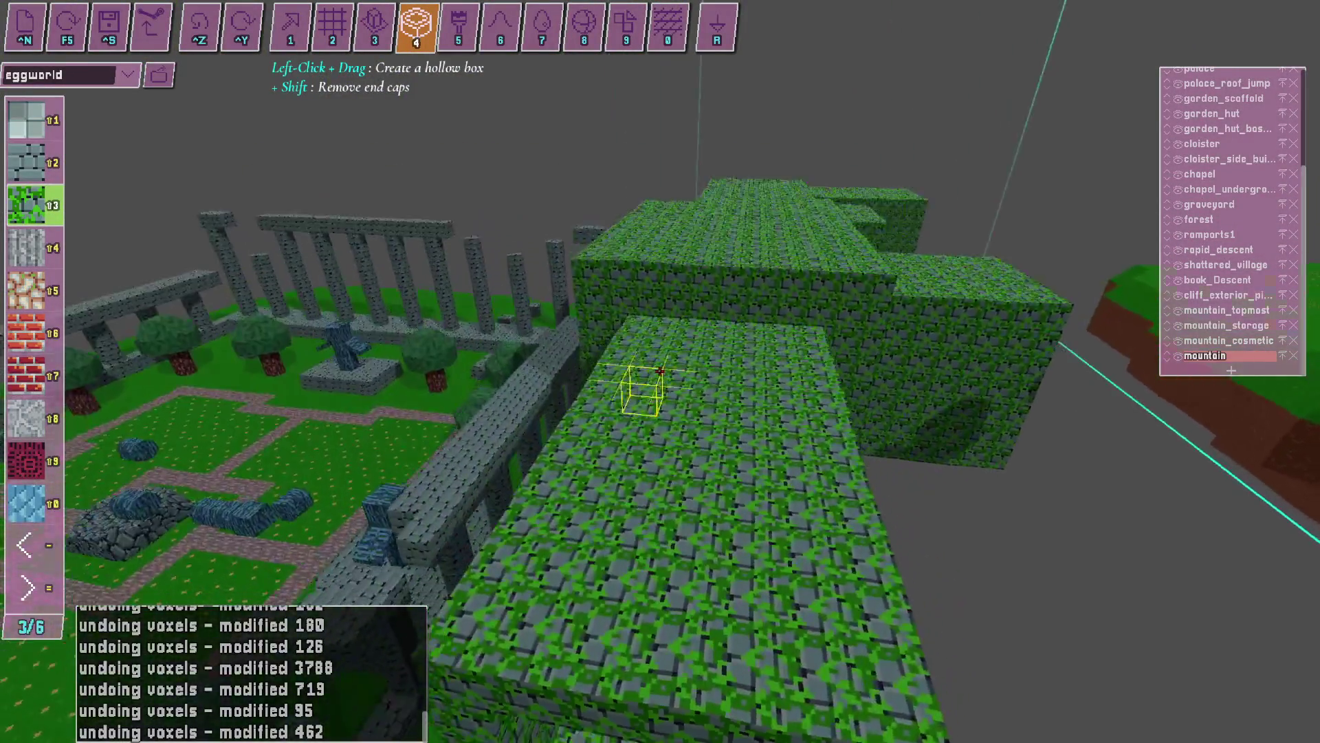
pyautogui.press('d')
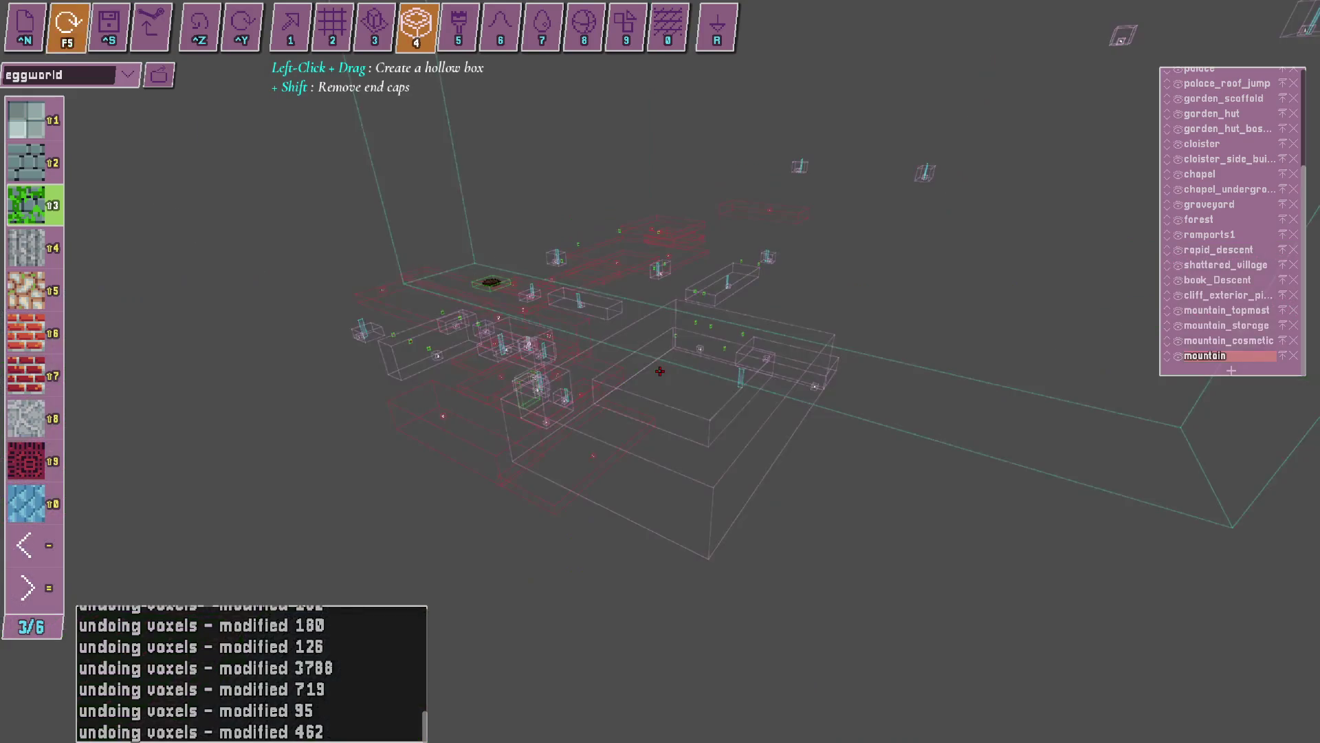
pyautogui.press('w')
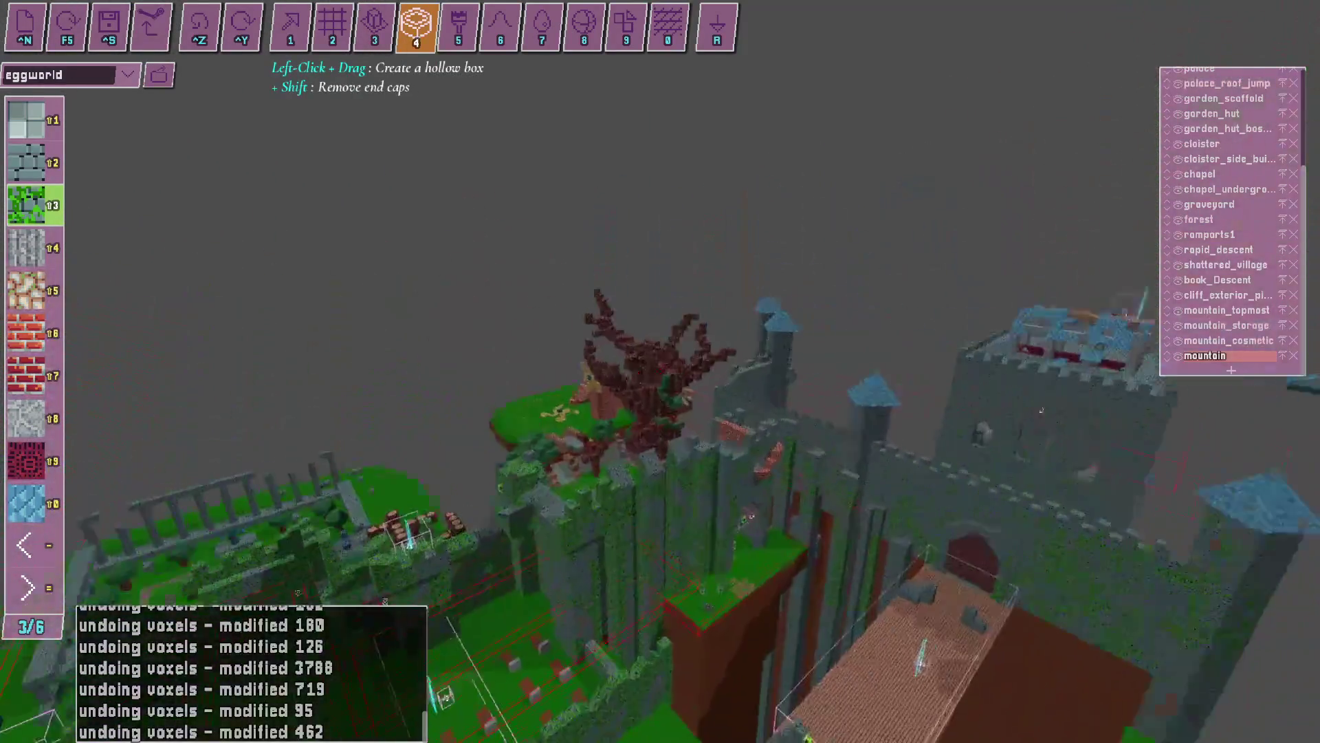
pyautogui.press('s')
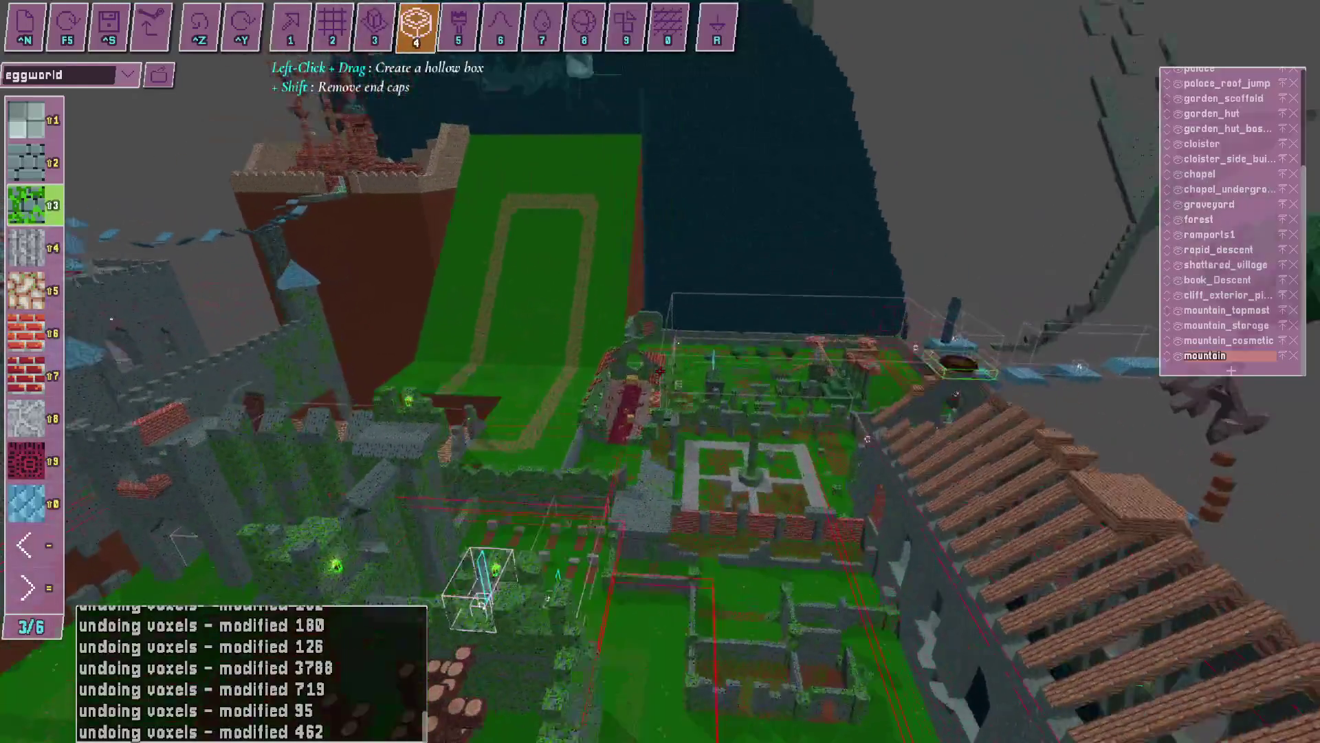
pyautogui.press('s')
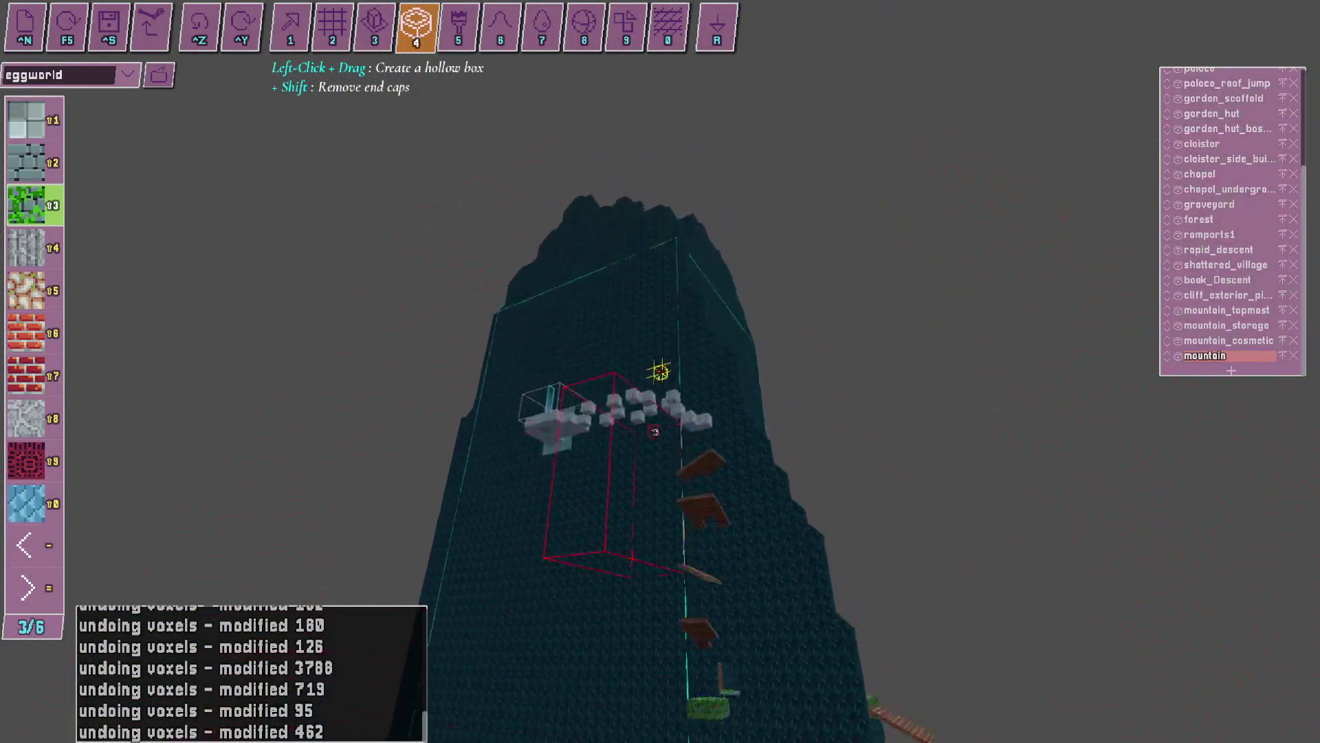
pyautogui.press('a')
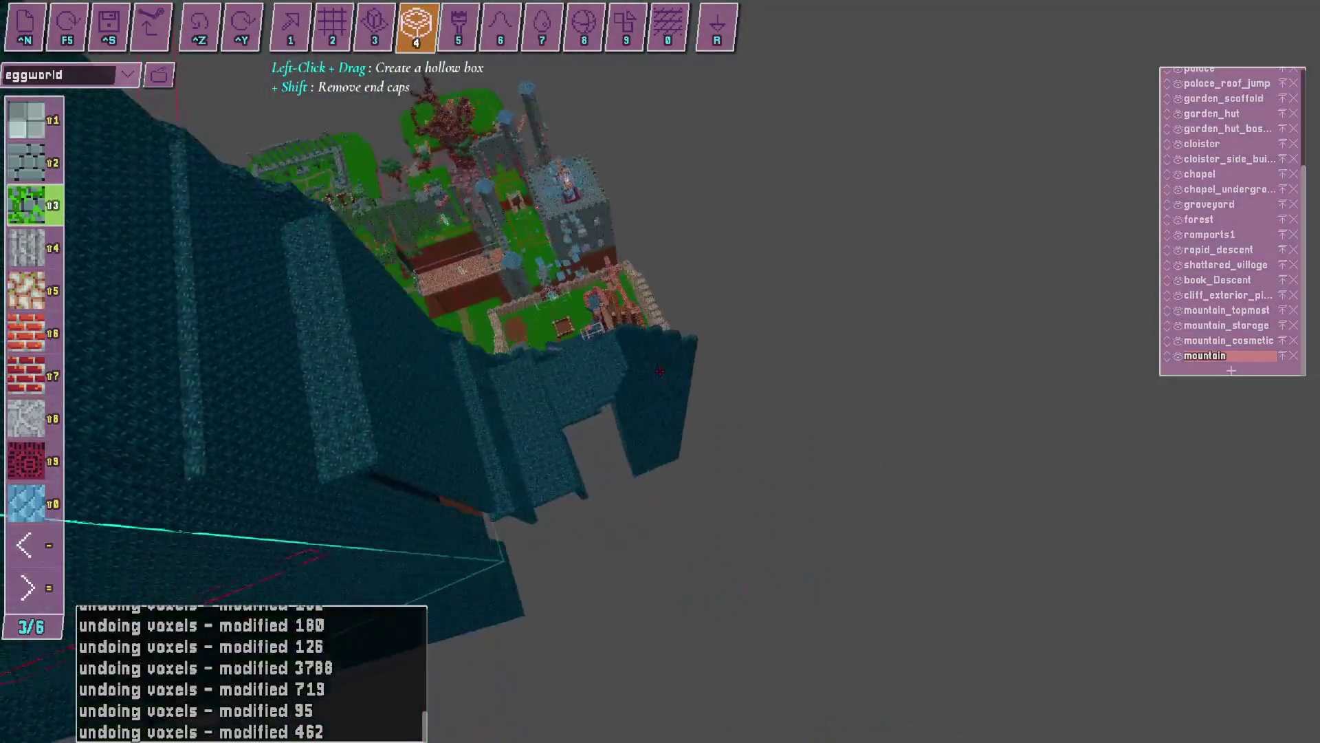
pyautogui.press('w')
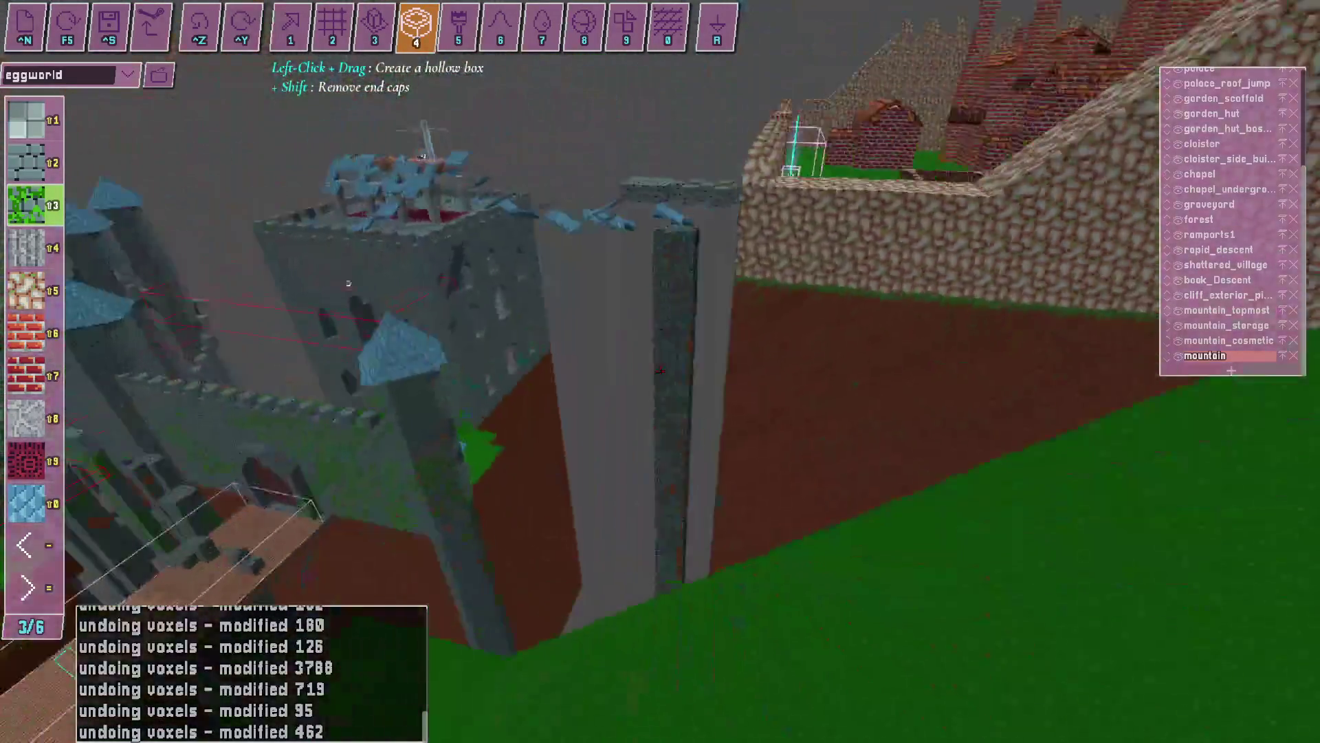
# Pick the red brick material, start the OBS recording, and return to the editor.
pyautogui.press('s')
pyautogui.hotkey('shift', '7')
pyautogui.press('w')
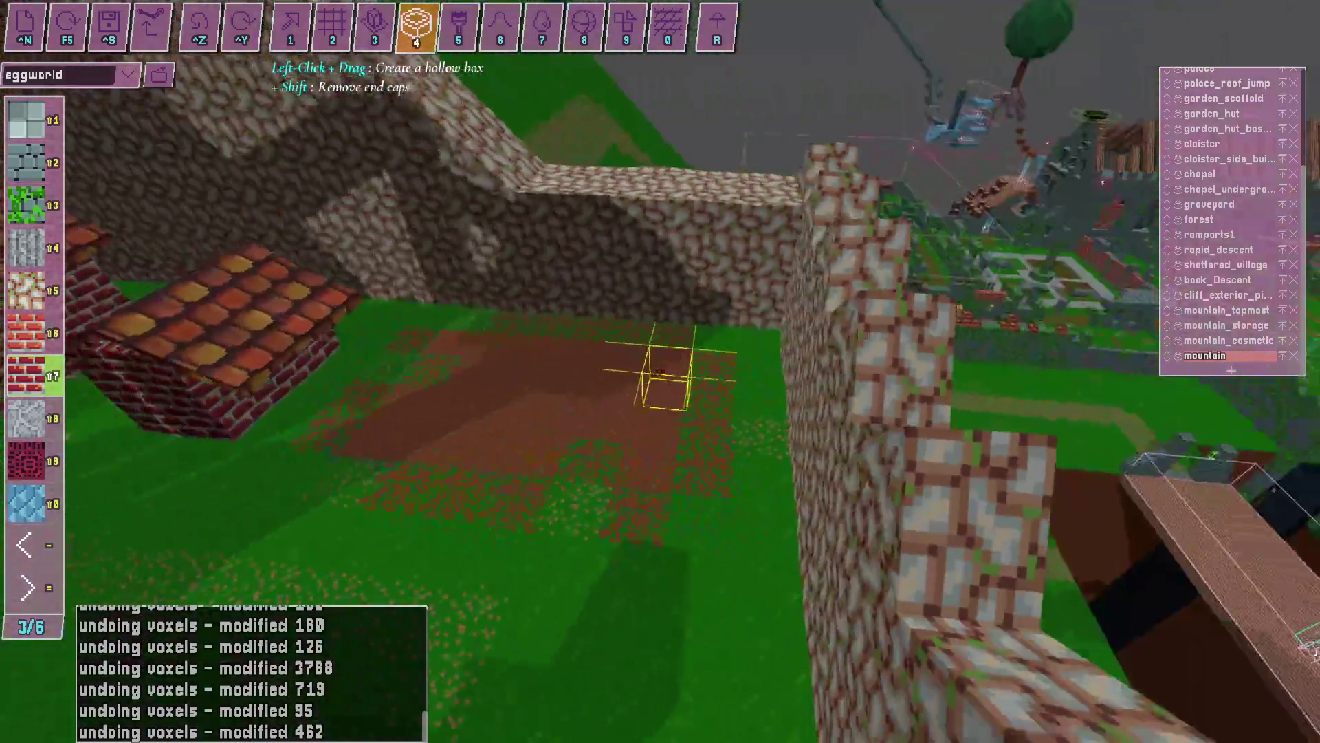
pyautogui.press('s')
pyautogui.hotkey('alt', 'Tab')
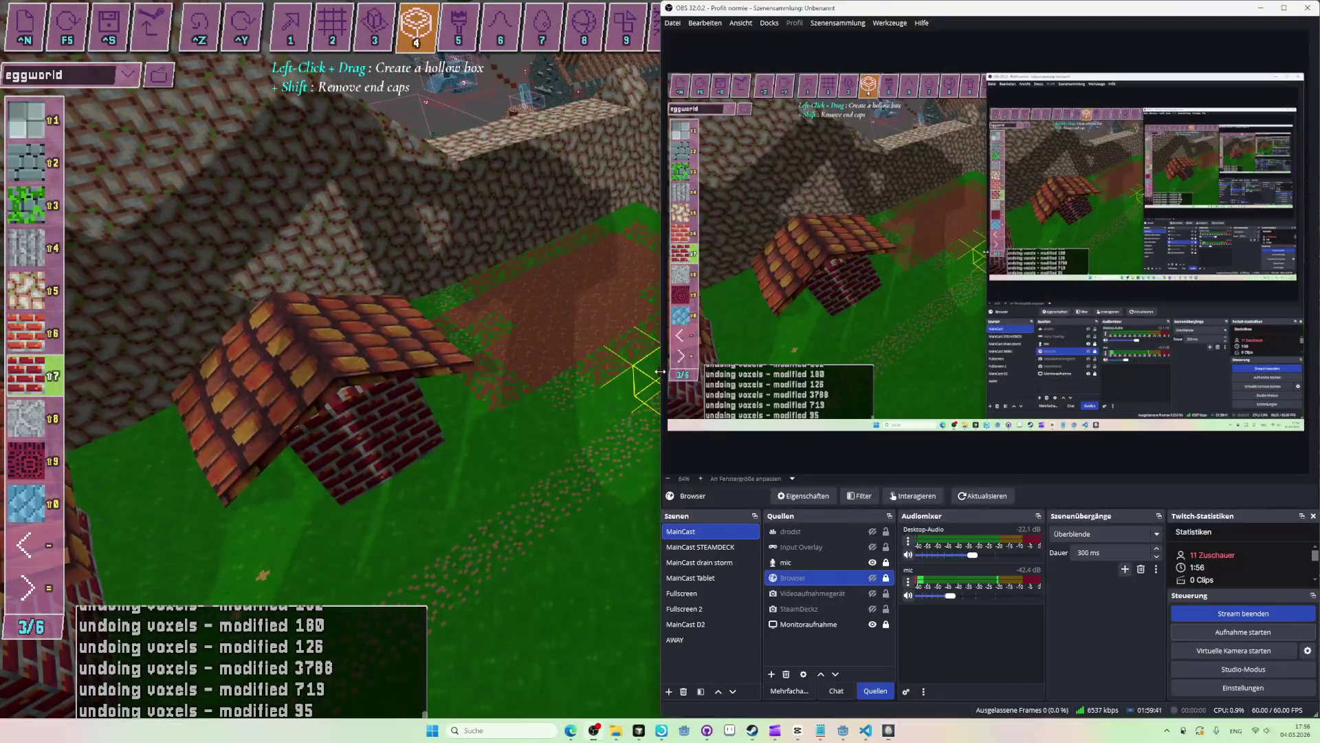
pyautogui.click(1272, 636)
pyautogui.hotkey('alt', 'Tab')
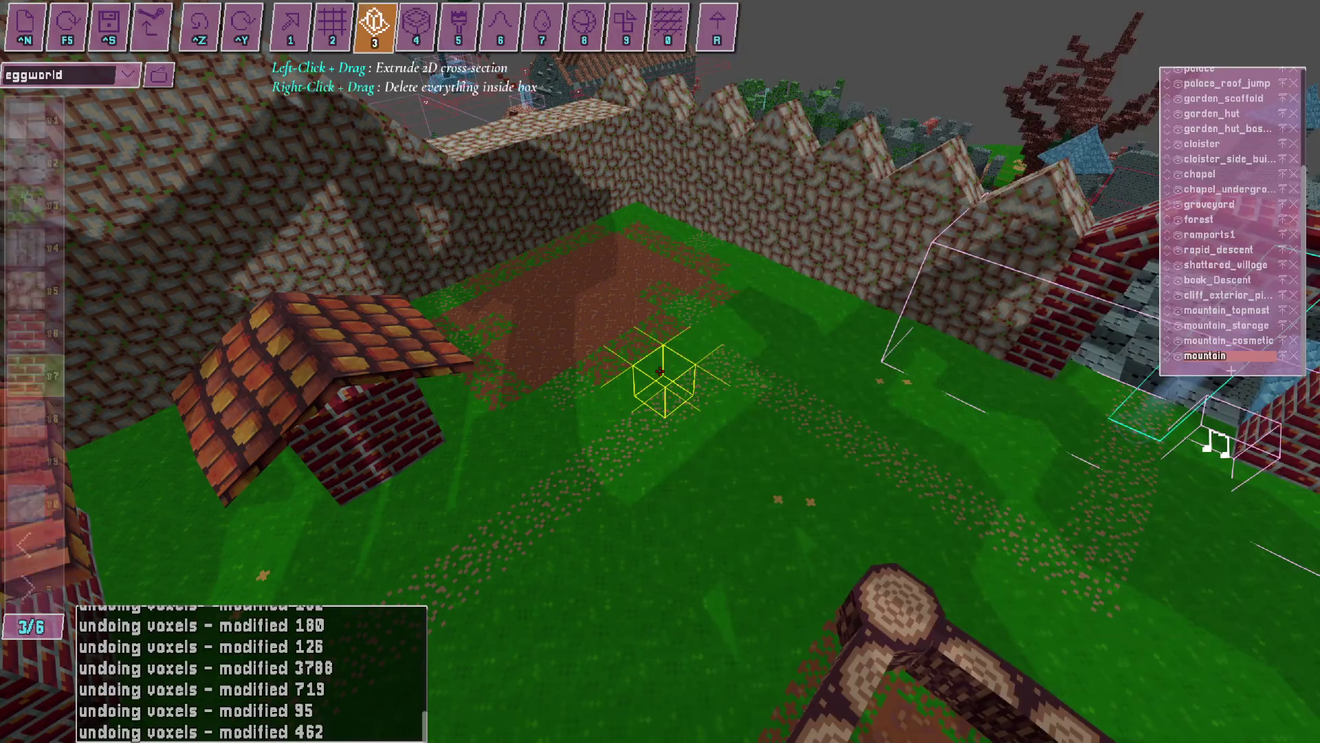
pyautogui.press('3')
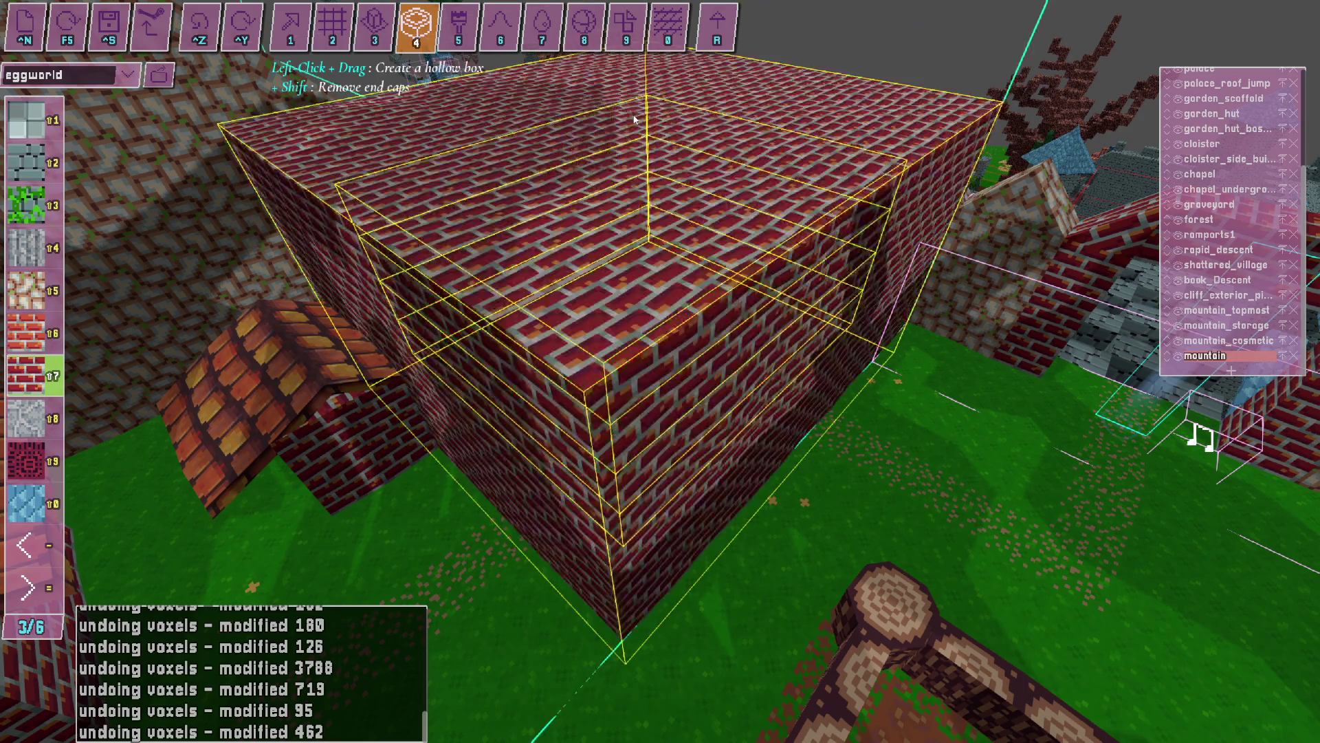
pyautogui.moveTo(634, 120); pyautogui.dragTo(634, 121)
pyautogui.press('w')
pyautogui.press('w')
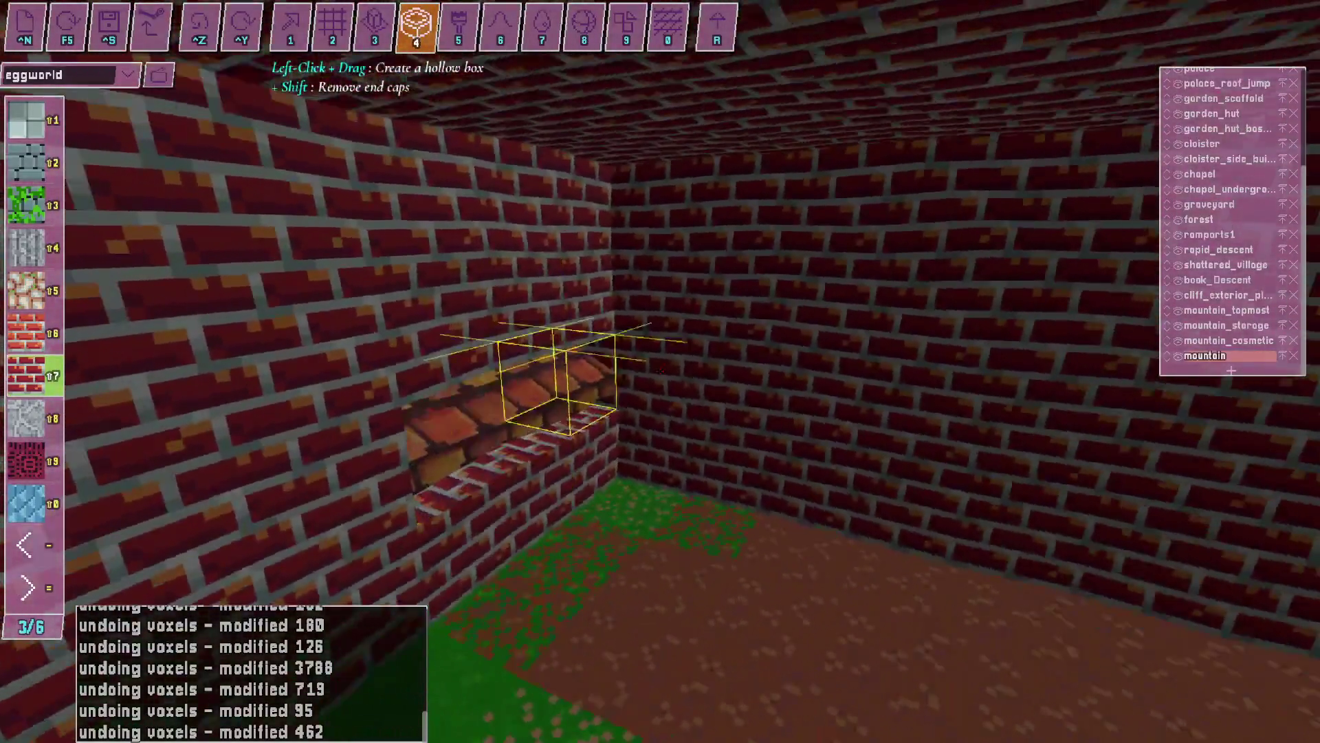
pyautogui.scroll(-10, 660, 371)
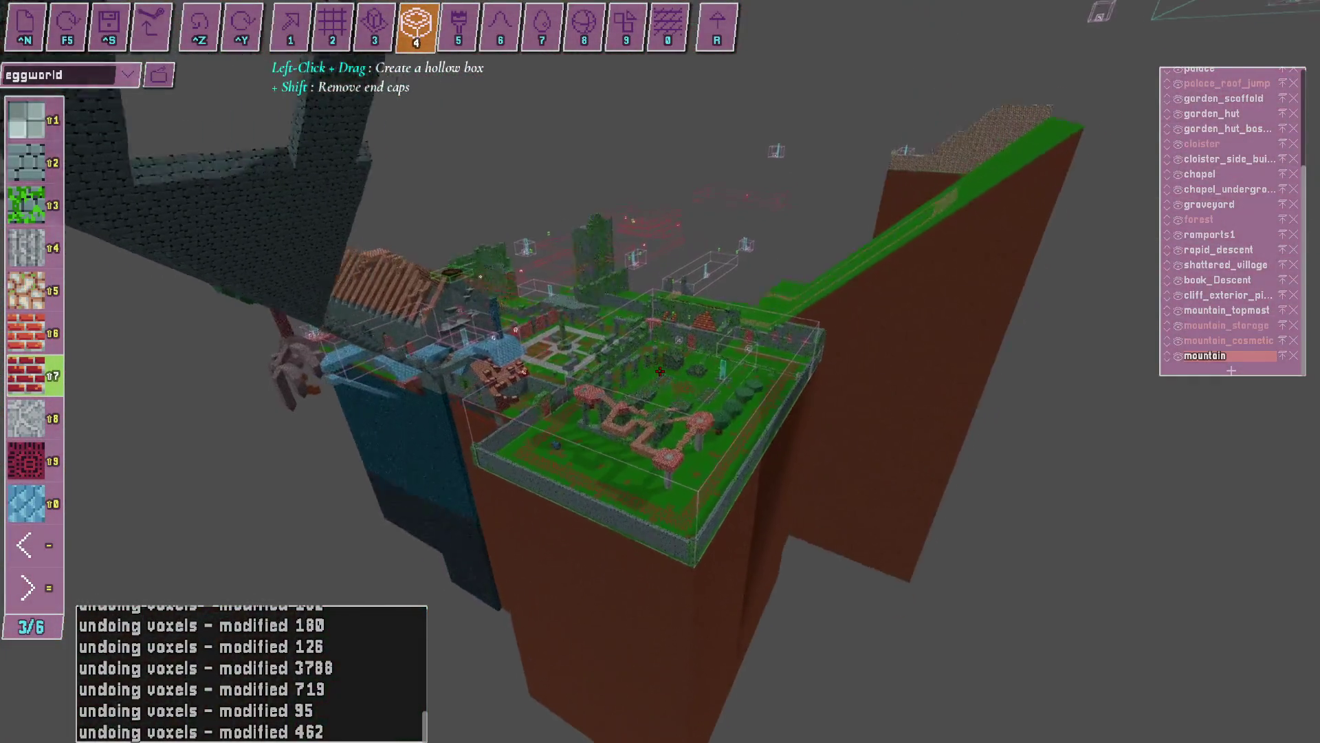
pyautogui.scroll(10, 660, 372)
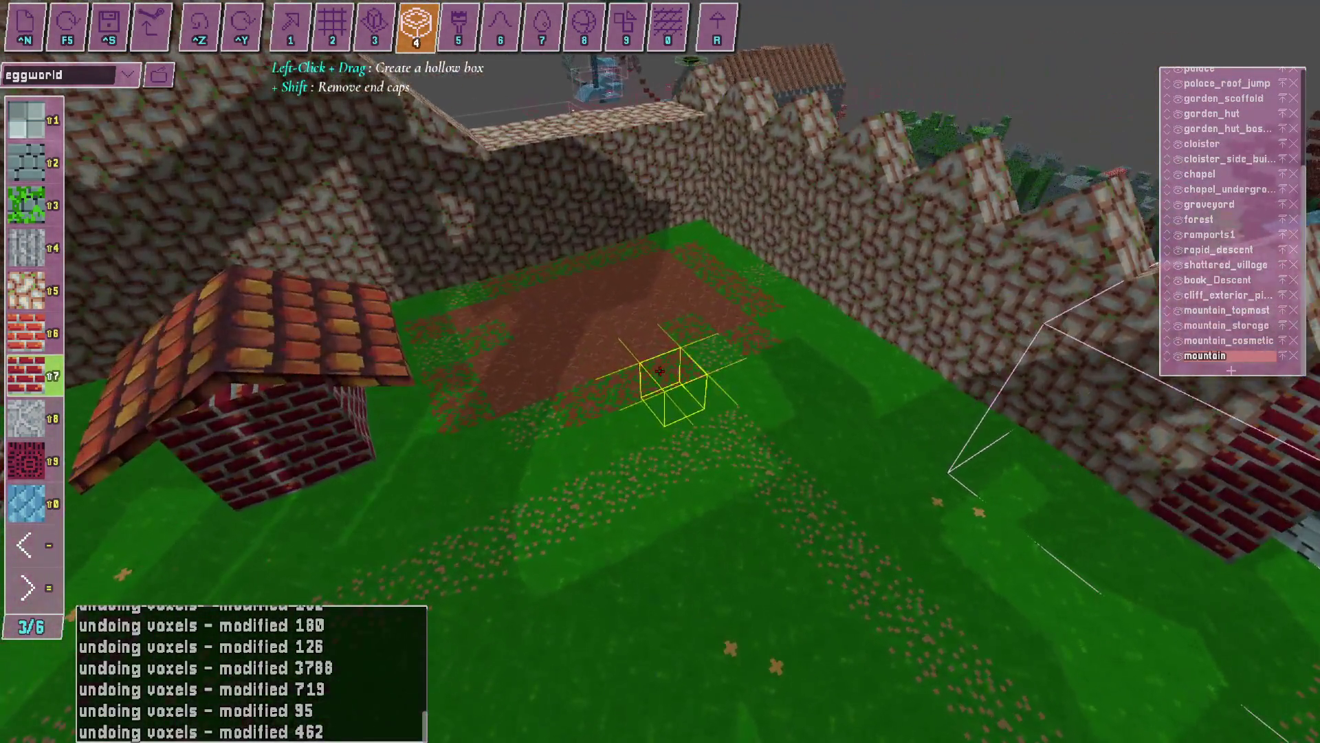
pyautogui.hotkey('alt', 'Tab')
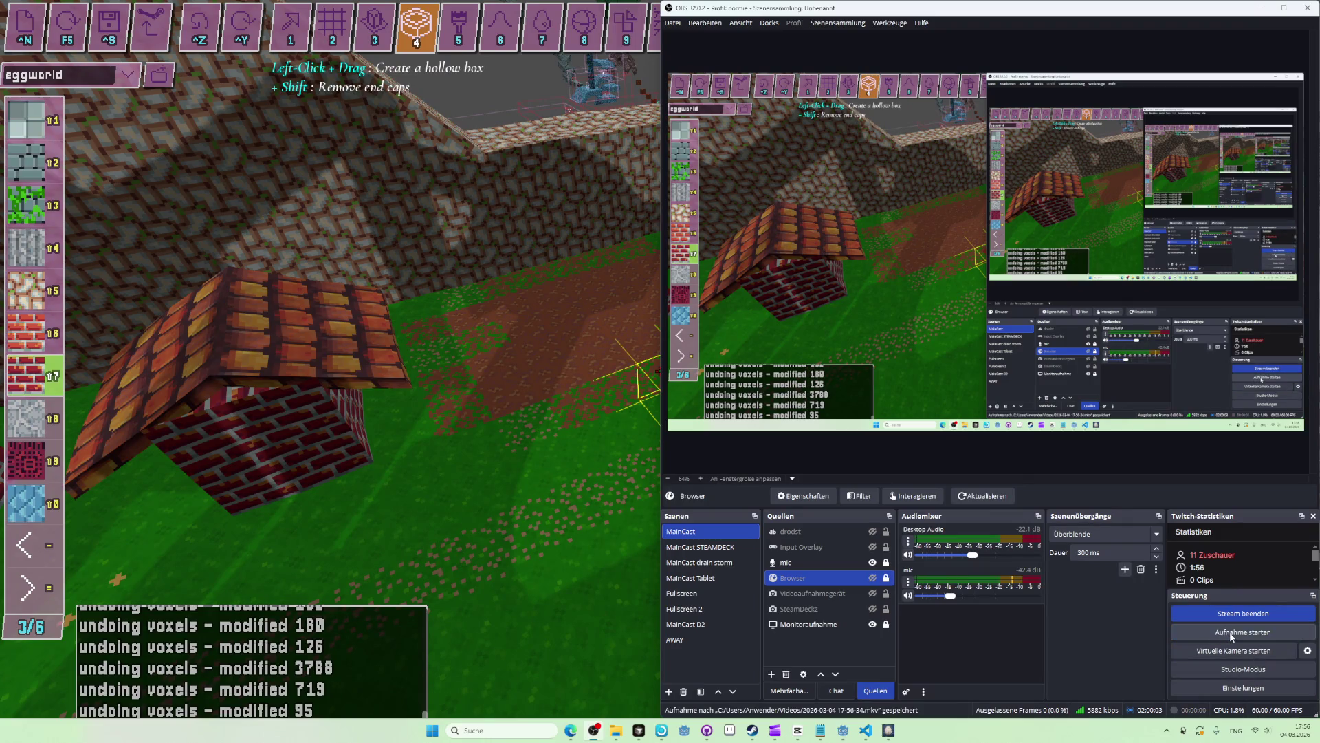
pyautogui.hotkey('alt', 'Tab')
pyautogui.hotkey('ctrl', 'z')
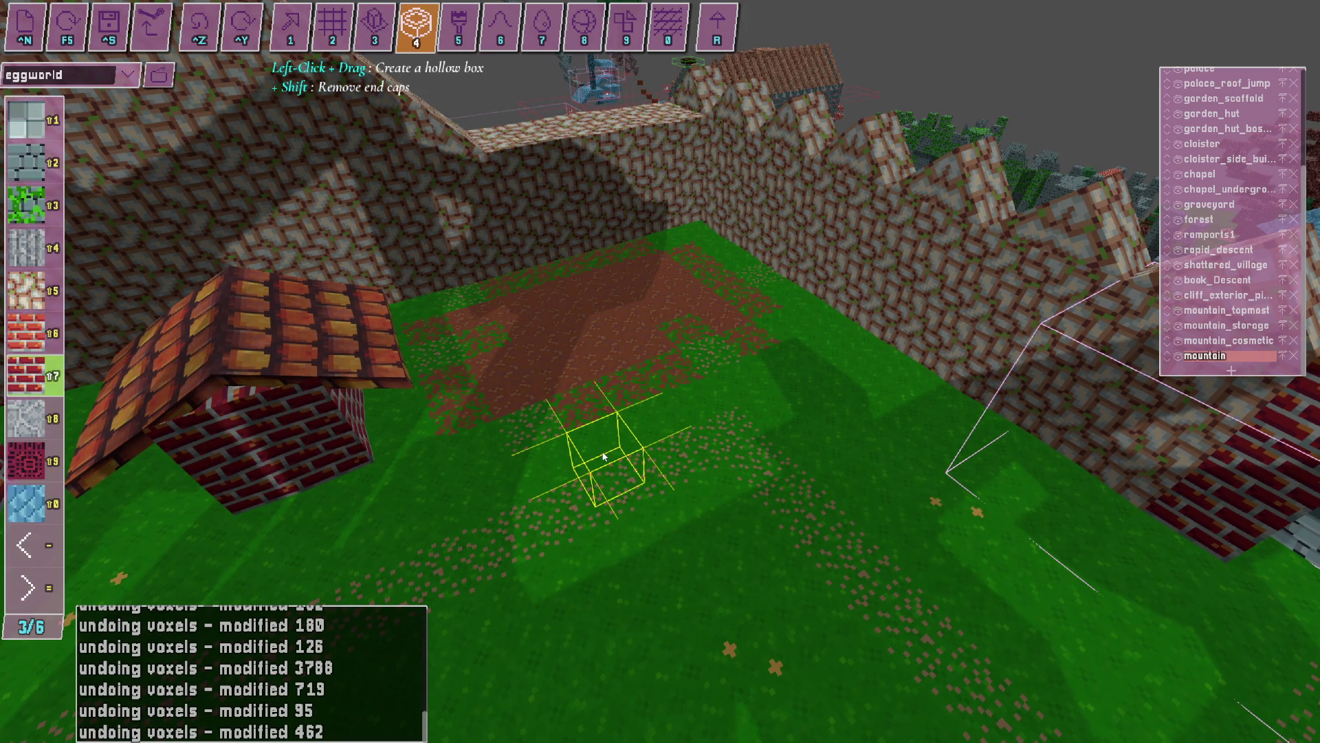
pyautogui.moveTo(706, 296); pyautogui.dragTo(666, 127)
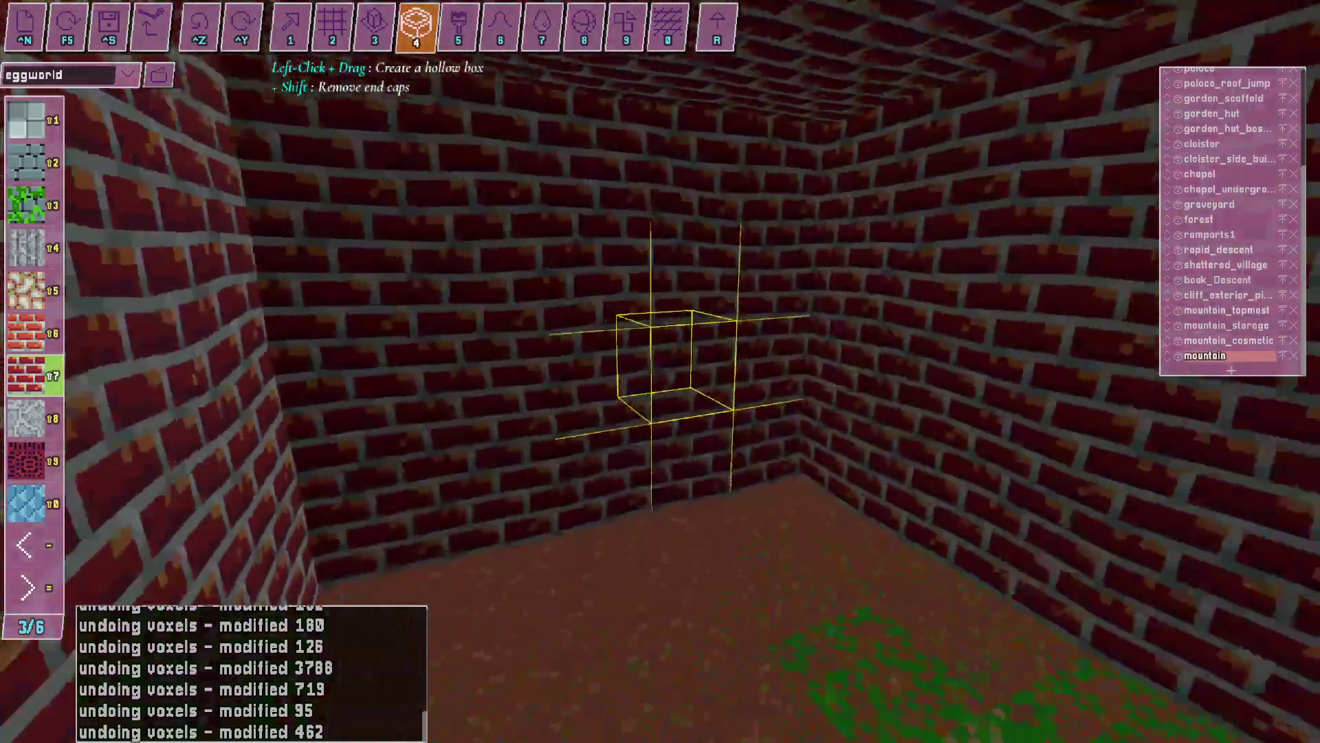
pyautogui.press('w')
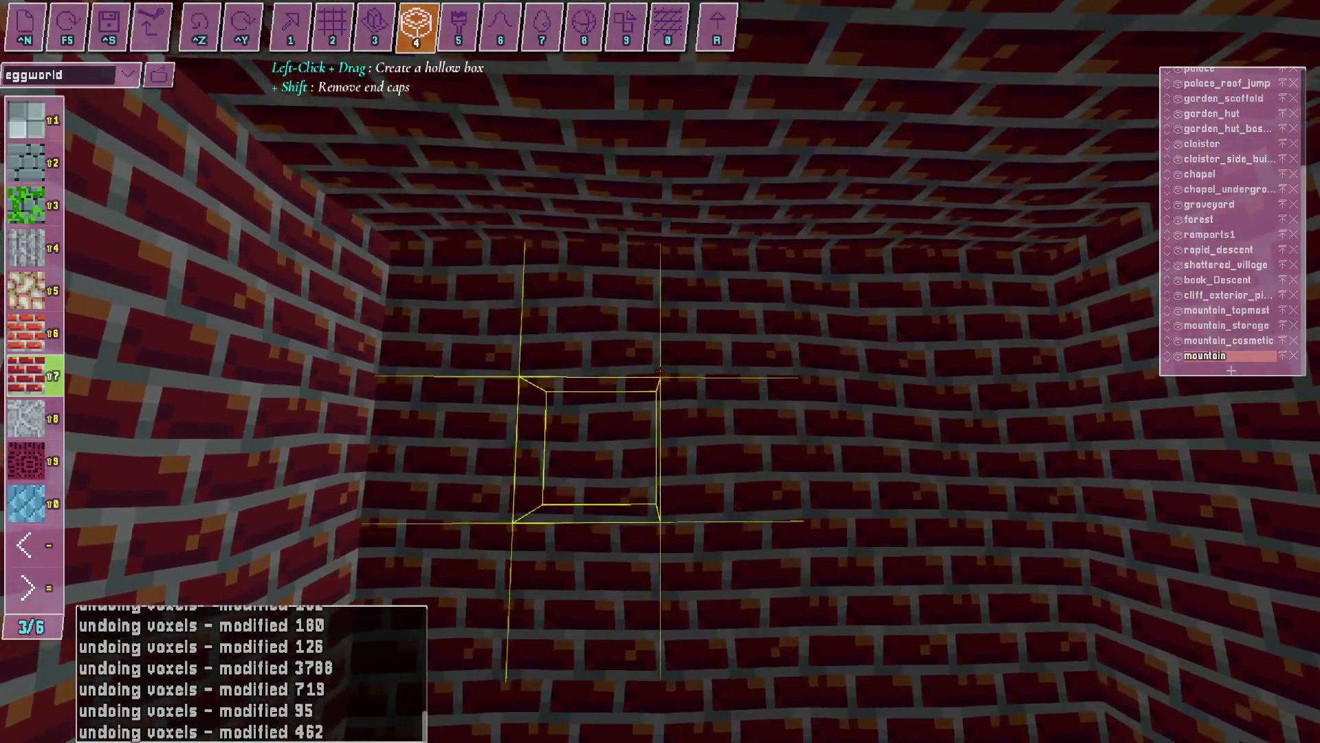
pyautogui.press('w')
pyautogui.press('w')
pyautogui.press('w')
pyautogui.press('w')
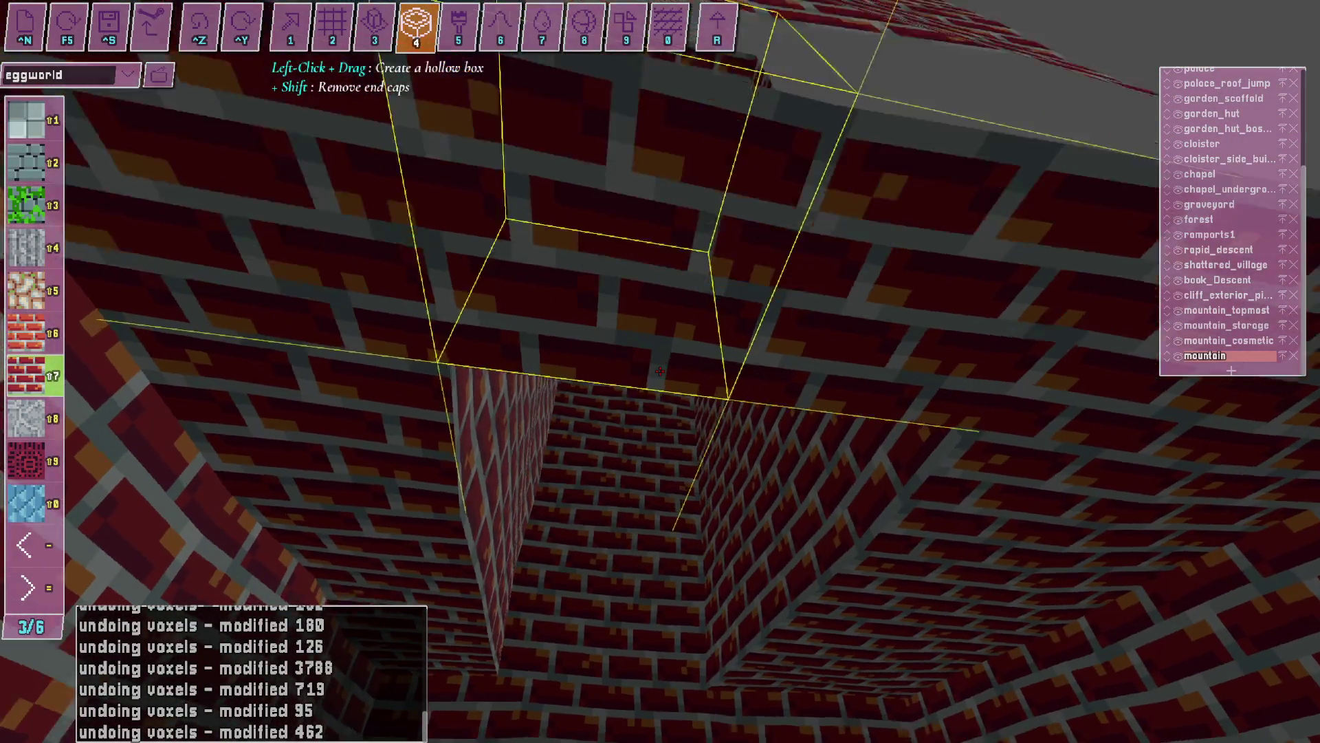
pyautogui.press('w')
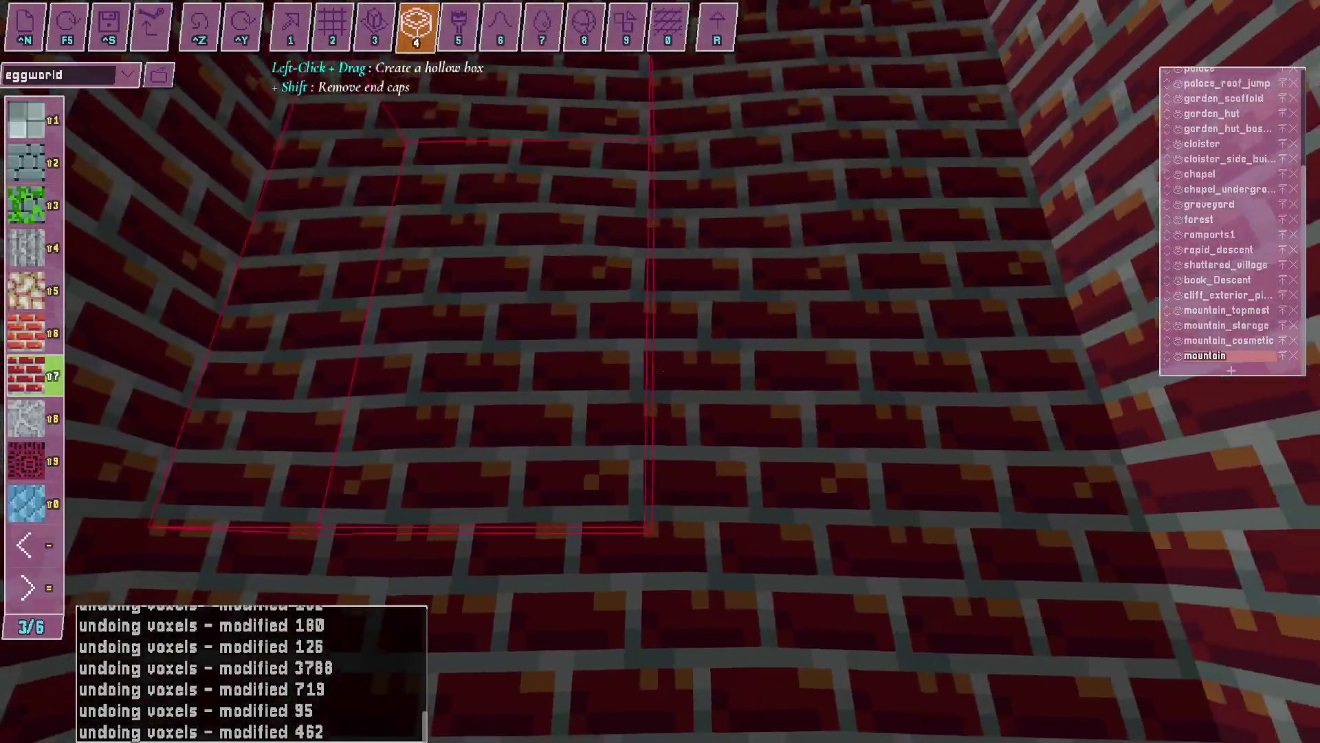
pyautogui.press('s')
pyautogui.press('w')
pyautogui.press('s')
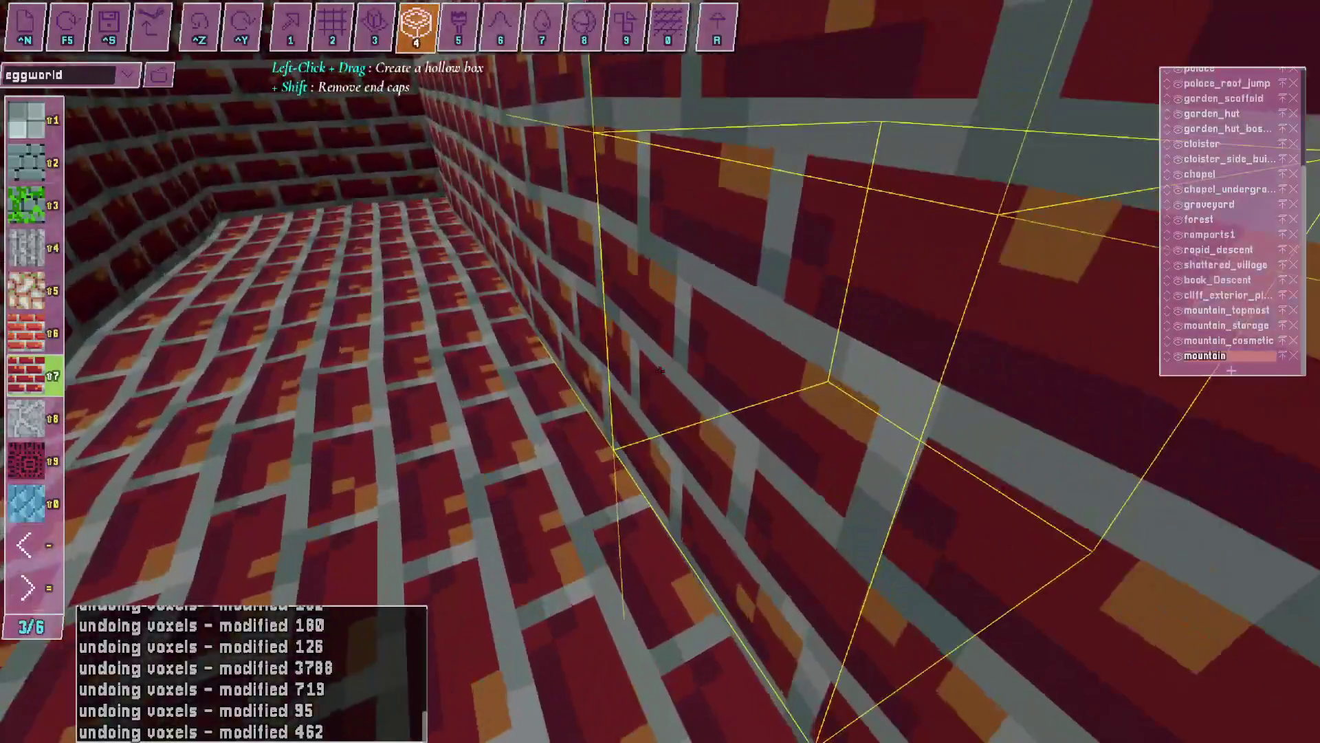
pyautogui.press('s')
pyautogui.press('w')
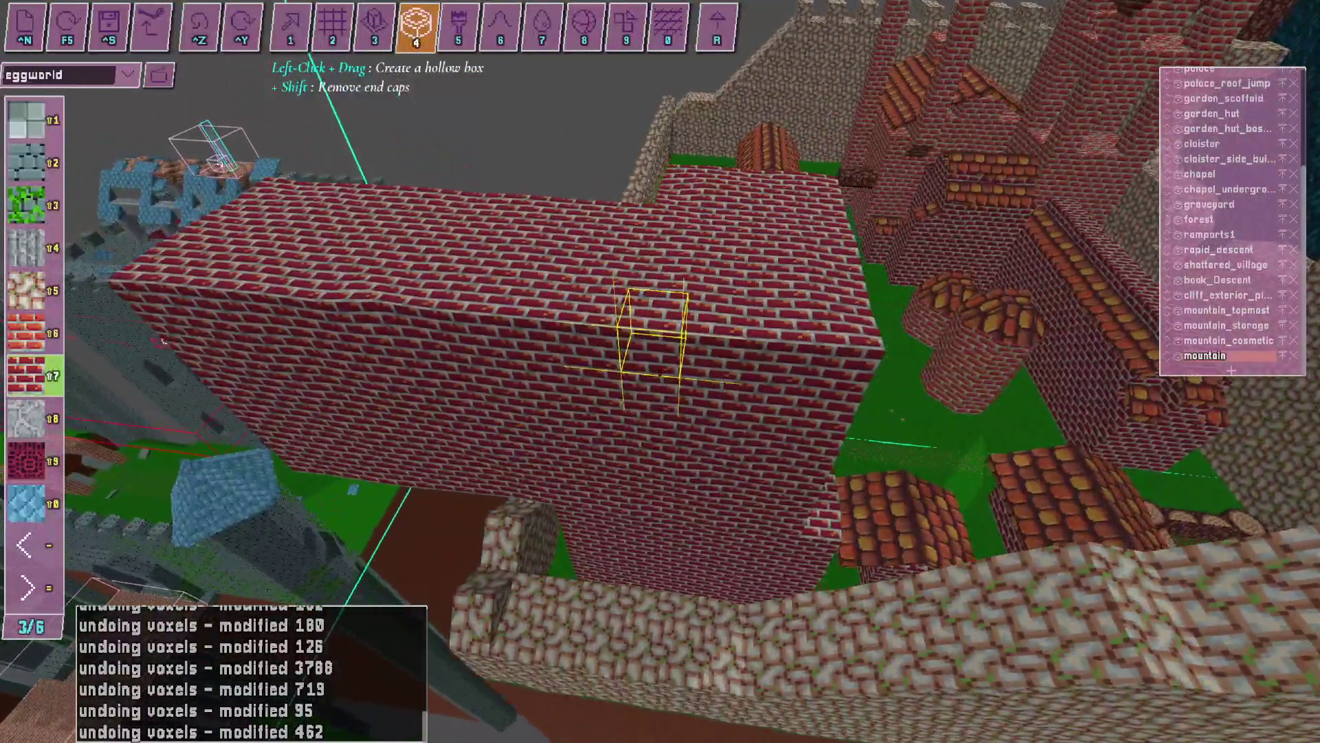
pyautogui.press('s')
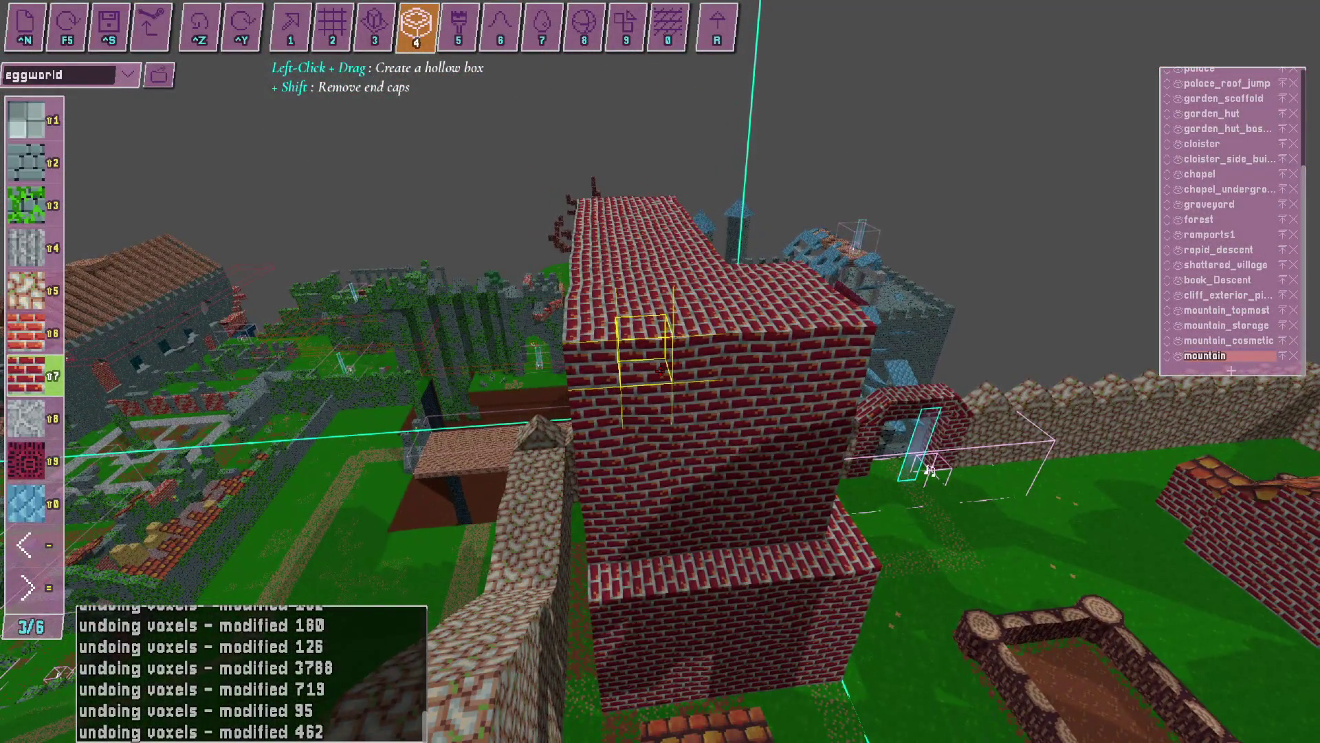
pyautogui.press('s')
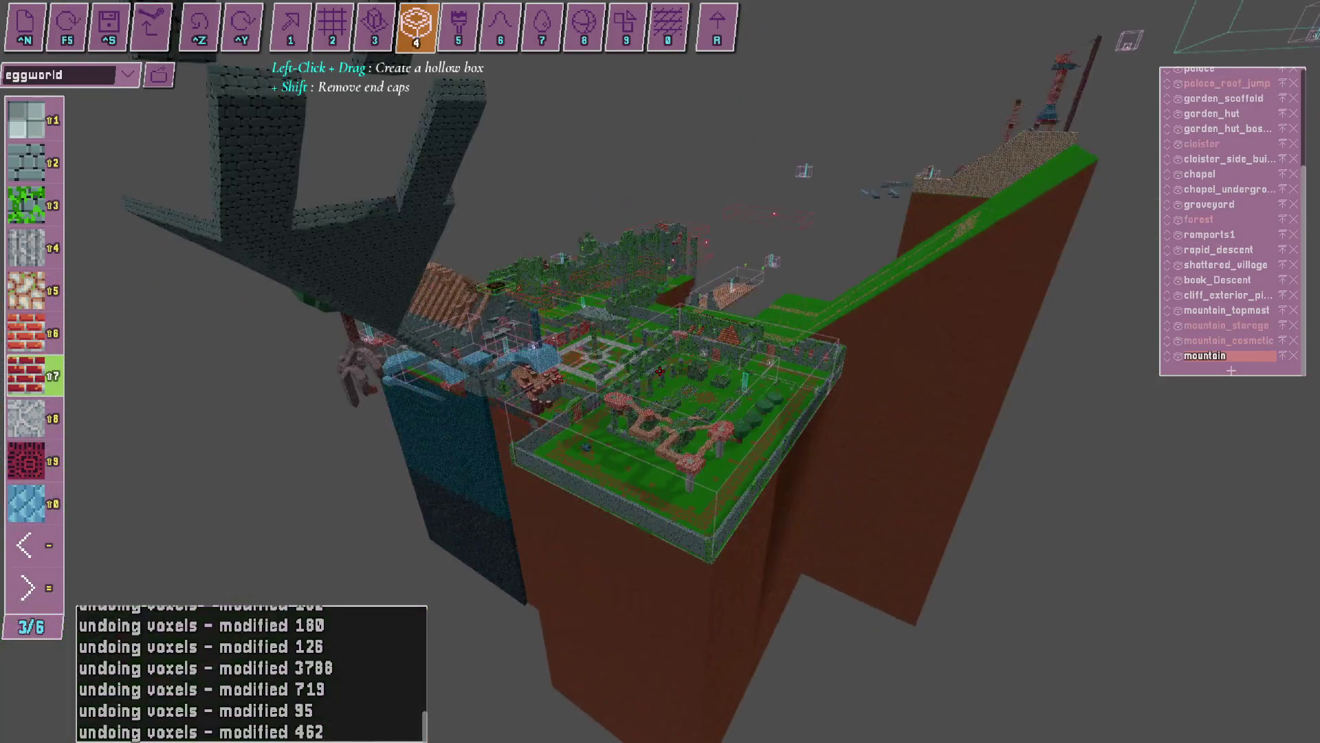
pyautogui.press('w')
pyautogui.press('w')
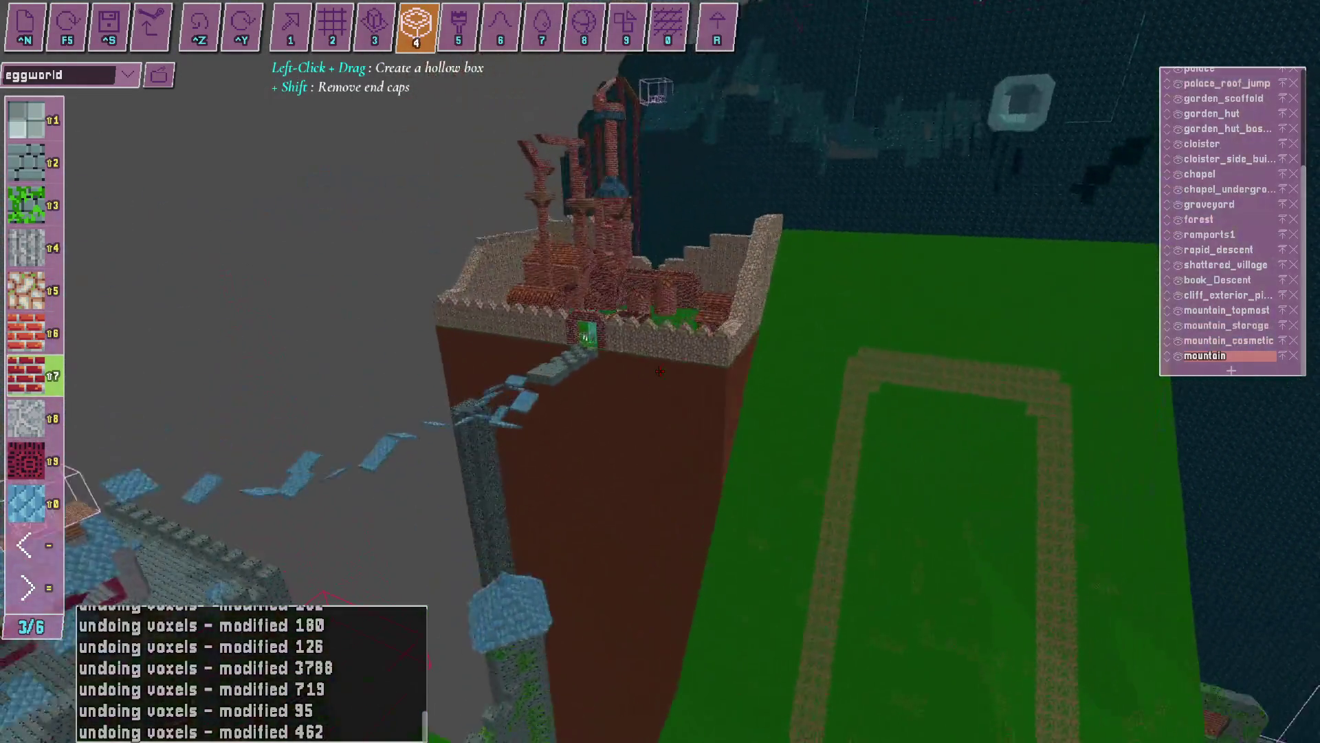
pyautogui.press('w')
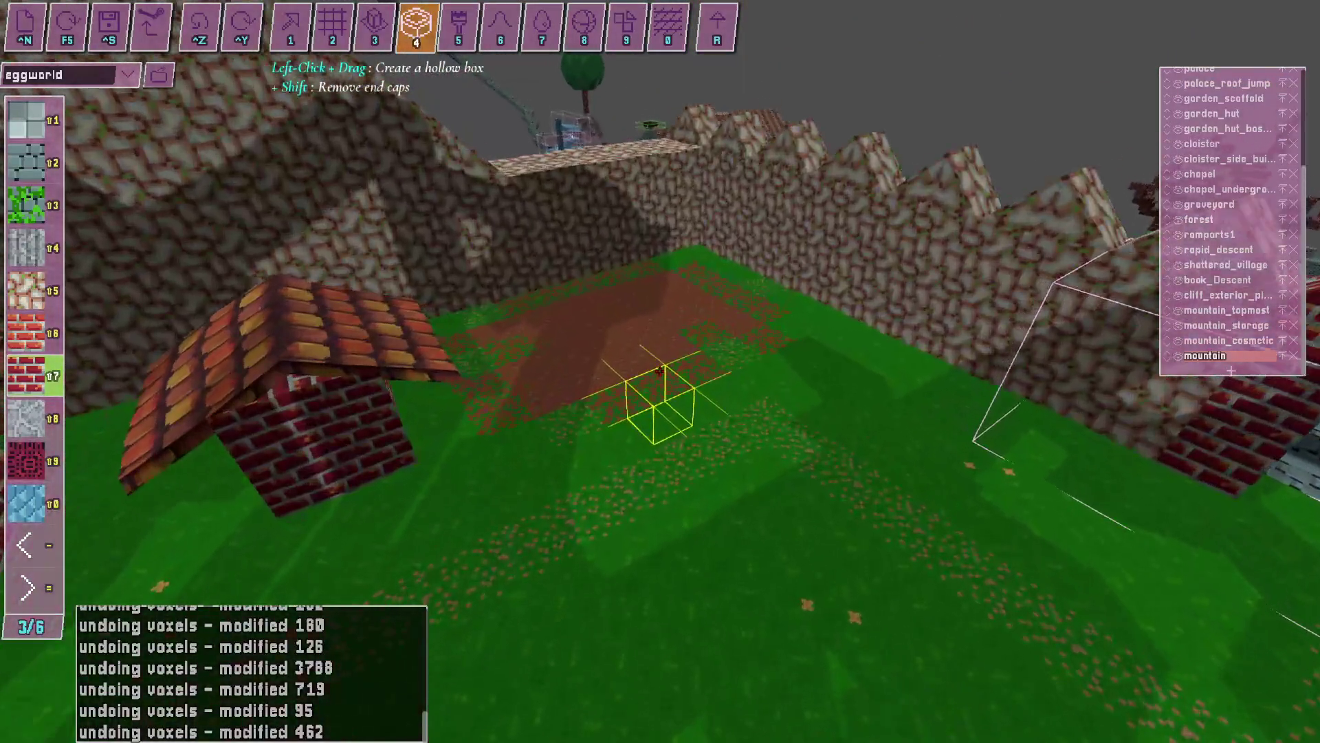
pyautogui.hotkey('alt', 'Tab')
pyautogui.click(1212, 633)
pyautogui.hotkey('alt', 'Tab')
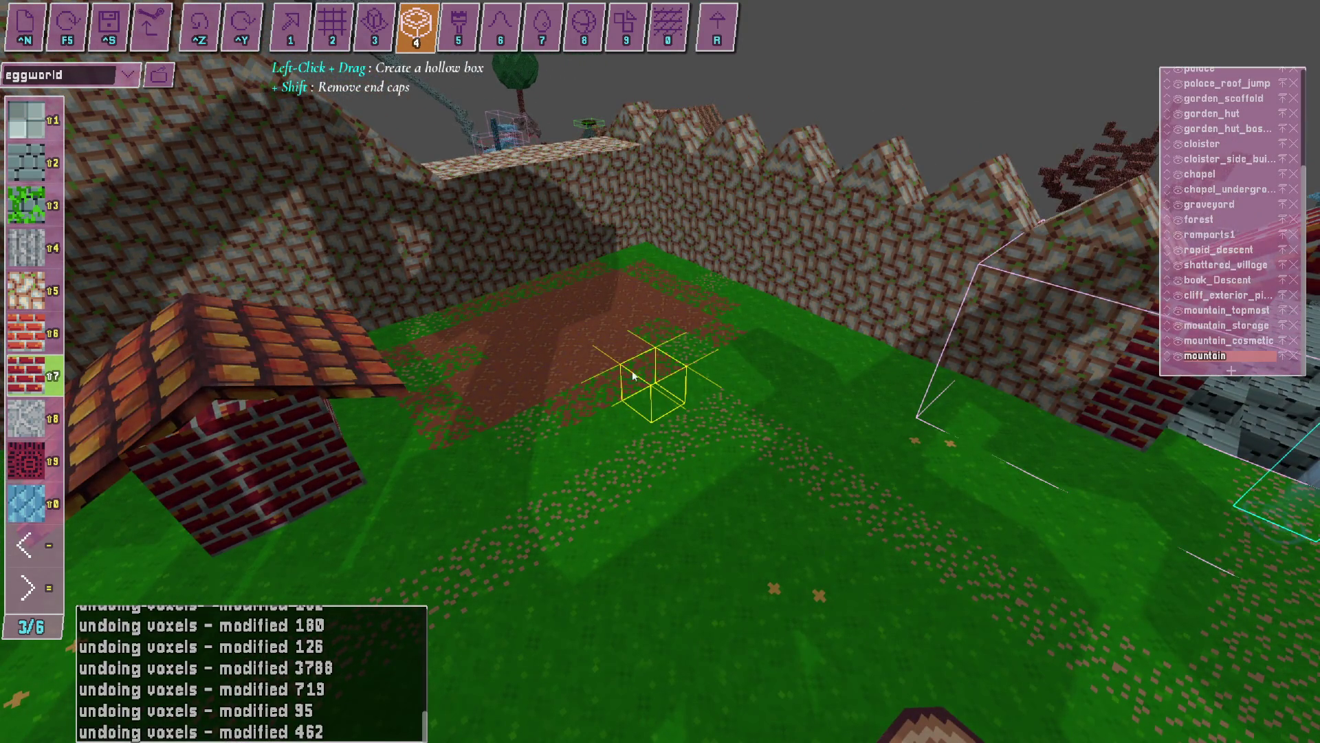
pyautogui.press('d')
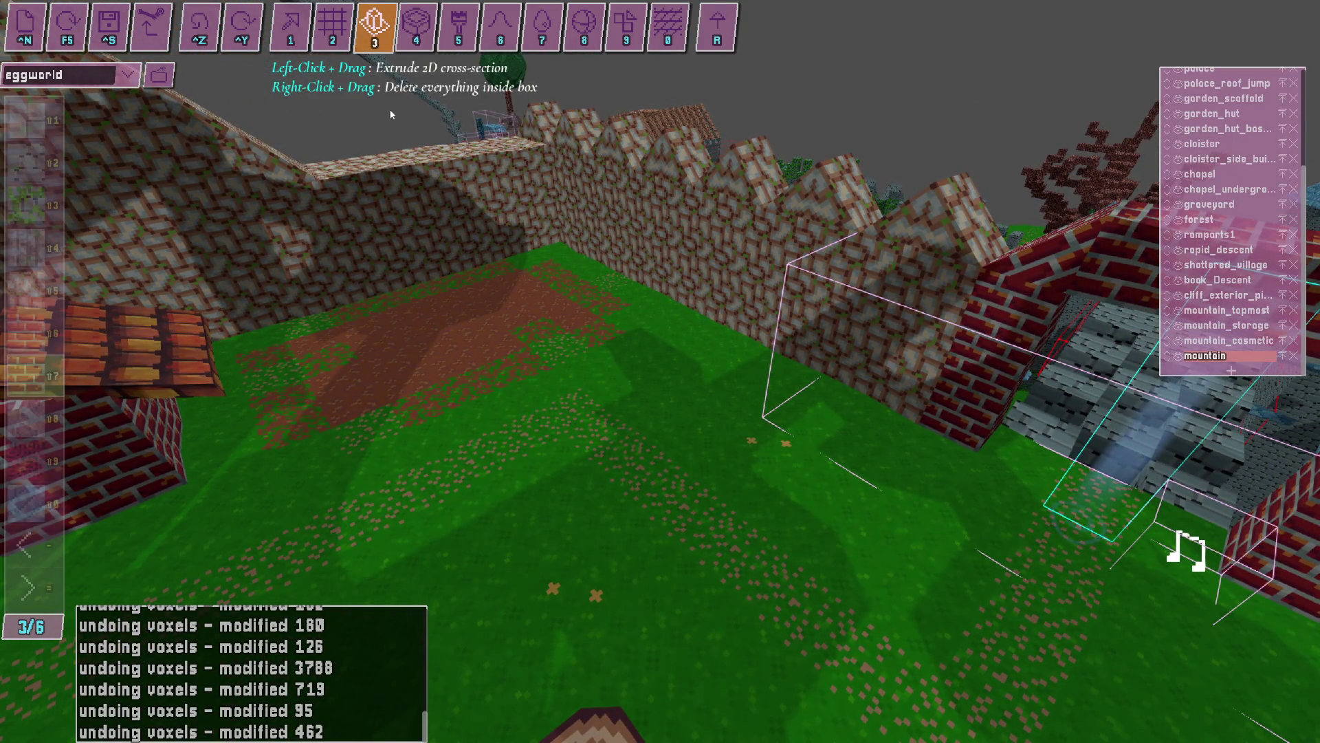
# Build a hollow brick room on the lawn with the hollow-box tool and move inside.
pyautogui.click(416, 26)
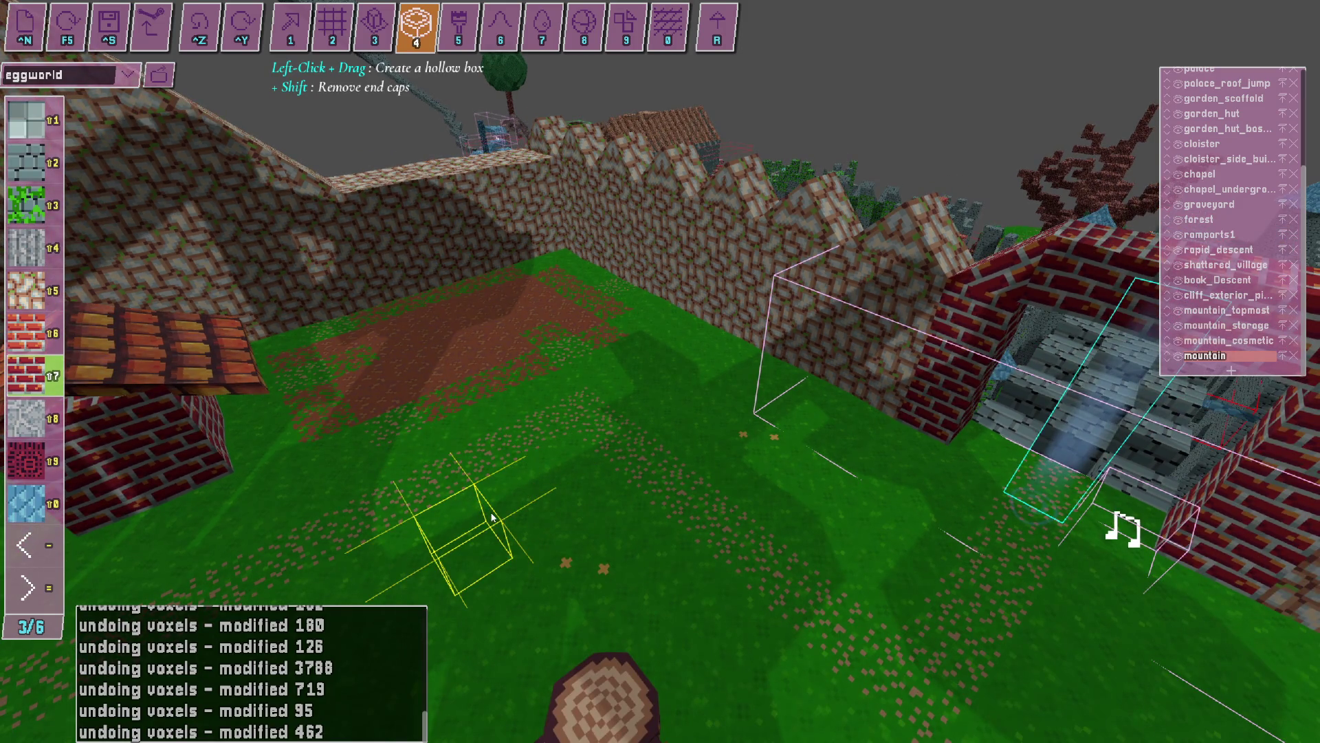
pyautogui.moveTo(569, 140); pyautogui.dragTo(570, 140)
pyautogui.press('w')
pyautogui.press('s')
pyautogui.press('s')
pyautogui.press('2')
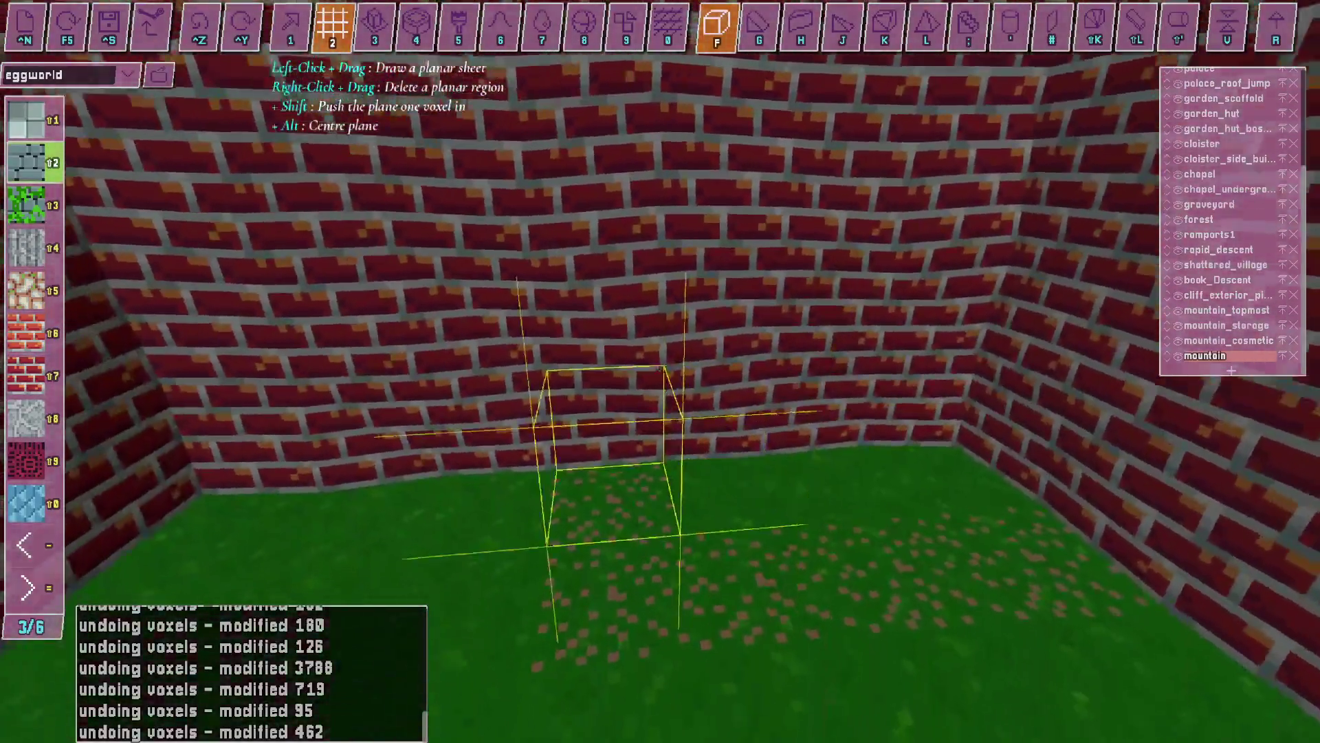
pyautogui.press('w')
pyautogui.press('w')
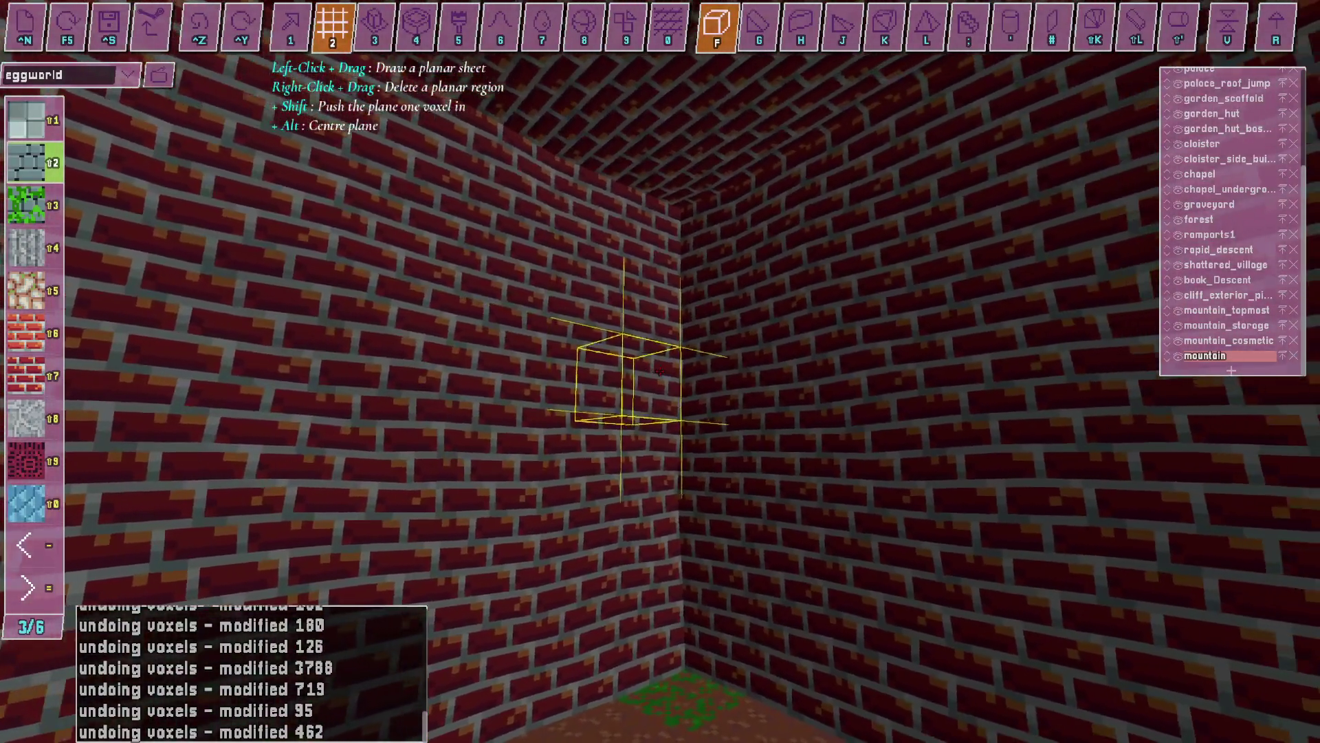
# Look around the brick ceiling, walls and grassy floor, flying out and back in.
pyautogui.press('3')
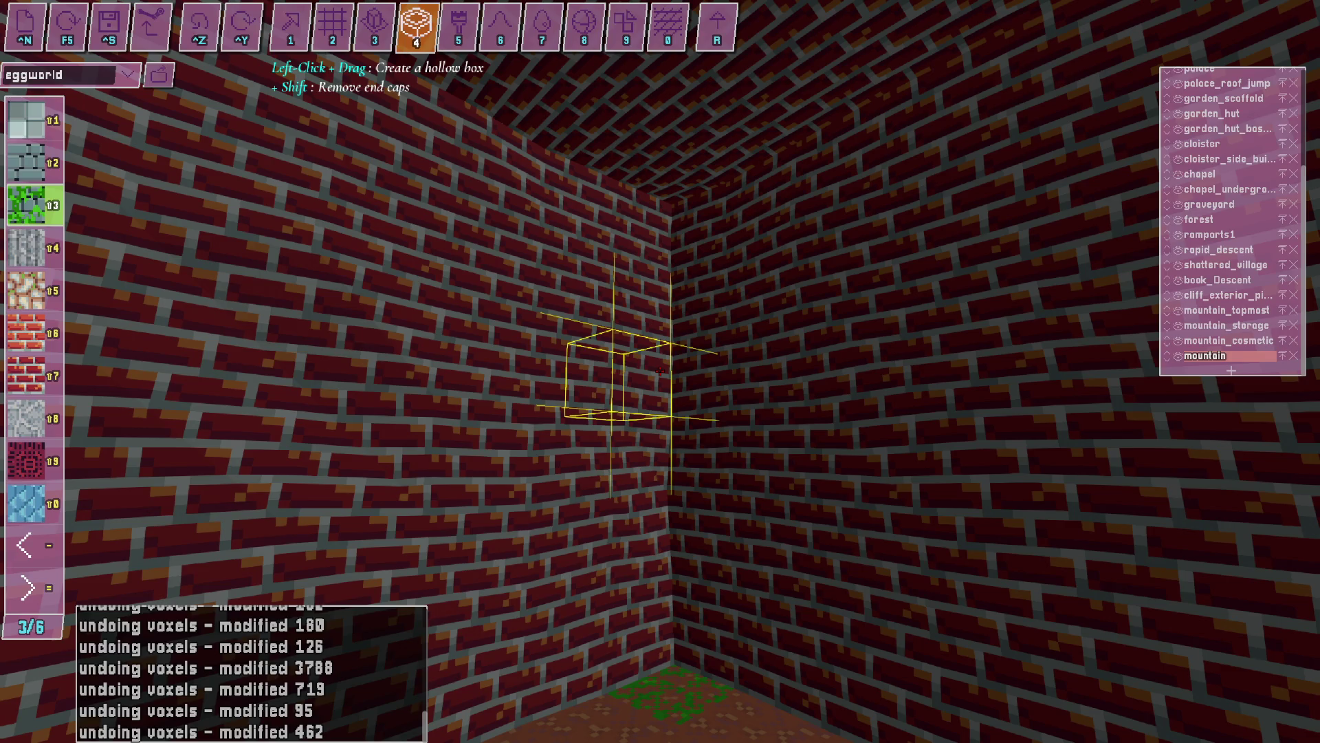
pyautogui.press('Up')
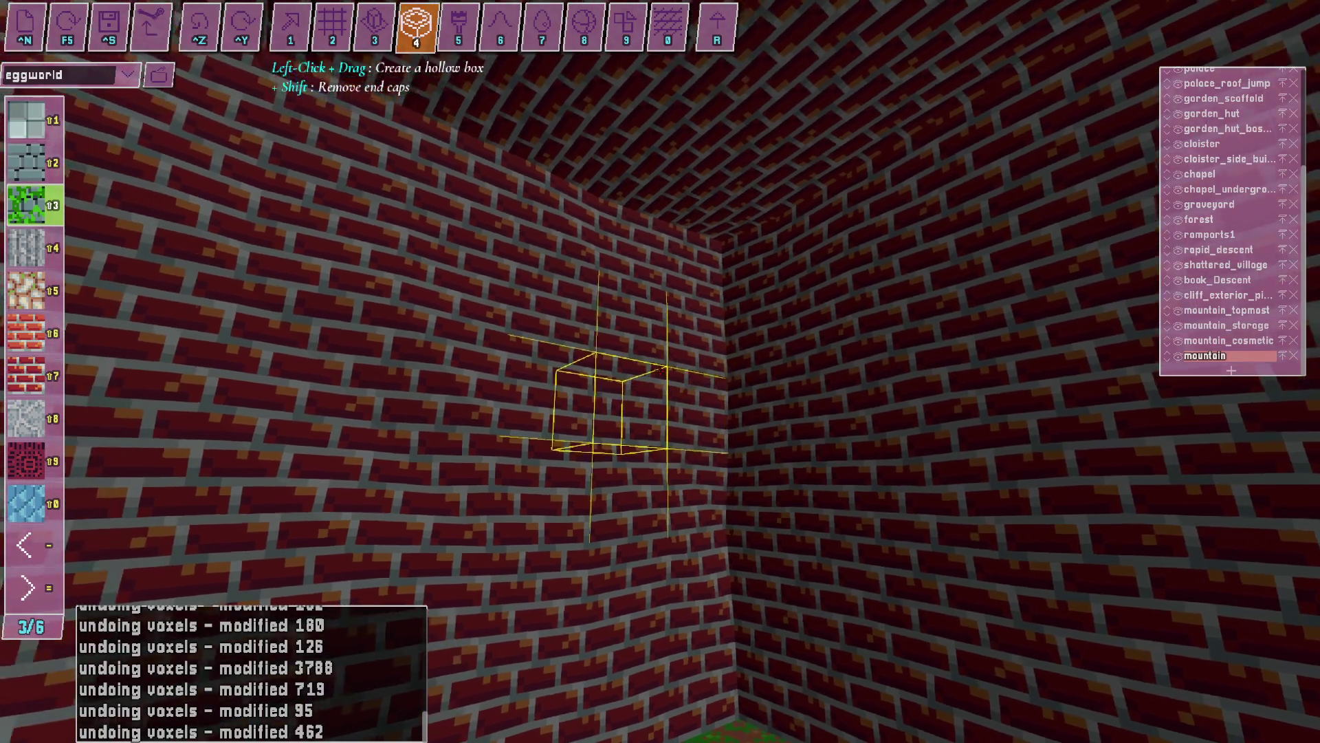
pyautogui.press('Down')
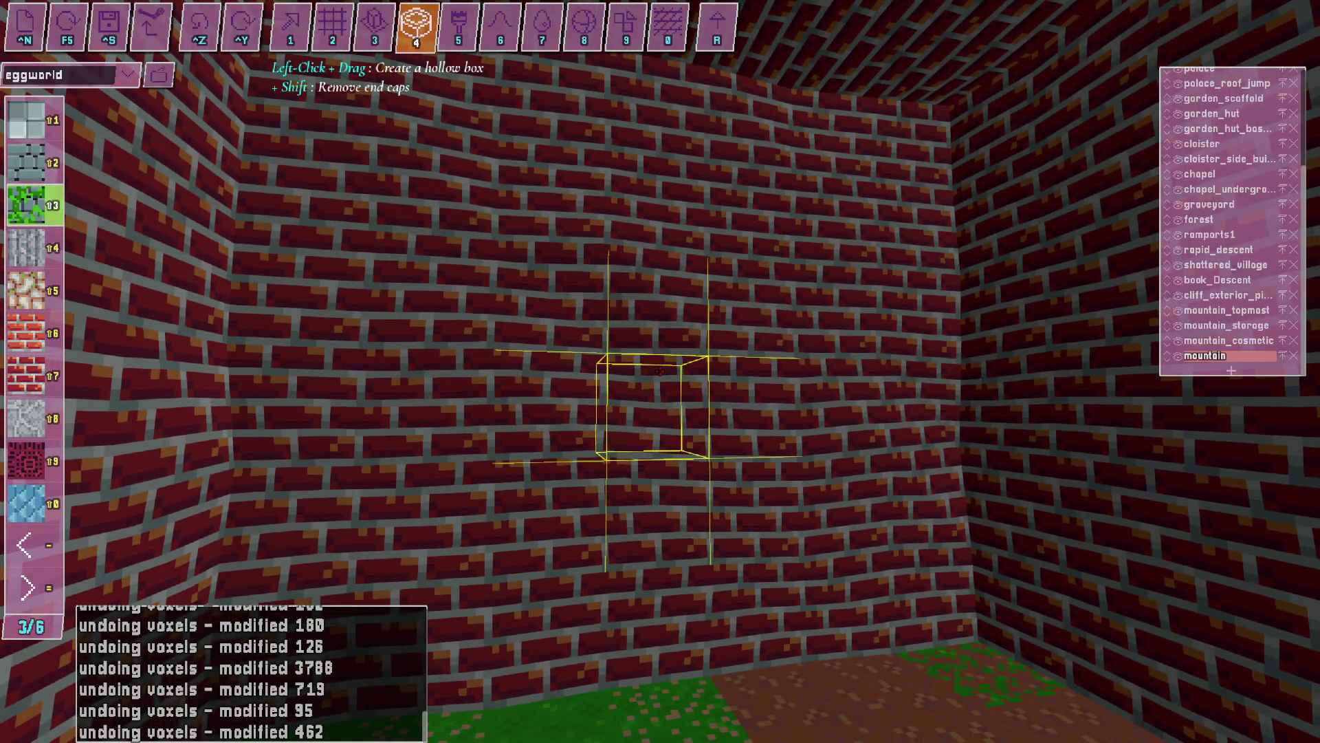
pyautogui.press('Up')
pyautogui.press('Down')
pyautogui.press('s')
pyautogui.press('w')
pyautogui.hotkey('ctrl', 'z')
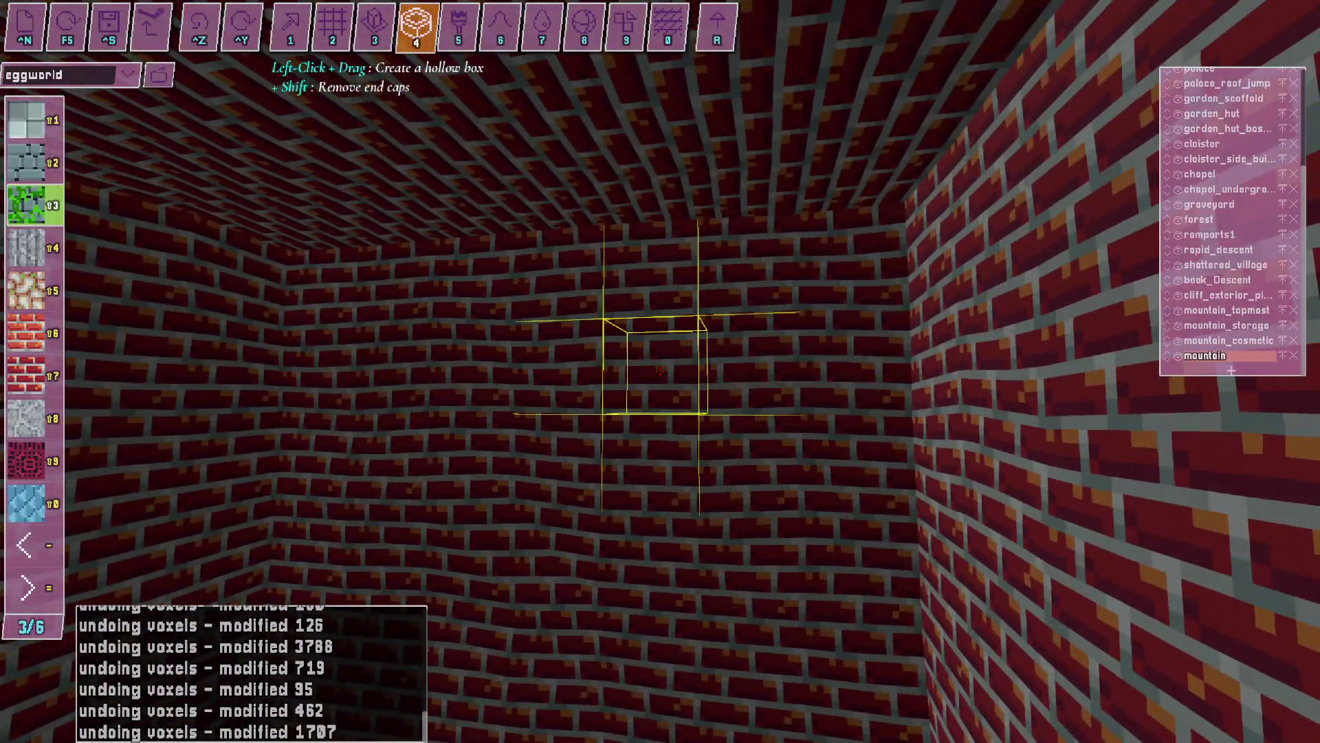
pyautogui.press('Left')
pyautogui.press('Down')
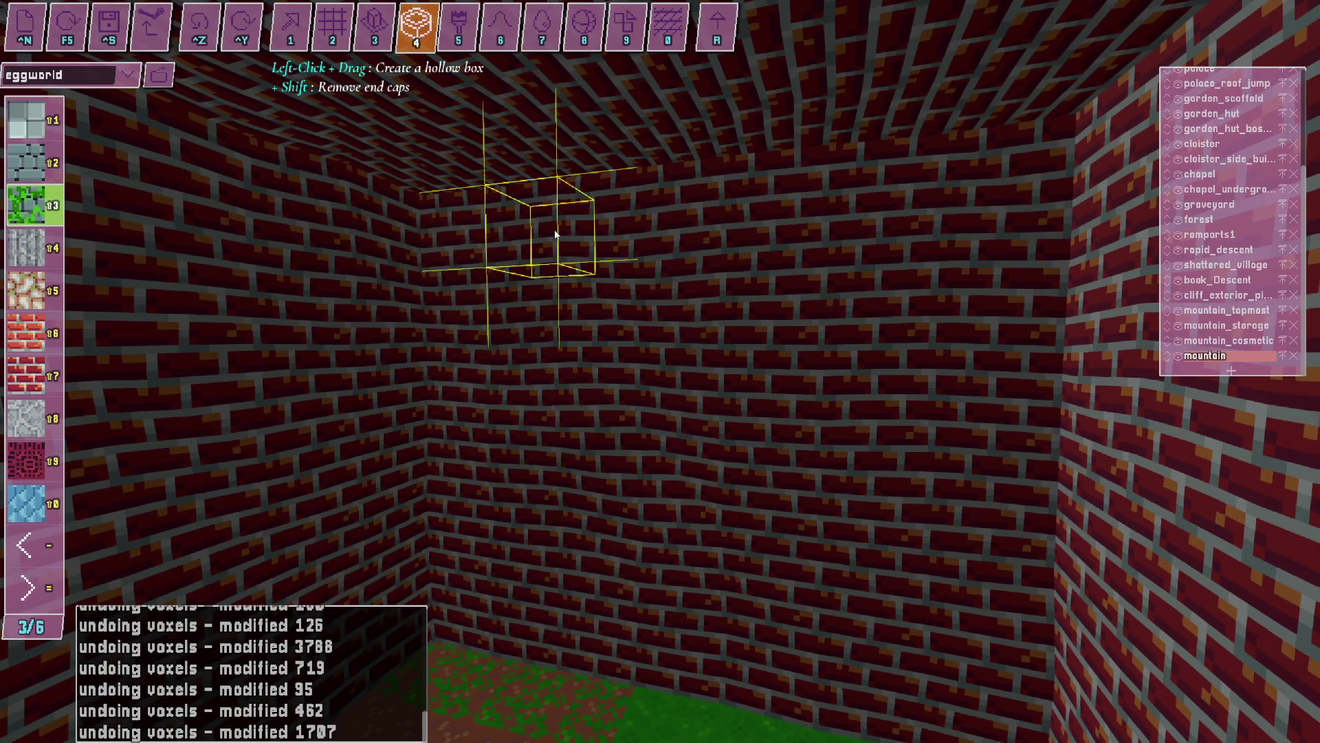
# Carve a mossy tunnel opening through the brick wall and fly to its far end.
pyautogui.moveTo(545, 238); pyautogui.dragTo(778, 377)
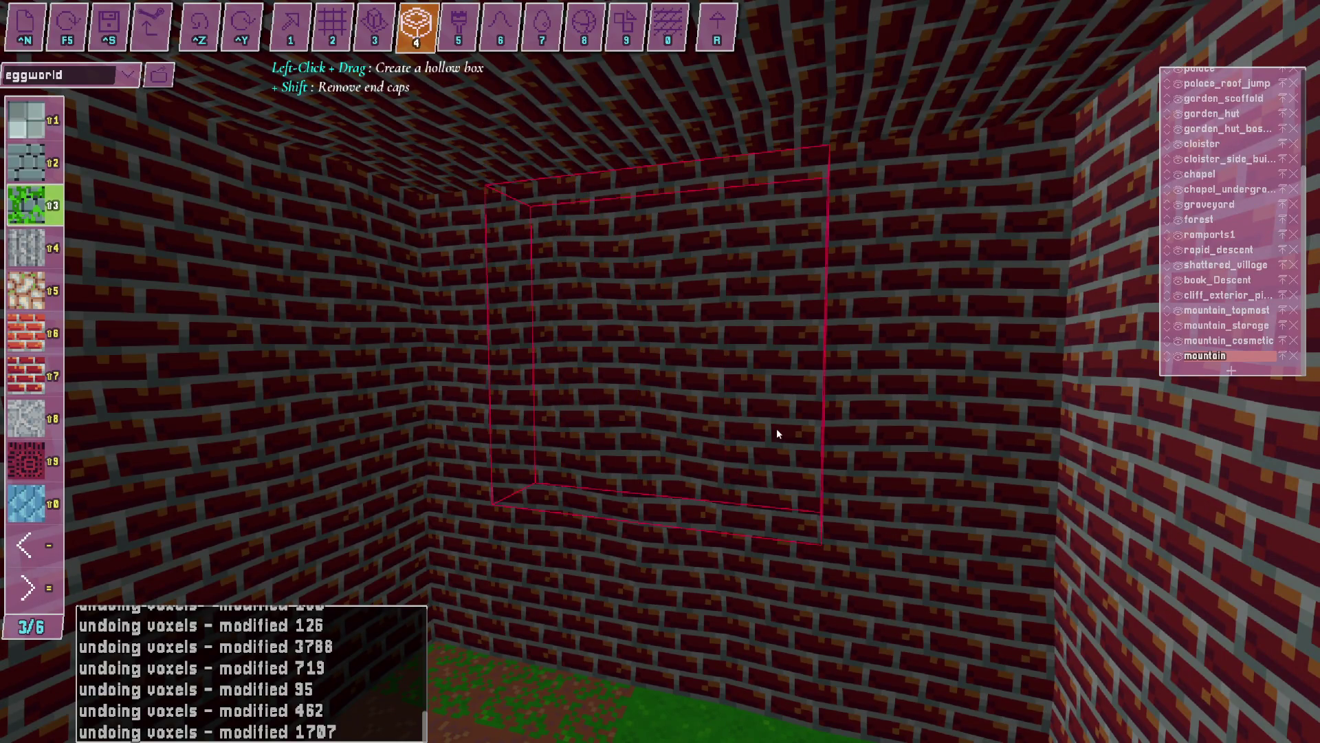
pyautogui.press('w')
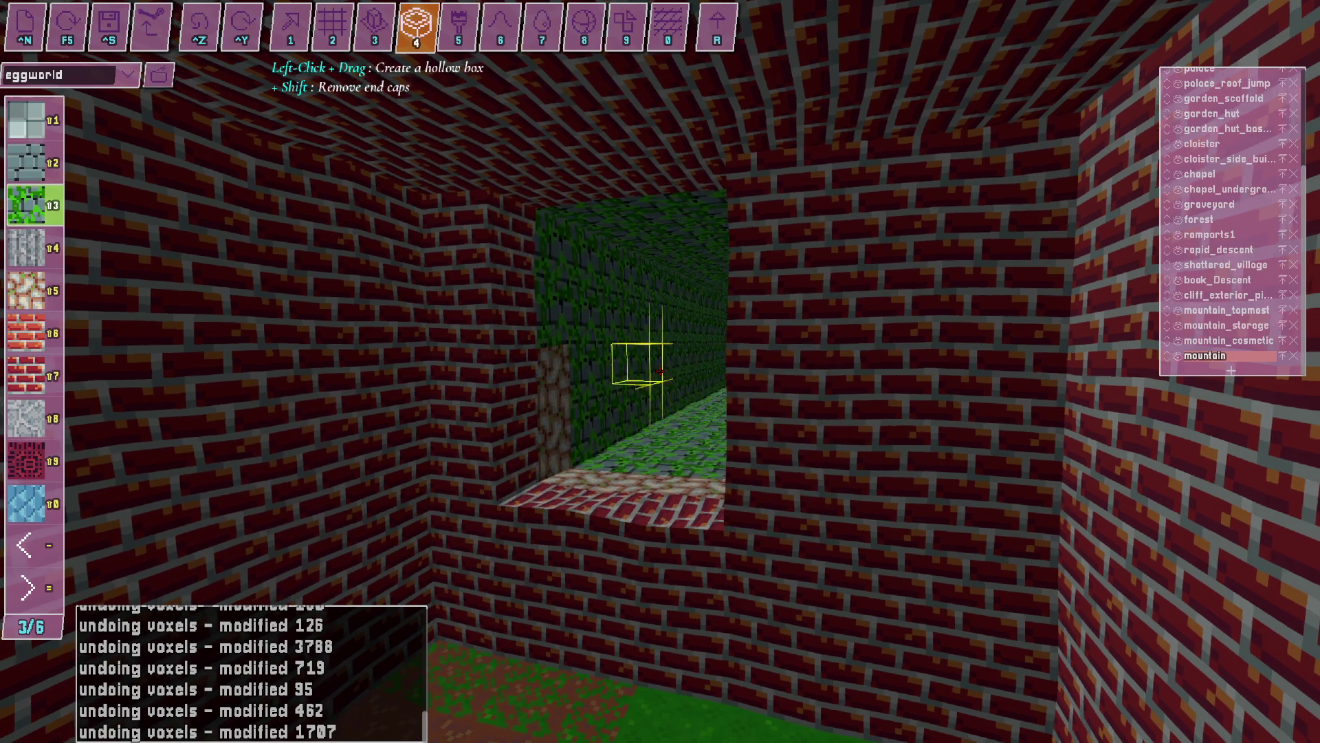
pyautogui.press('w')
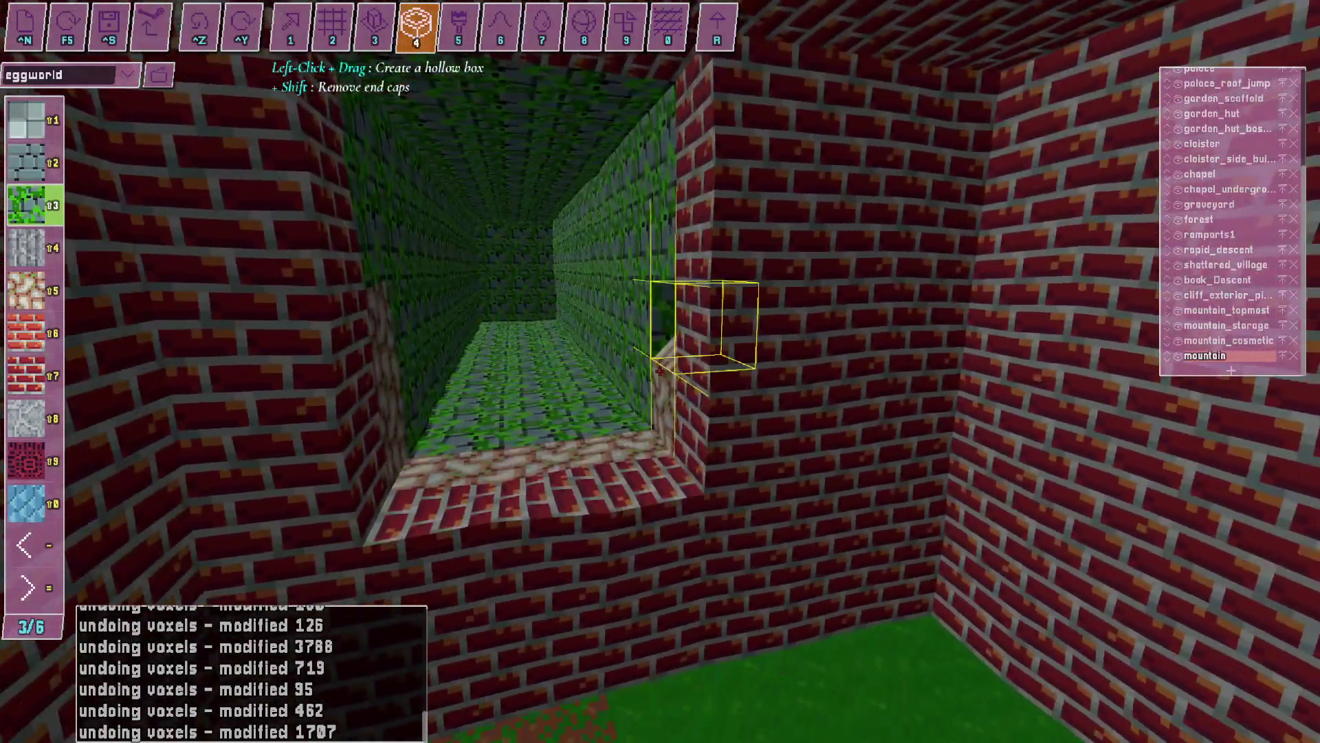
pyautogui.press('w')
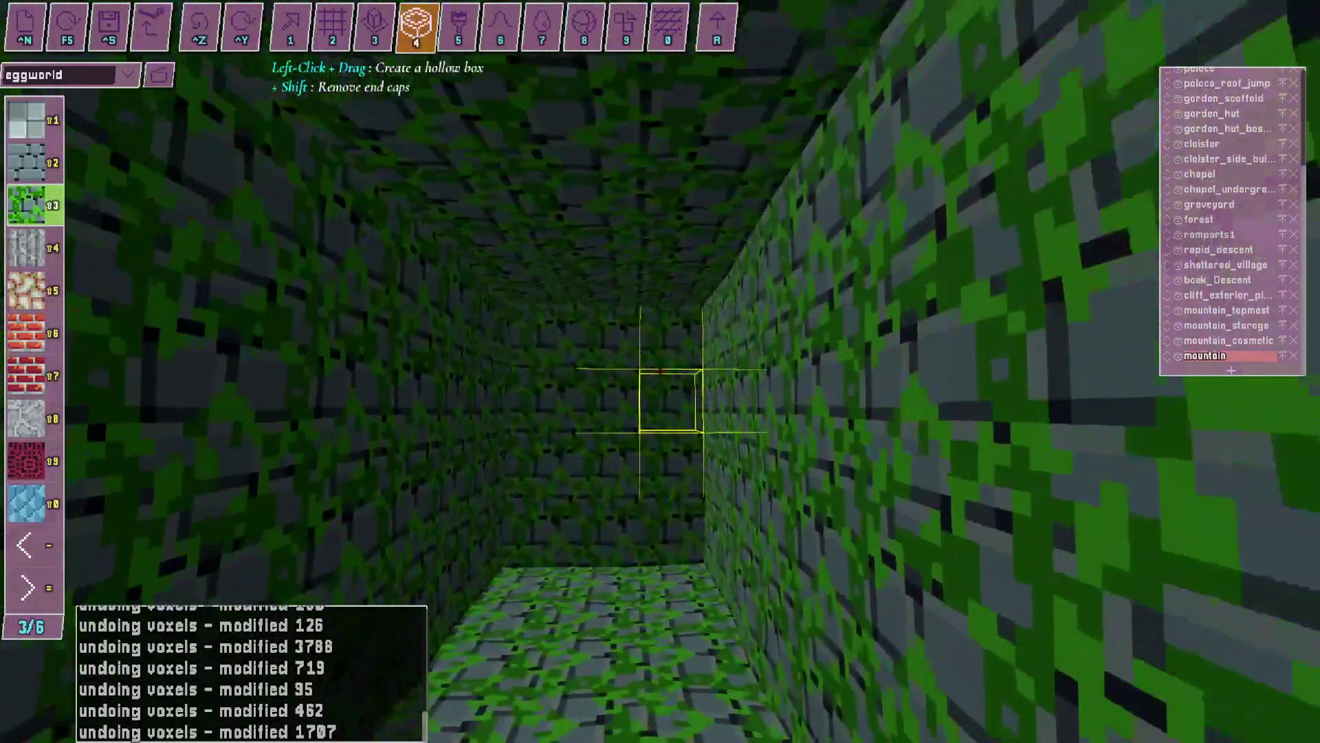
# Select brick material slot 7 and drag out a hollow brick box room.
pyautogui.press('w')
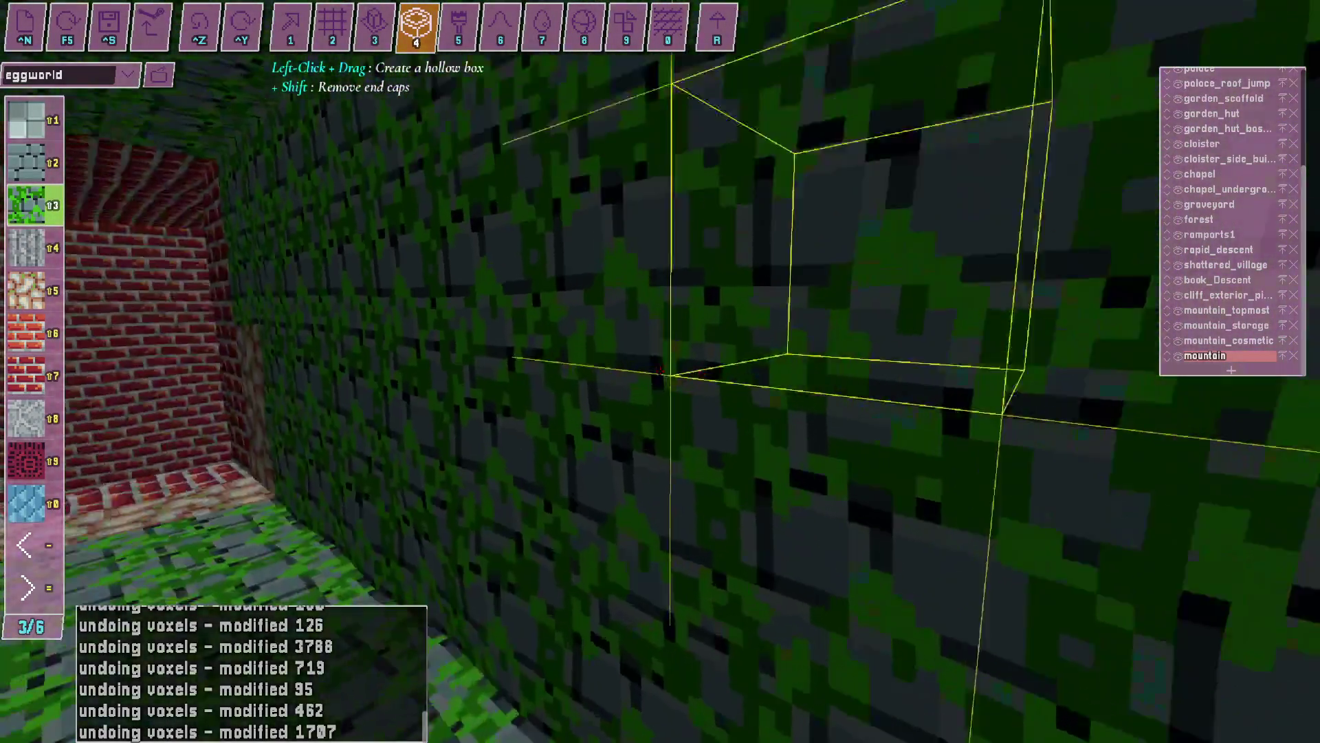
pyautogui.hotkey('shift', '7')
pyautogui.press('s')
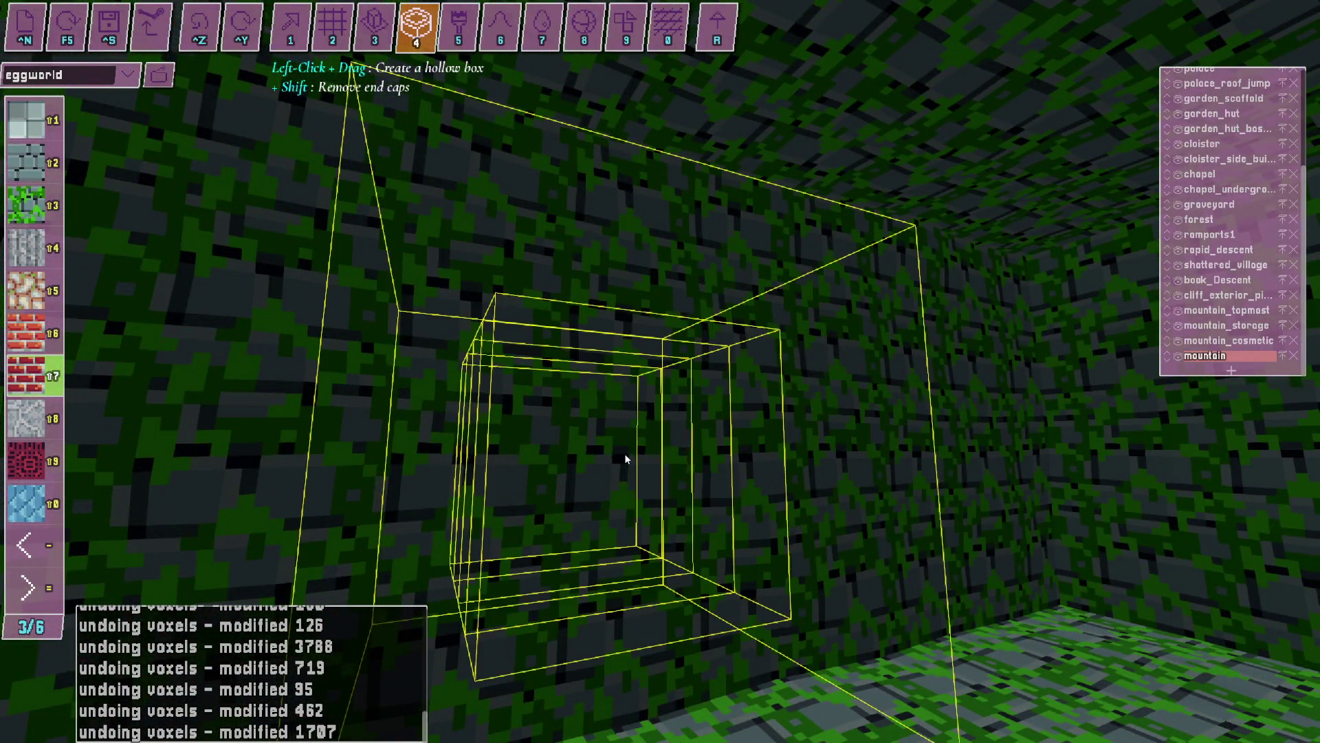
pyautogui.moveTo(803, 538); pyautogui.dragTo(601, 469)
# Fly in and back out of the new brick room to inspect it, then switch to OBS.
pyautogui.press('w')
pyautogui.press('s')
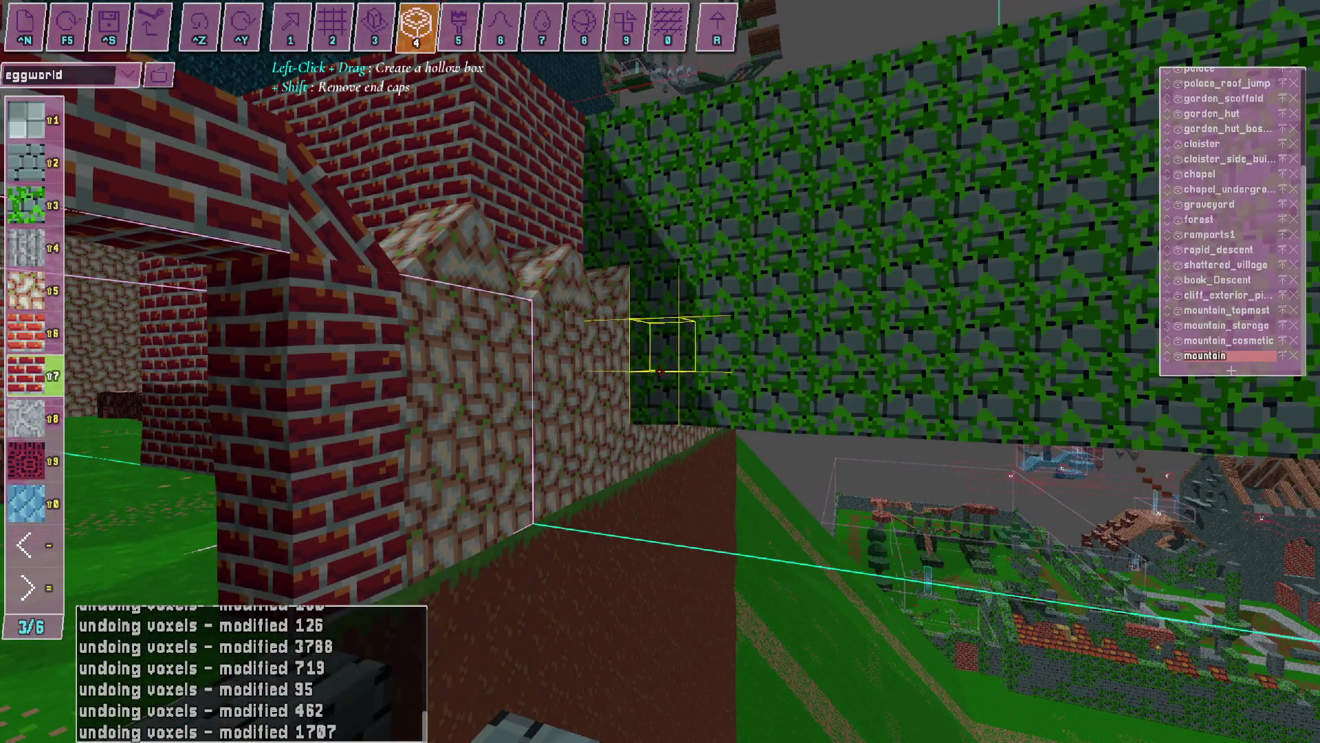
pyautogui.press('s')
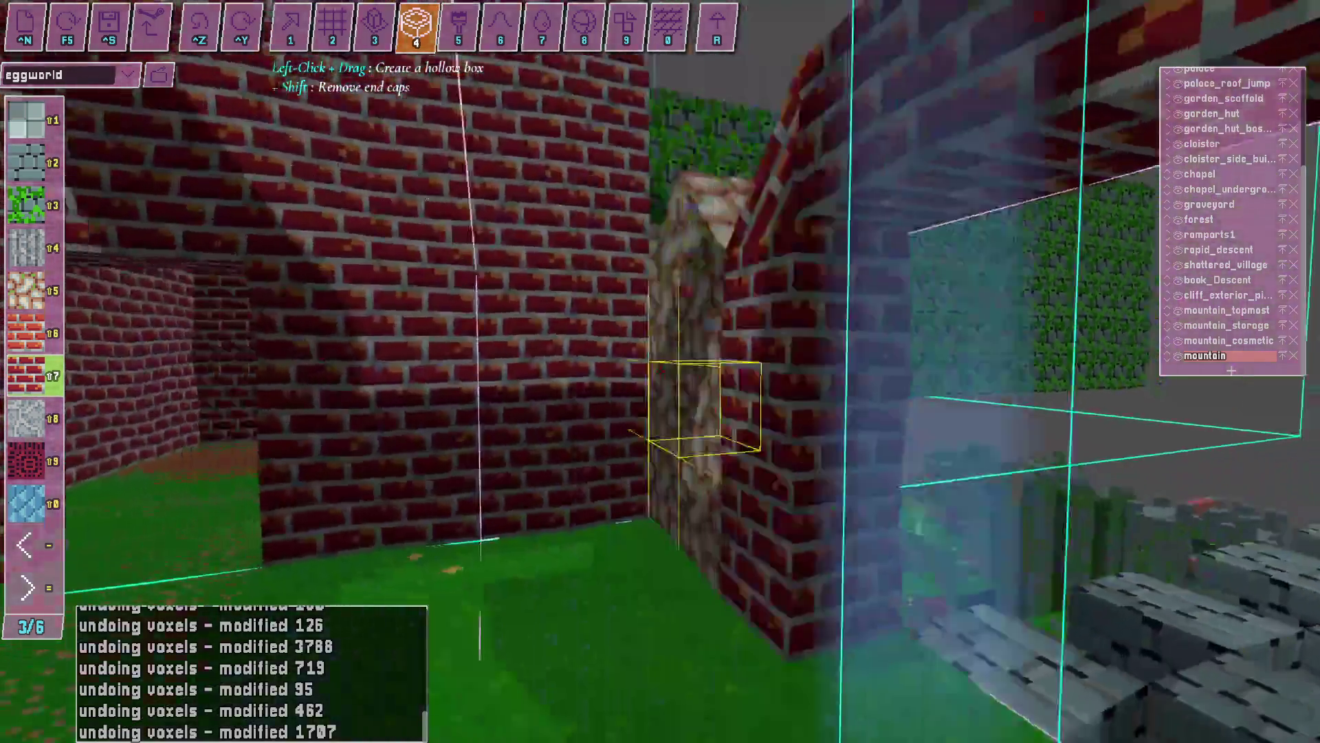
pyautogui.hotkey('alt', 'Tab')
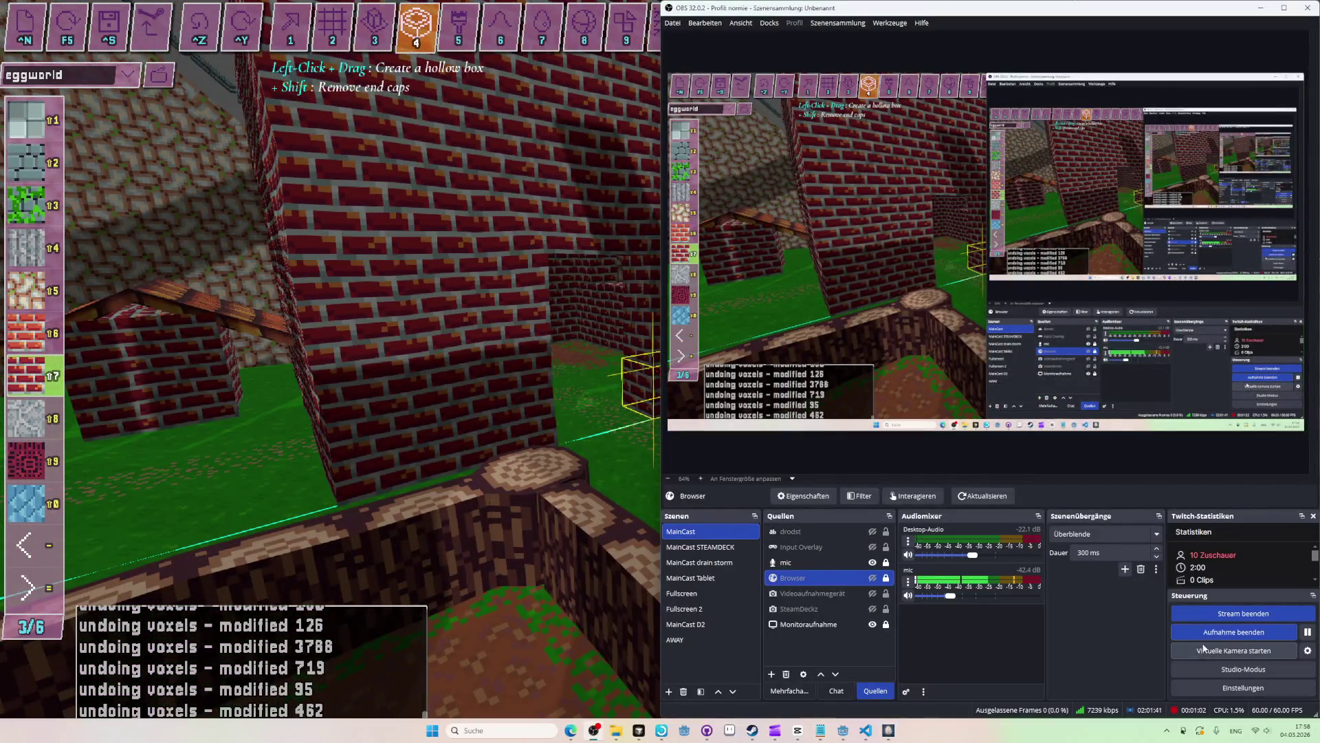
# Stop the OBS recording, then bring CapCut and the Explorer Videos folder forward.
pyautogui.click(1208, 635)
pyautogui.hotkey('alt', 'Tab')
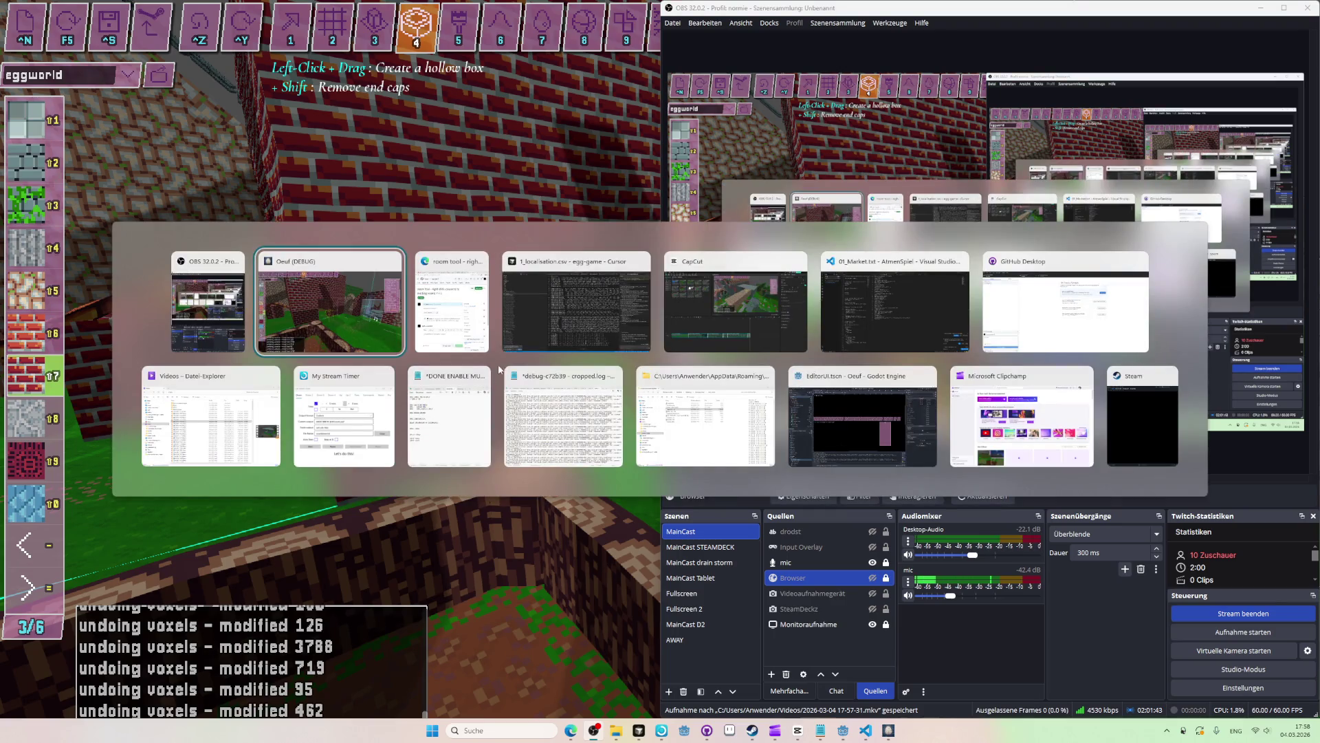
pyautogui.click(712, 404)
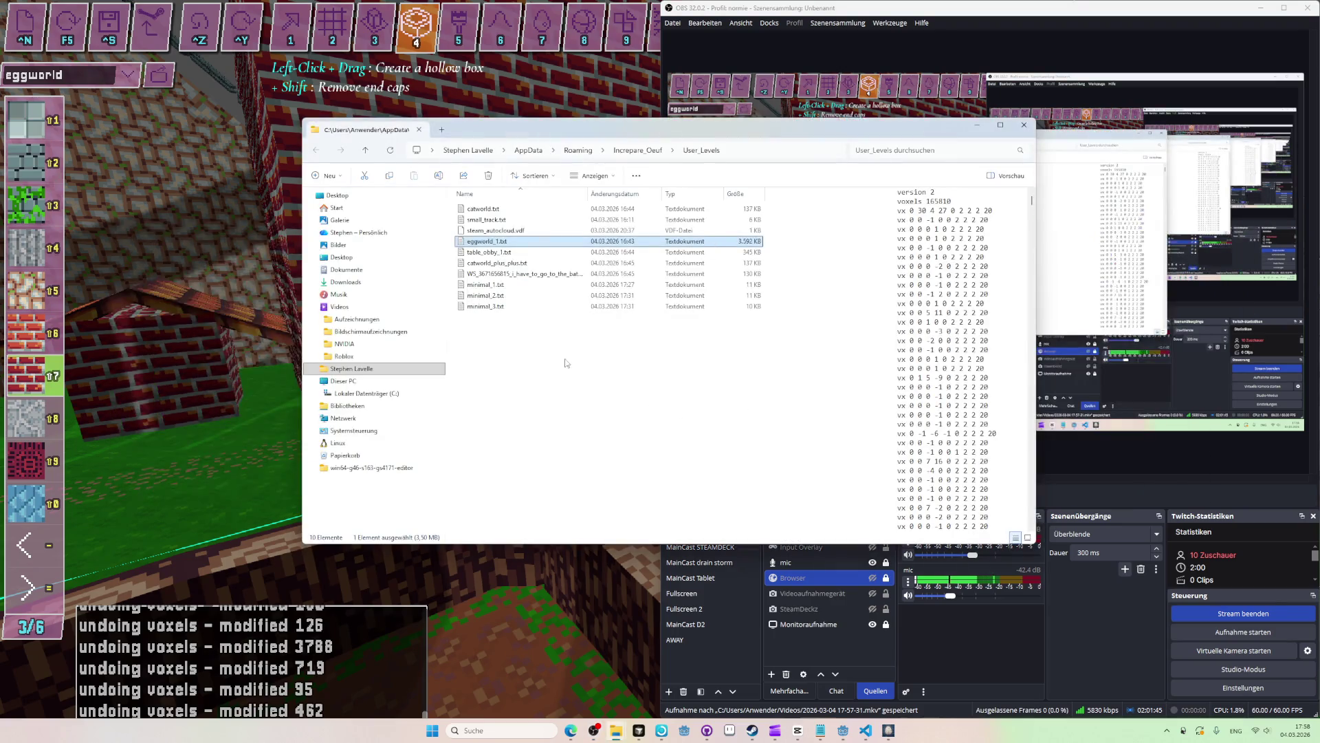
pyautogui.hotkey('alt', 'Tab')
pyautogui.click(852, 308)
pyautogui.hotkey('alt', 'Tab')
pyautogui.click(402, 414)
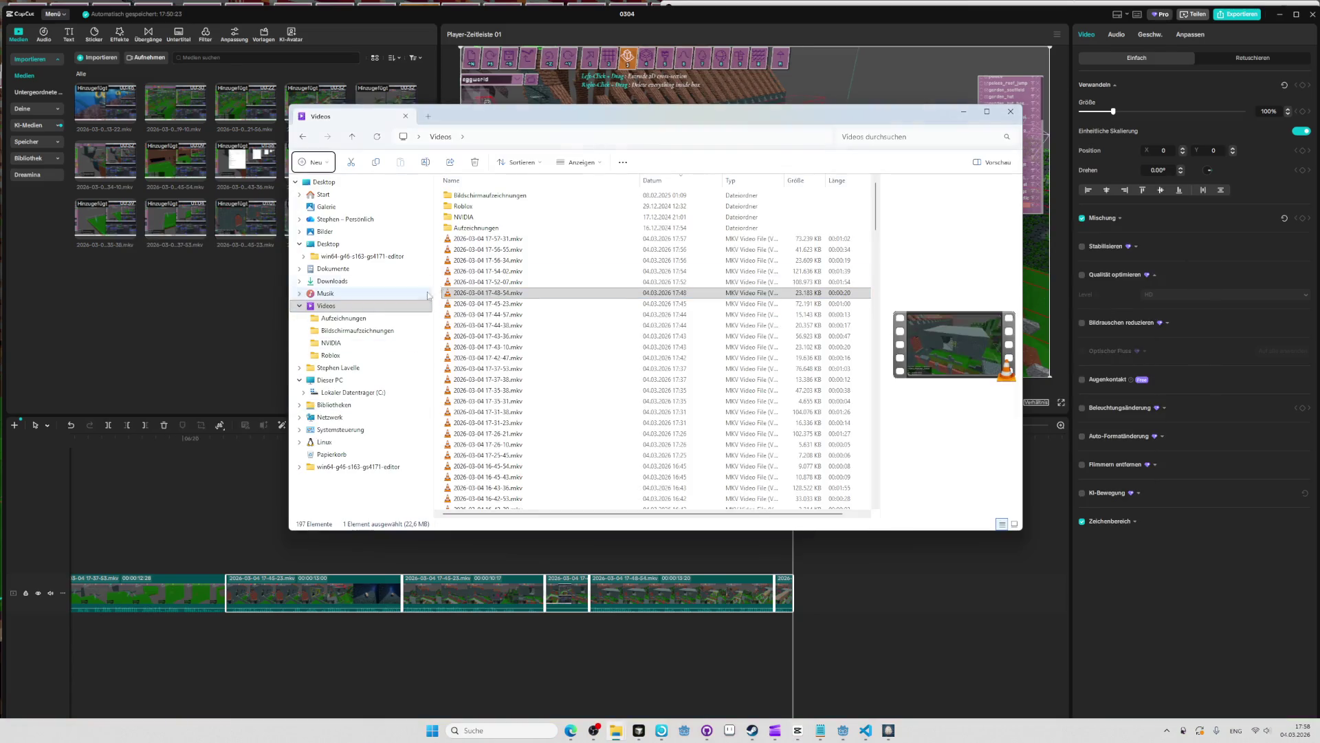
pyautogui.moveTo(537, 243)
pyautogui.mouseDown()
pyautogui.moveTo(779, 584)
pyautogui.moveTo(806, 588)
pyautogui.mouseUp()
pyautogui.press('space')
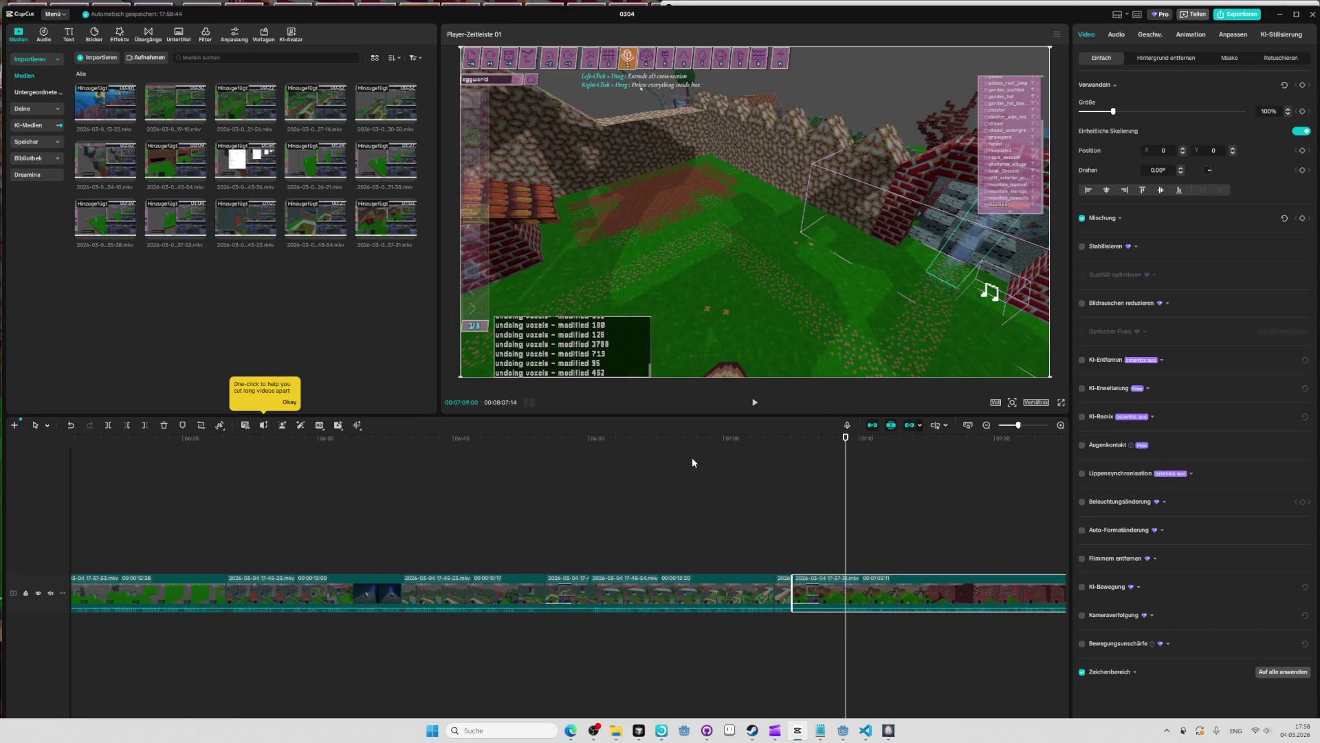
pyautogui.press('space')
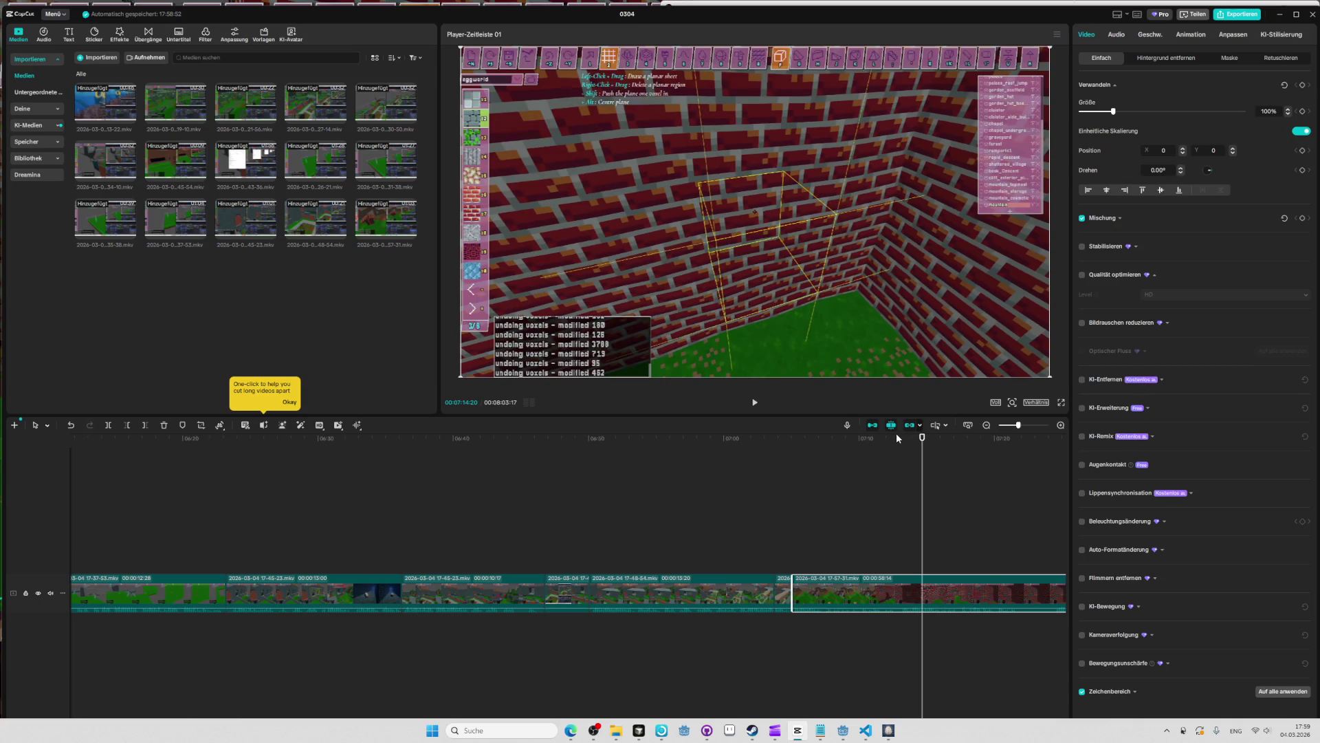
# Split the new clip at 07:17:13 and resume playback.
pyautogui.click(857, 438)
pyautogui.press('space')
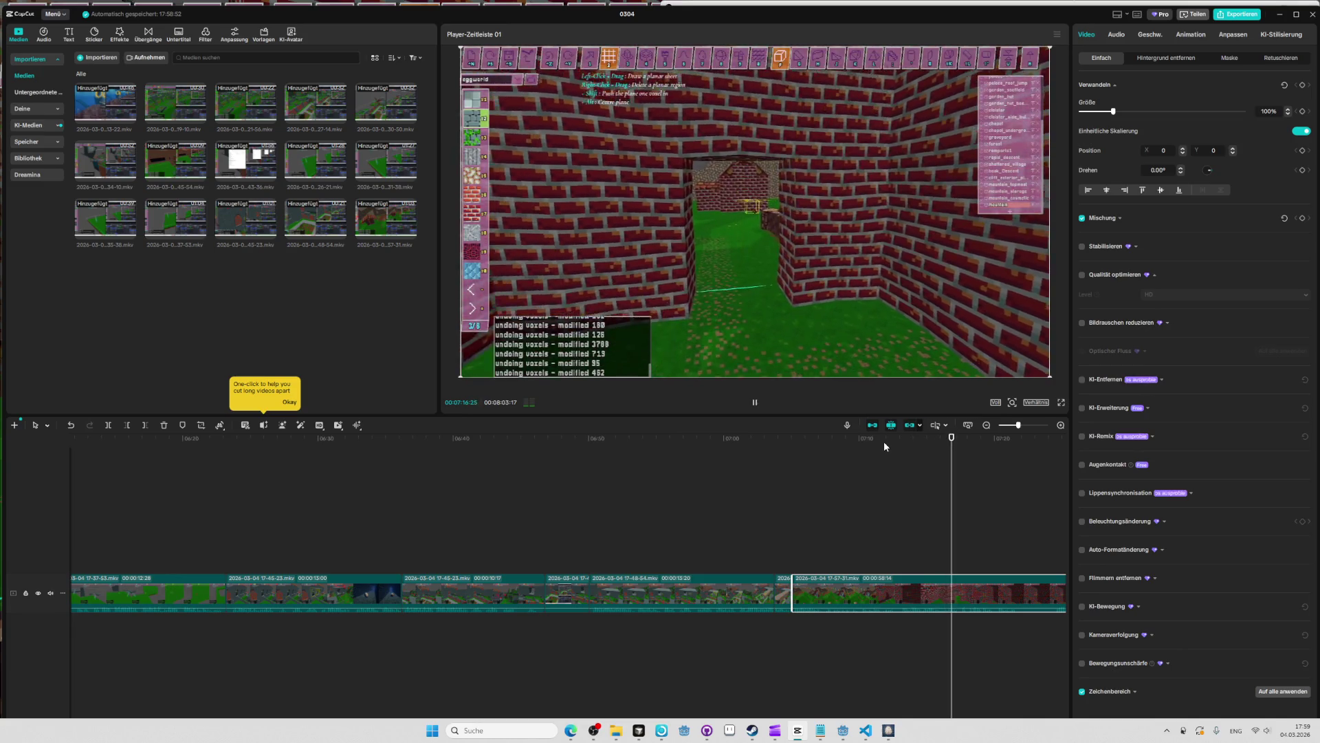
pyautogui.press('space')
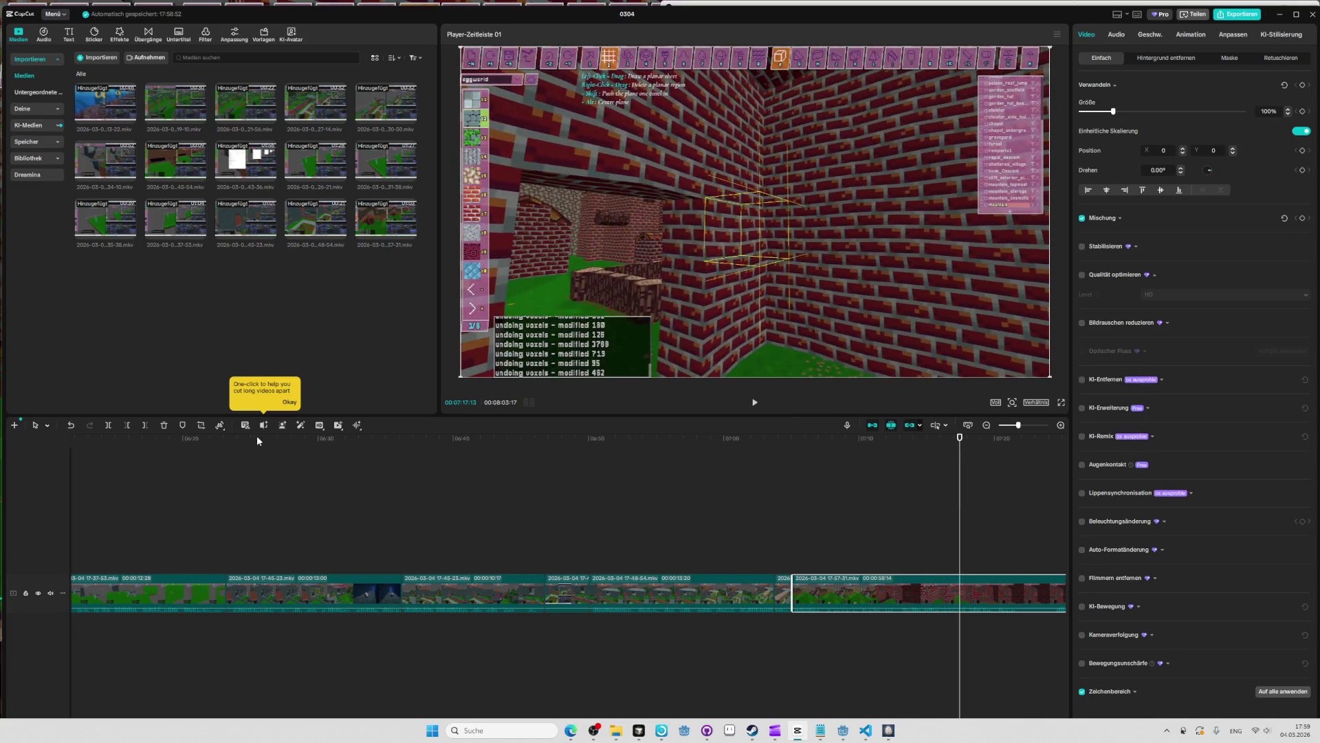
pyautogui.click(110, 427)
pyautogui.press('space')
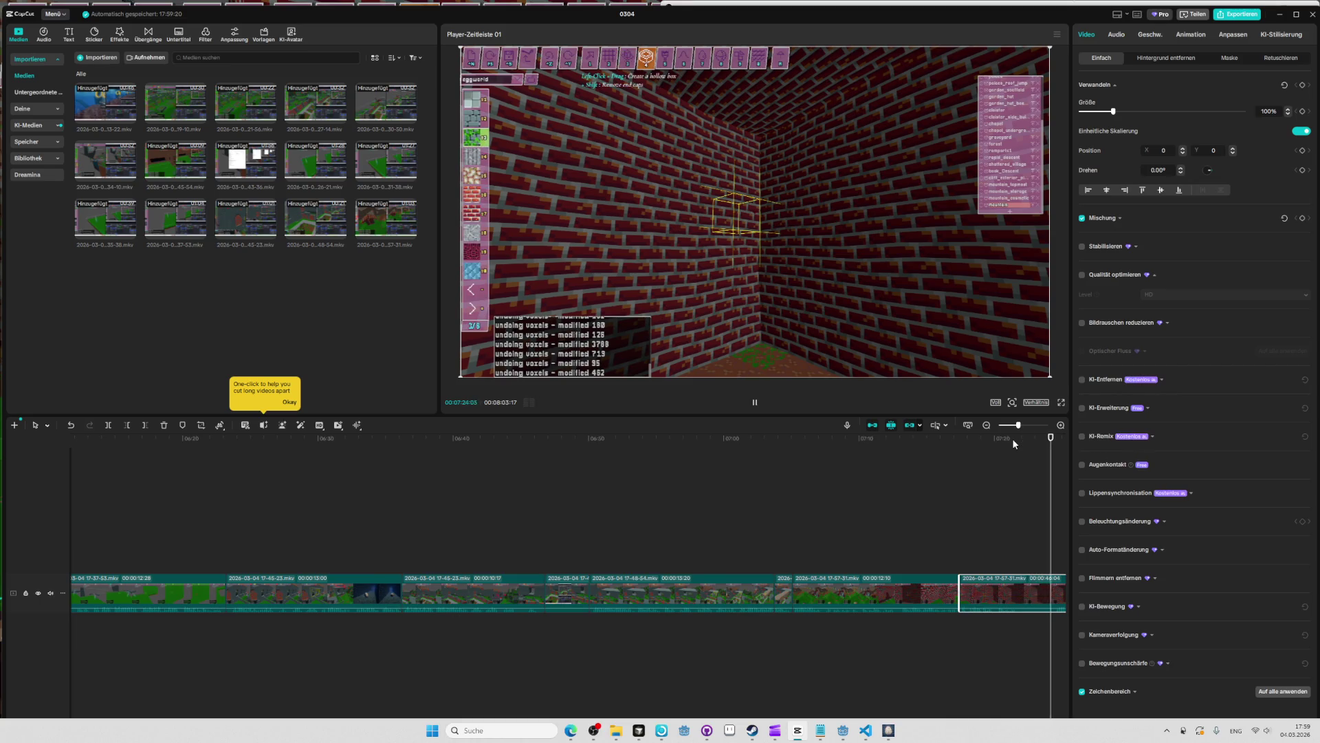
# Split the clip at 07:24:27 and resume playback.
pyautogui.click(245, 440)
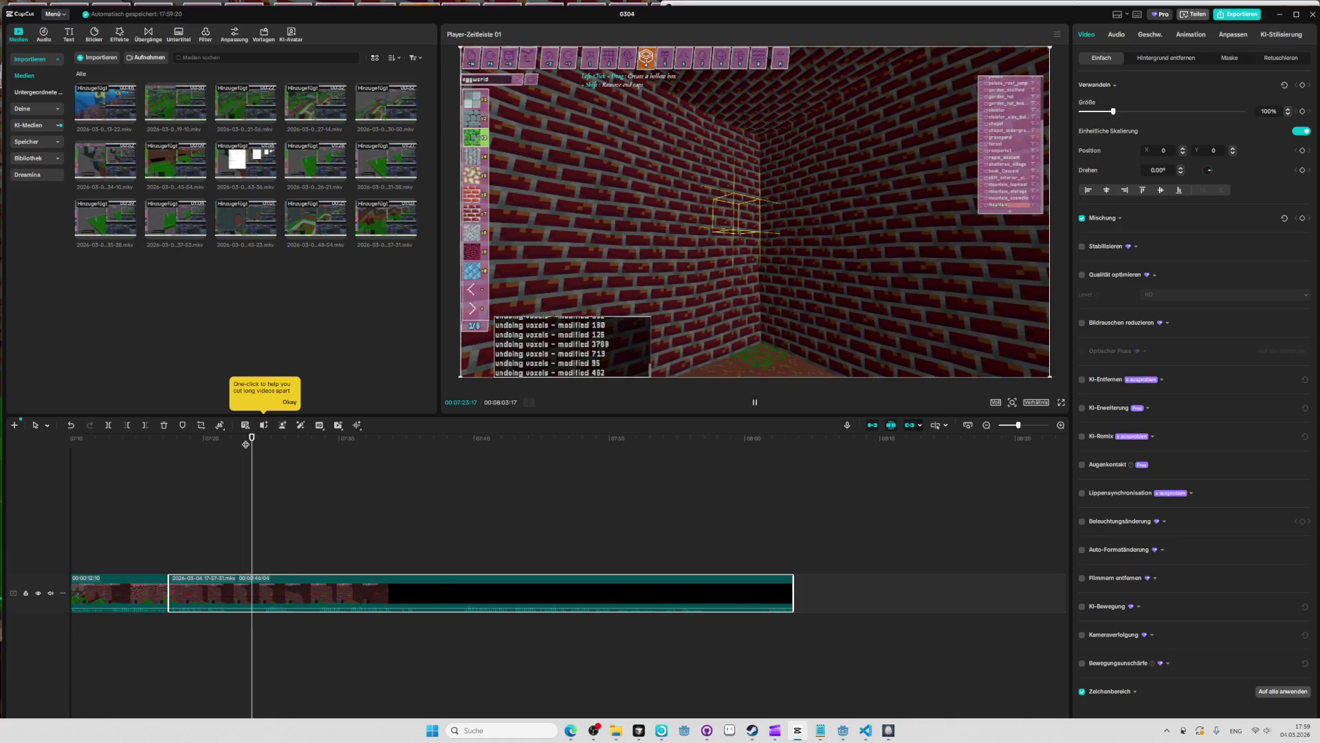
pyautogui.moveTo(245, 442); pyautogui.dragTo(264, 441)
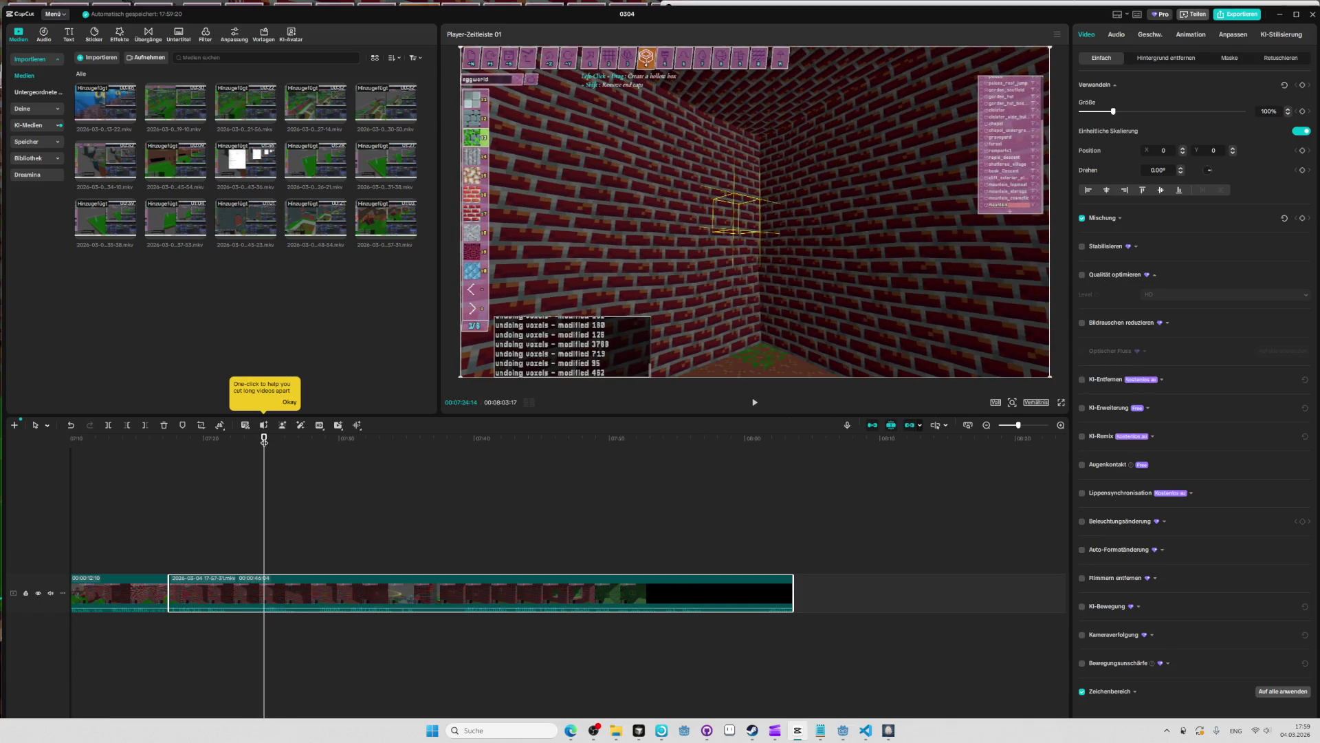
pyautogui.click(109, 425)
pyautogui.press('space')
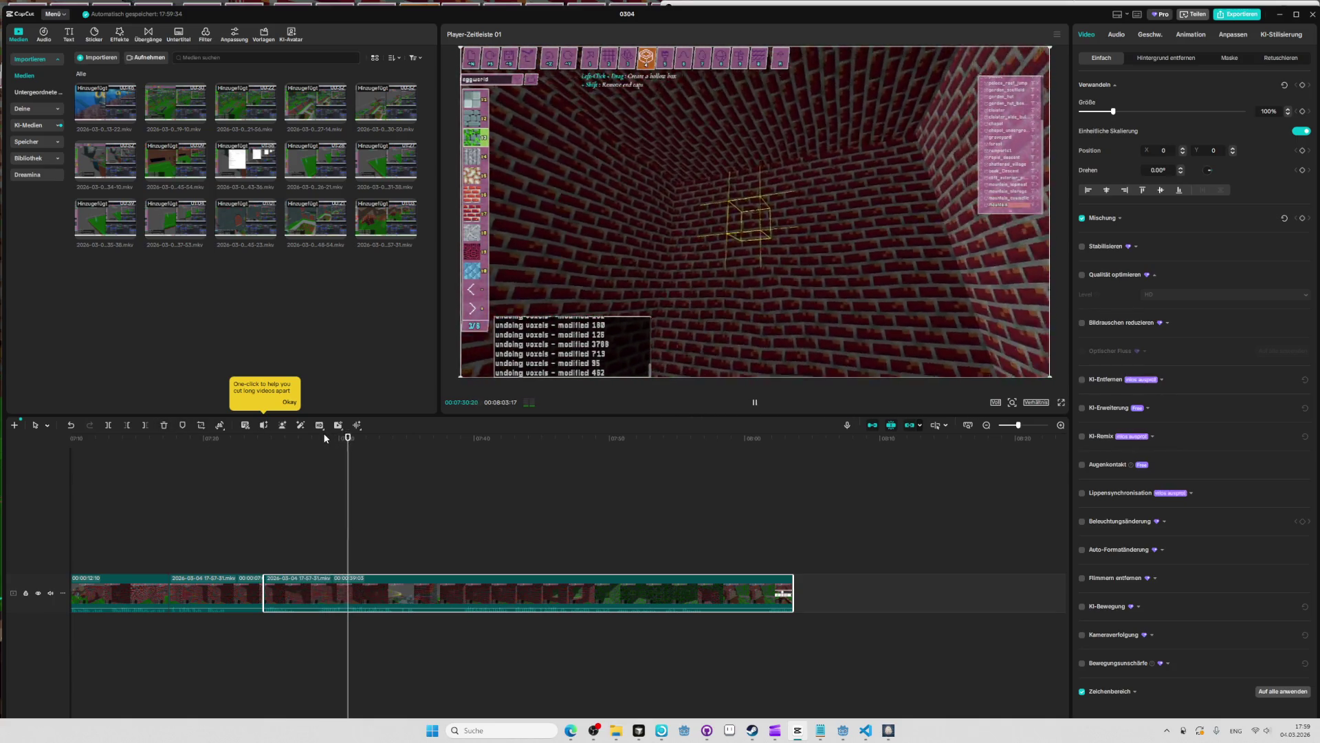
# Delete the two short unwanted clips between the cuts.
pyautogui.click(314, 440)
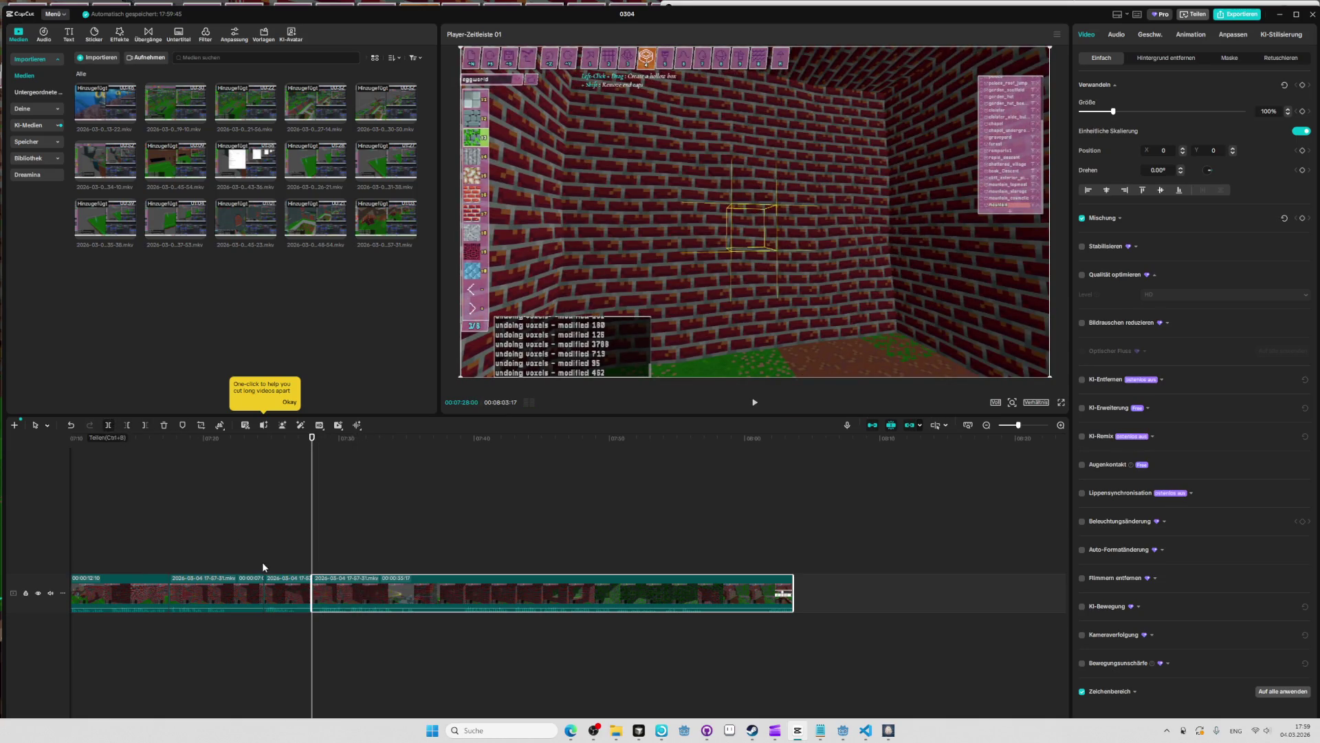
pyautogui.click(287, 583)
pyautogui.press('Delete')
pyautogui.click(198, 439)
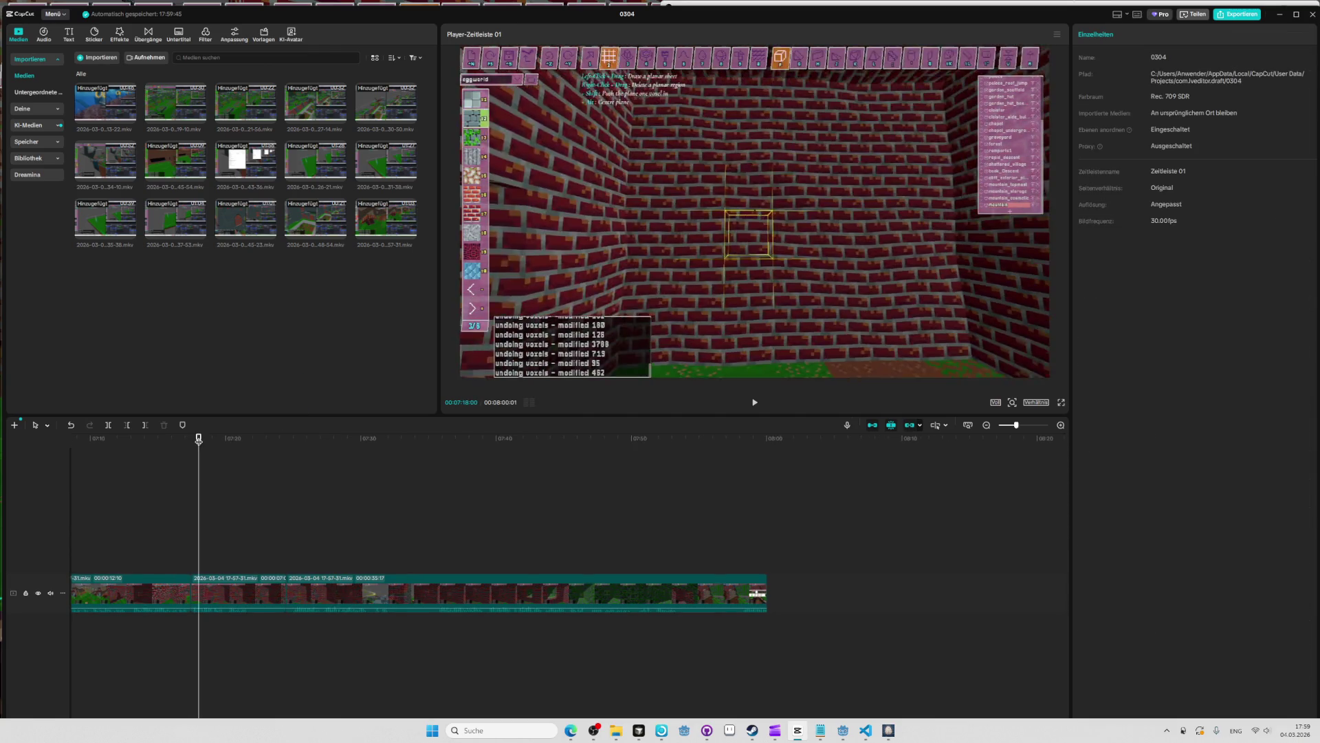
pyautogui.click(234, 588)
pyautogui.press('Delete')
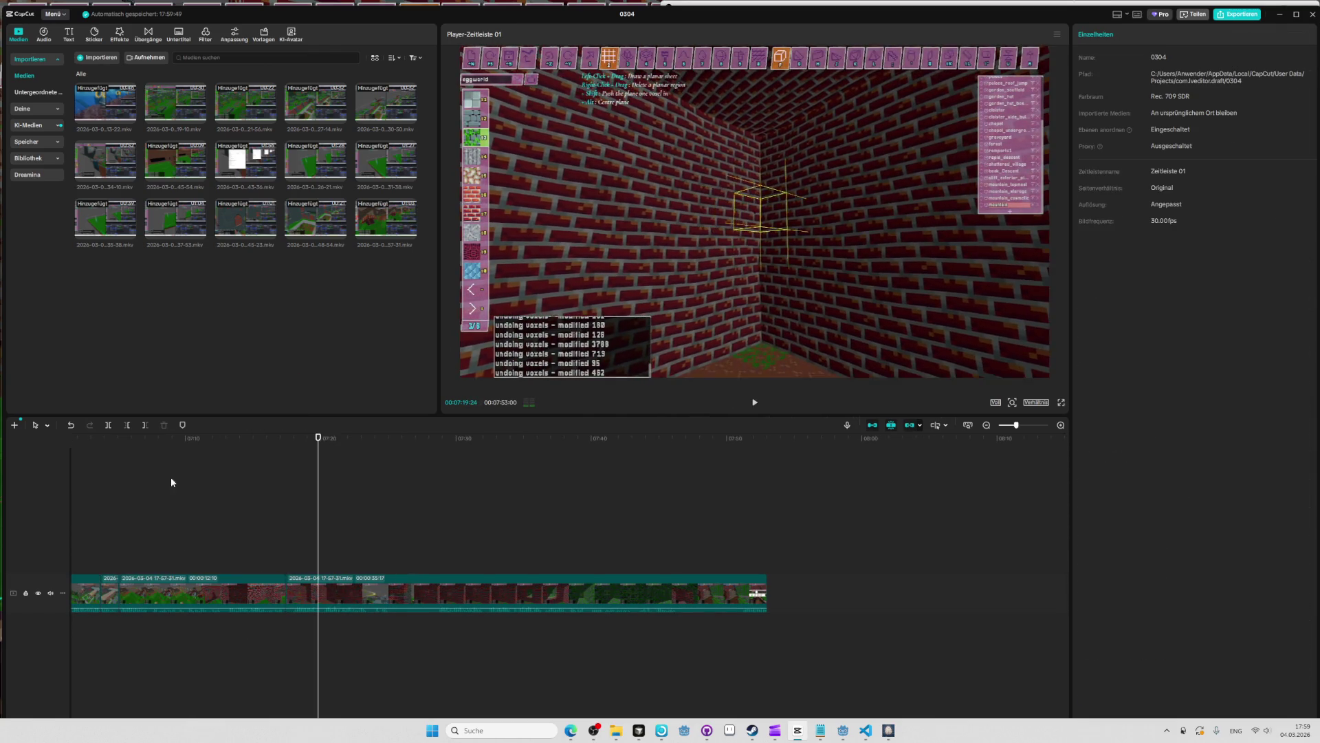
# Split at 07:28:06, delete the ten-second segment after it, and replay the edit.
pyautogui.click(266, 443)
pyautogui.press('space')
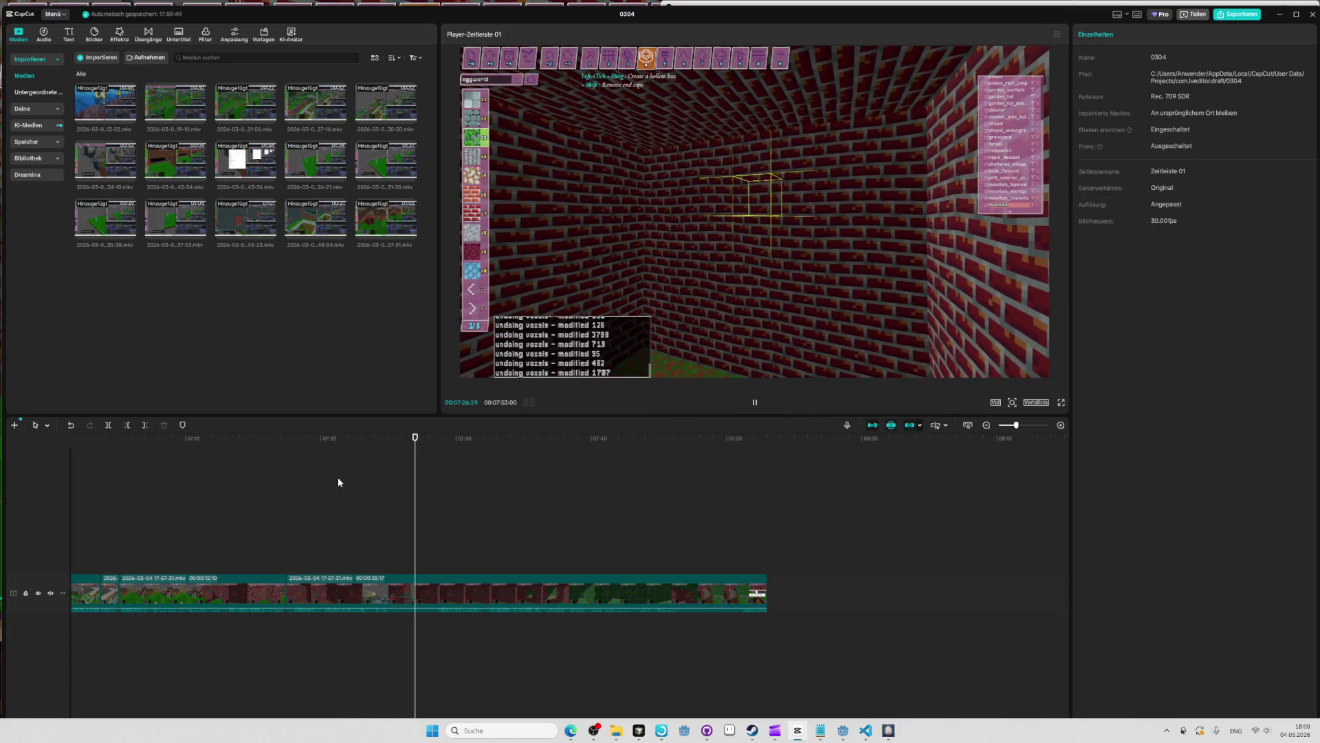
pyautogui.press('space')
pyautogui.click(419, 447)
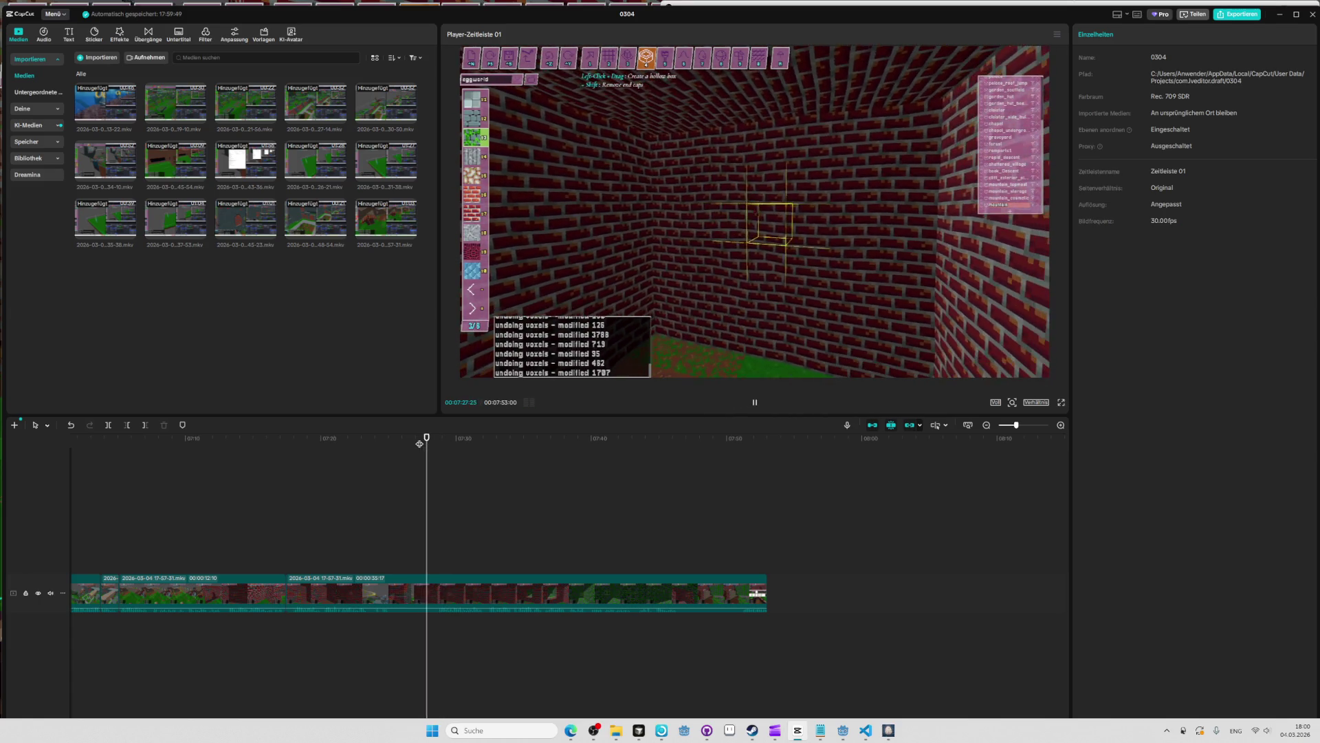
pyautogui.click(108, 426)
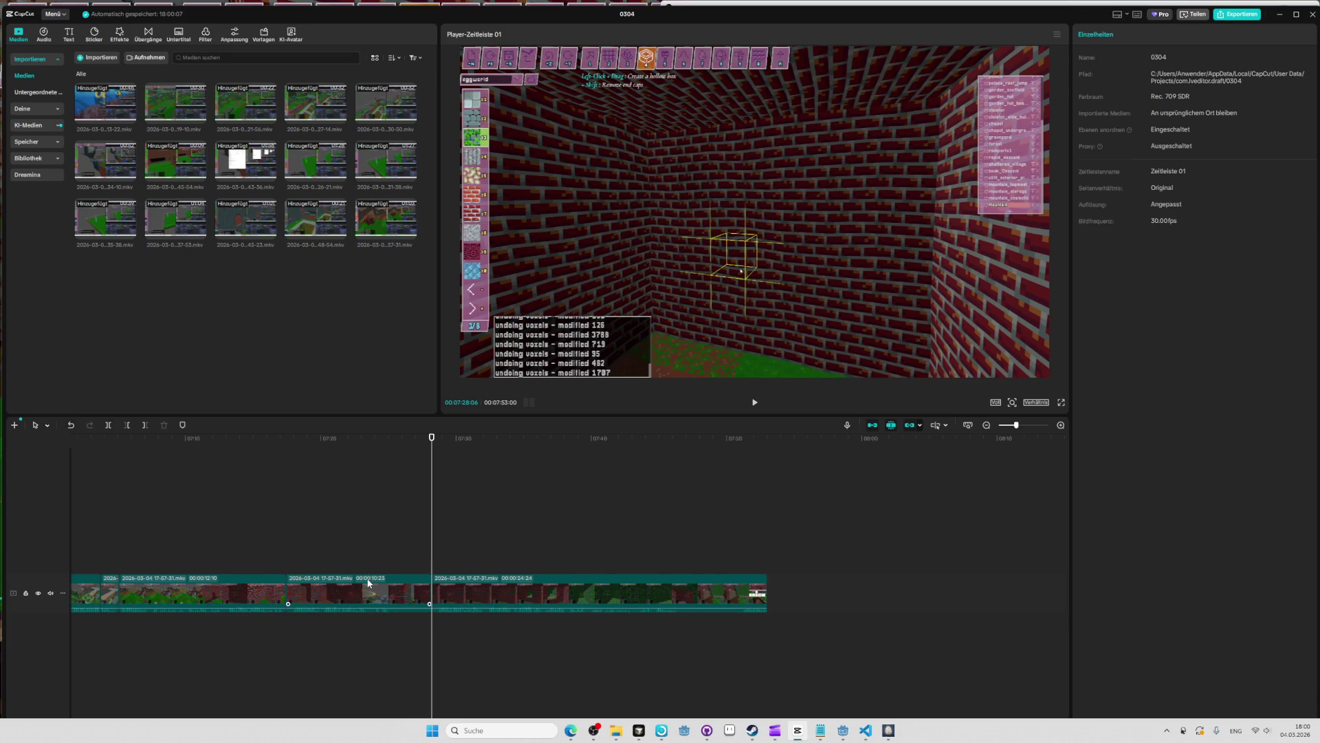
pyautogui.press('Delete')
pyautogui.click(395, 441)
pyautogui.press('space')
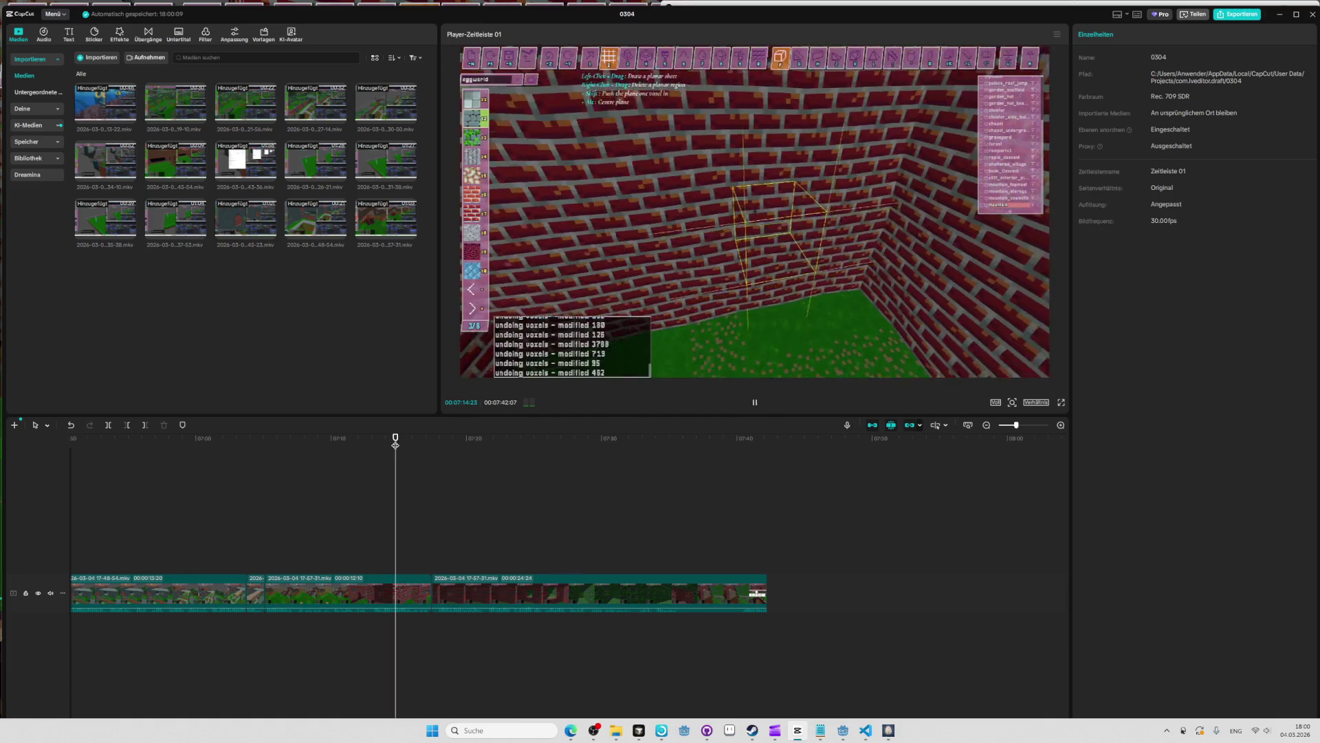
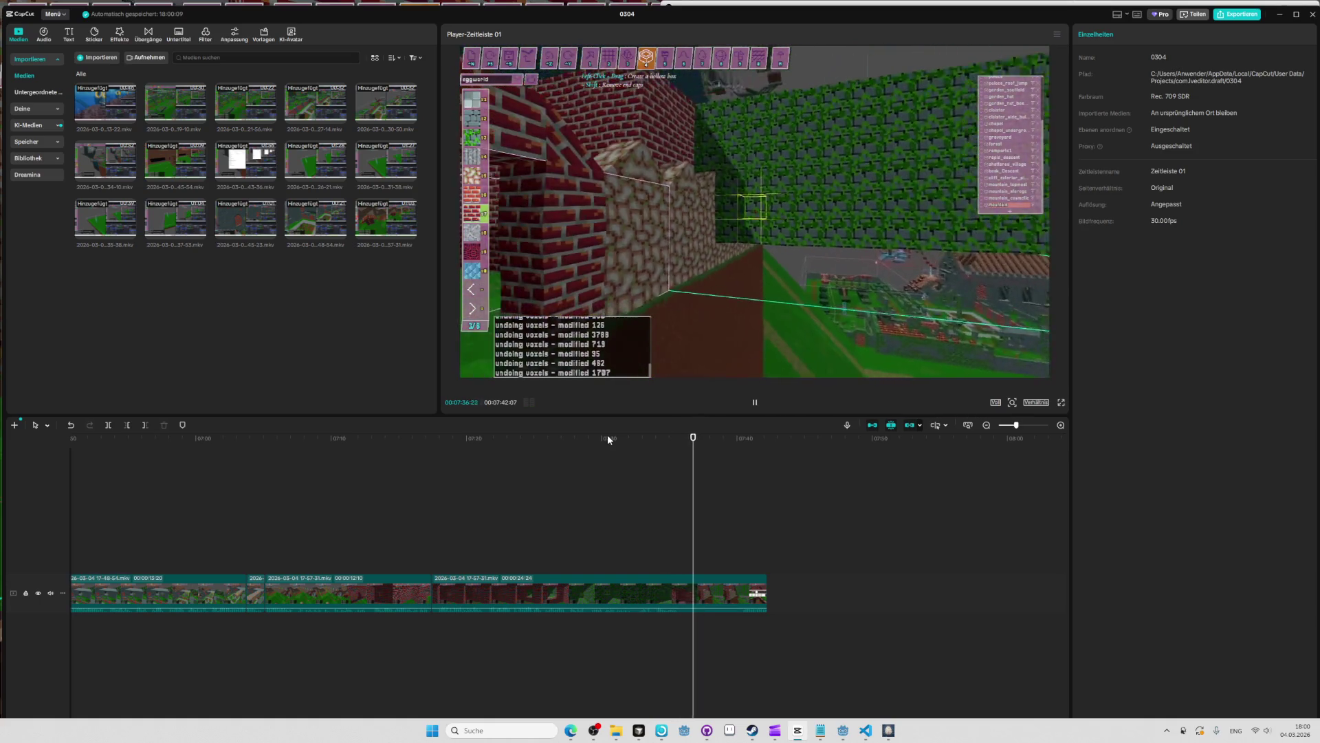
# Pause and scrub the CapCut timeline back to review footage around 07:37 and 07:31.
pyautogui.press('space')
pyautogui.moveTo(693, 440); pyautogui.dragTo(698, 444)
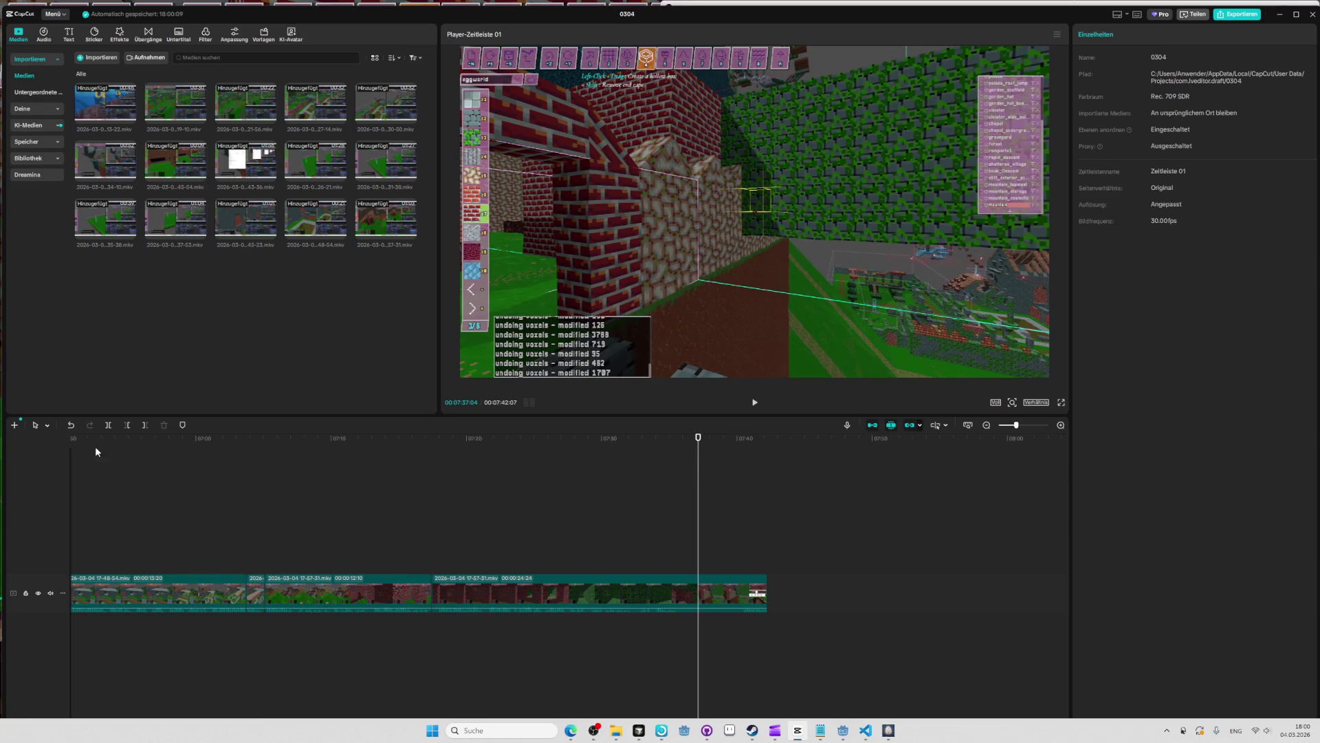
pyautogui.press('space')
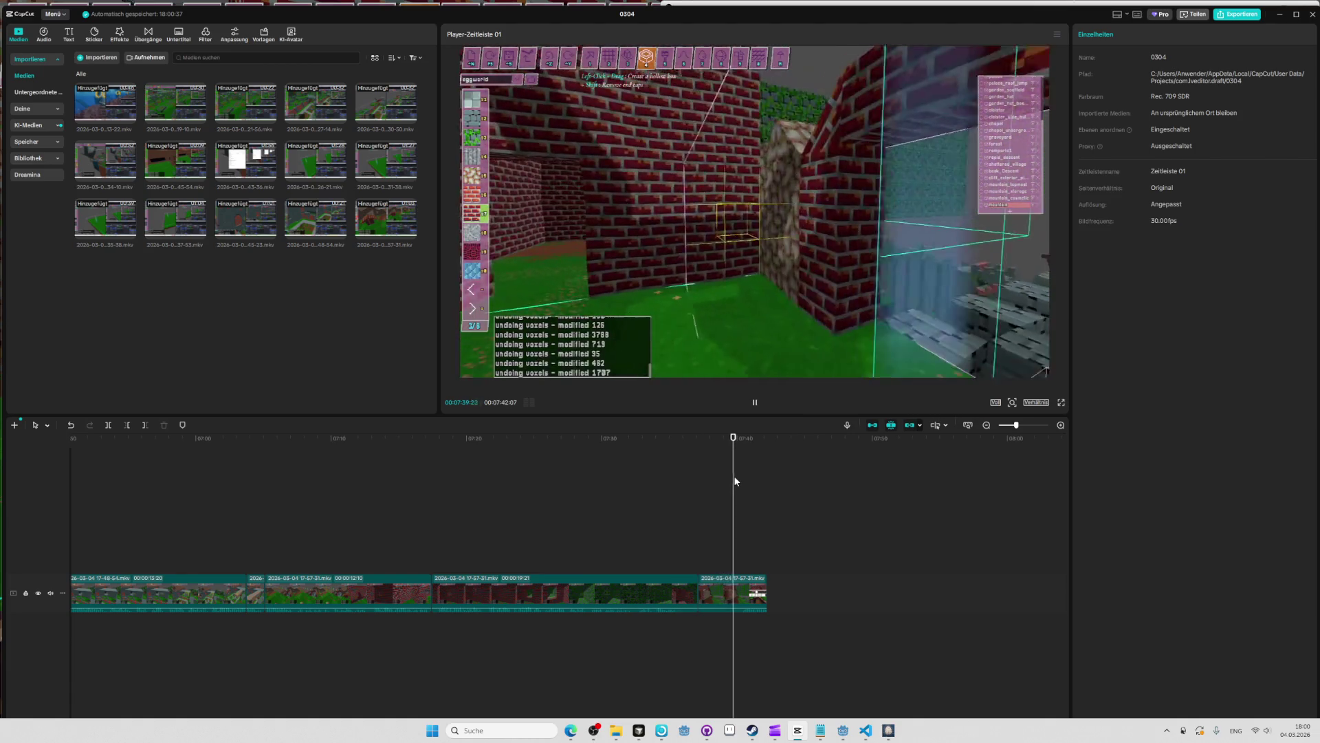
pyautogui.press('space')
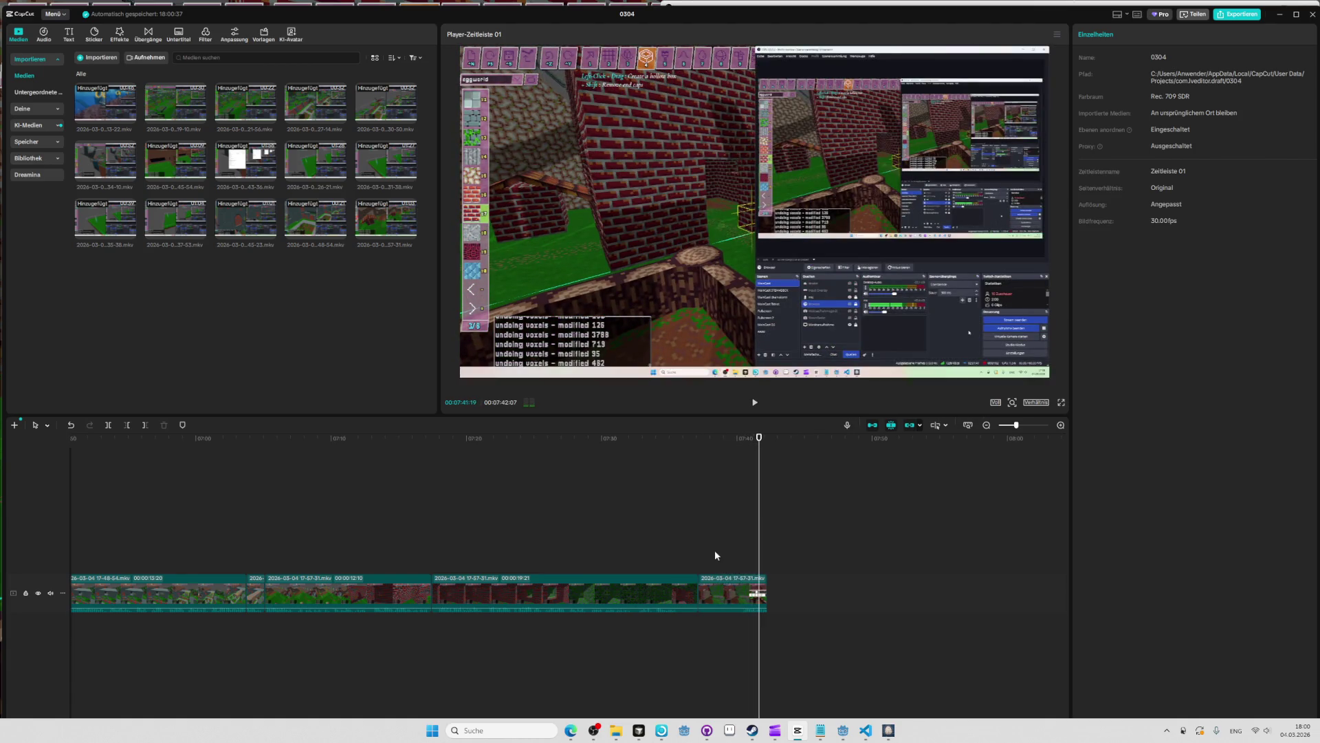
pyautogui.hscroll(-2, 645, 486)
pyautogui.moveTo(678, 443)
pyautogui.mouseDown()
pyautogui.moveTo(693, 449)
pyautogui.moveTo(623, 446)
pyautogui.mouseUp()
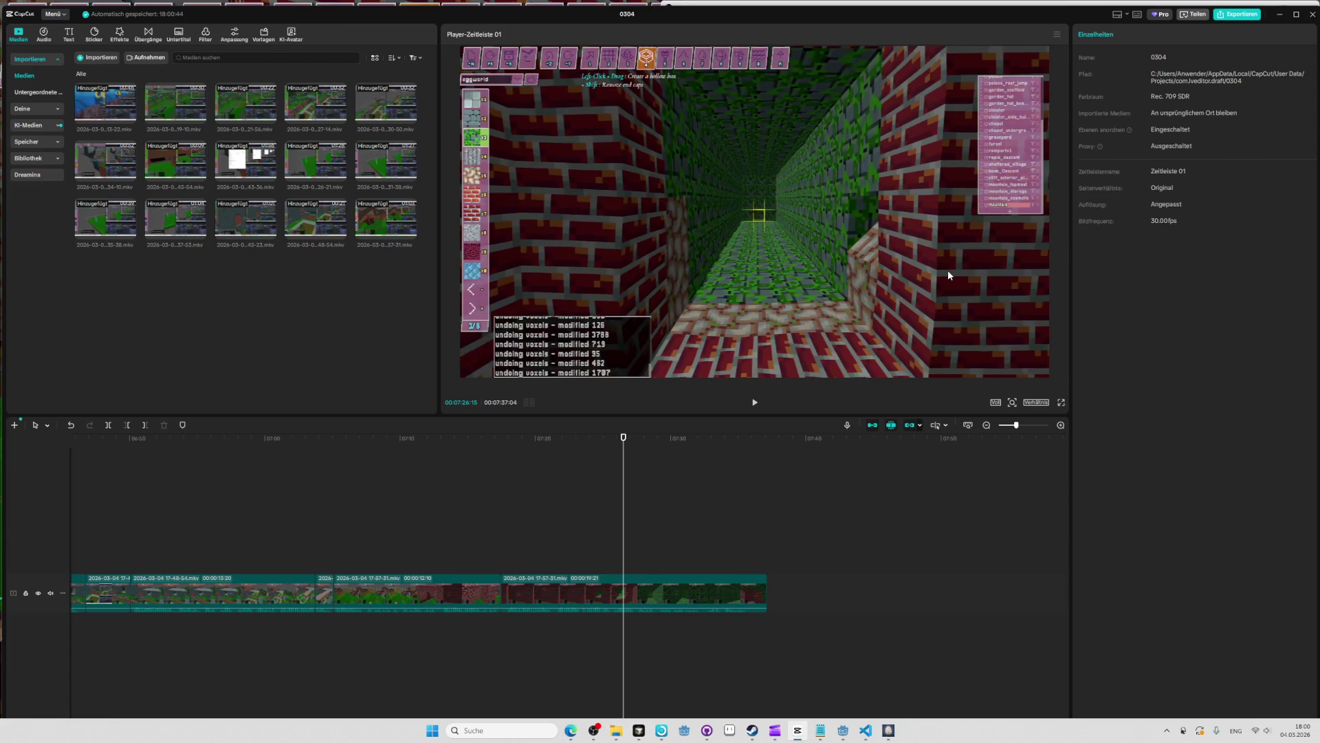
# Show and dismiss the device/user ID popup, then bring the browser with GitHub issues forward.
pyautogui.hotkey('ctrl', 'shift', 'alt', 'd')
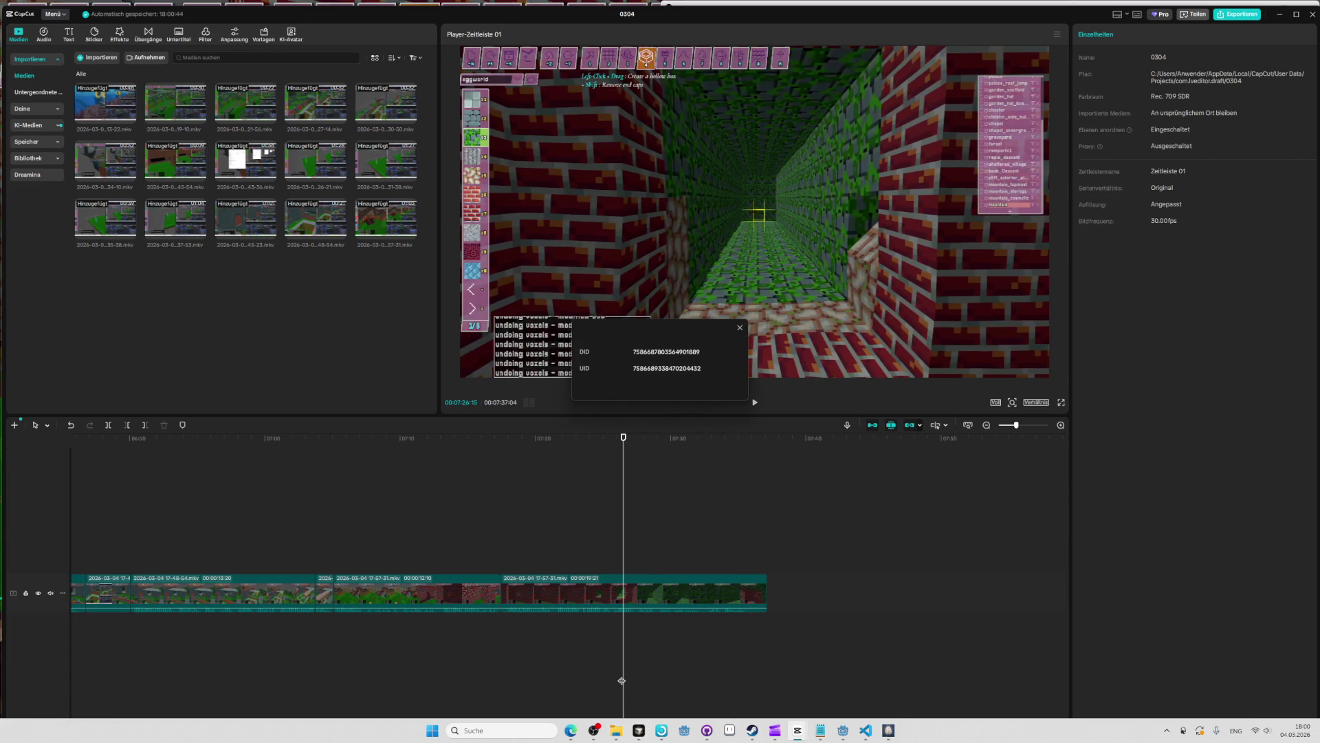
pyautogui.click(739, 328)
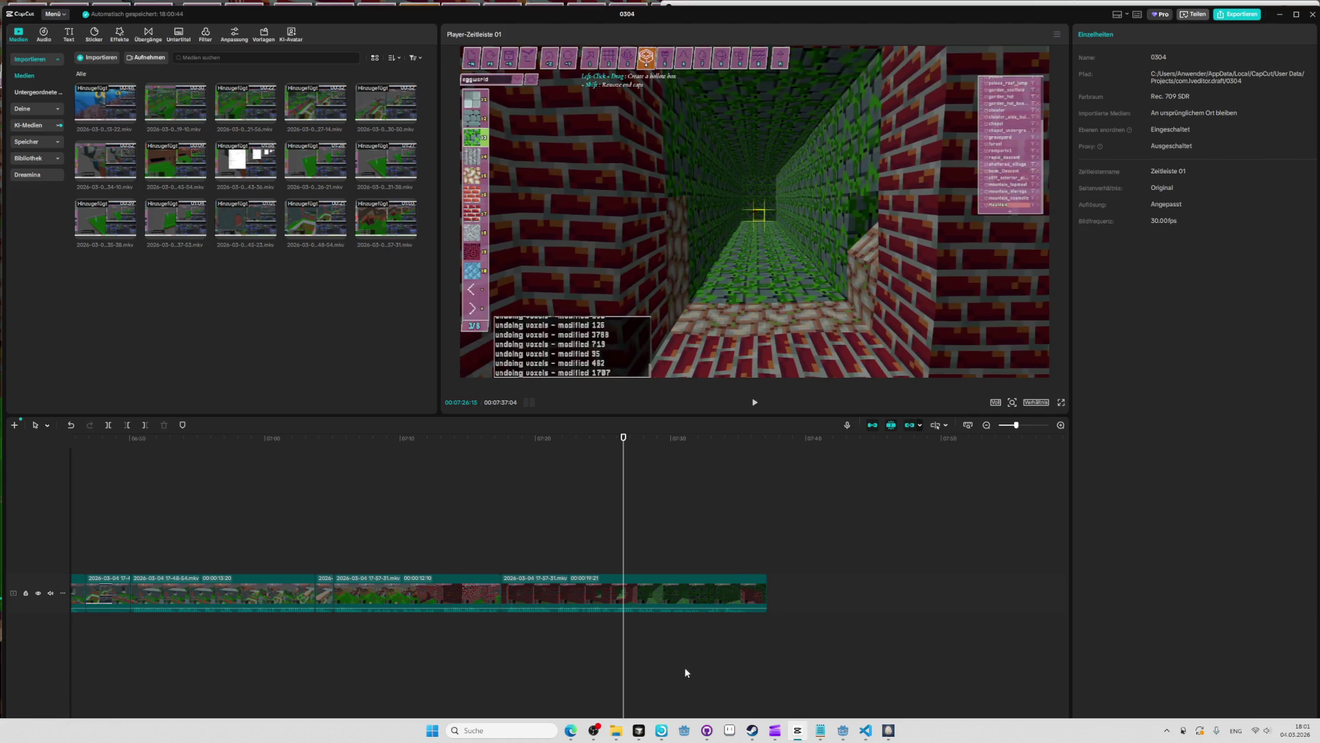
pyautogui.click(576, 735)
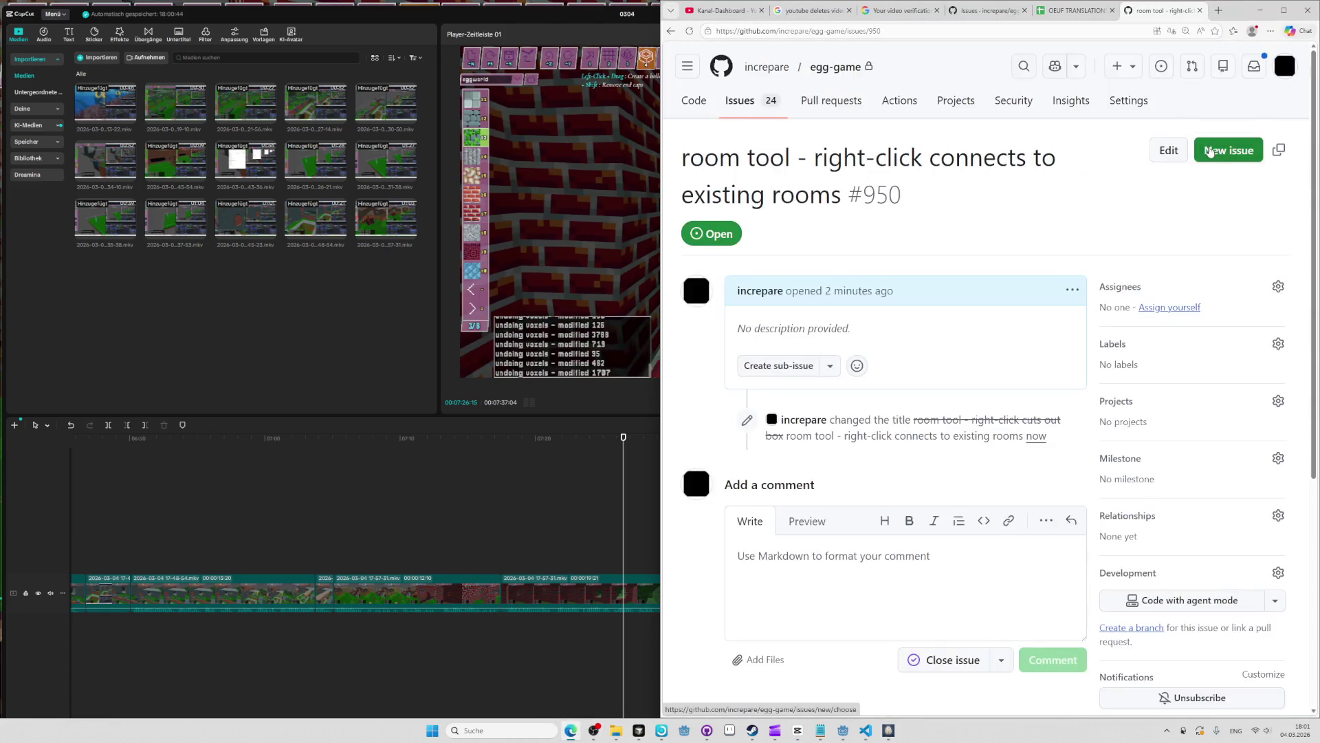
# Start a new egg-game issue titled to delete all tiles where the boundary will be placed.
pyautogui.click(1210, 151)
pyautogui.write("cube right-click mode shouldn't preserve boundary tiles - it should de")
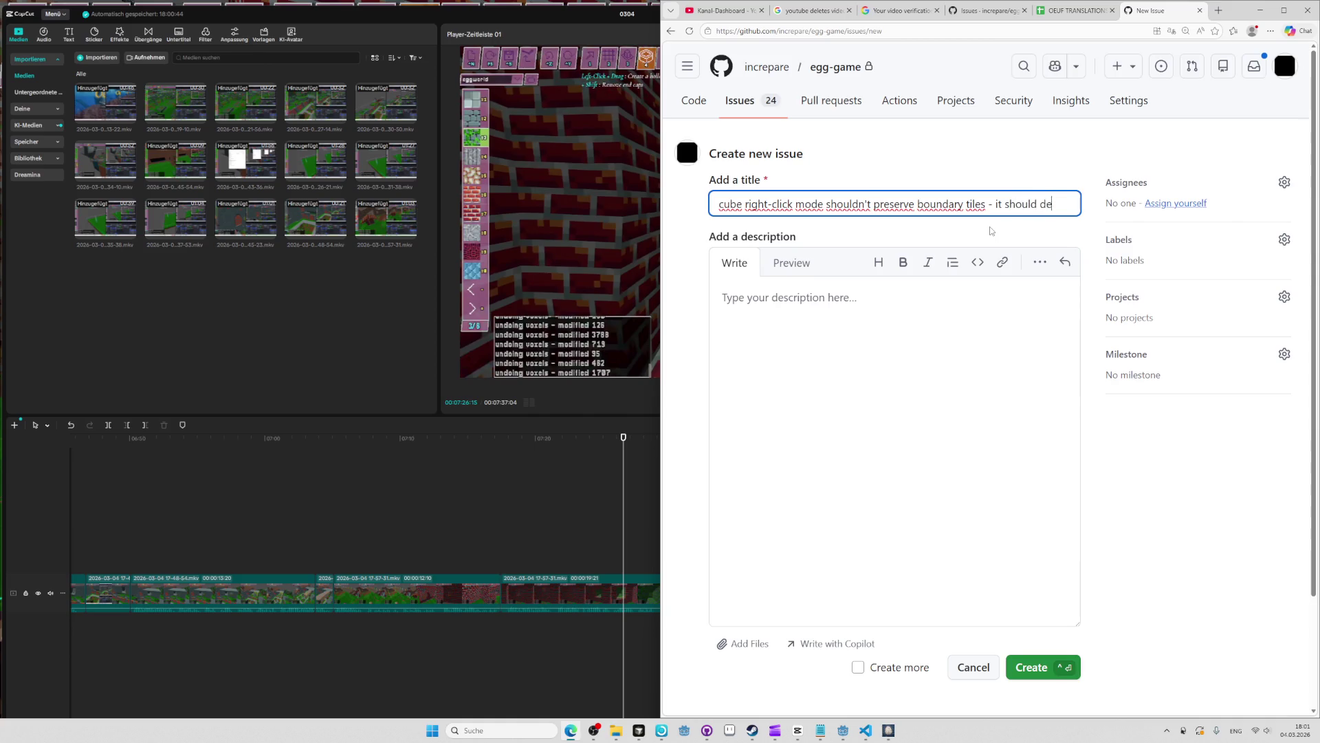
pyautogui.write('lete all tiles from ')
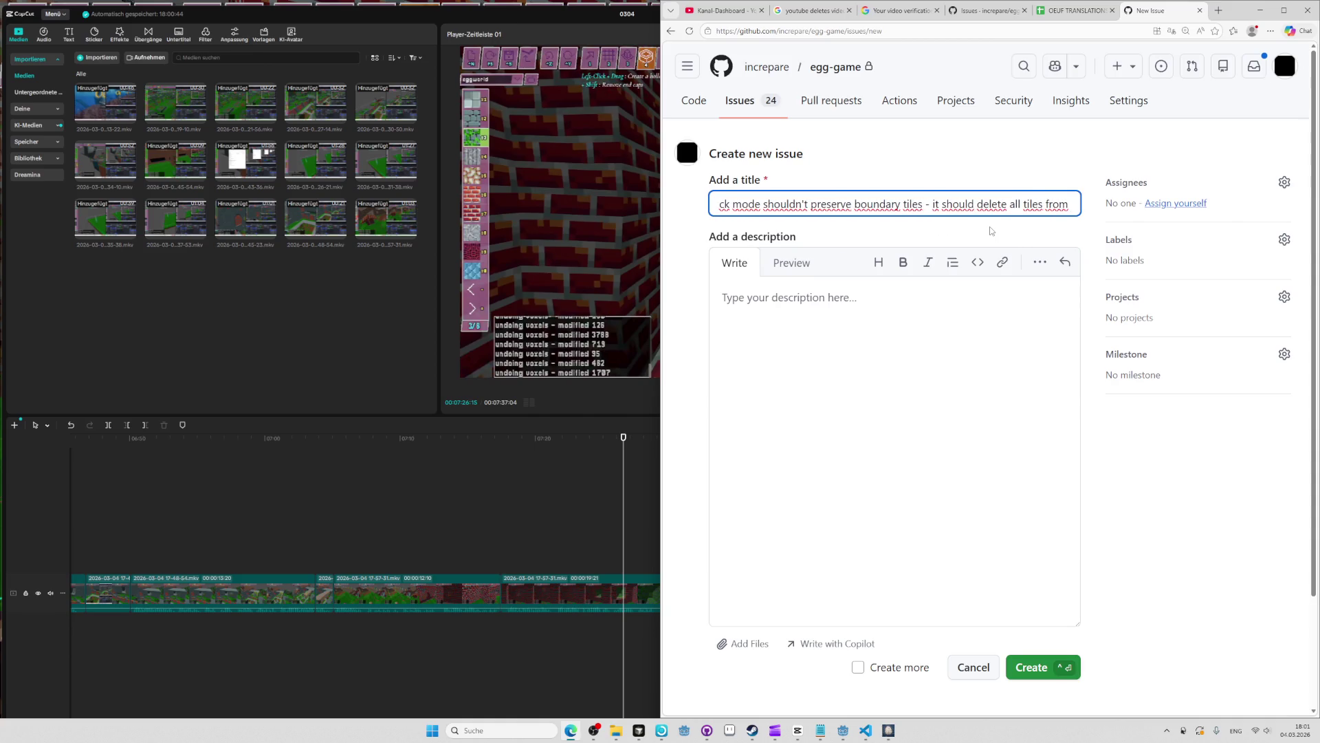
pyautogui.write('where boundai')
pyautogui.press('BackSpace')
pyautogui.write('ry will be bplaced also')
# Paste the screenshot into the description, preview it, and submit the issue as #952.
pyautogui.click(865, 288)
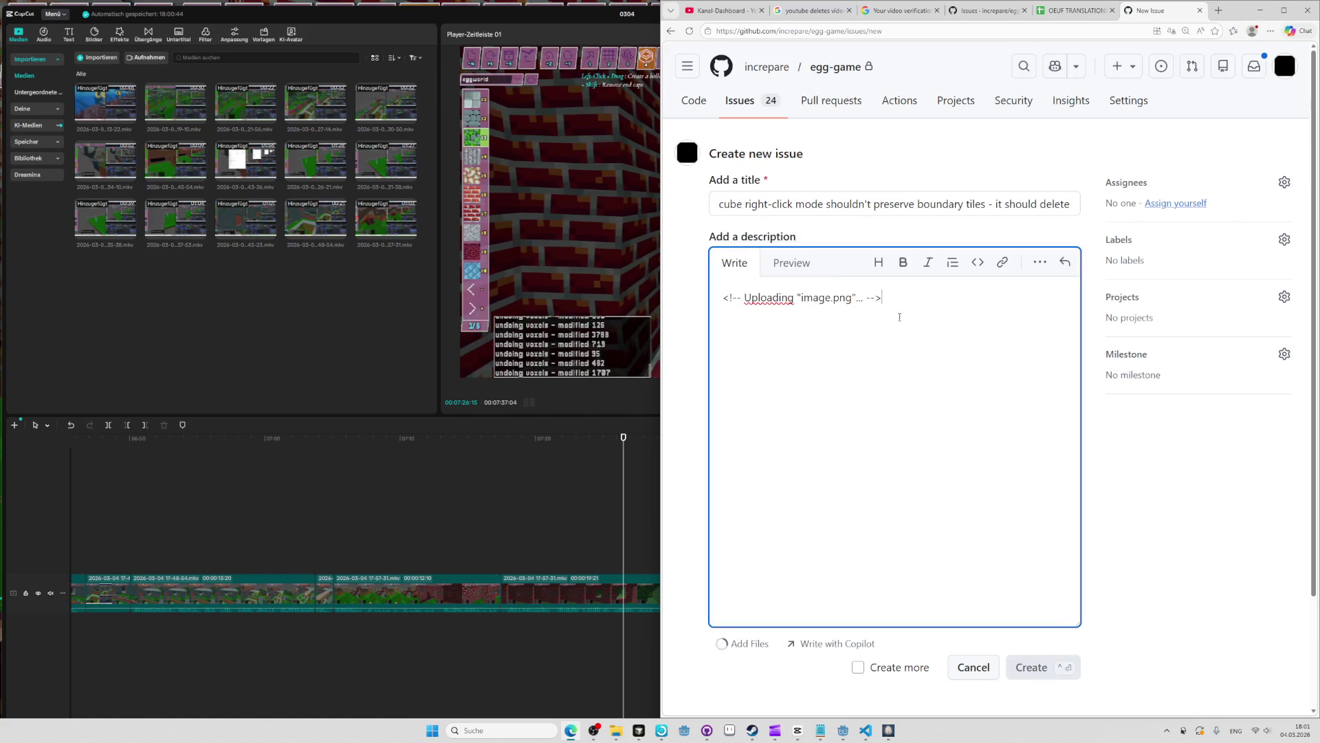
pyautogui.scroll(-1, 928, 404)
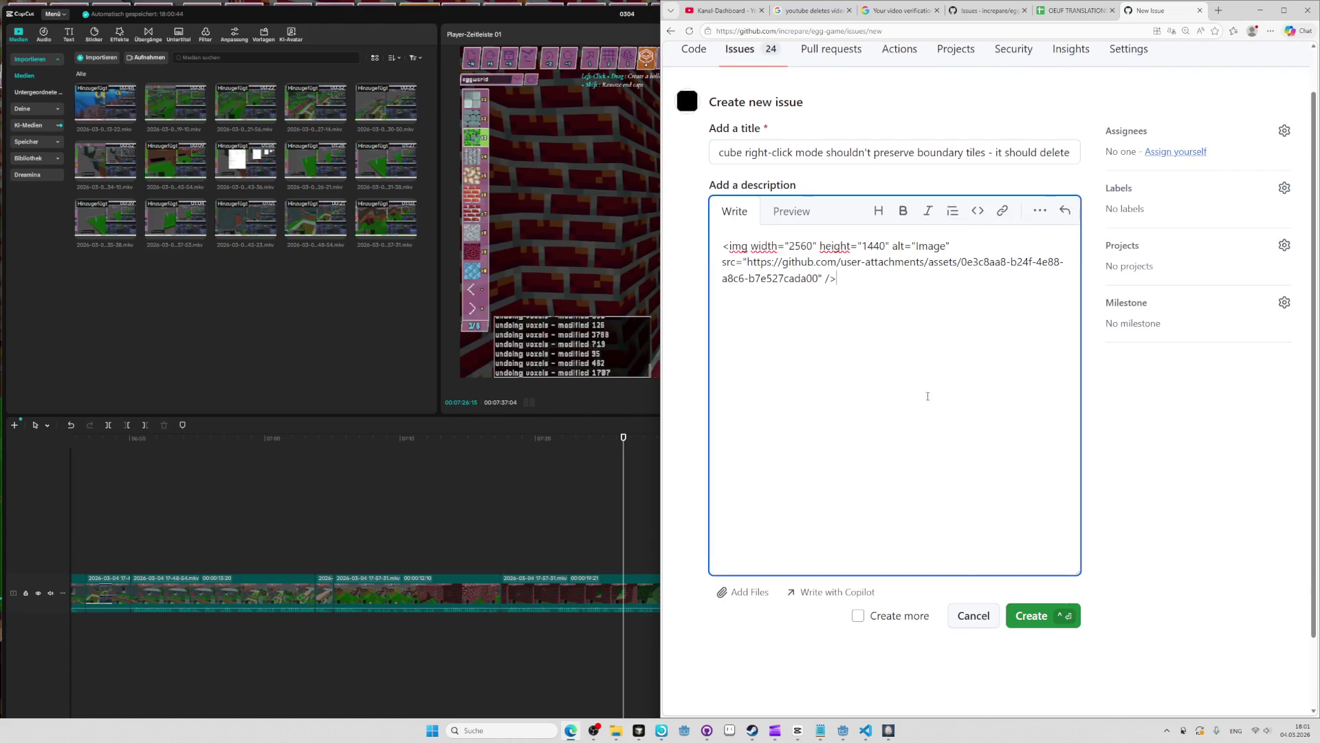
pyautogui.click(786, 210)
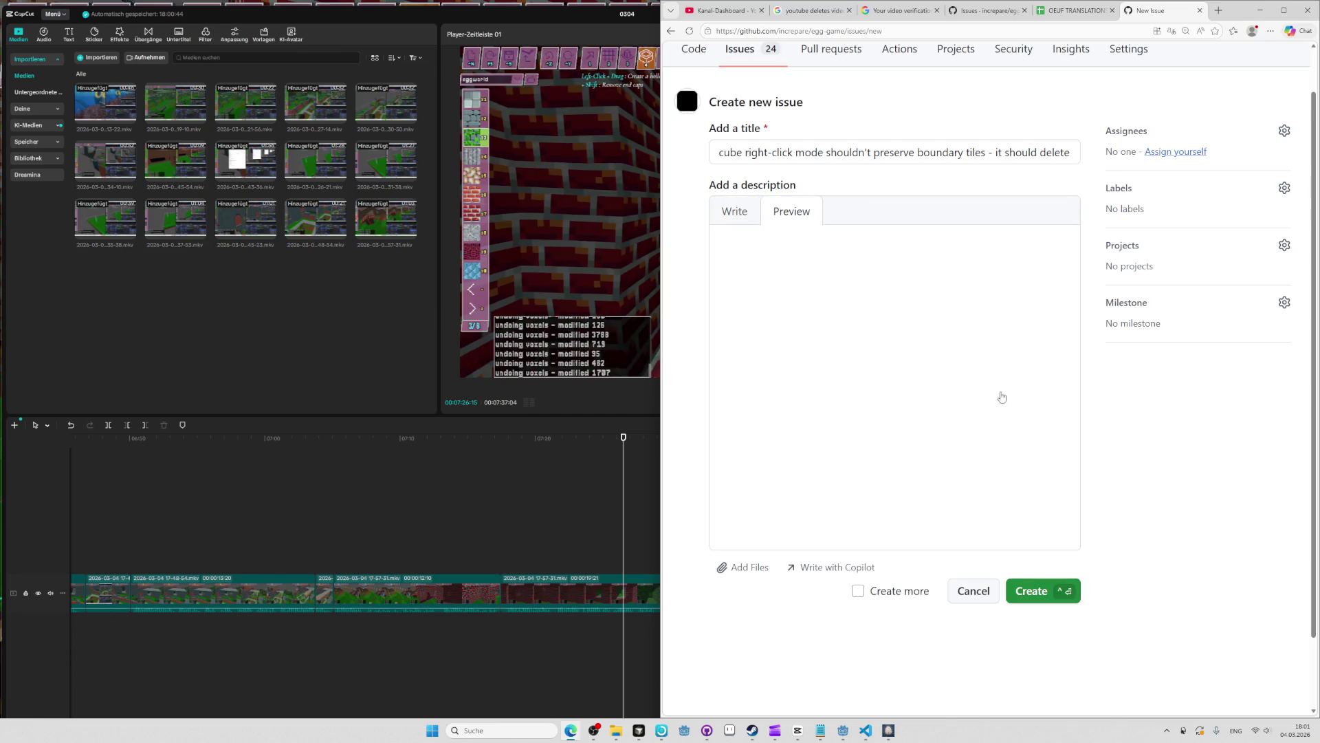
pyautogui.scroll(-2, 1047, 477)
pyautogui.click(1049, 506)
pyautogui.hotkey('alt', 'Tab')
pyautogui.hotkey('alt', 'Tab')
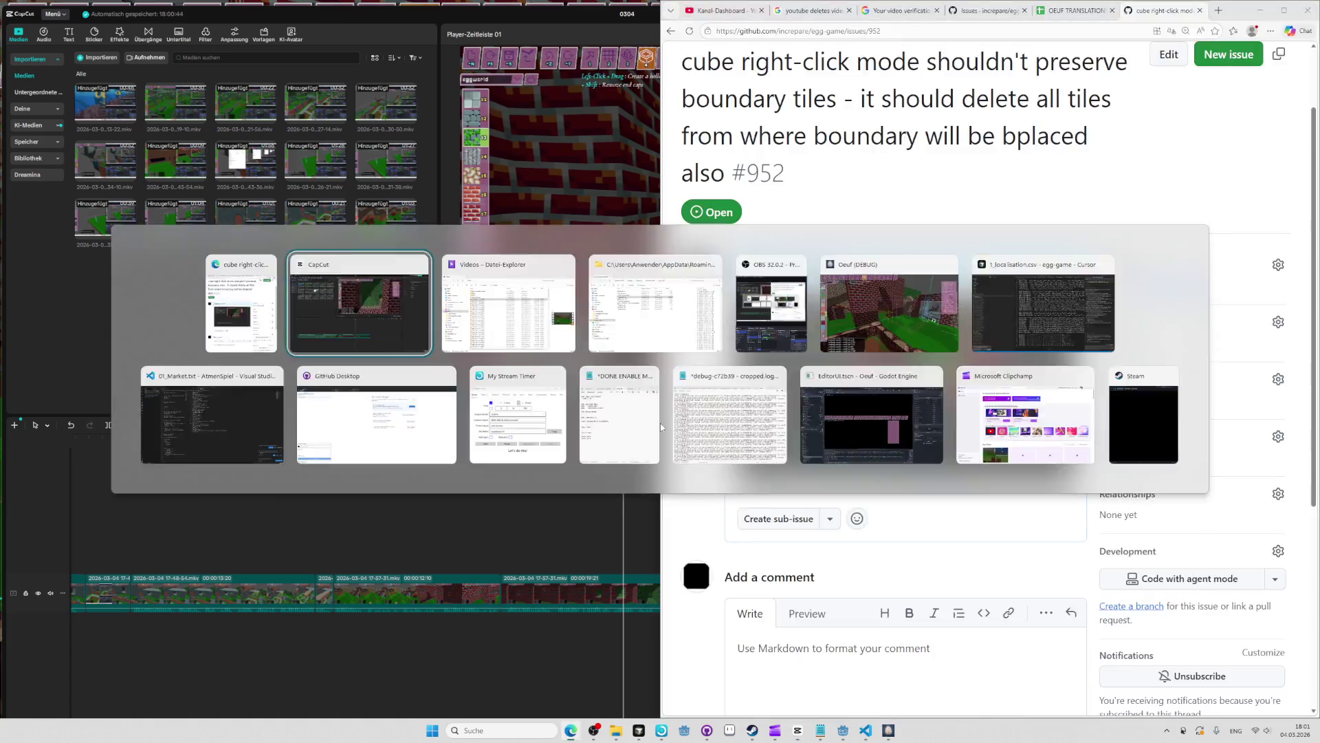
# Replay from about 07:14, delete the last timeline clip, then undo Oeuf's latest voxel edits.
pyautogui.click(467, 438)
pyautogui.press('space')
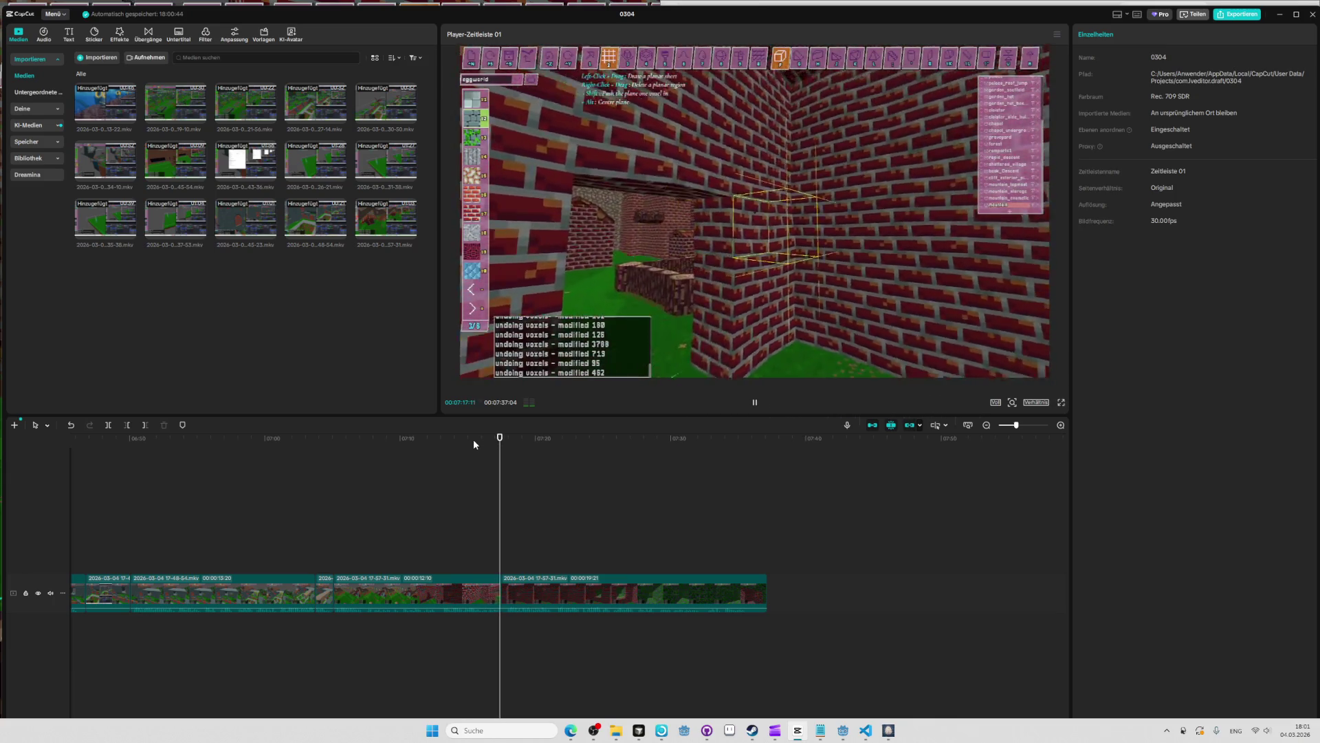
pyautogui.click(539, 581)
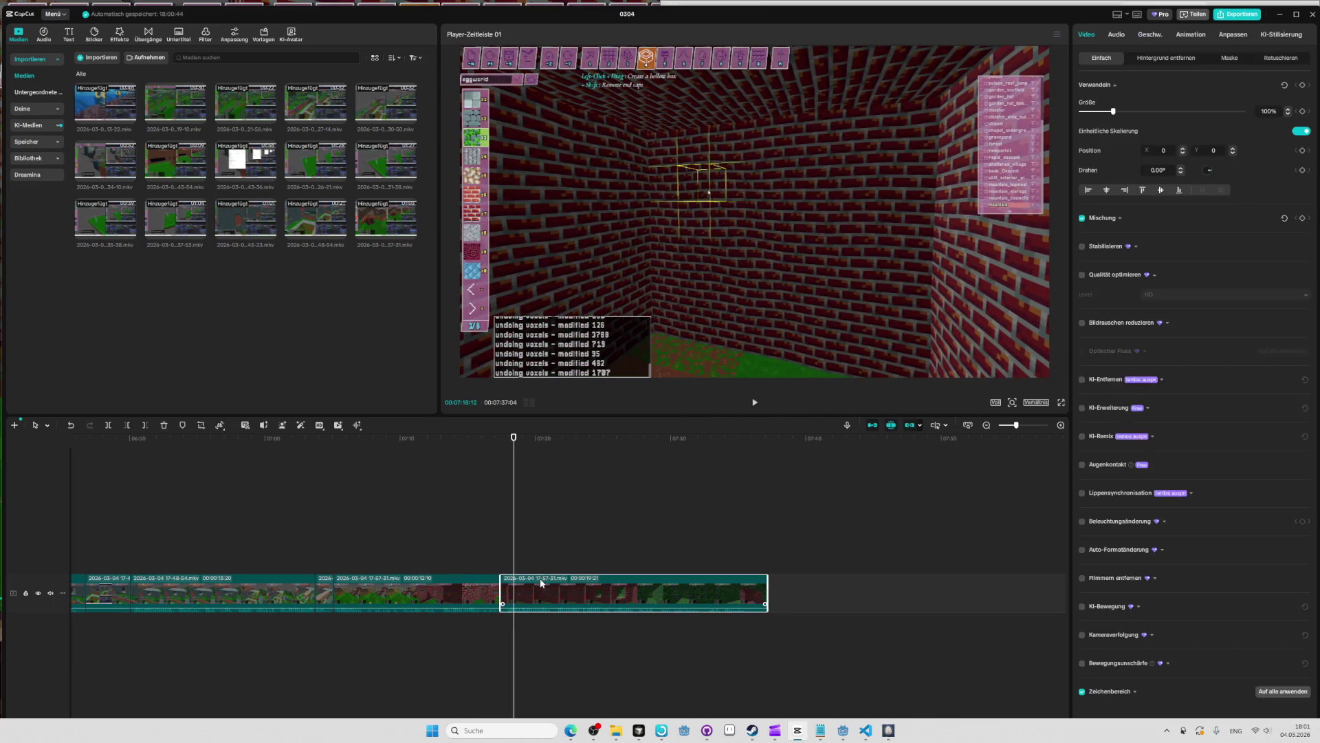
pyautogui.press('Delete')
pyautogui.hotkey('alt', 'Tab')
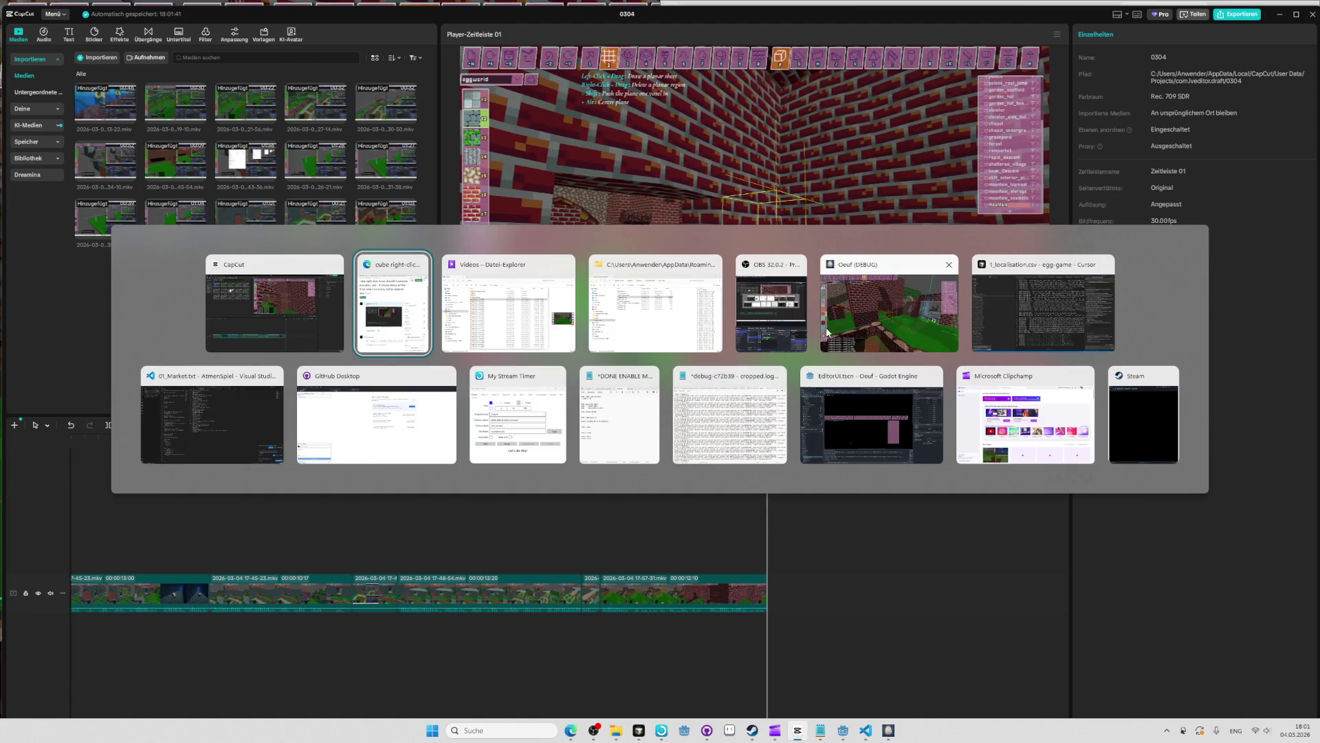
pyautogui.hotkey('ctrl', 'z')
pyautogui.hotkey('ctrl', 'z')
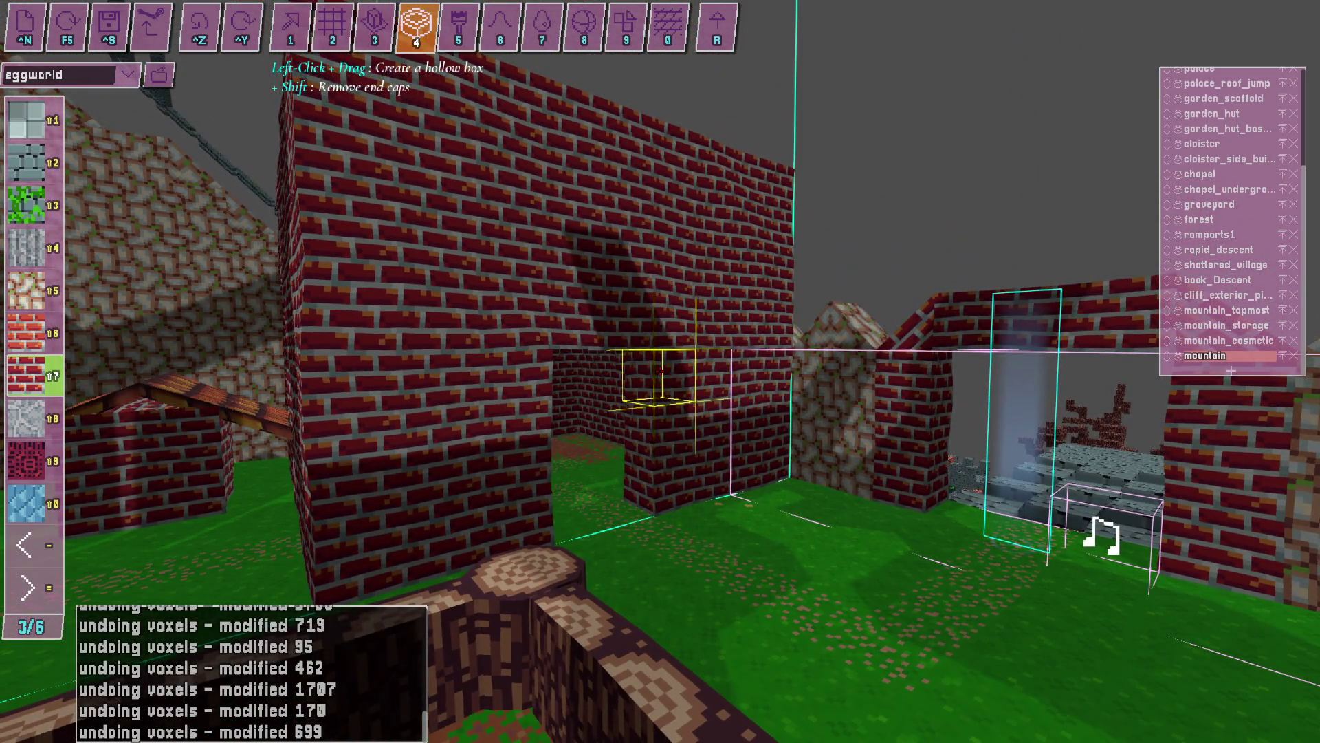
# Fly around the brick room and start a new OBS screen recording.
pyautogui.press('w')
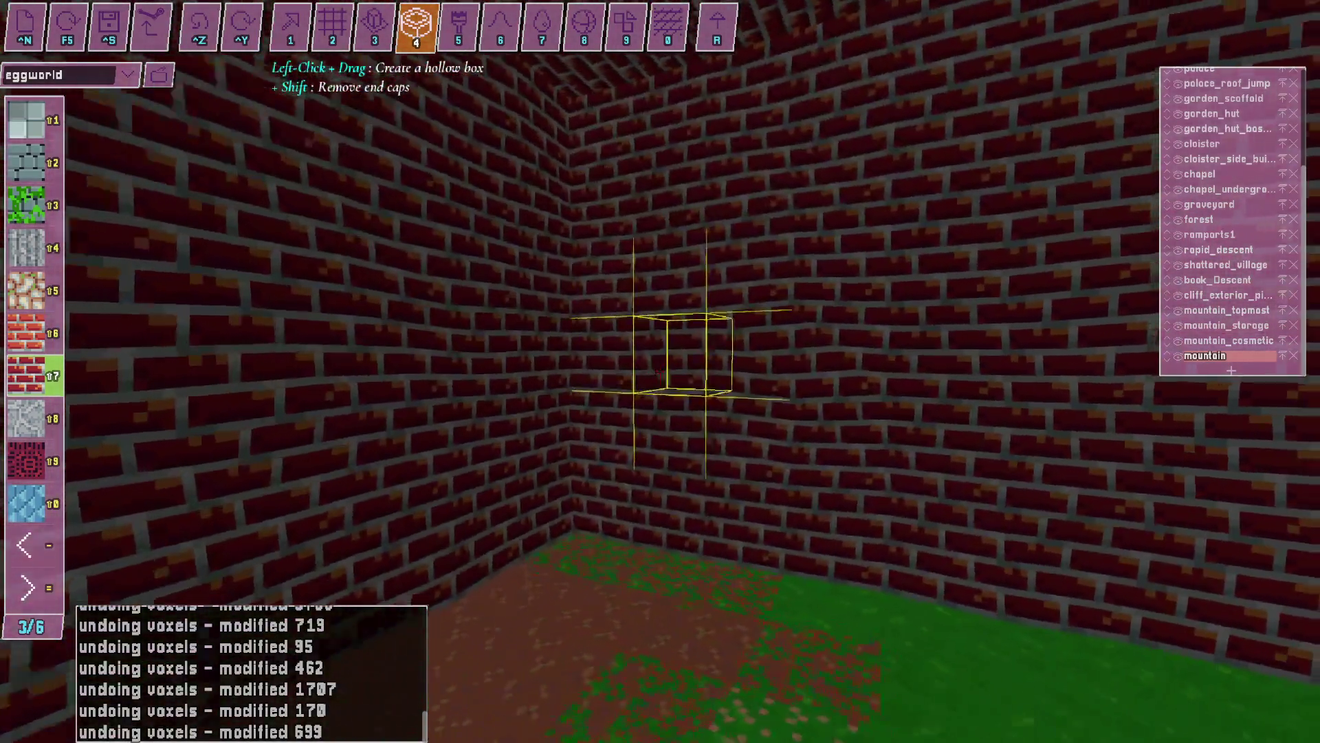
pyautogui.press('s')
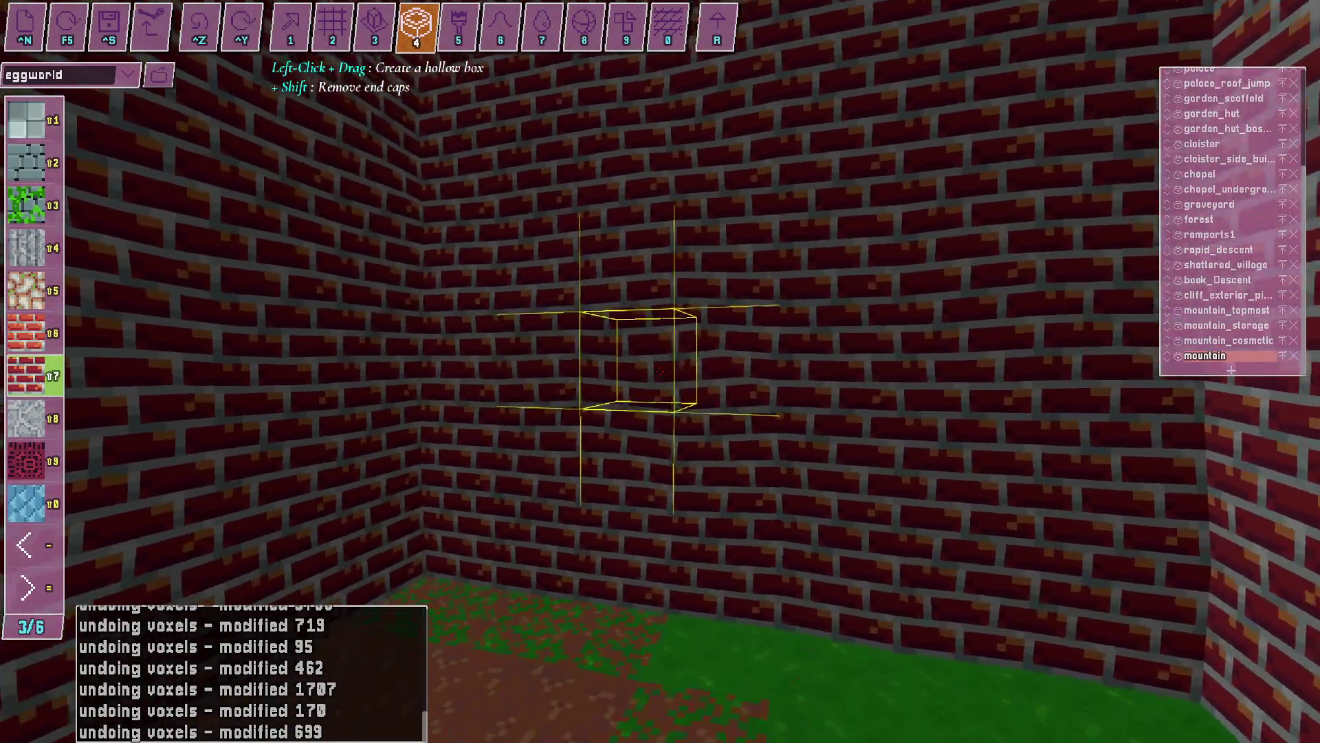
pyautogui.hotkey('alt', 'Tab')
pyautogui.press('Tab')
pyautogui.press('Tab')
pyautogui.press('Tab')
pyautogui.press('Tab')
pyautogui.click(1230, 639)
pyautogui.hotkey('alt', 'Tab')
# Fly up to the brick wall, outline a hollow box, and cycle to the planar sheet tool (2).
pyautogui.press('s')
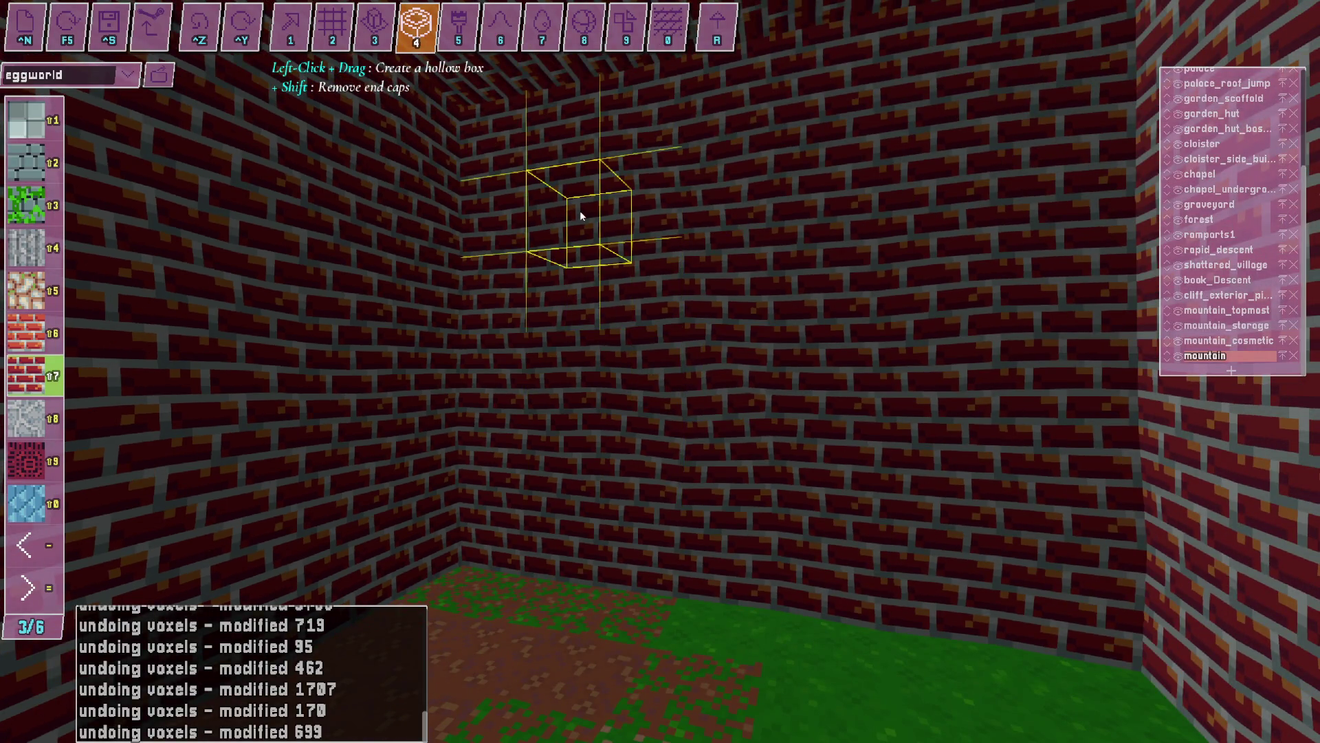
pyautogui.press('s')
pyautogui.press('w')
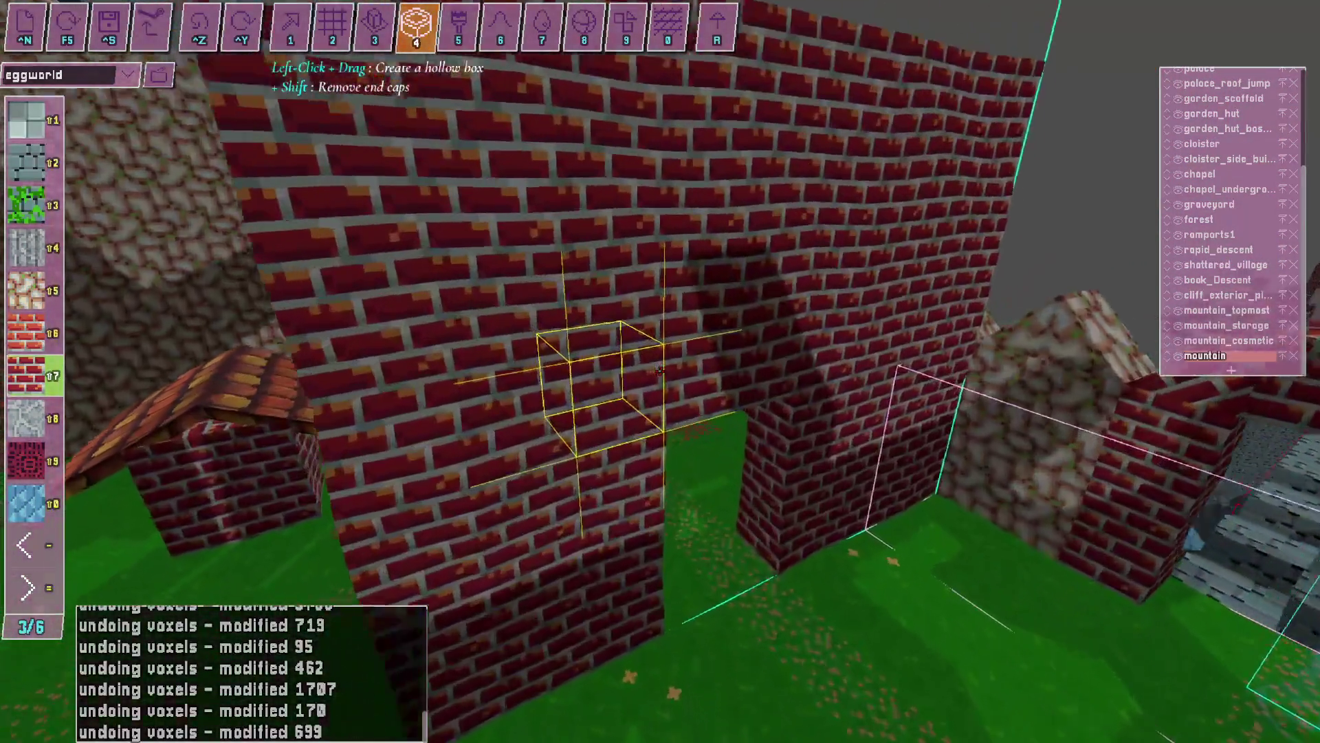
pyautogui.moveTo(659, 372); pyautogui.dragTo(659, 372)
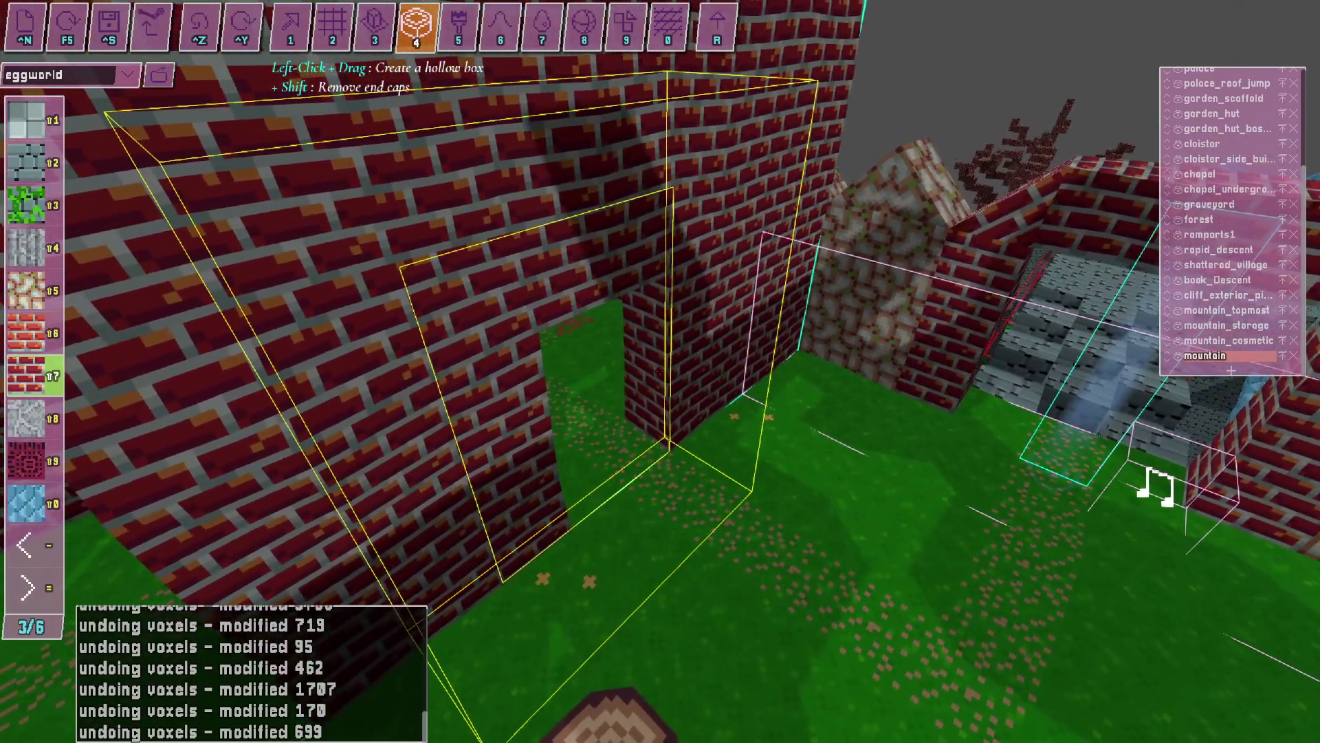
pyautogui.press('1')
pyautogui.press('2')
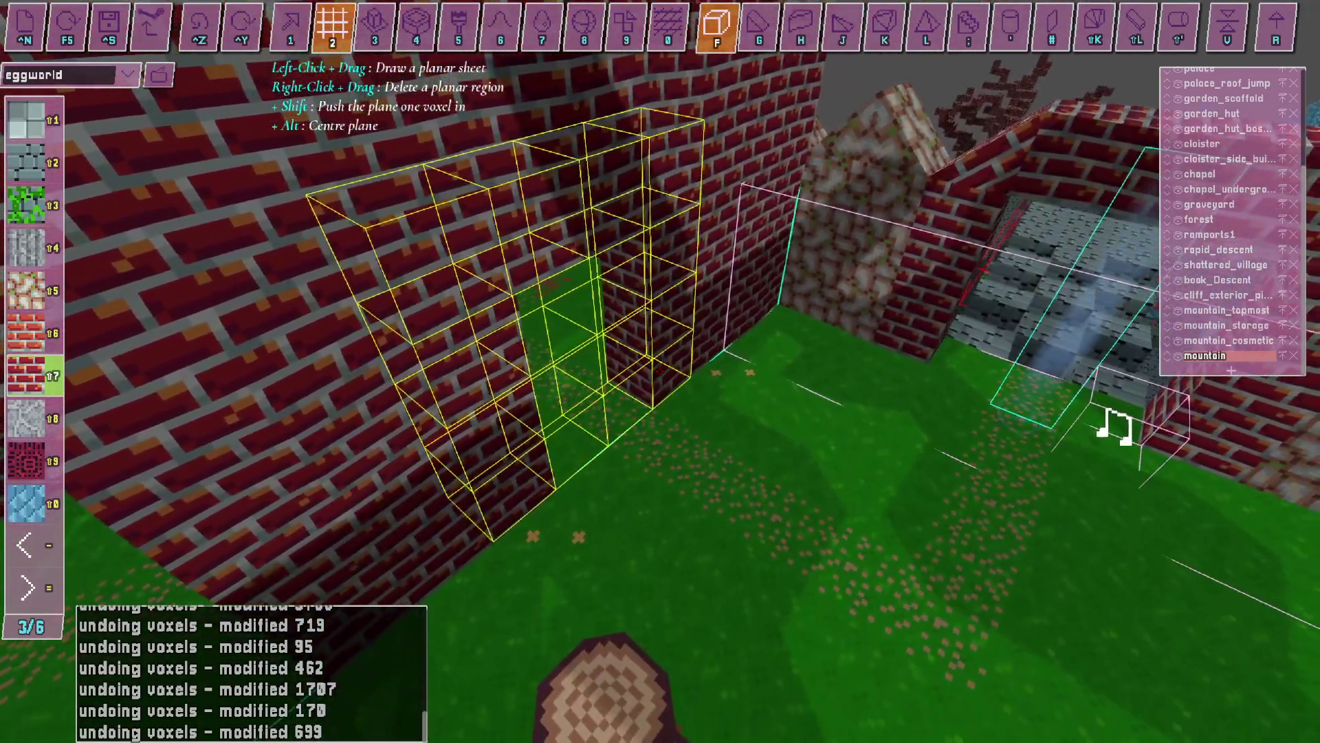
# Stop the OBS recording, try the extrude tool (3), then pick the hollow-box tool (4).
pyautogui.press('w')
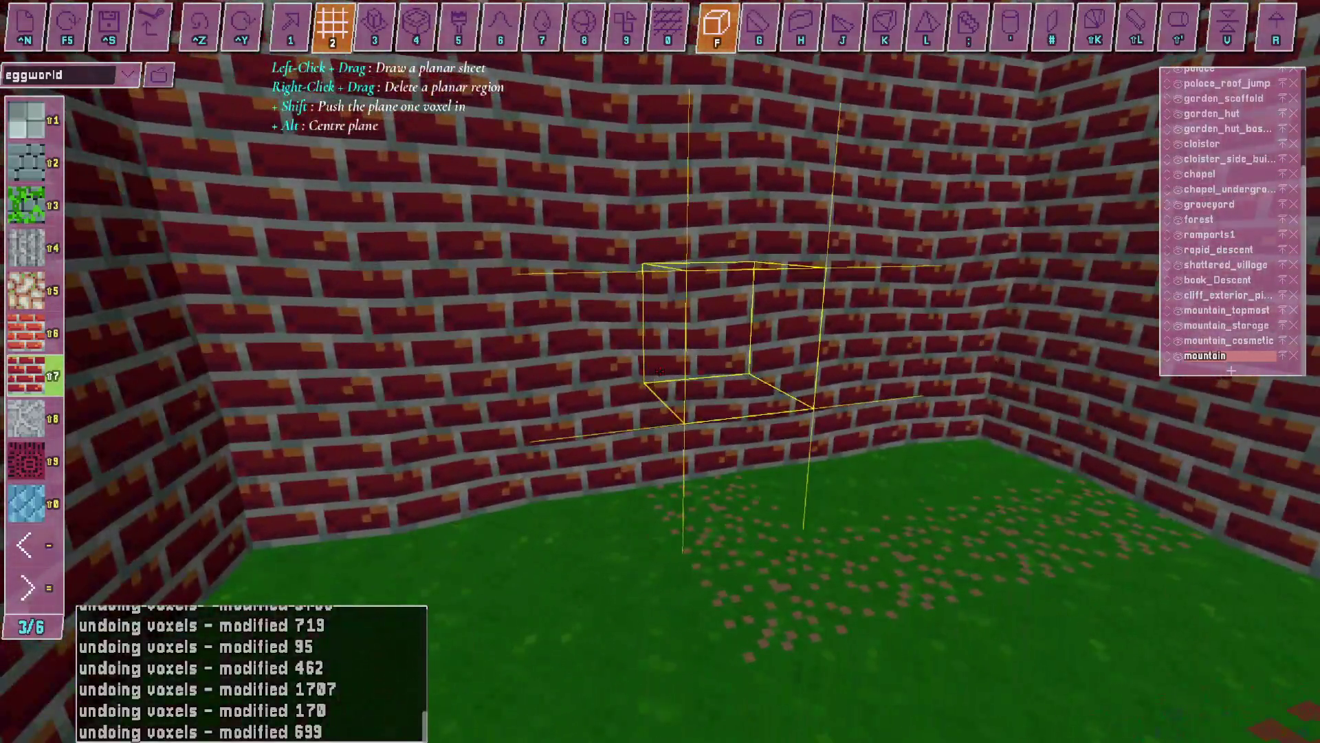
pyautogui.hotkey('alt', 'Tab')
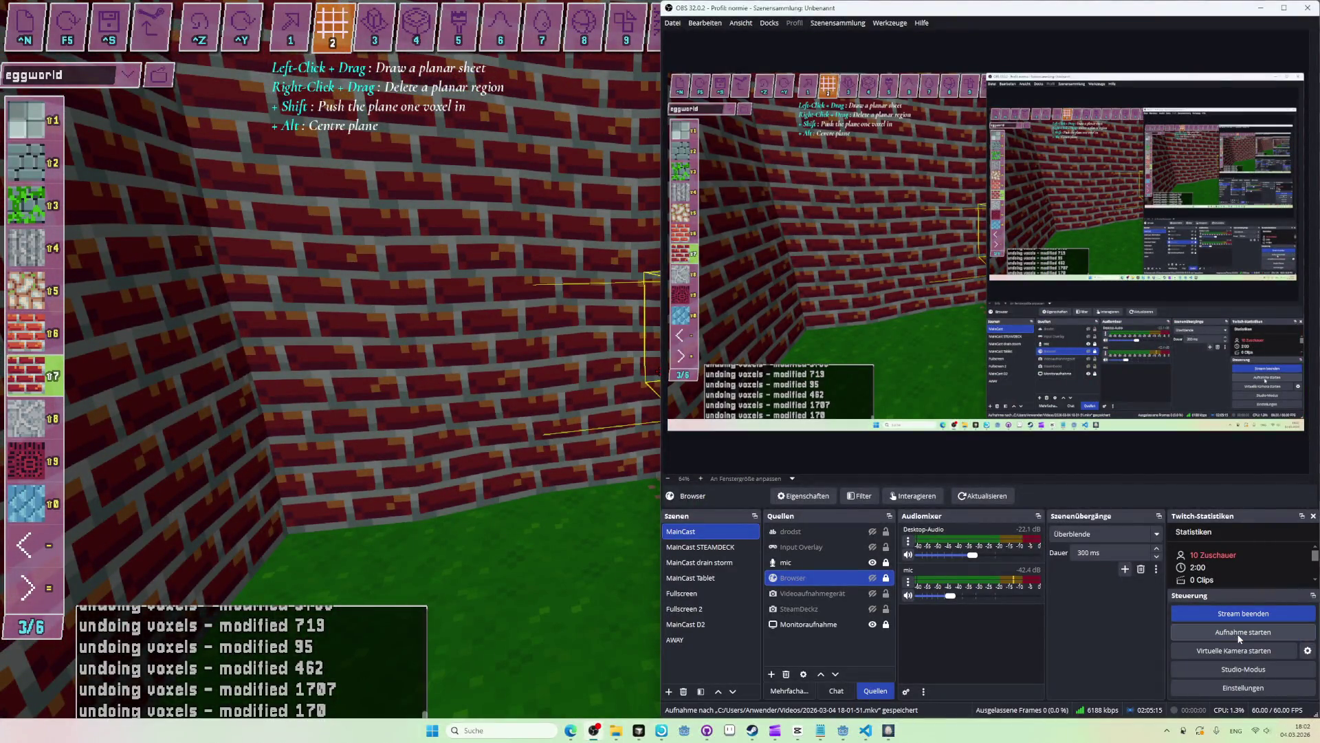
pyautogui.click(1231, 634)
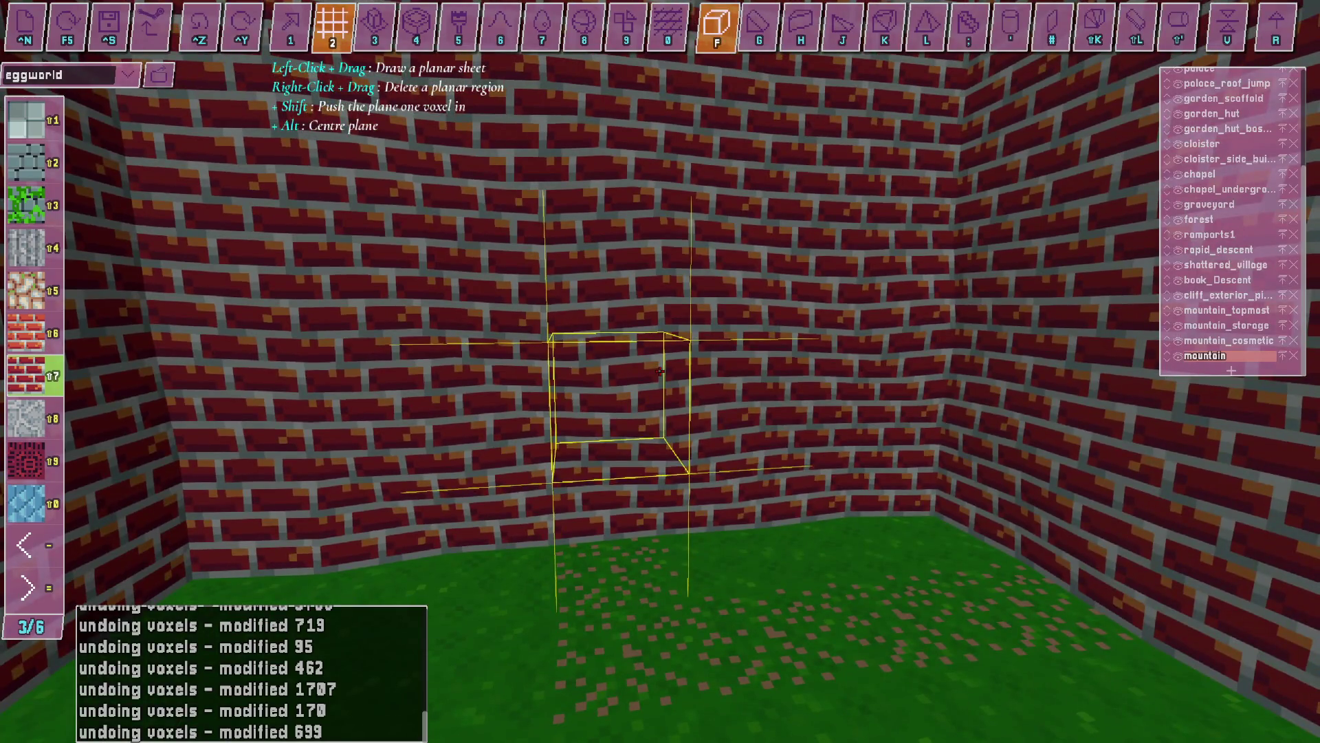
pyautogui.press('3')
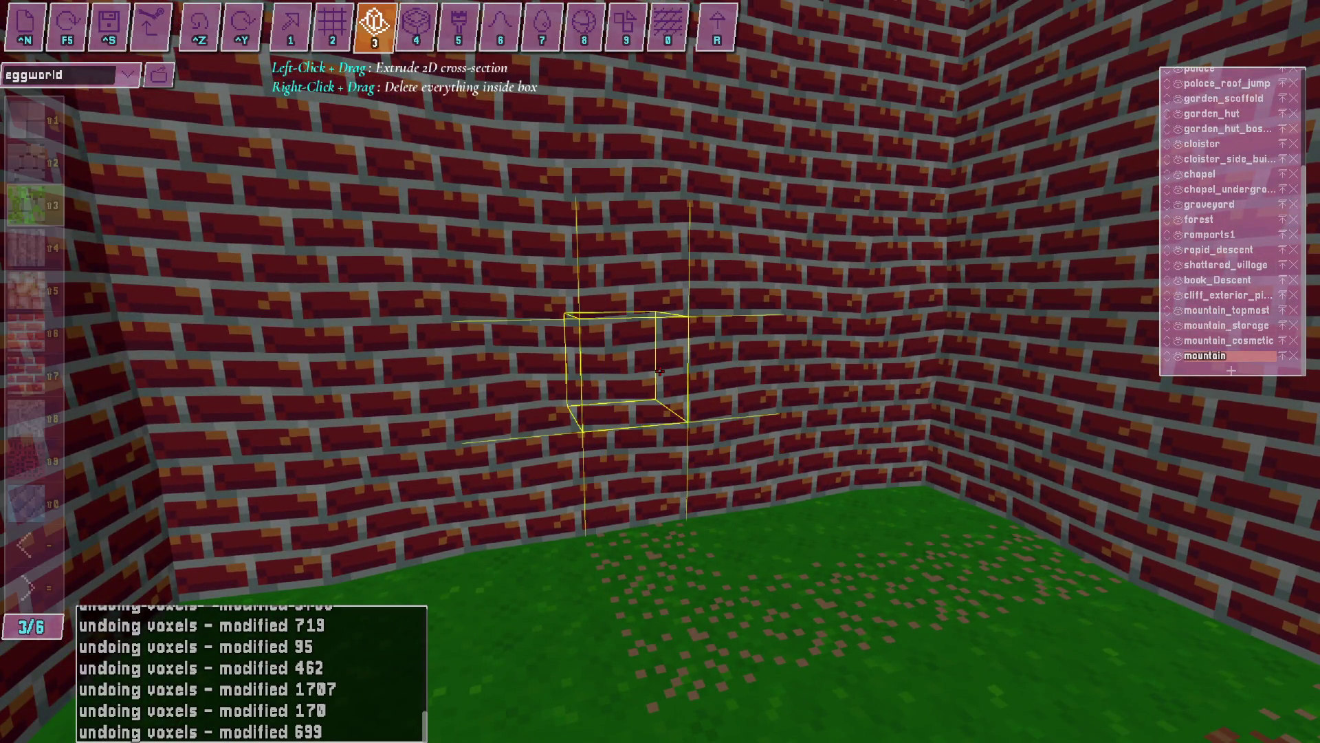
pyautogui.moveTo(659, 371); pyautogui.dragTo(652, 375)
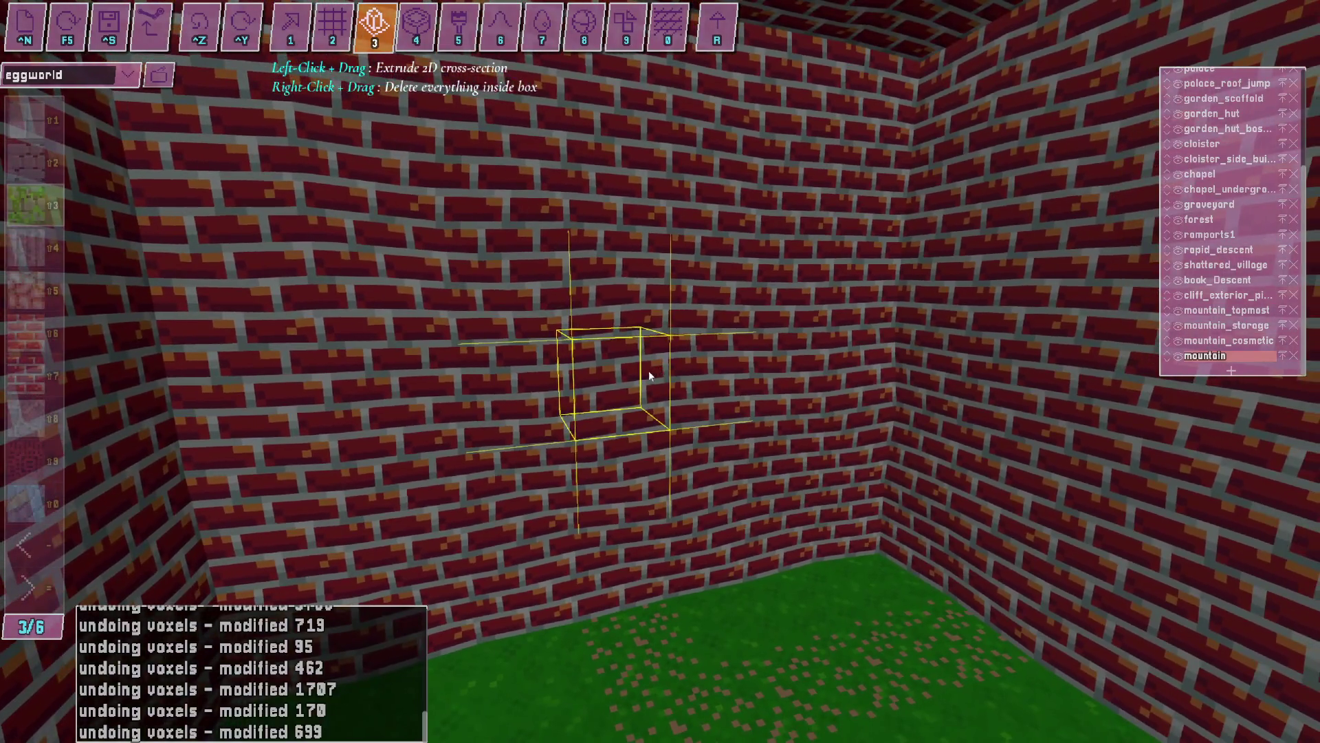
pyautogui.hotkey('alt', 'Tab')
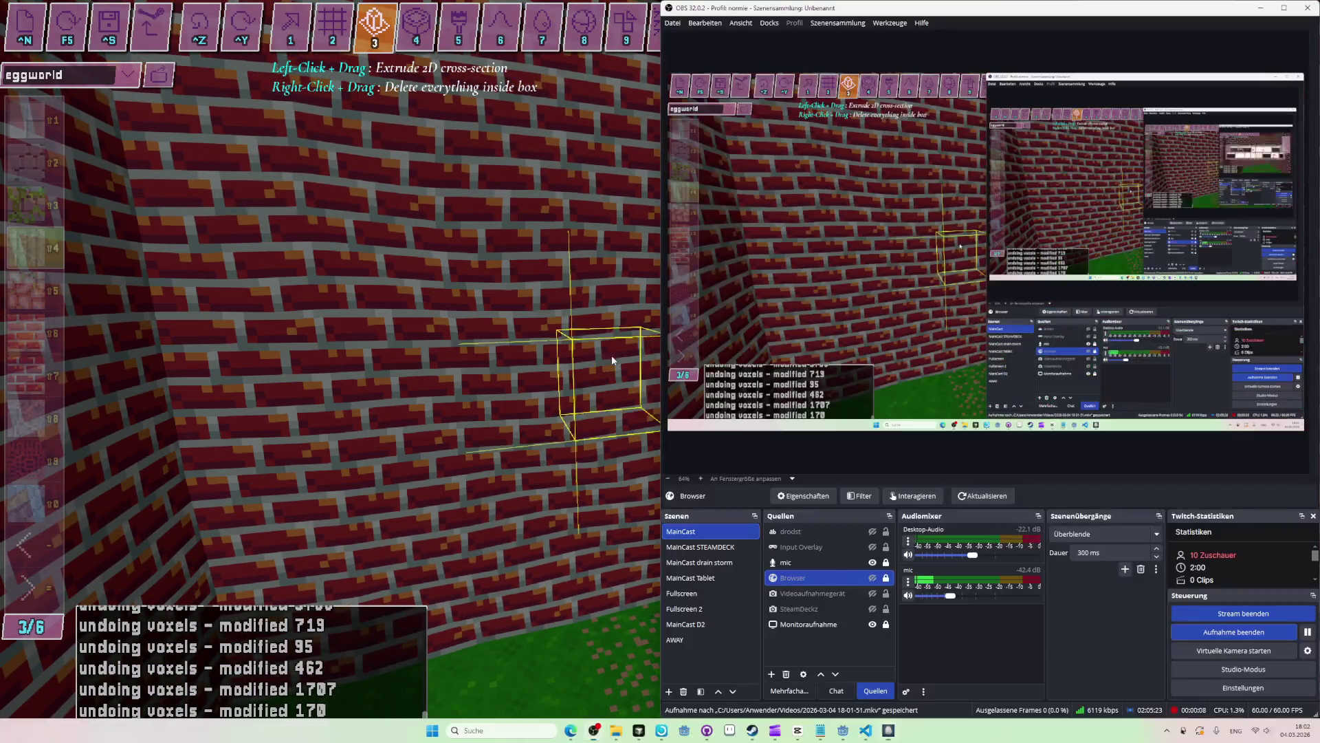
pyautogui.click(1248, 632)
pyautogui.hotkey('alt', 'Tab')
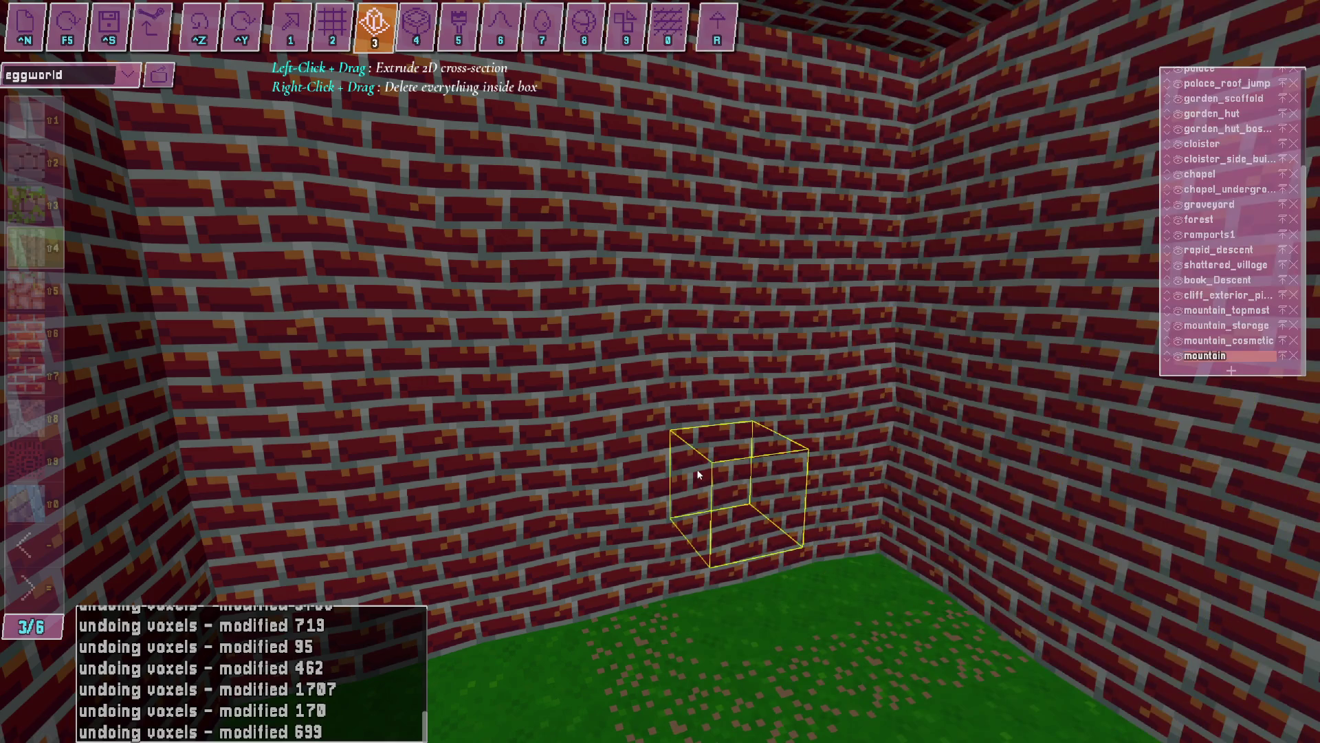
pyautogui.press('4')
pyautogui.hotkey('alt', 'Tab')
pyautogui.hotkey('alt', 'Tab')
# Undo, then carve a hollow brick tunnel into the wall and zoom around it.
pyautogui.hotkey('ctrl', 'z')
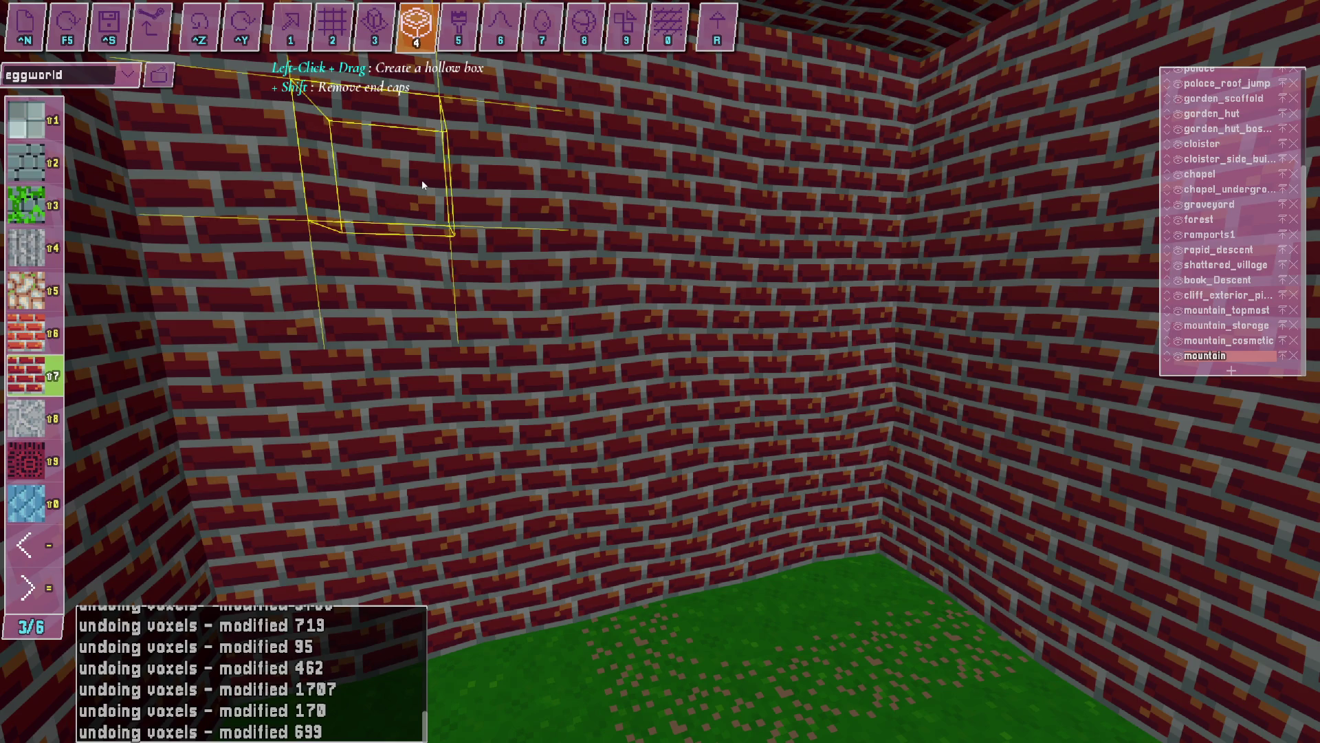
pyautogui.moveTo(679, 456); pyautogui.dragTo(602, 349)
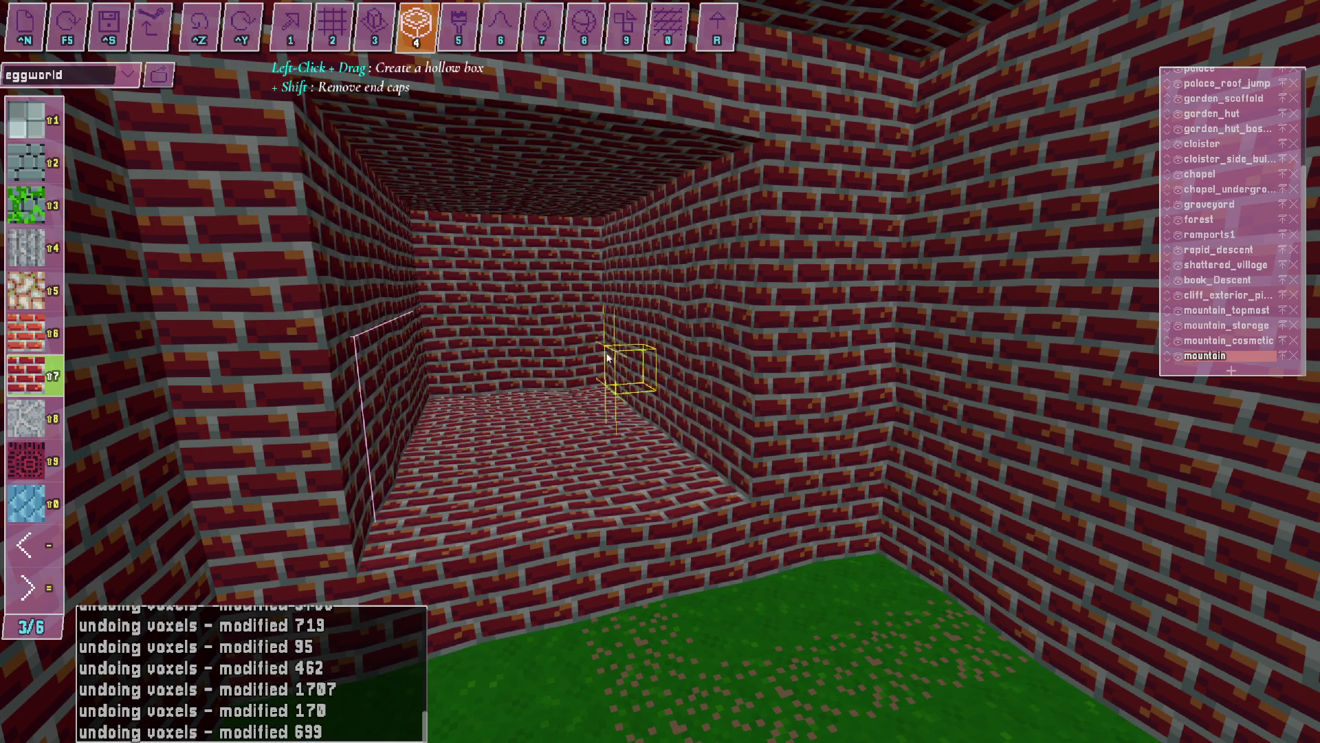
pyautogui.scroll(3, 659, 376)
pyautogui.scroll(2, 659, 375)
pyautogui.scroll(2, 659, 375)
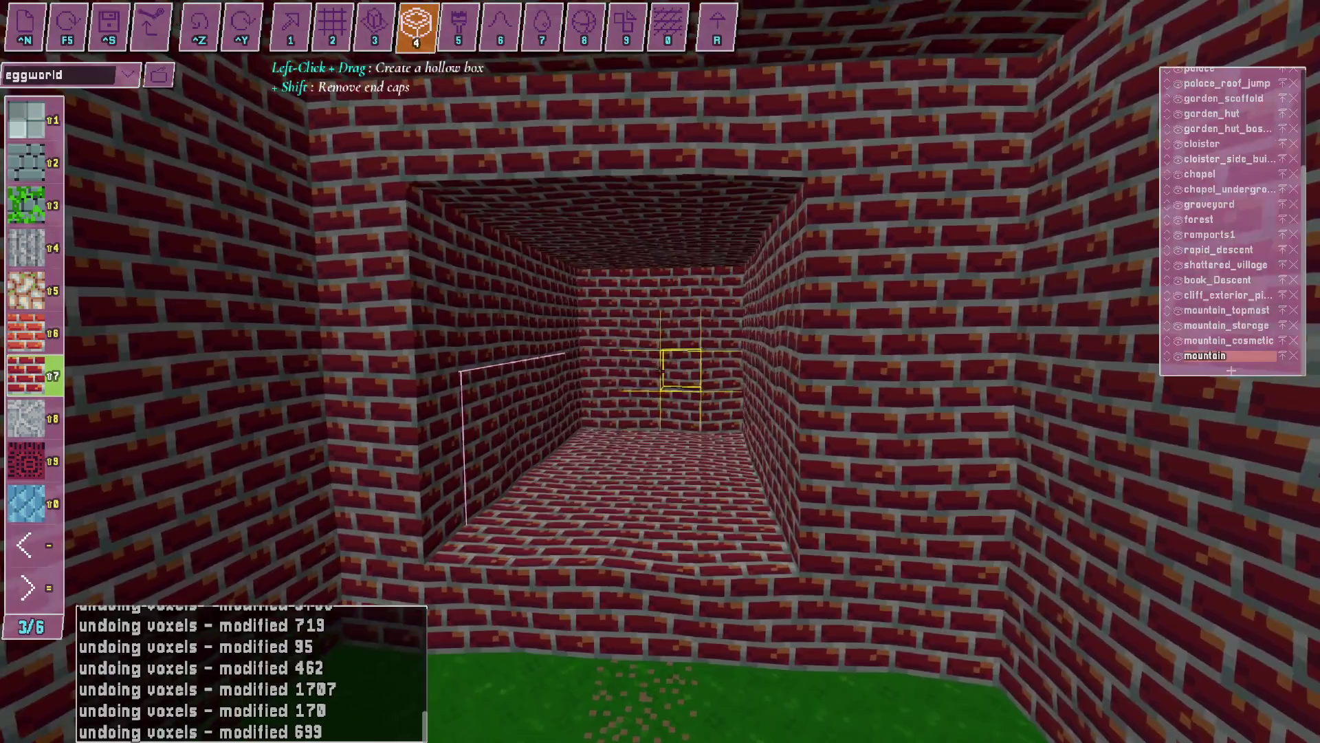
pyautogui.scroll(3, 659, 374)
pyautogui.scroll(3, 659, 371)
pyautogui.scroll(-5, 659, 372)
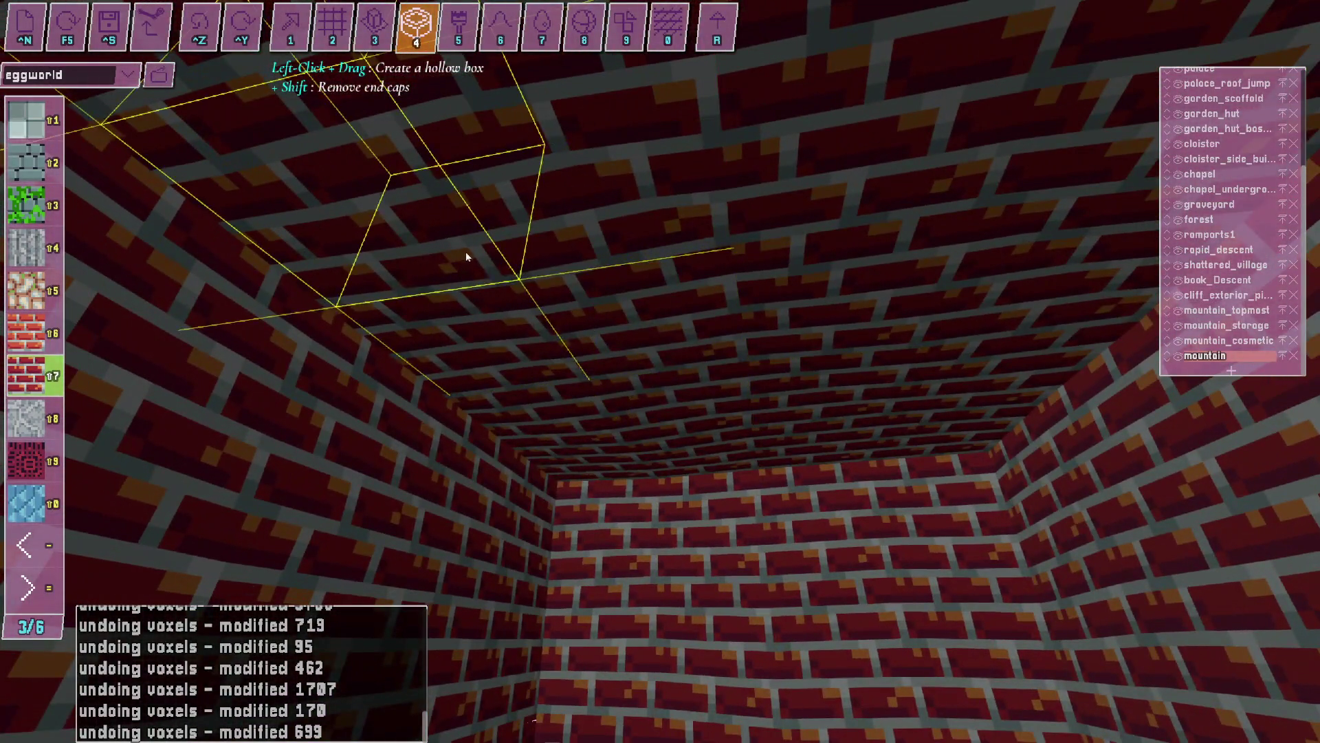
pyautogui.scroll(-3, 742, 342)
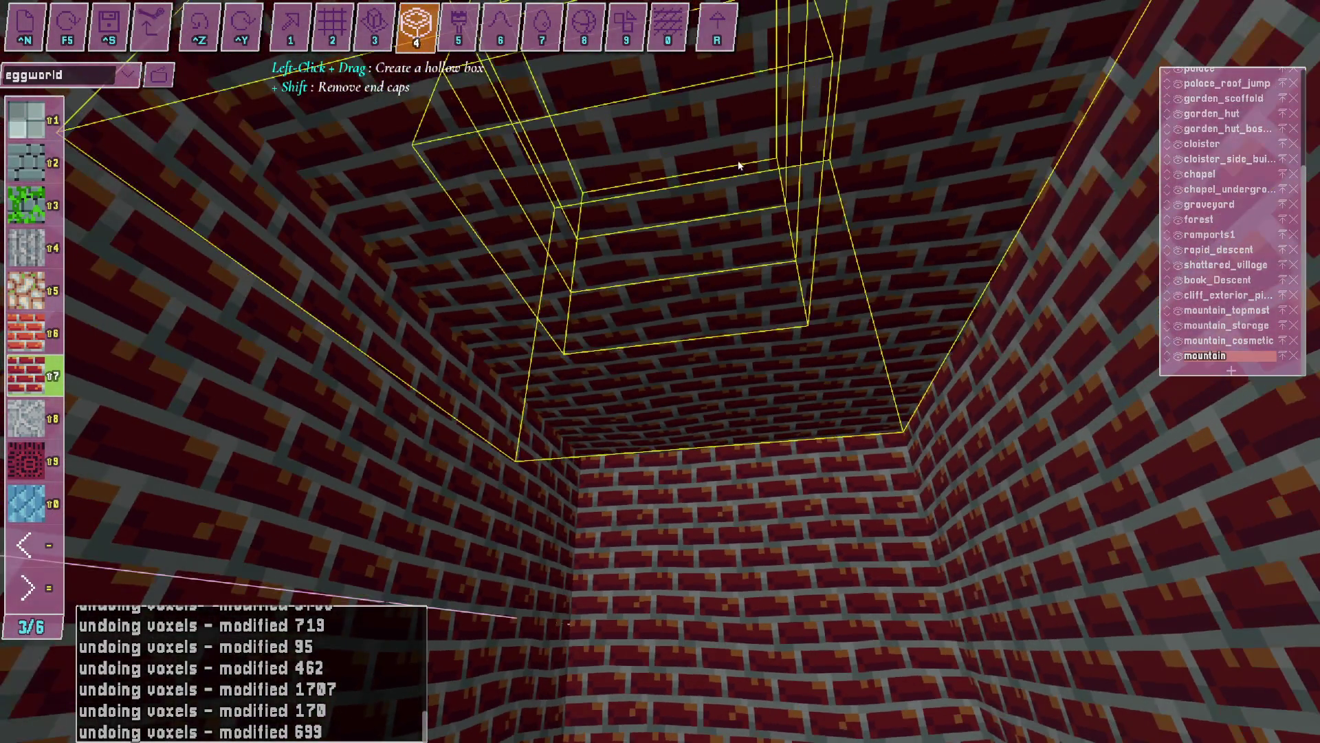
pyautogui.scroll(-3, 659, 371)
# Circle the view around the brick tower, check the recorder, and undo the last voxel change.
pyautogui.press('s')
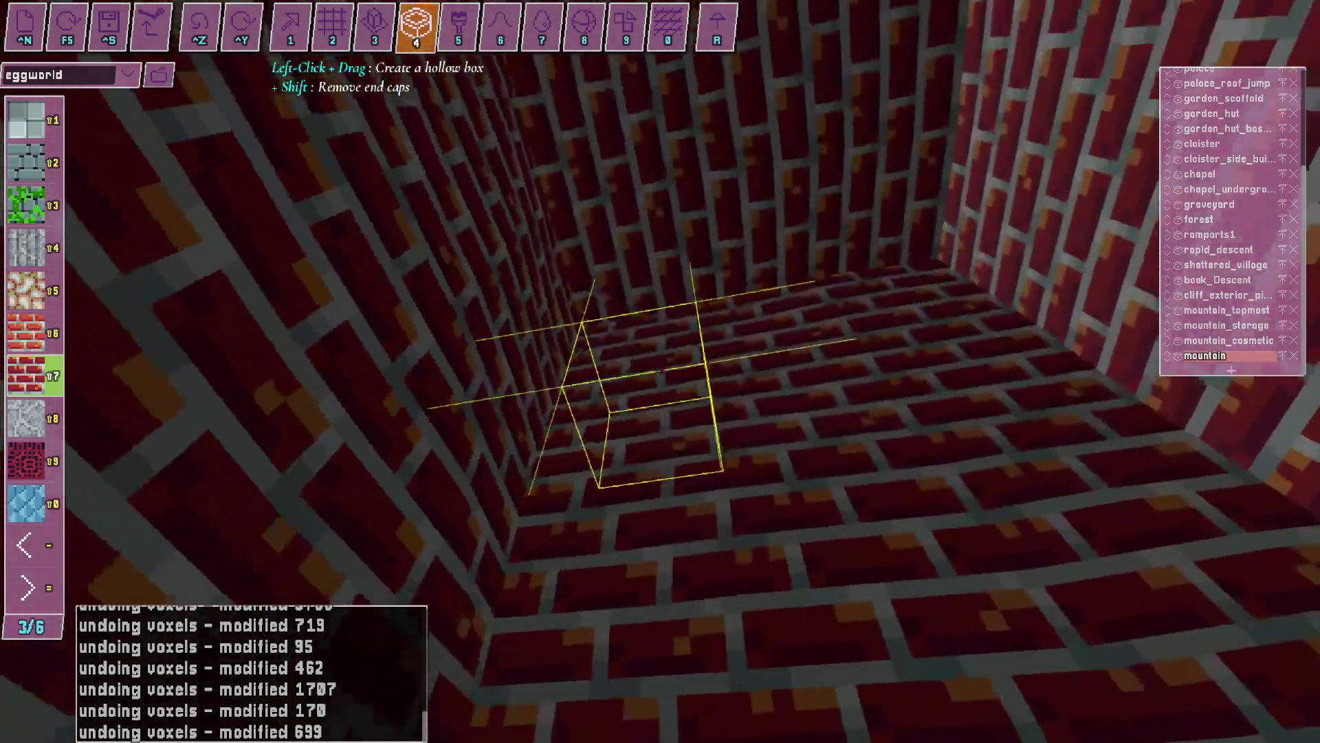
pyautogui.press('d')
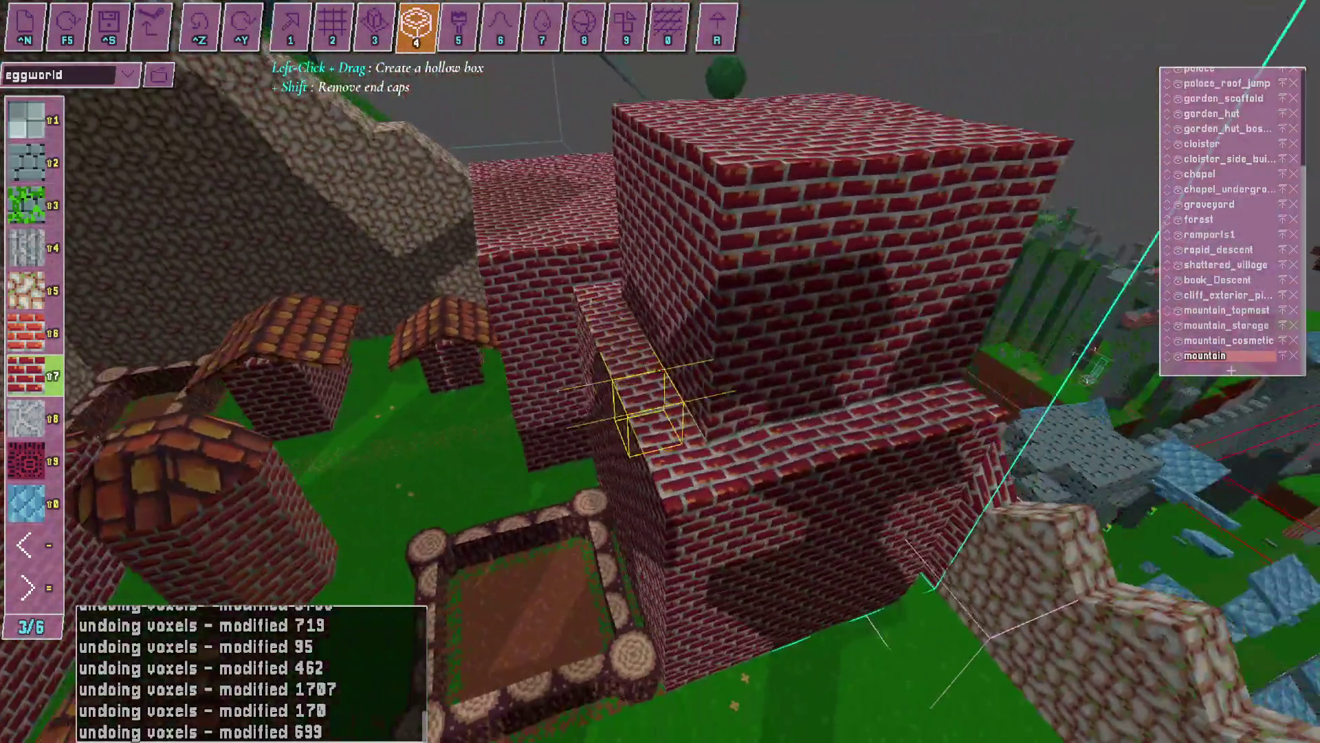
pyautogui.press('d')
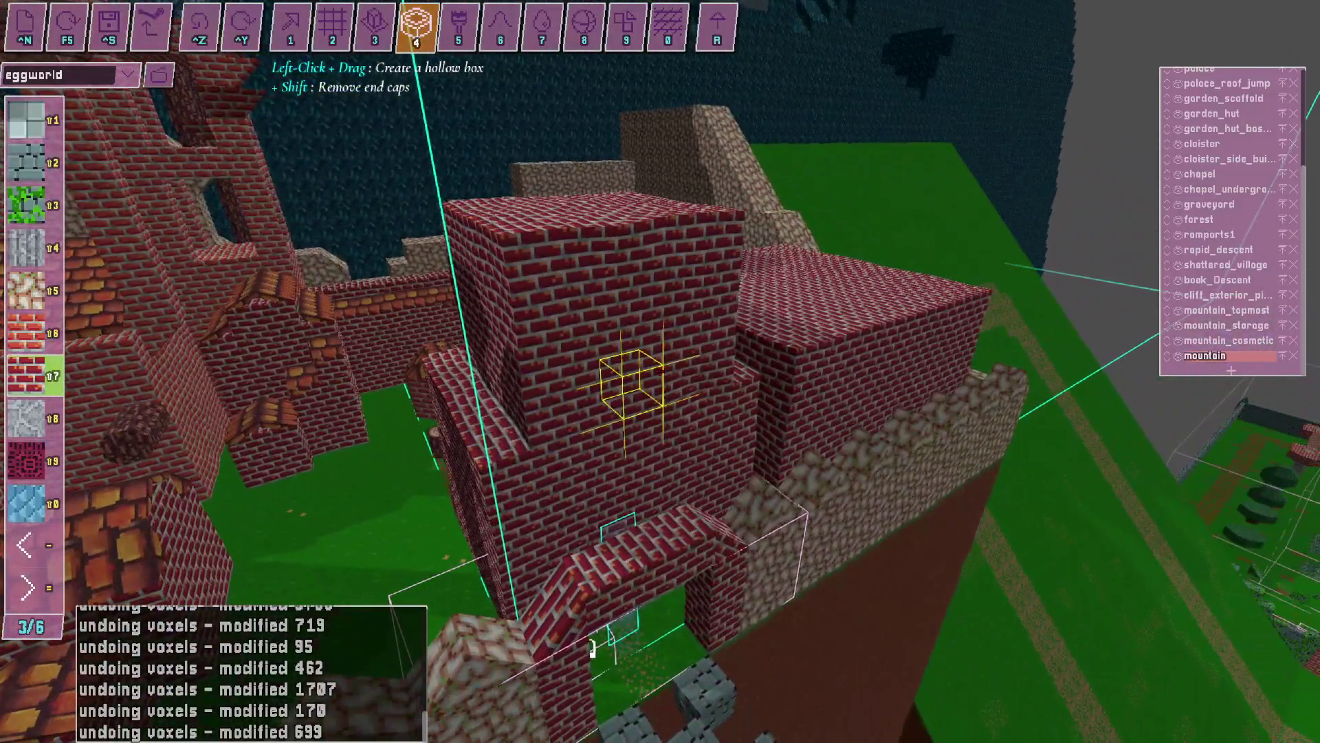
pyautogui.hotkey('alt', 'Tab')
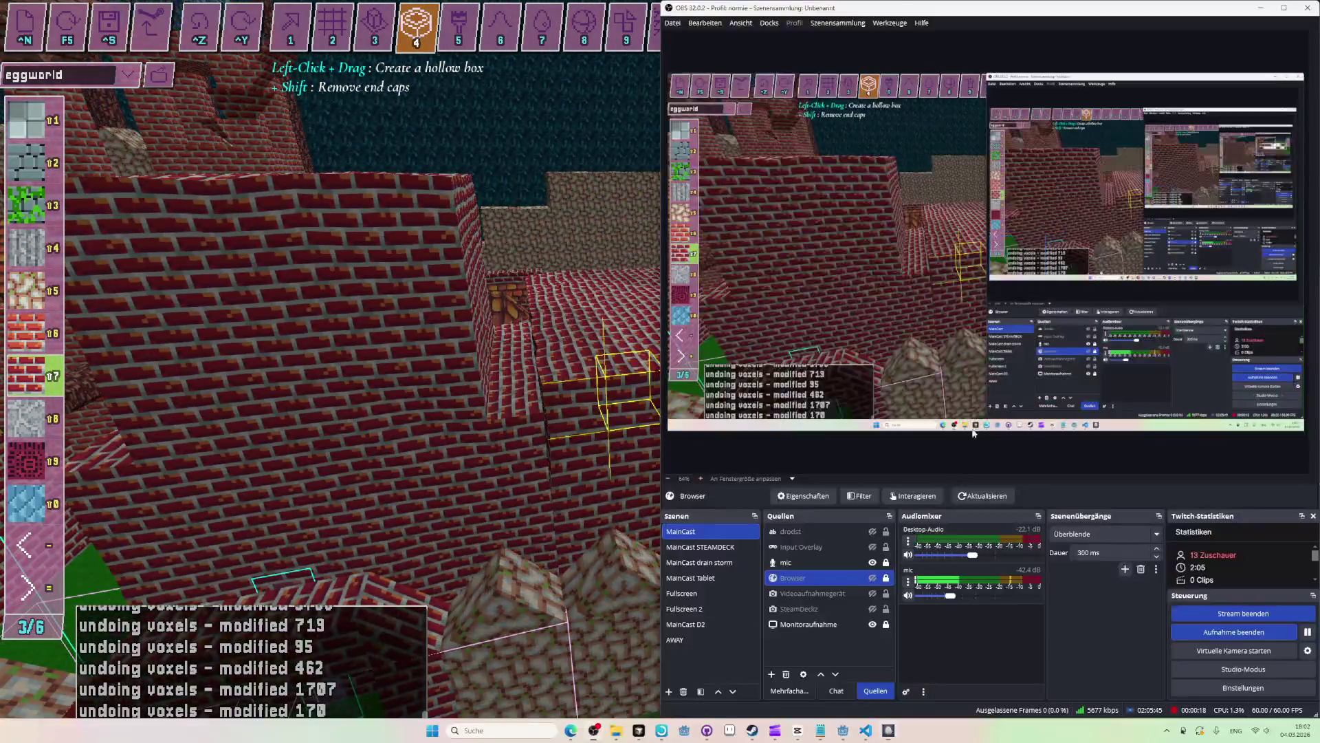
pyautogui.hotkey('alt', 'Tab')
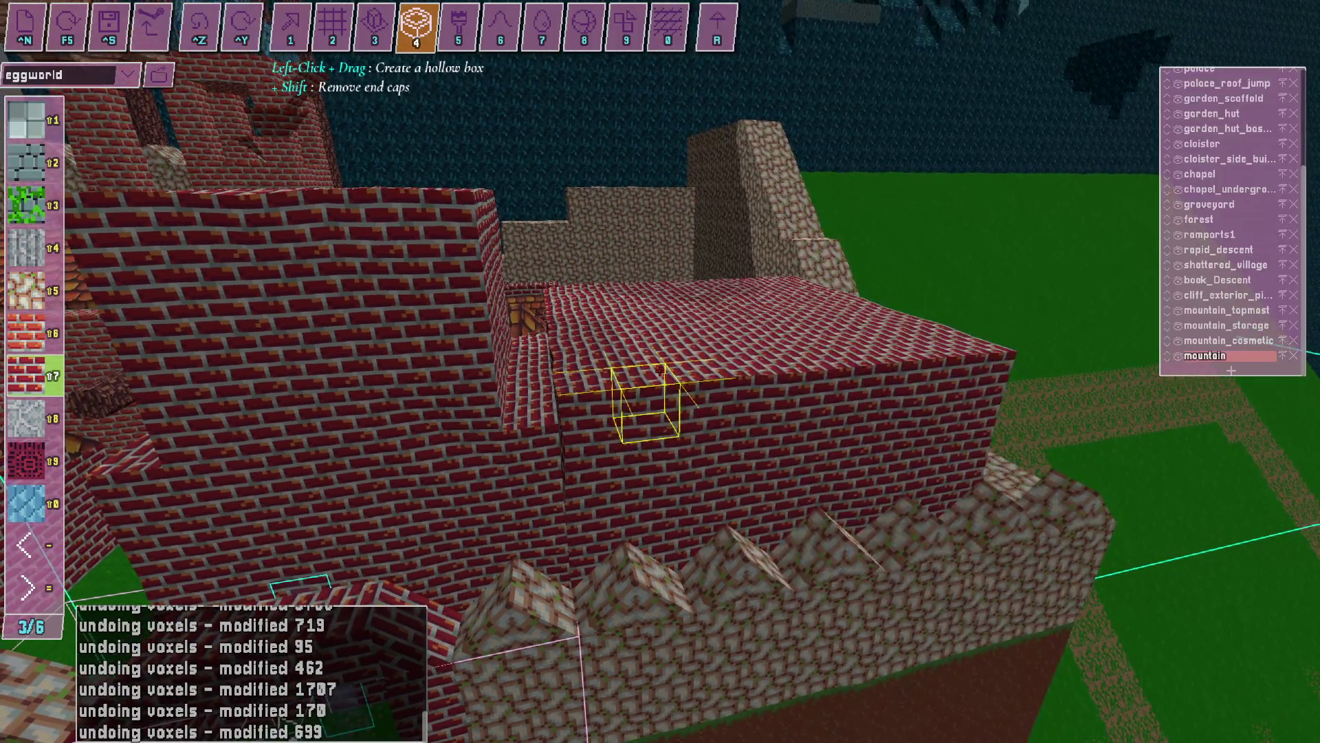
pyautogui.hotkey('ctrl', 'z')
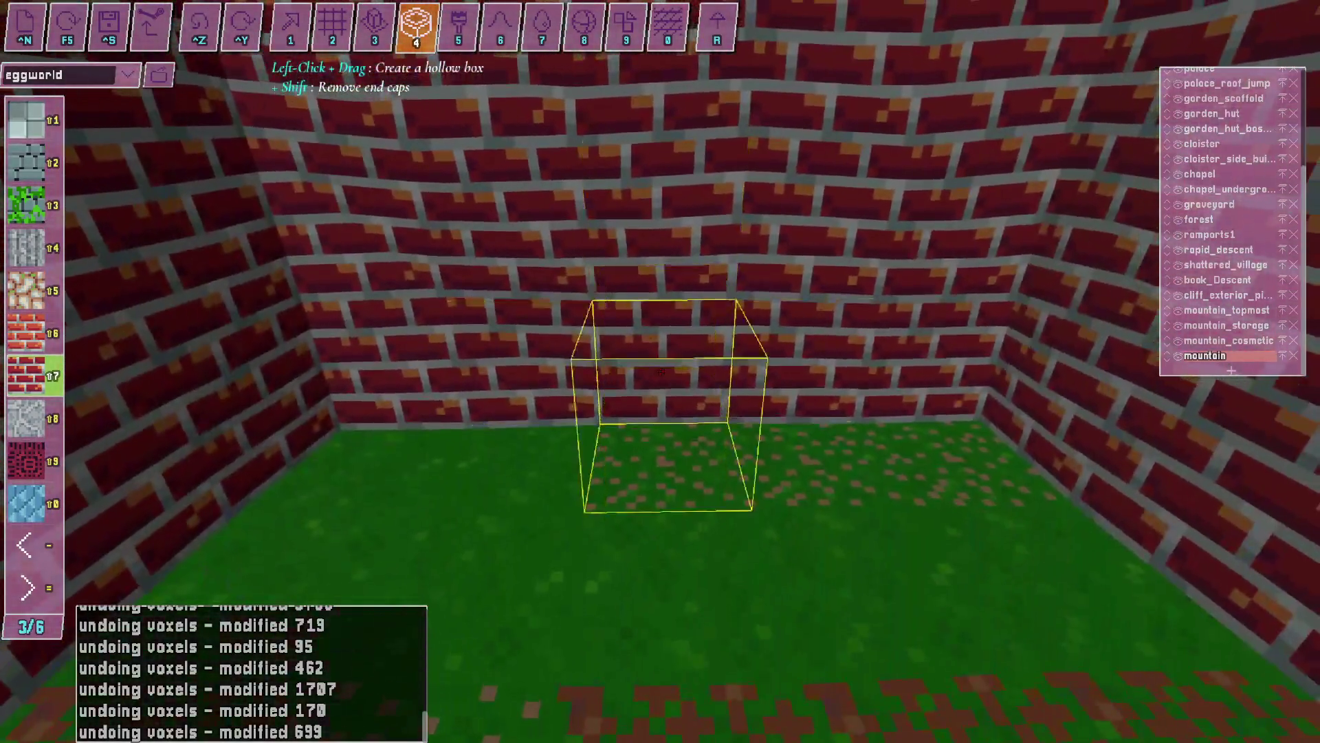
# Undo another voxel edit and drag out a hollow brick room on the grass.
pyautogui.hotkey('alt', 'Tab')
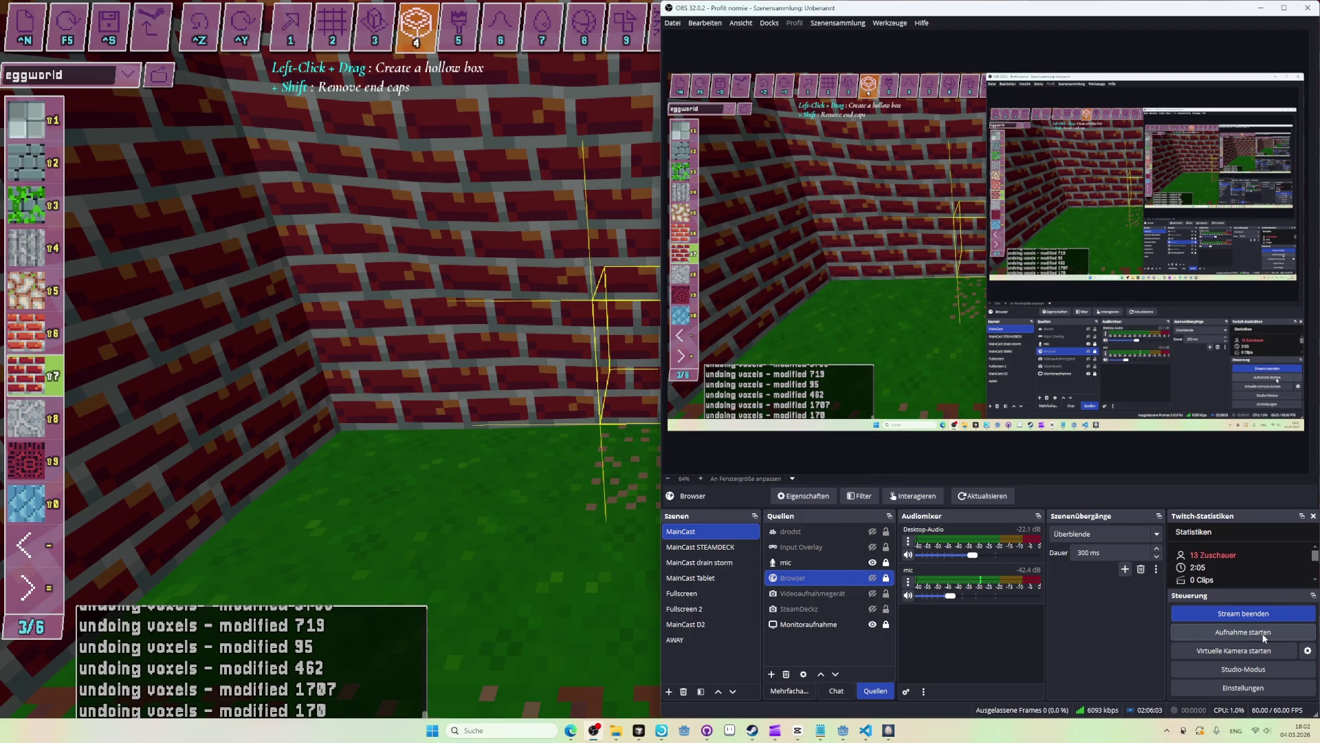
pyautogui.hotkey('alt', 'Tab')
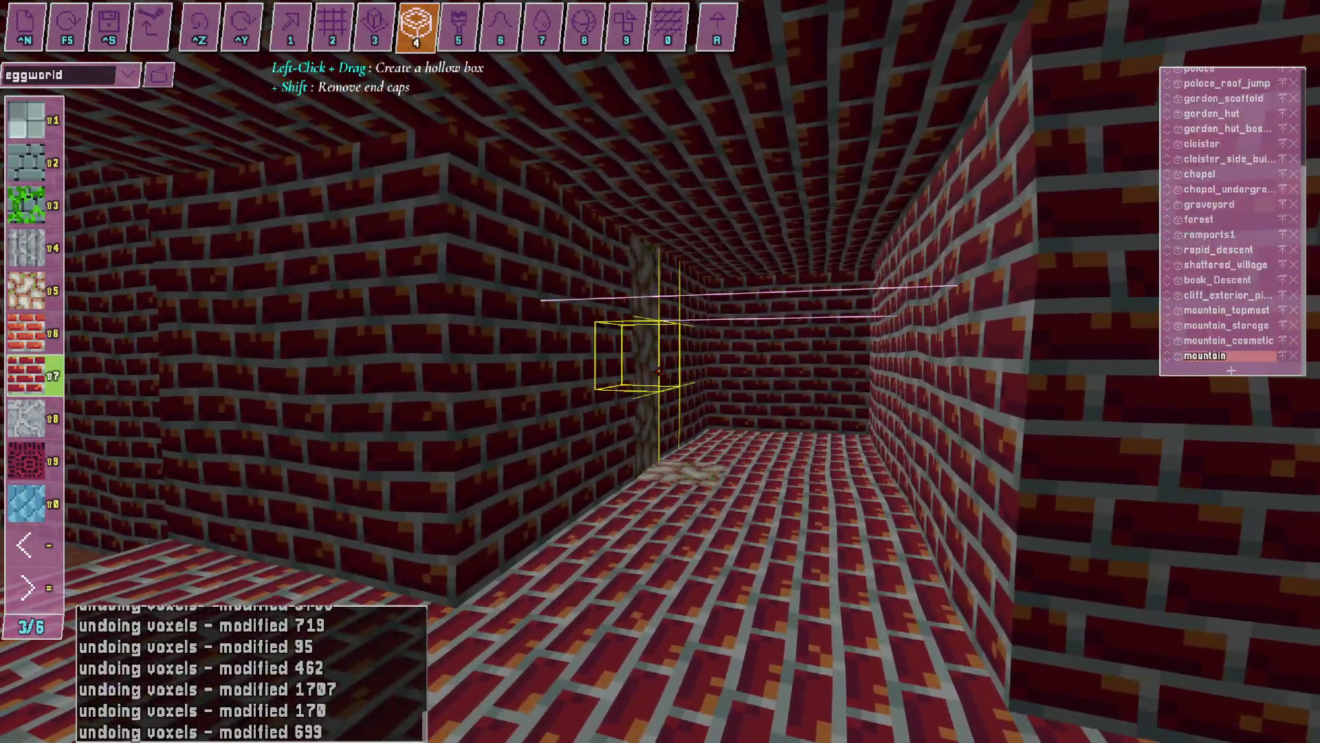
pyautogui.hotkey('alt', 'Tab')
pyautogui.hotkey('alt', 'Tab')
pyautogui.hotkey('ctrl', 'z')
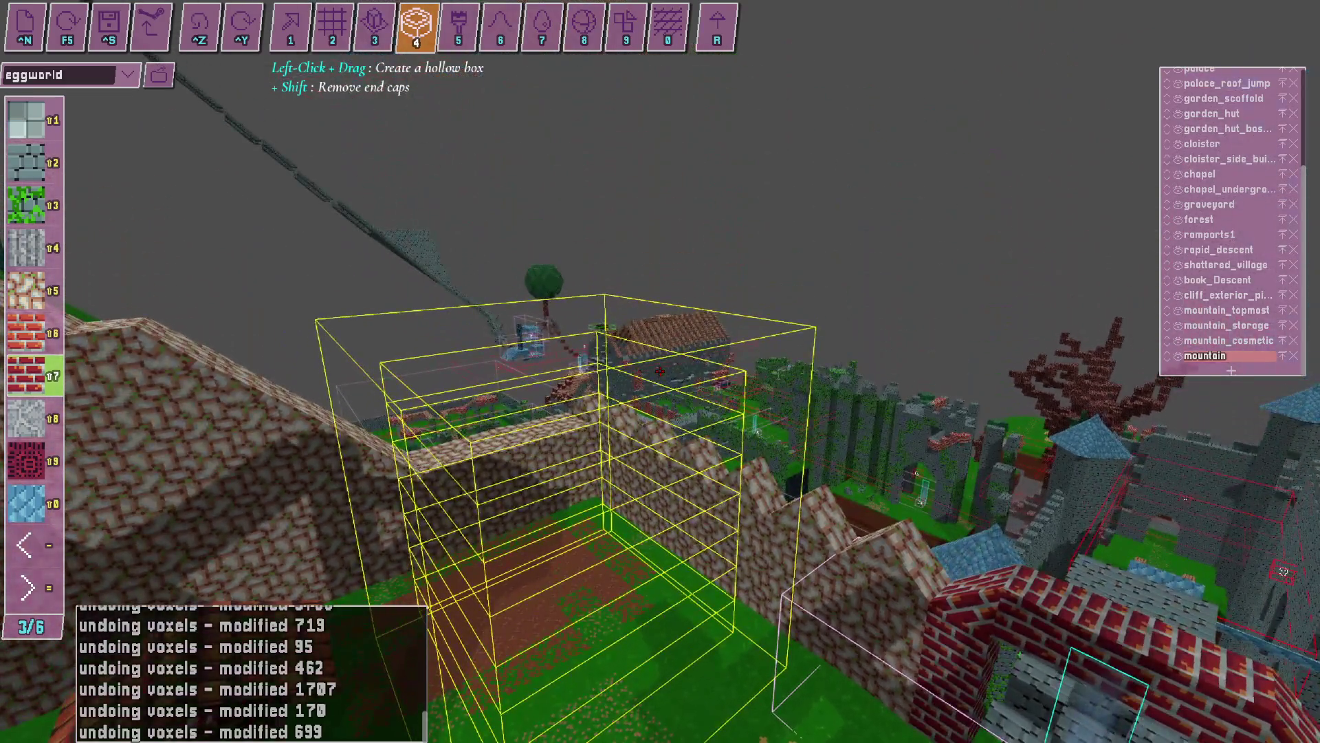
pyautogui.moveTo(660, 371); pyautogui.dragTo(659, 372)
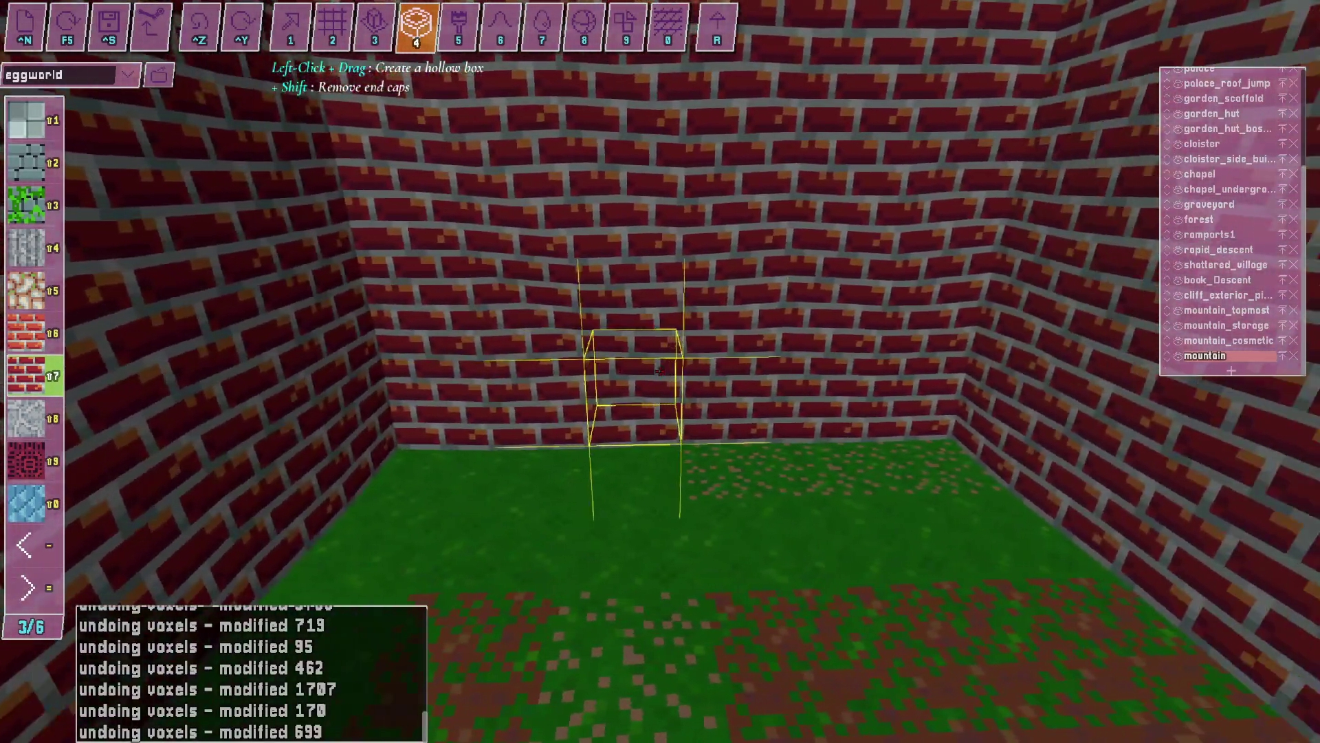
# Switch from the level editor over to OBS and the video editor.
pyautogui.hotkey('alt', 'Tab')
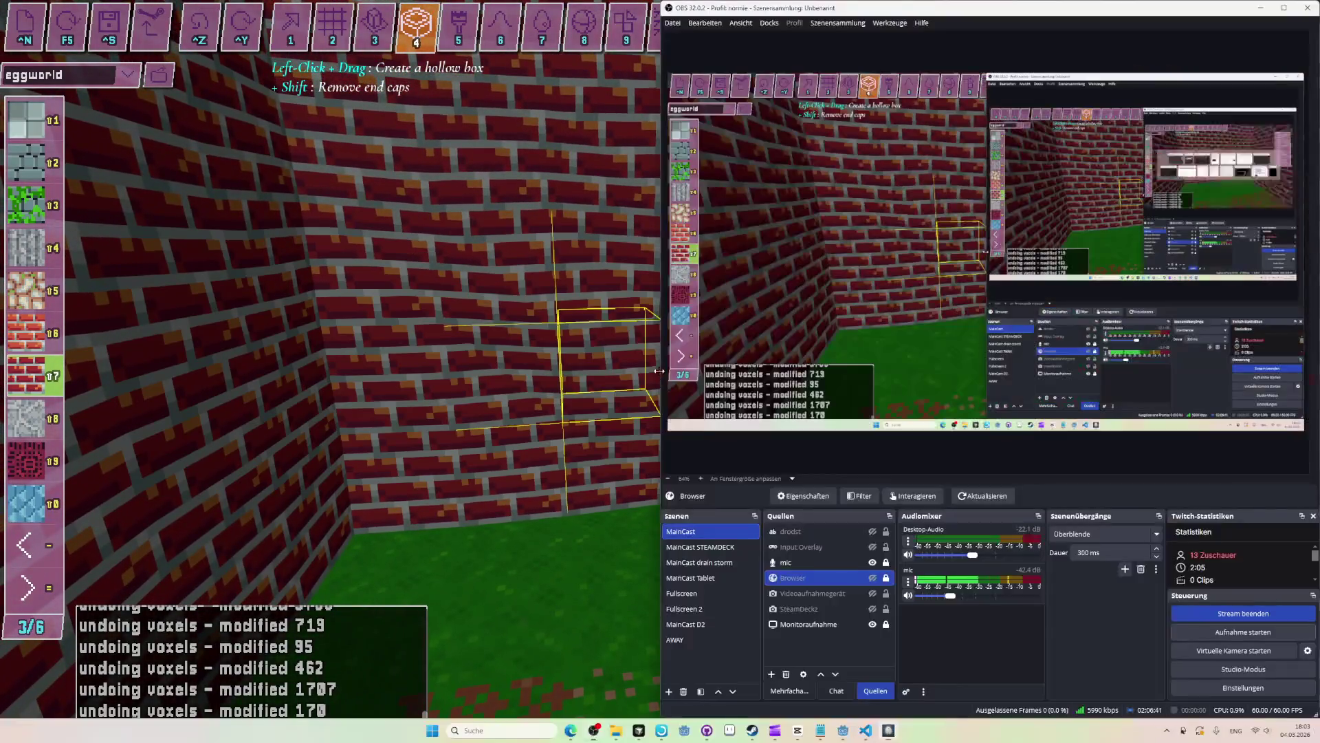
pyautogui.hotkey('alt', 'Tab')
pyautogui.hotkey('alt', 'Tab')
pyautogui.hotkey('alt', 'Tab')
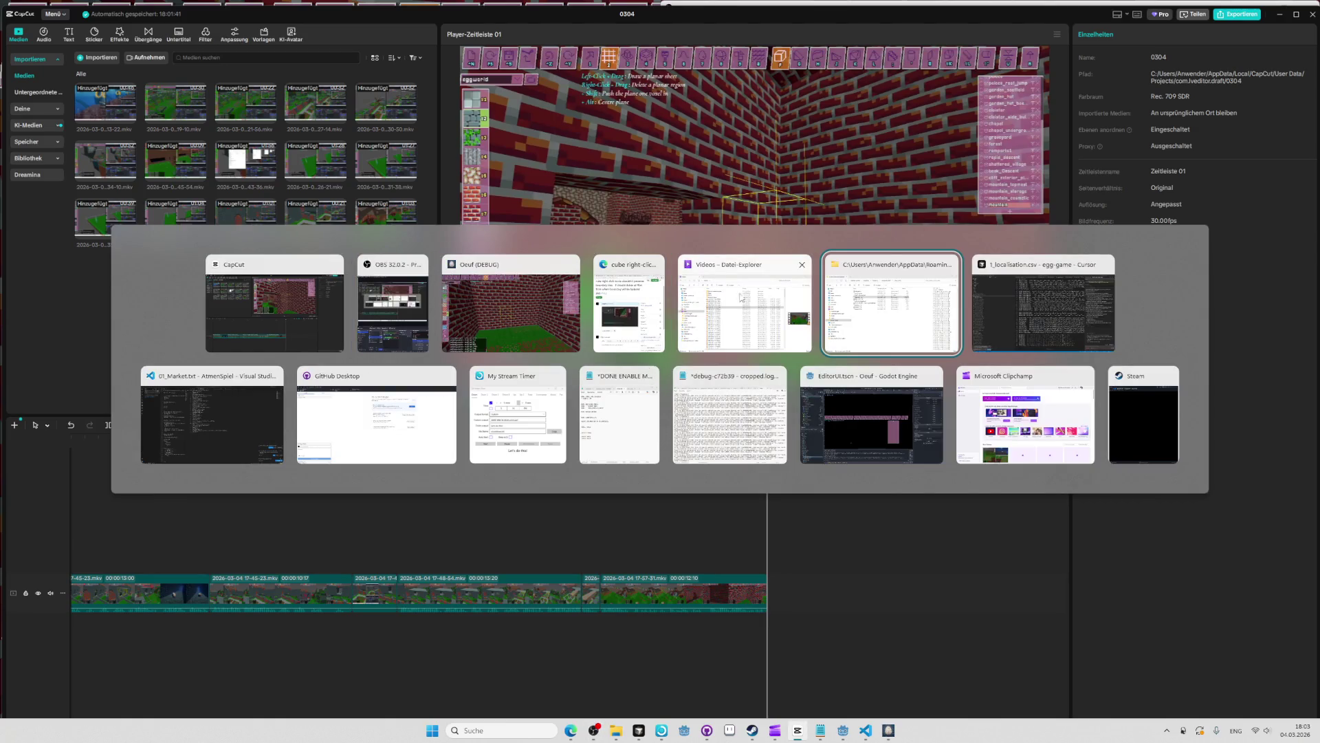
# Reword issue #952's title so boundary tiles that aren't overridden are changed to cubes.
pyautogui.click(907, 321)
pyautogui.hotkey('alt', 'Tab')
pyautogui.hotkey('alt', 'Tab')
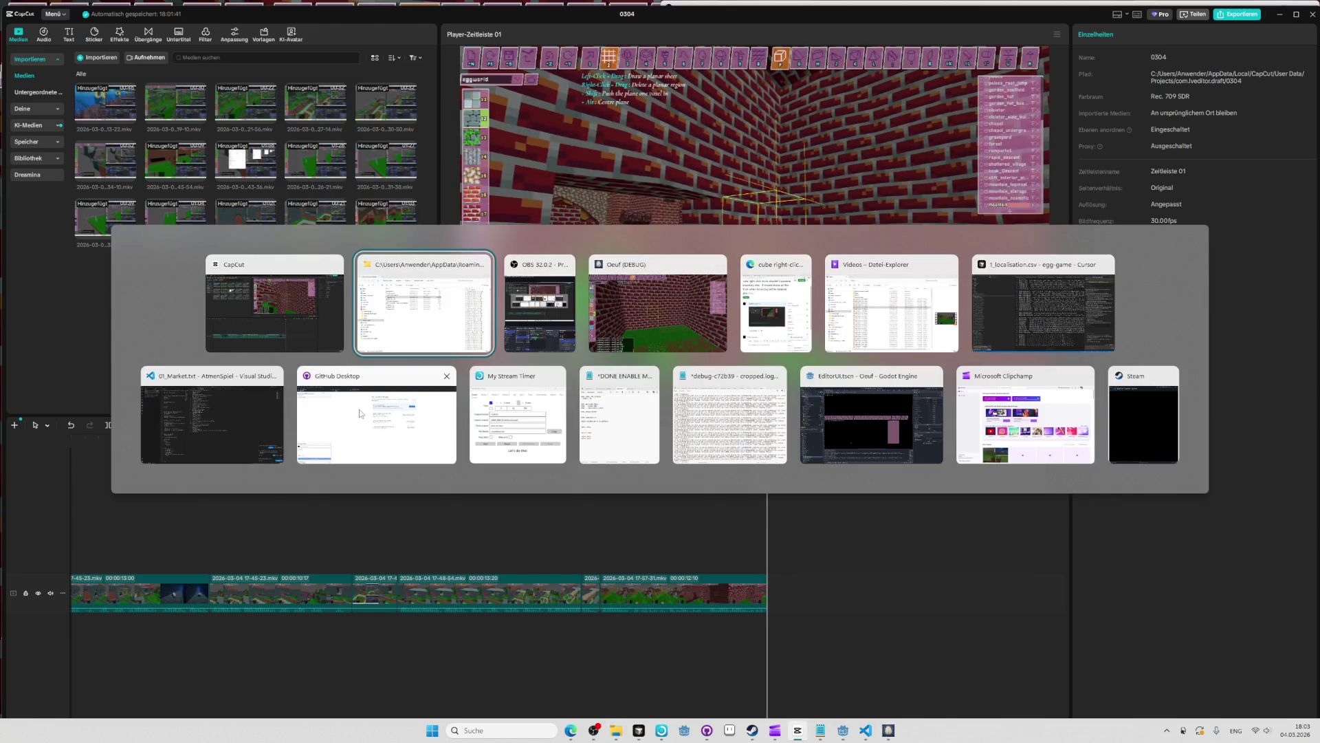
pyautogui.click(790, 297)
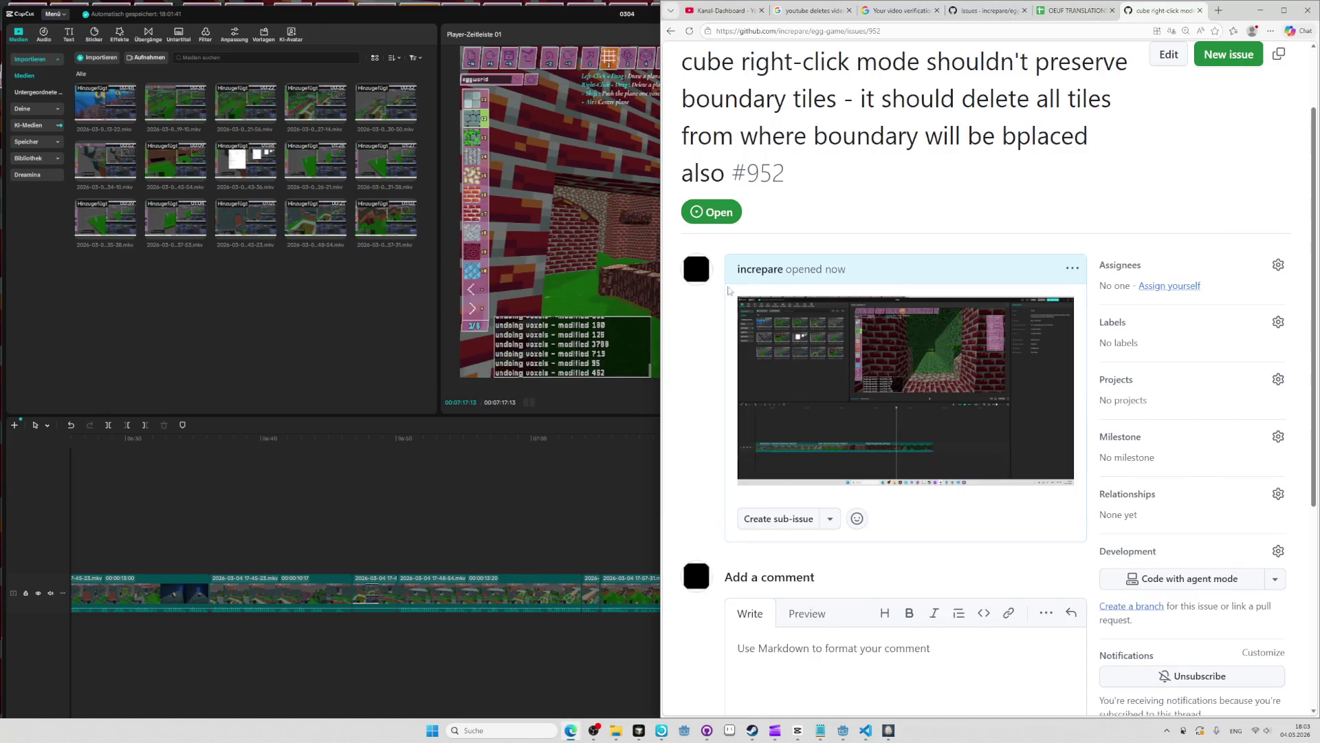
pyautogui.scroll(-2, 1013, 668)
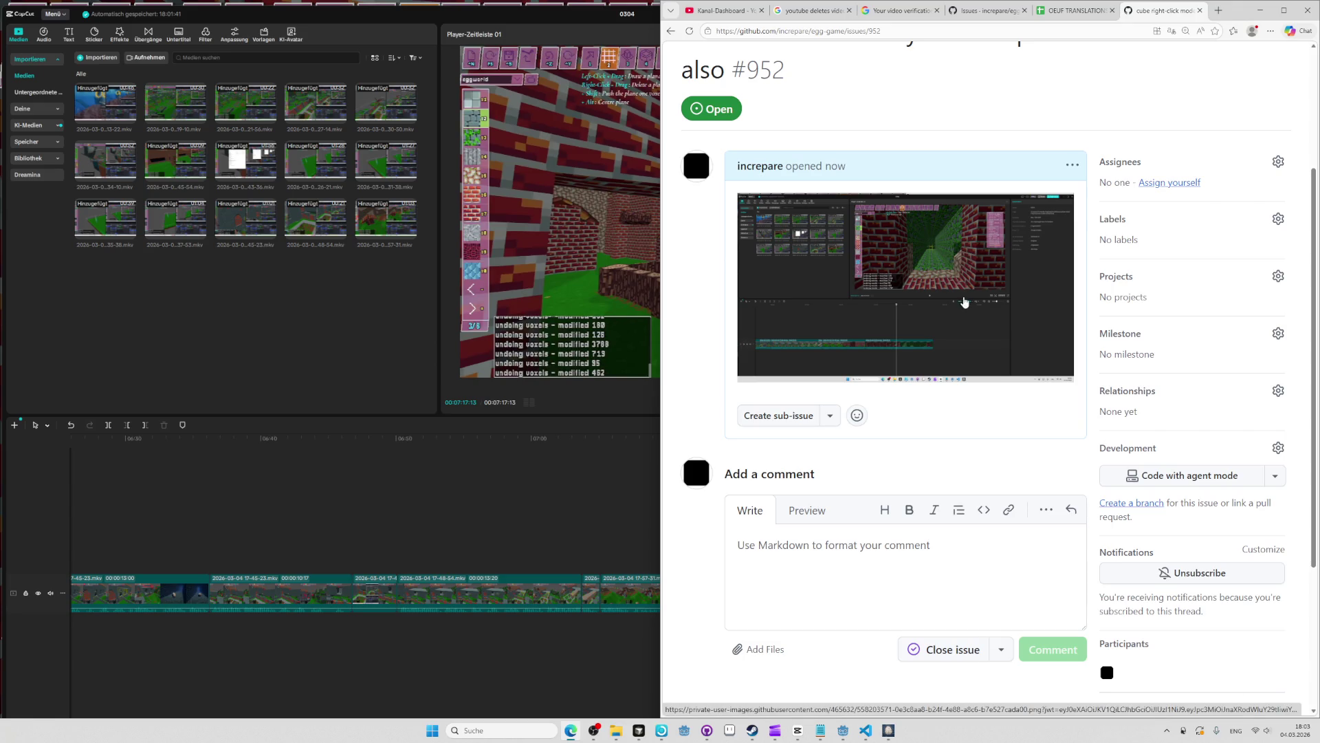
pyautogui.scroll(3, 965, 300)
pyautogui.click(1156, 153)
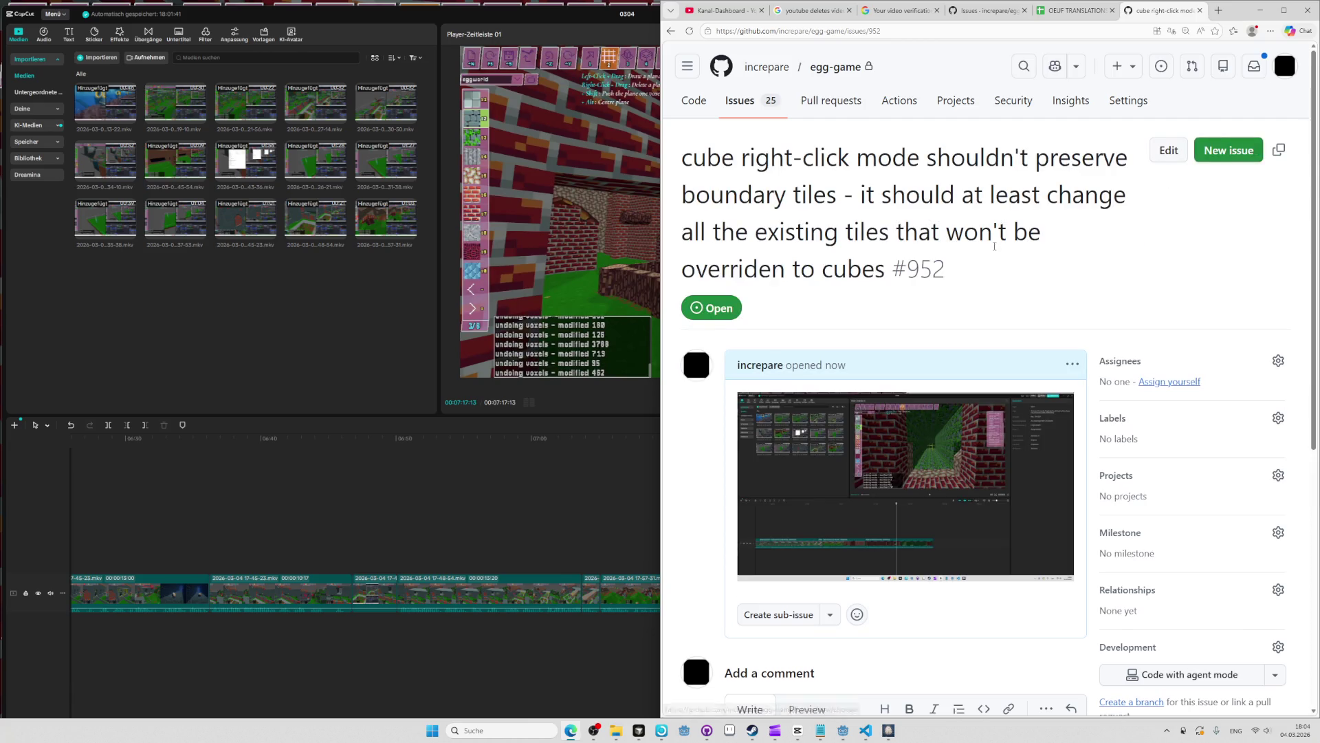
# Return to the video editor's text panel, then switch to the Oeuf level editor.
pyautogui.hotkey('alt', 'Tab')
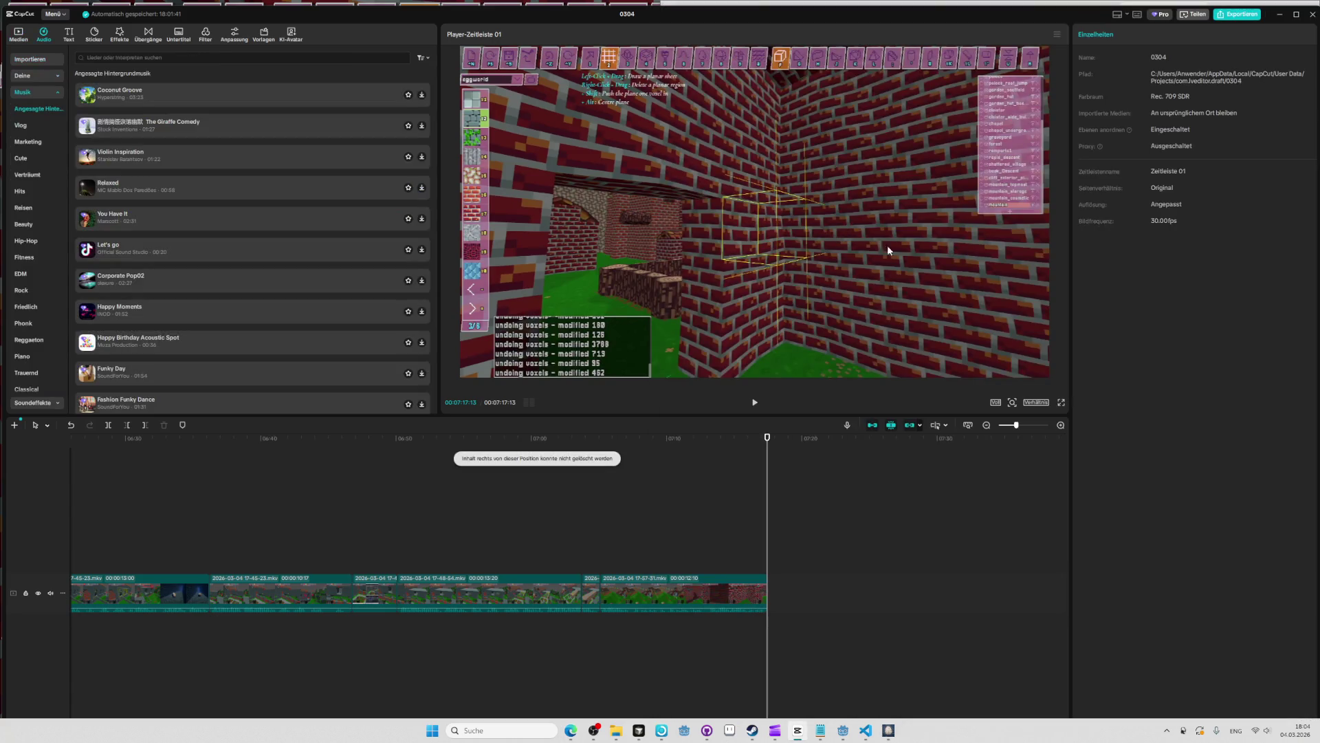
pyautogui.press('t')
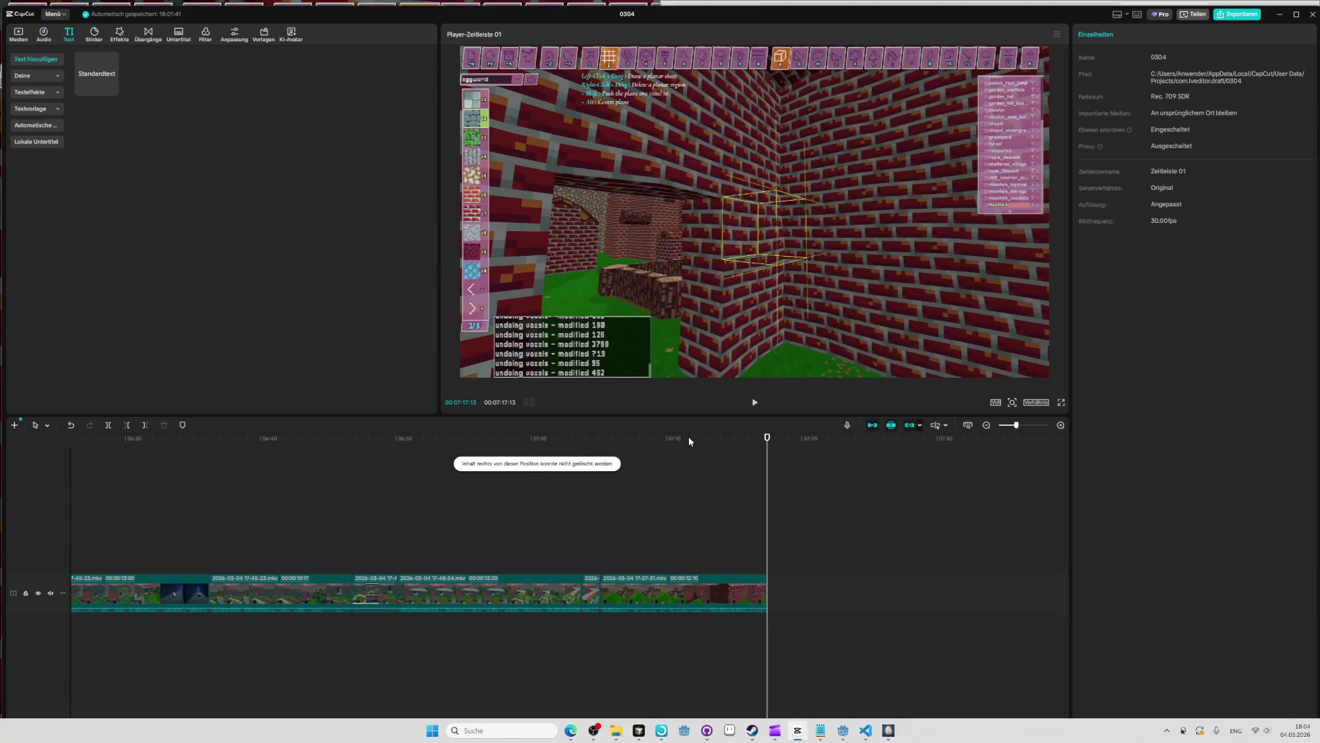
pyautogui.hotkey('alt', 'Tab')
pyautogui.hotkey('alt', 'Tab')
pyautogui.hotkey('alt', 'Tab')
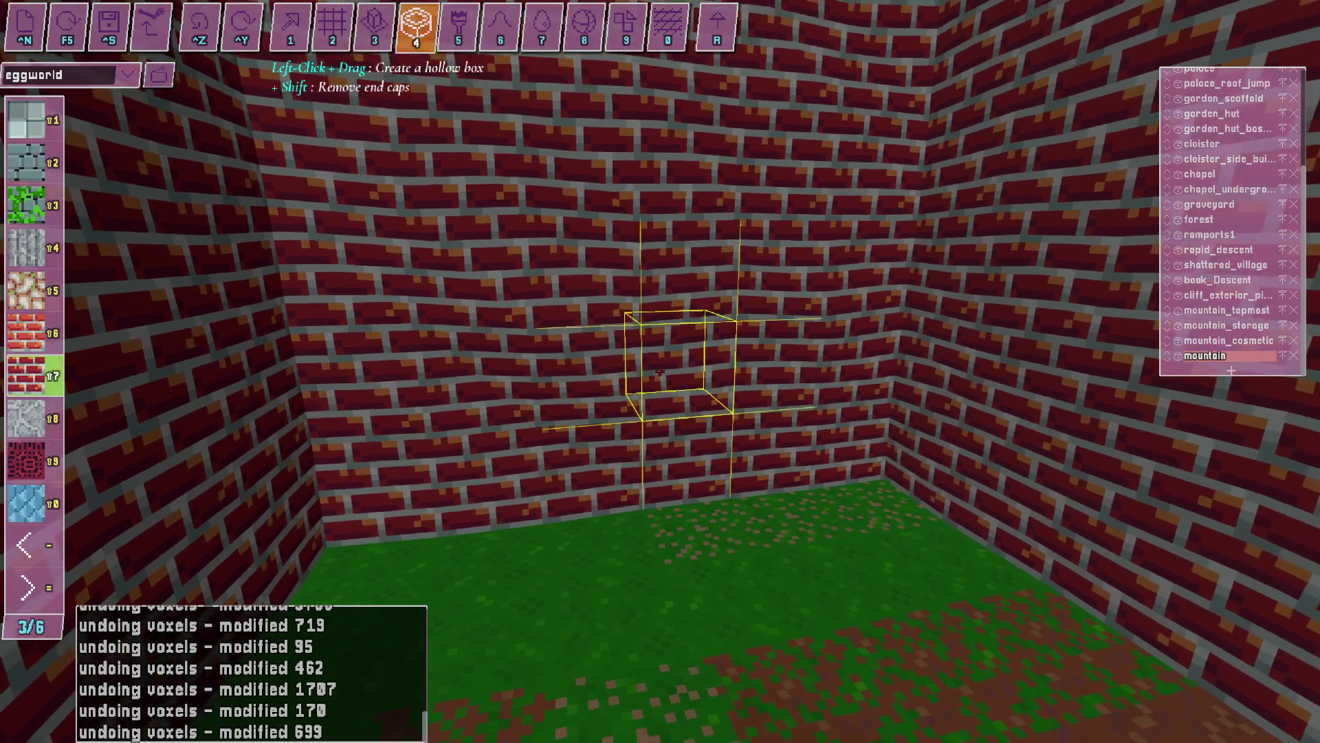
# Swing the view out to the village and undo the last voxel edit, reverting 84 voxels.
pyautogui.hotkey('alt', 'Tab')
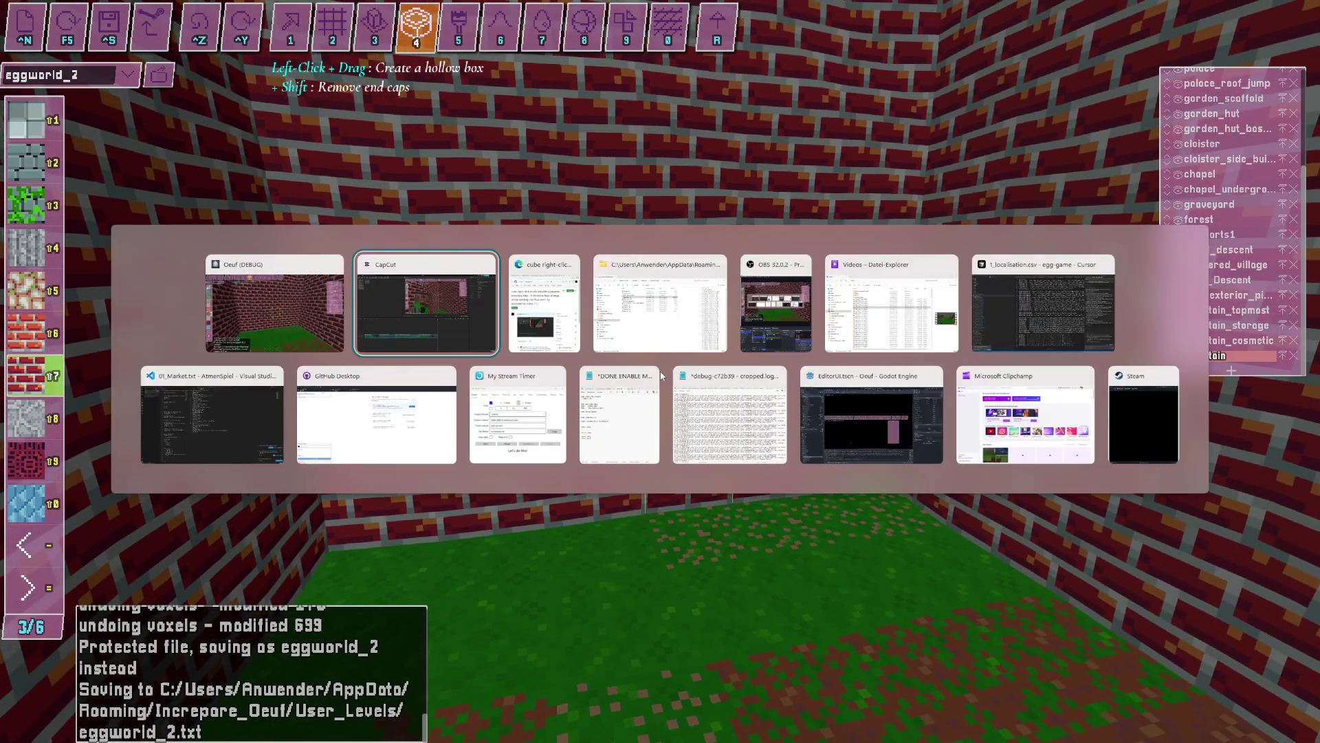
pyautogui.hotkey('alt', 'Tab')
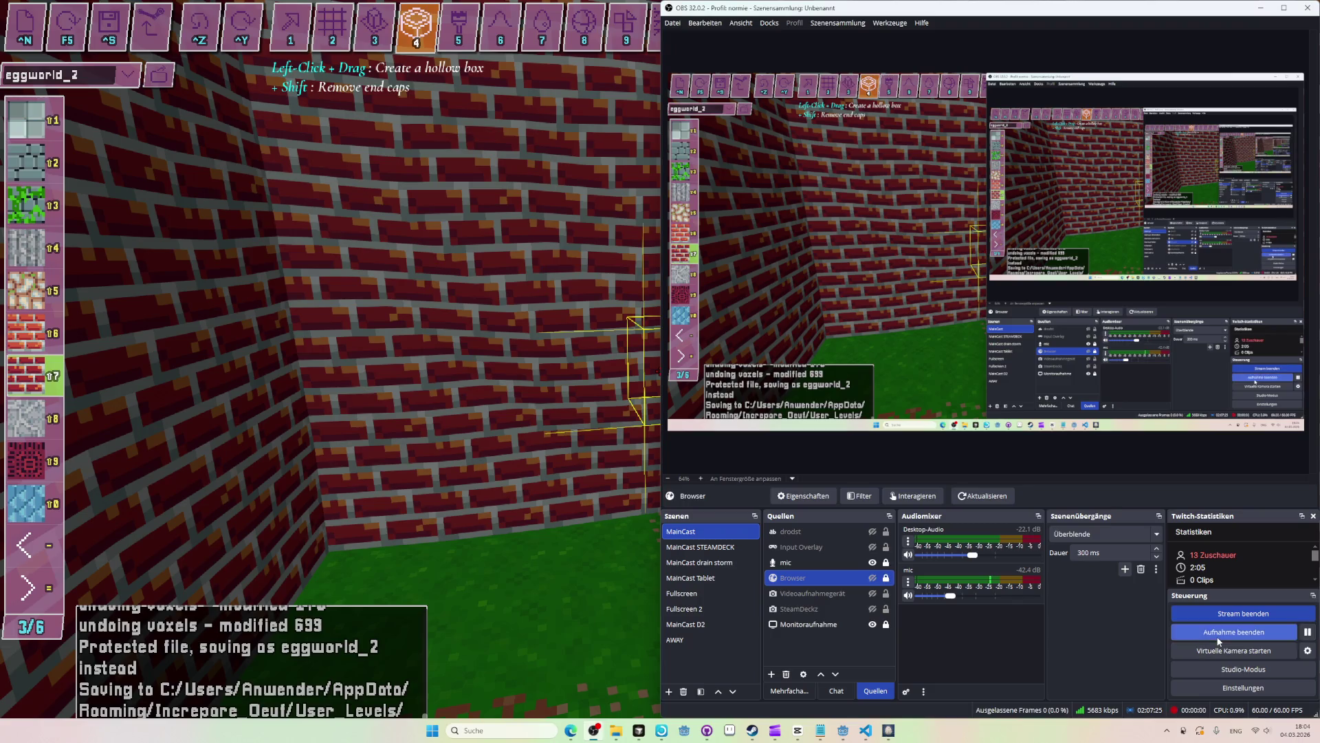
pyautogui.hotkey('alt', 'Tab')
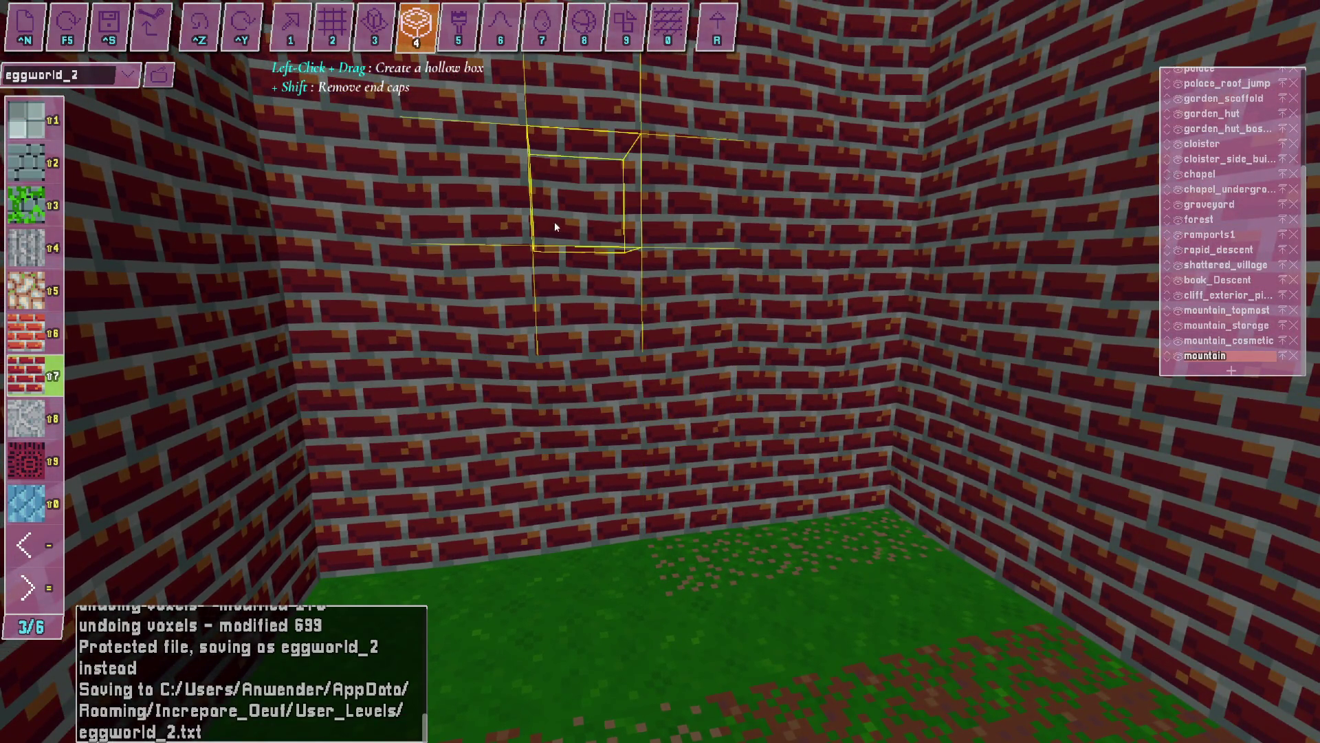
pyautogui.moveTo(704, 350)
pyautogui.mouseDown()
pyautogui.moveTo(216, 268)
pyautogui.moveTo(638, 254)
pyautogui.mouseUp()
pyautogui.hotkey('ctrl', 'z')
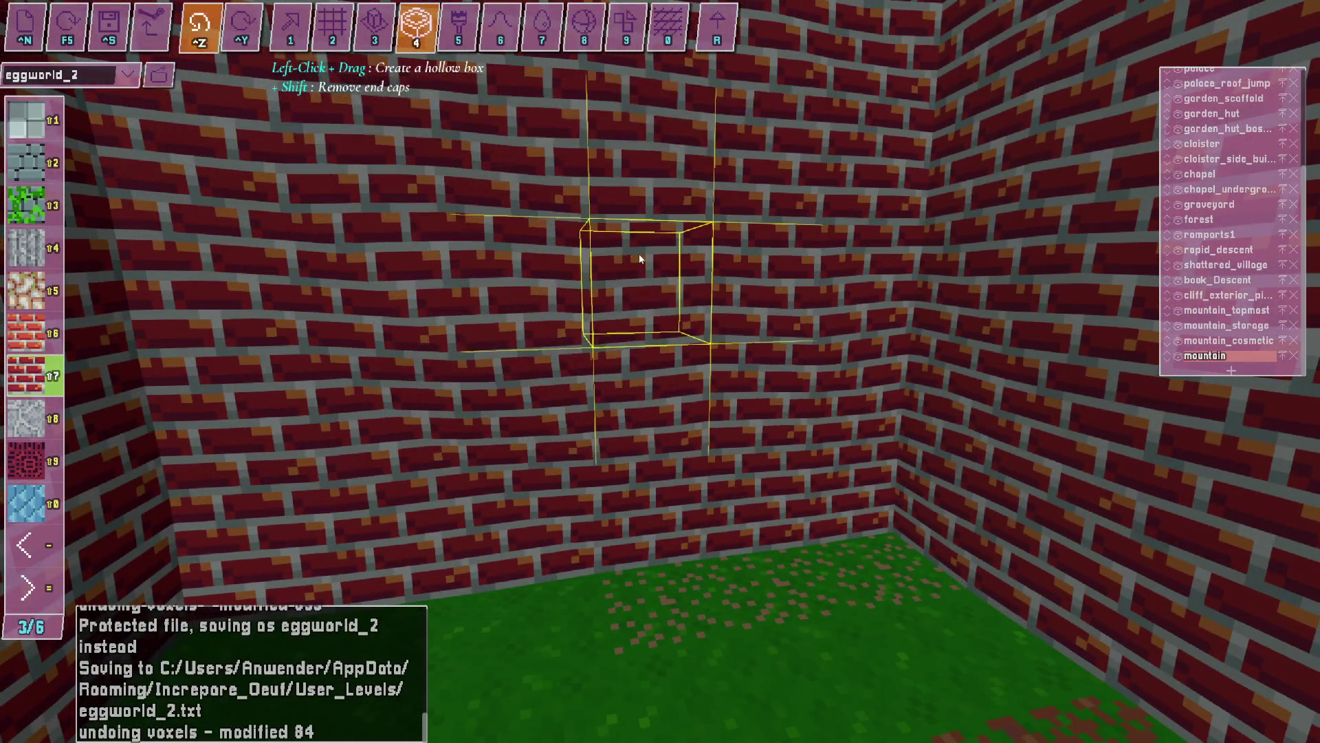
pyautogui.hotkey('alt', 'Tab')
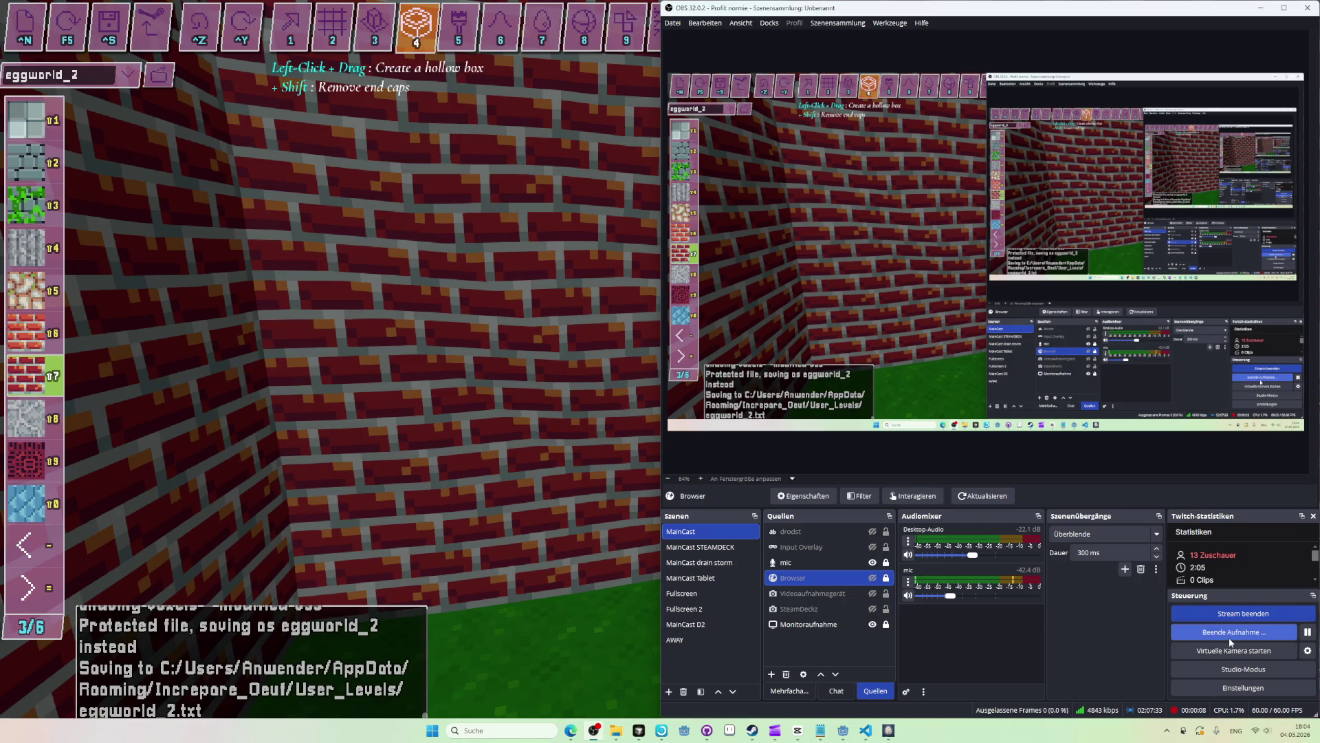
pyautogui.hotkey('alt', 'Tab')
# Look around the brick room's corner and left wall, then start a new OBS recording.
pyautogui.moveTo(1228, 635); pyautogui.dragTo(563, 272)
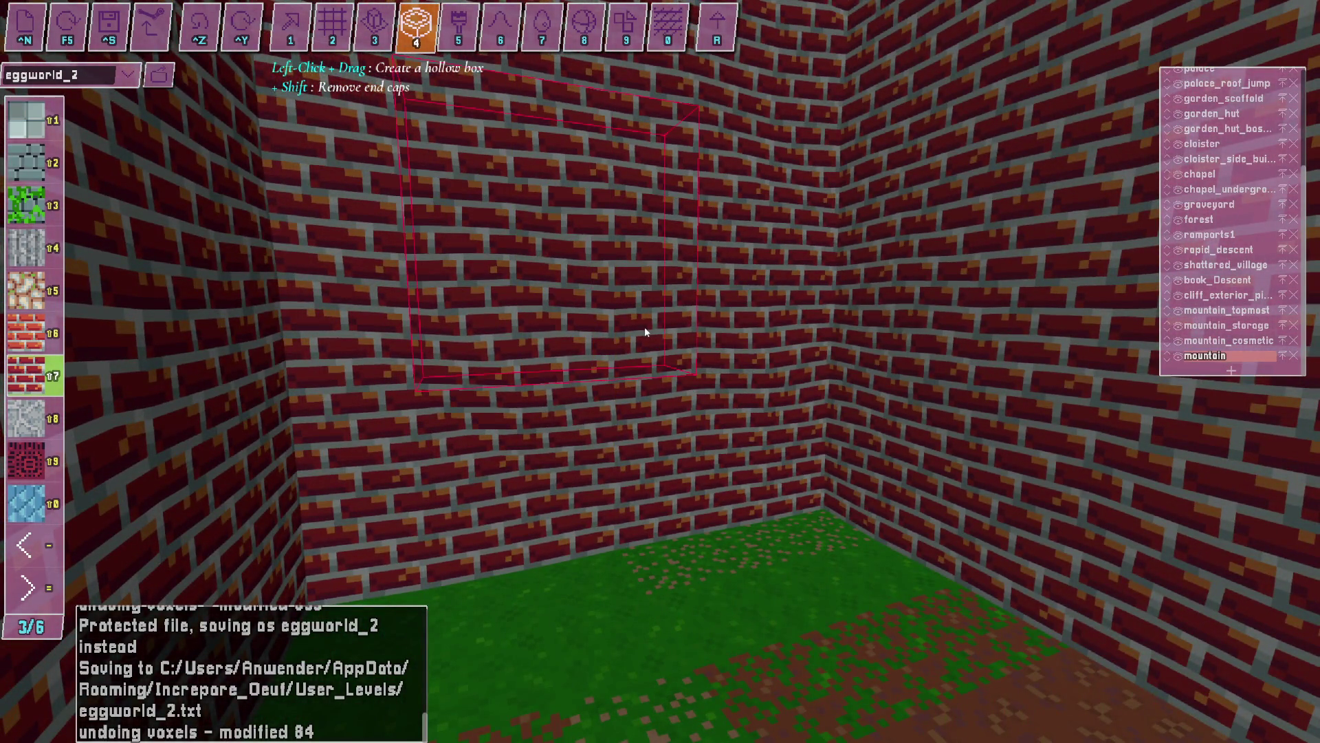
pyautogui.moveTo(645, 327); pyautogui.dragTo(634, 320)
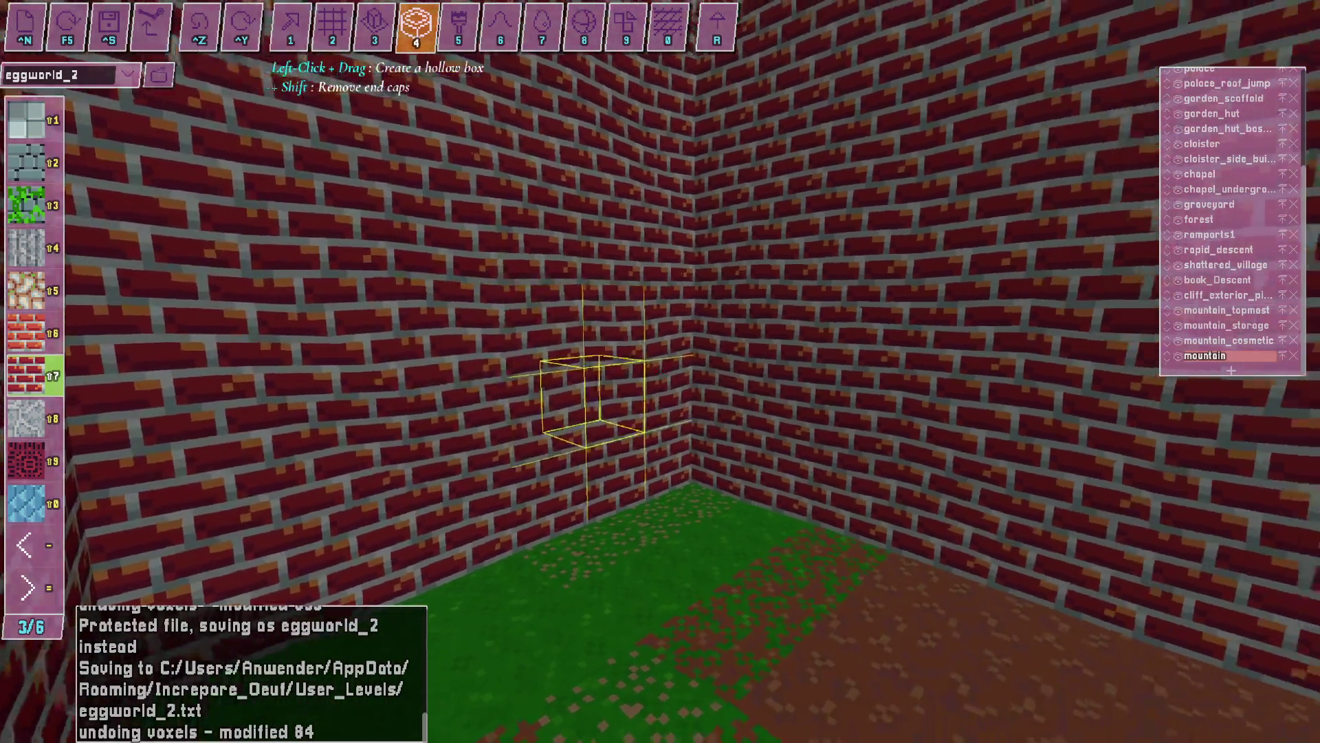
pyautogui.moveTo(592, 398); pyautogui.dragTo(659, 371)
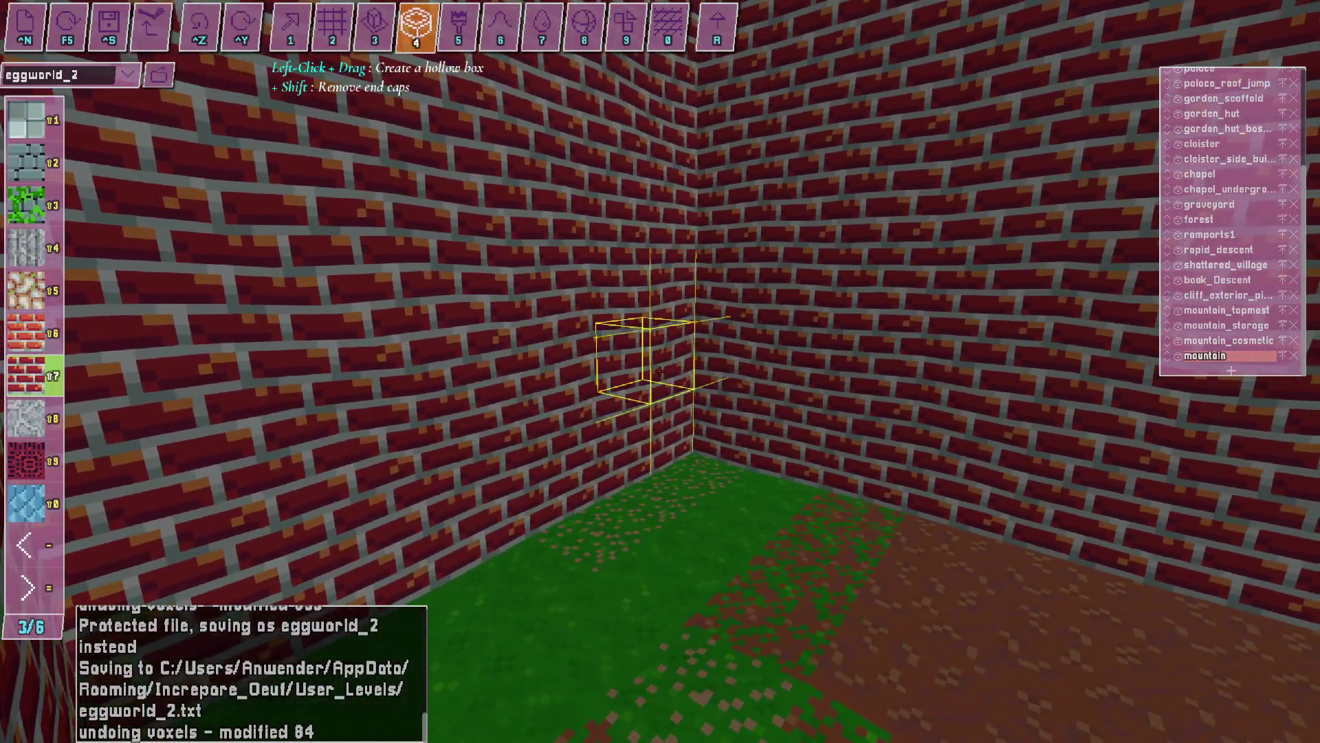
pyautogui.hotkey('alt', 'Tab')
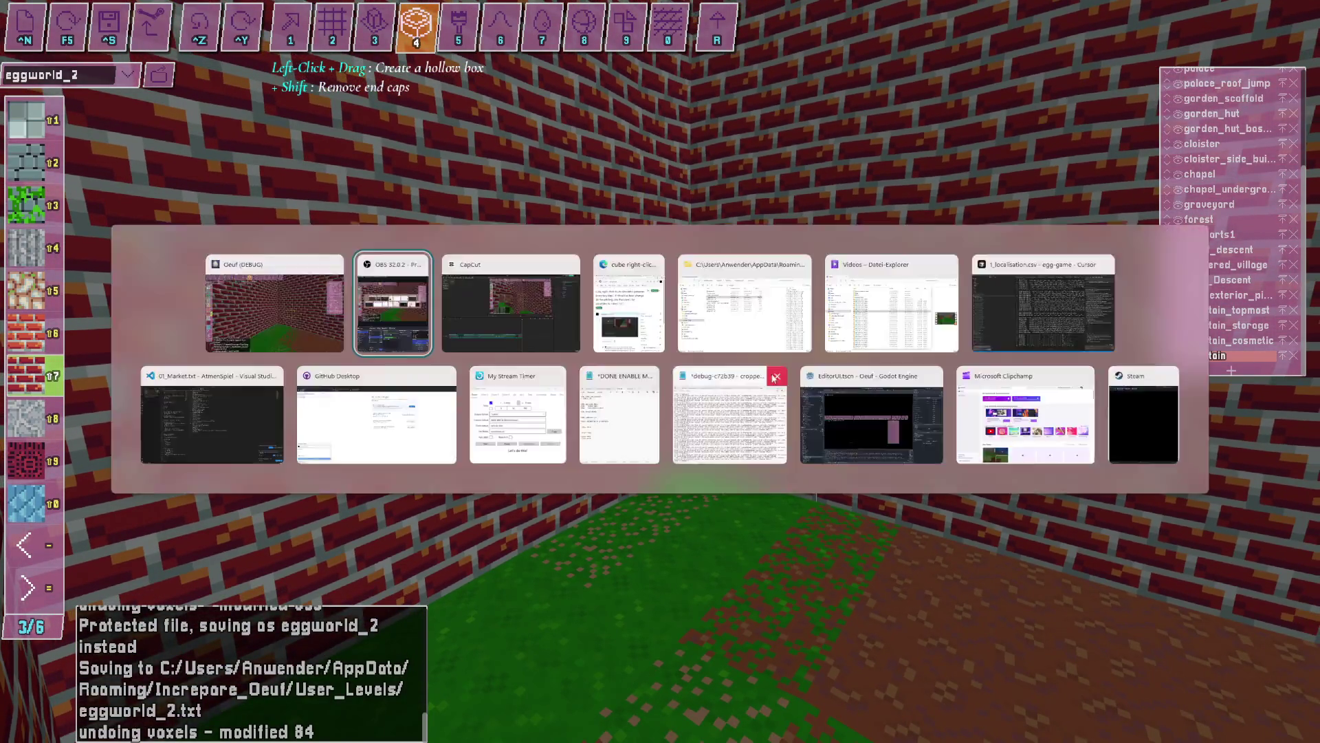
pyautogui.click(1252, 634)
pyautogui.hotkey('alt', 'Tab')
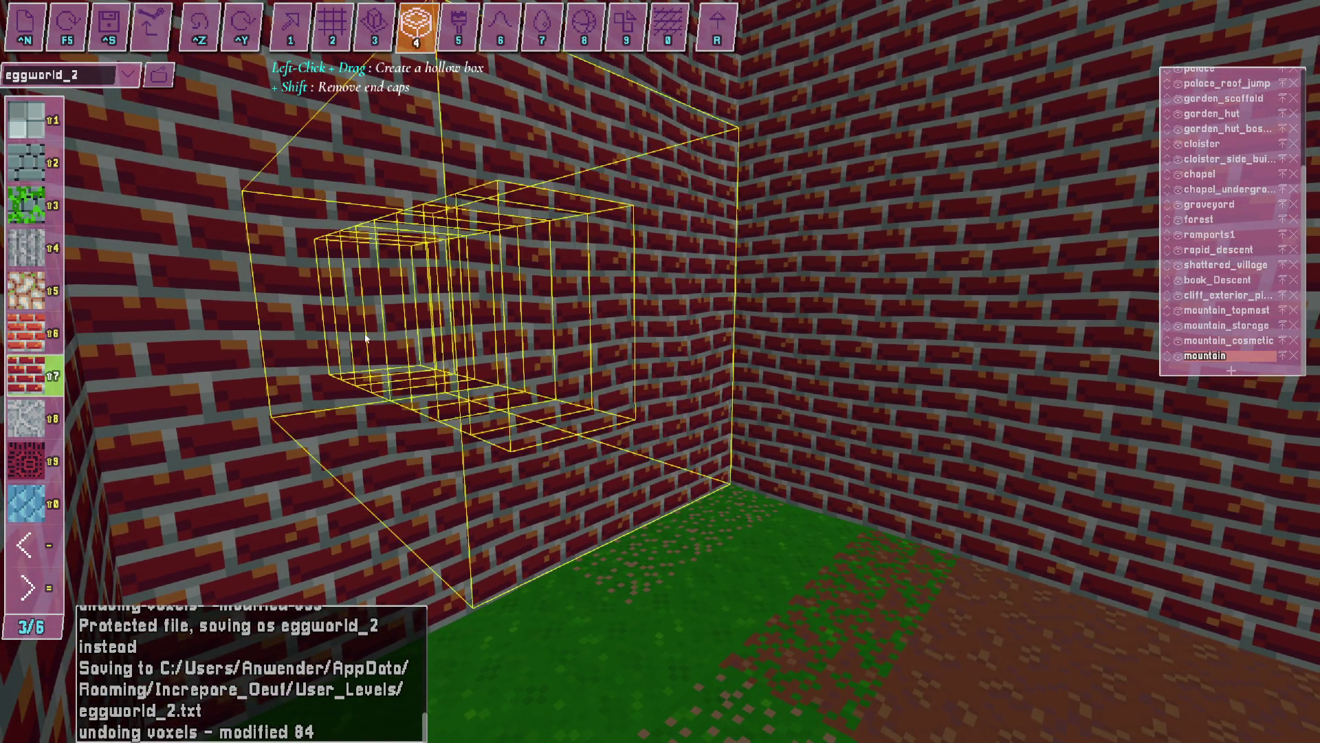
# Carve a hollow brick tunnel into the wall and fly through the corridor and courtyard.
pyautogui.moveTo(366, 338); pyautogui.dragTo(367, 339)
pyautogui.press('w')
pyautogui.press('w')
pyautogui.press('w')
pyautogui.press('s')
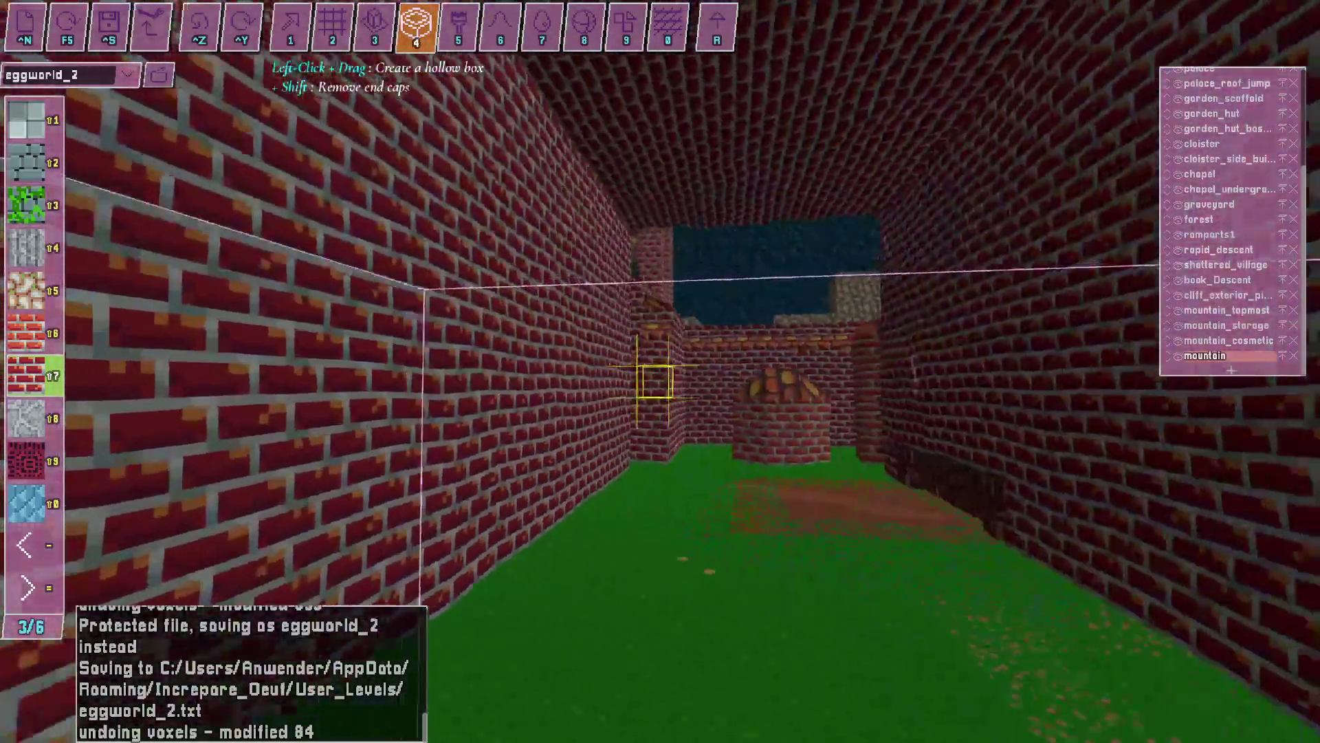
pyautogui.press('w')
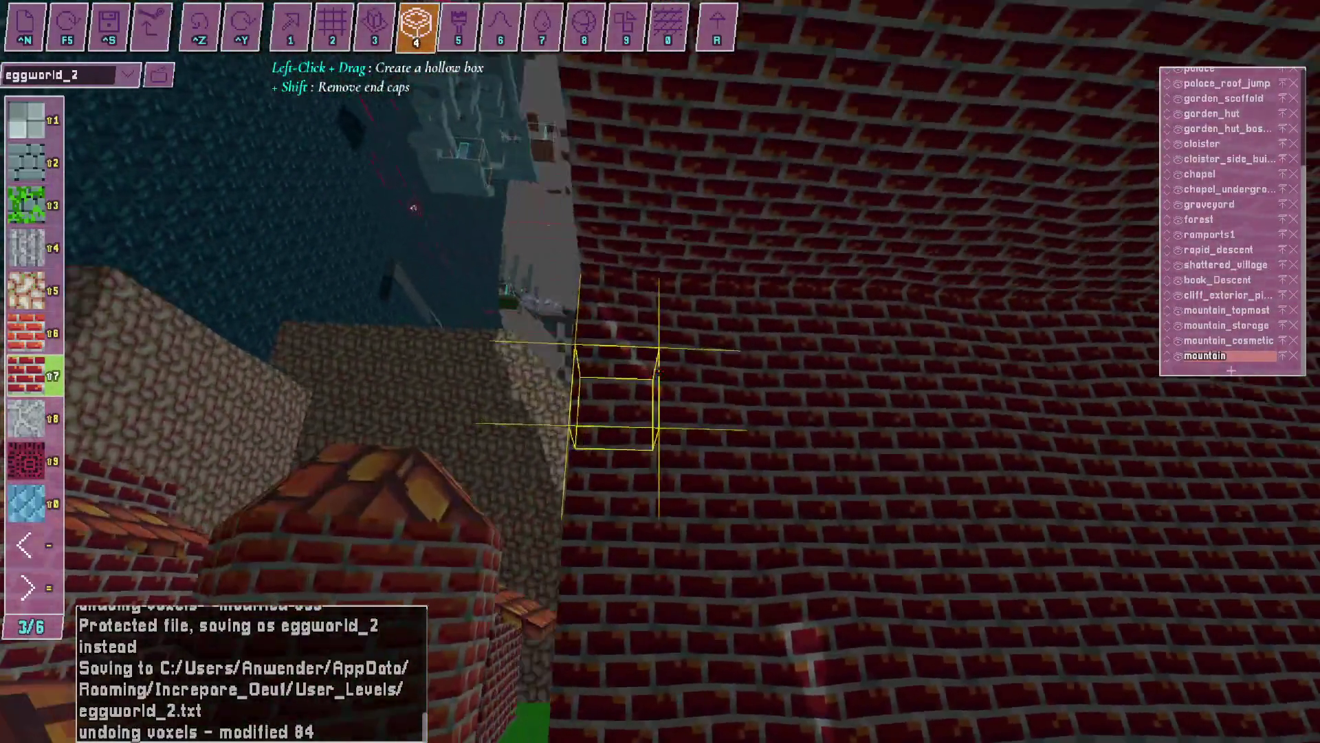
pyautogui.press('w')
pyautogui.press('s')
pyautogui.press('s')
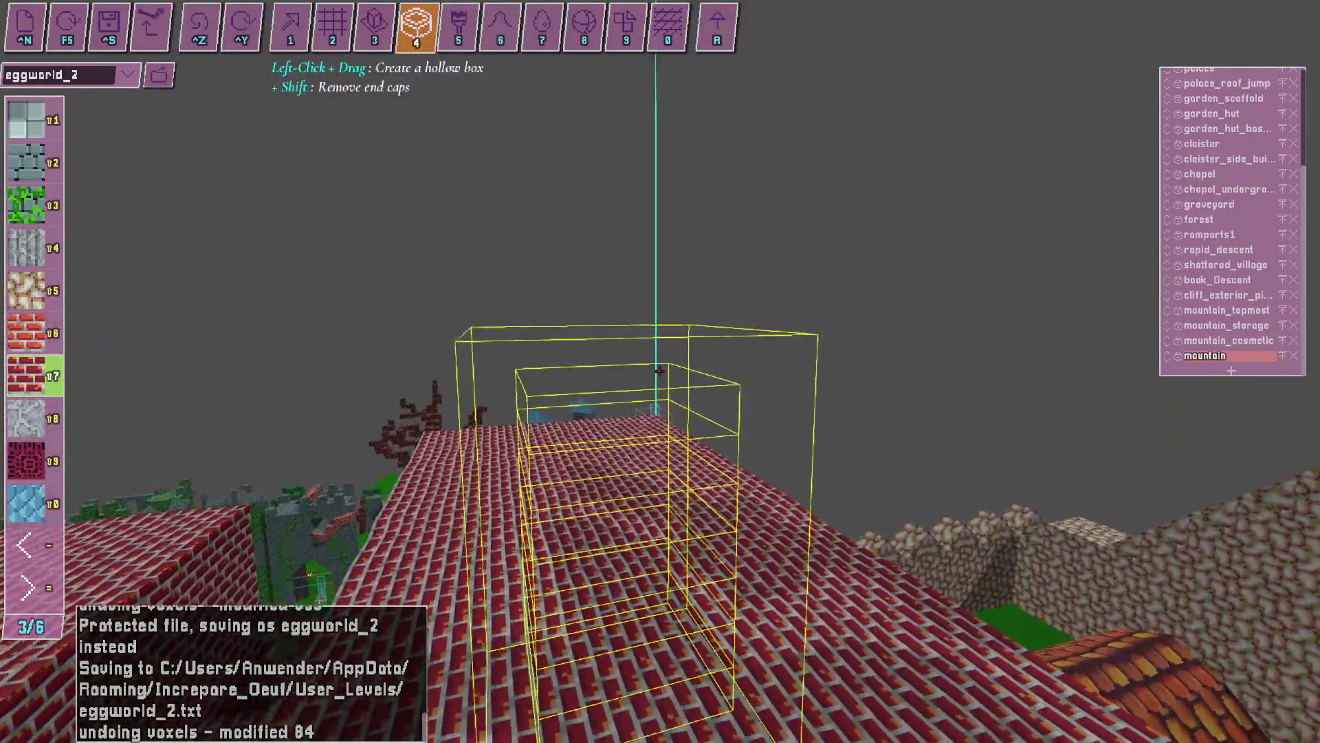
pyautogui.press('s')
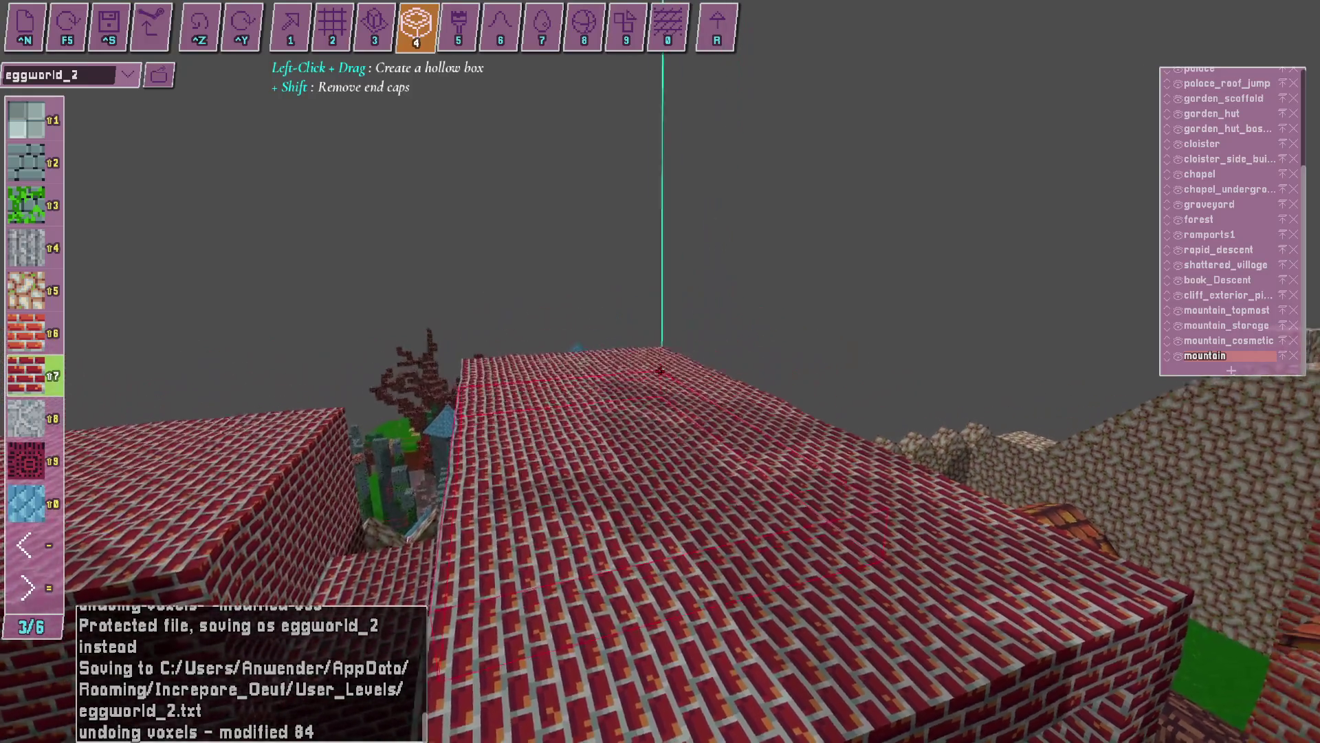
pyautogui.press('w')
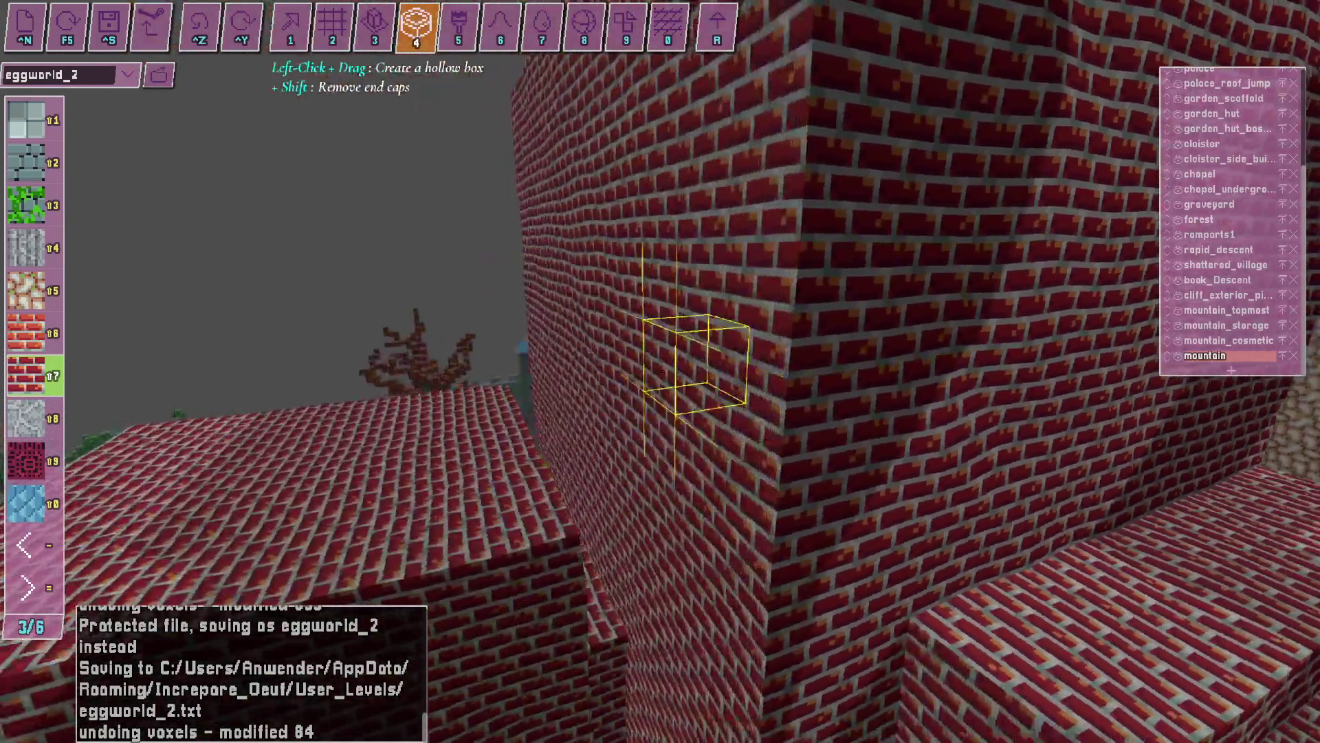
pyautogui.press('w')
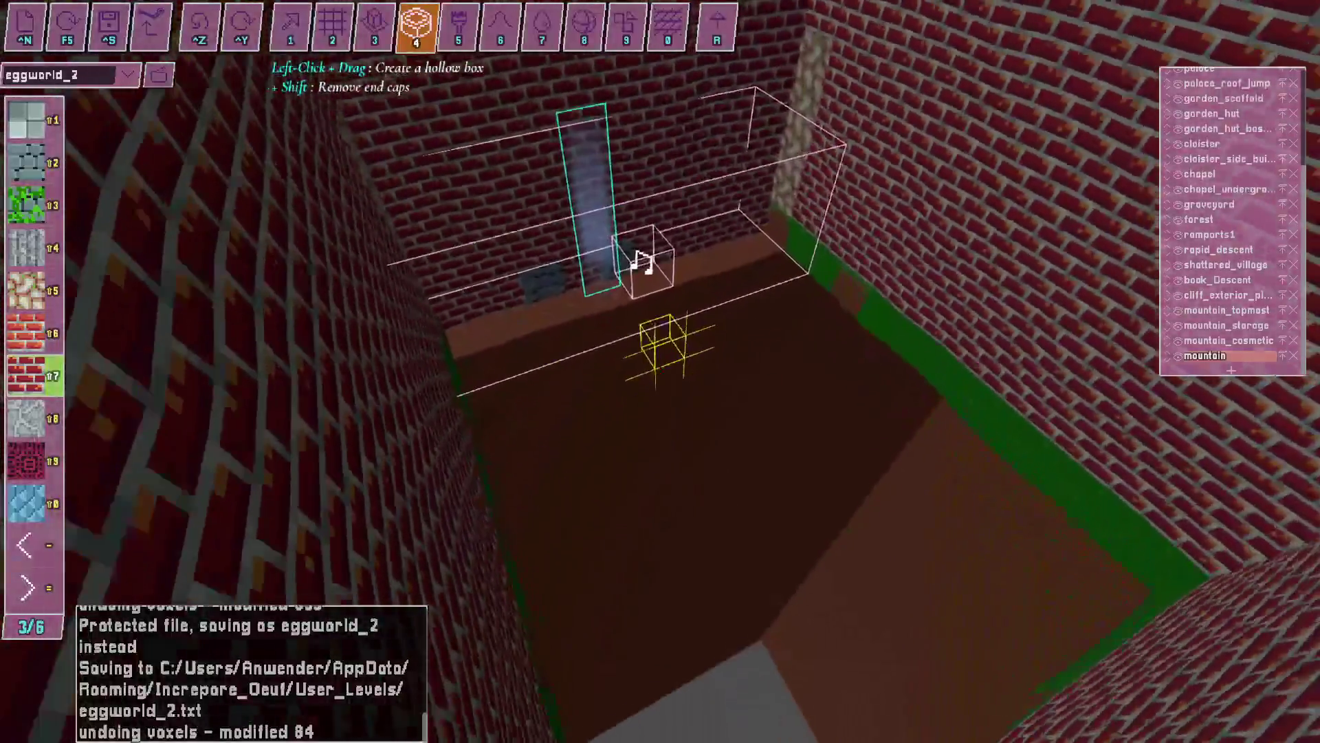
pyautogui.press('w')
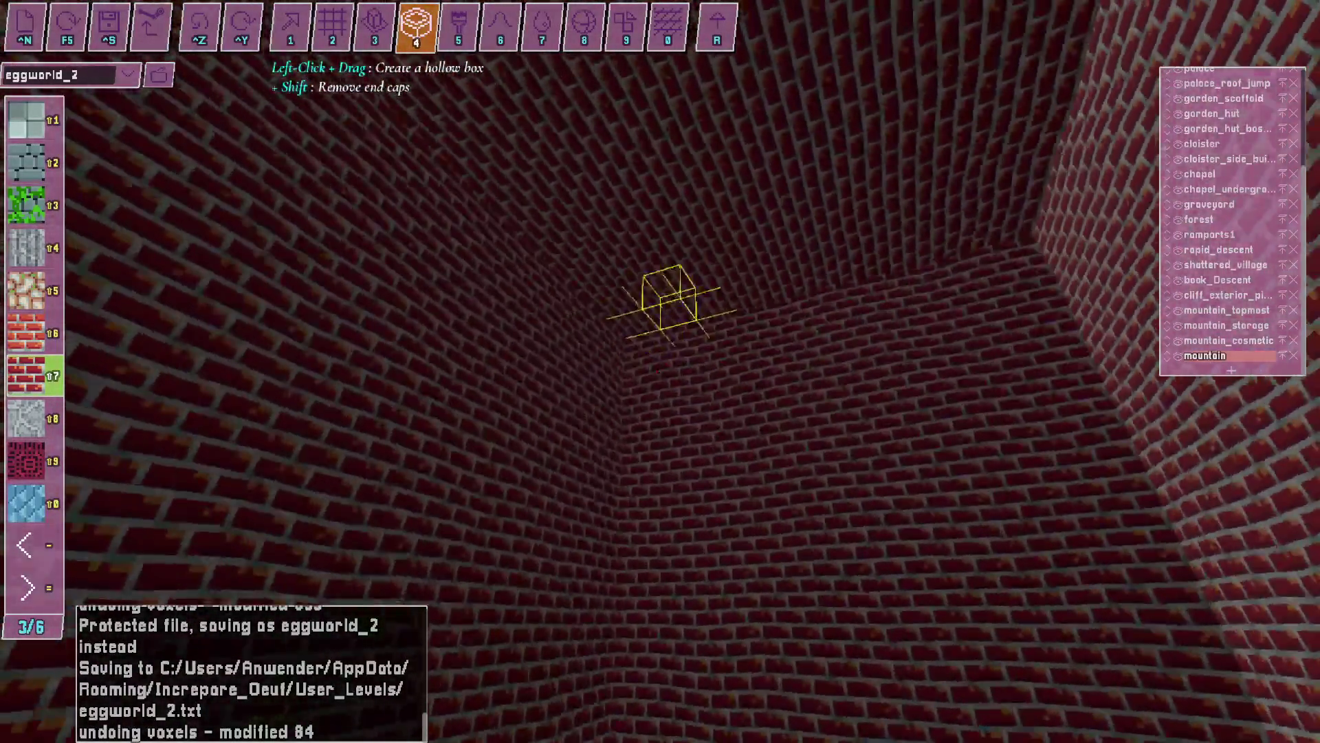
pyautogui.press('w')
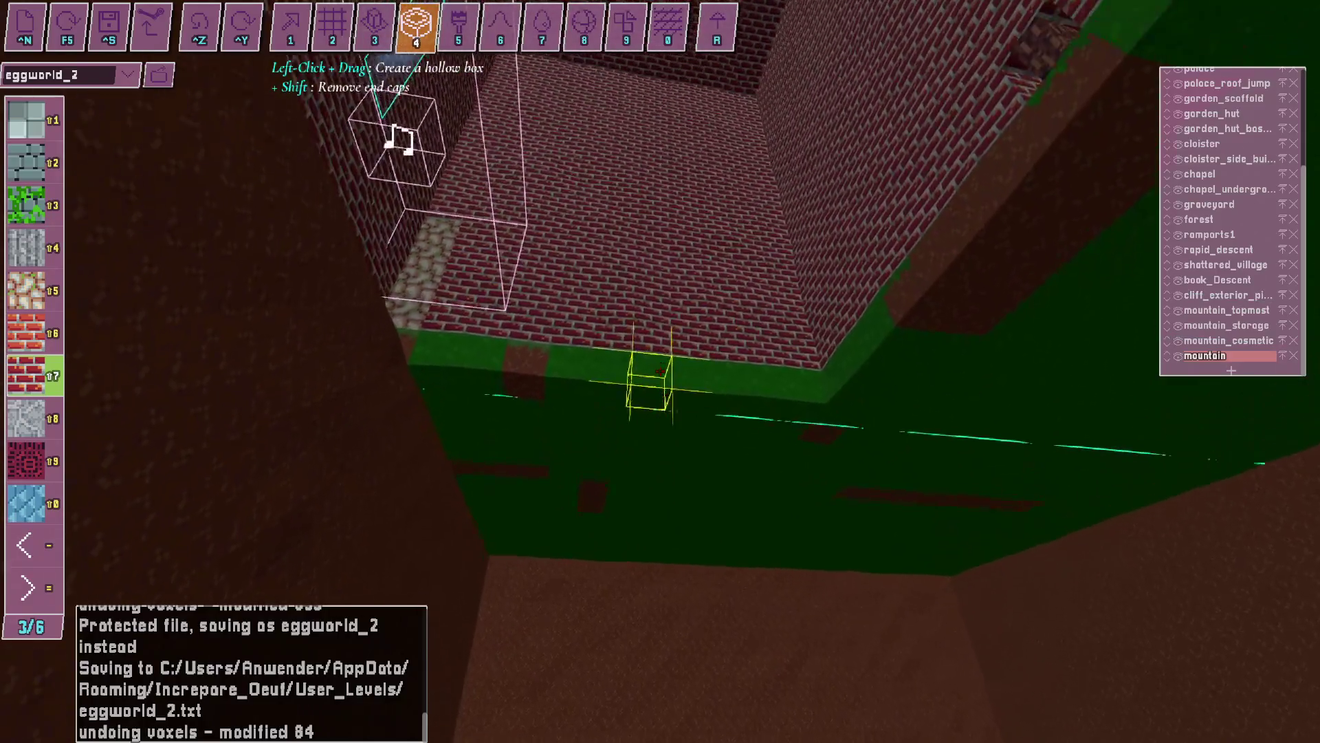
pyautogui.press('s')
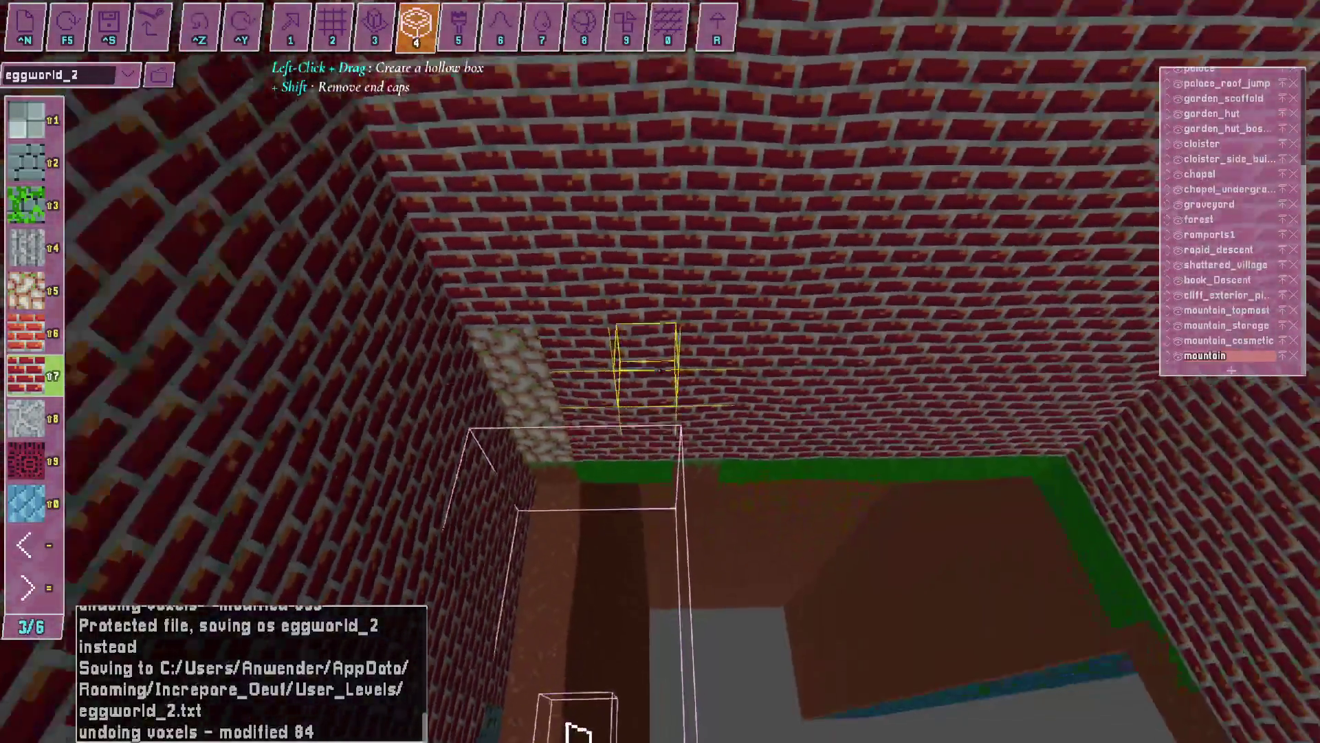
pyautogui.press('d')
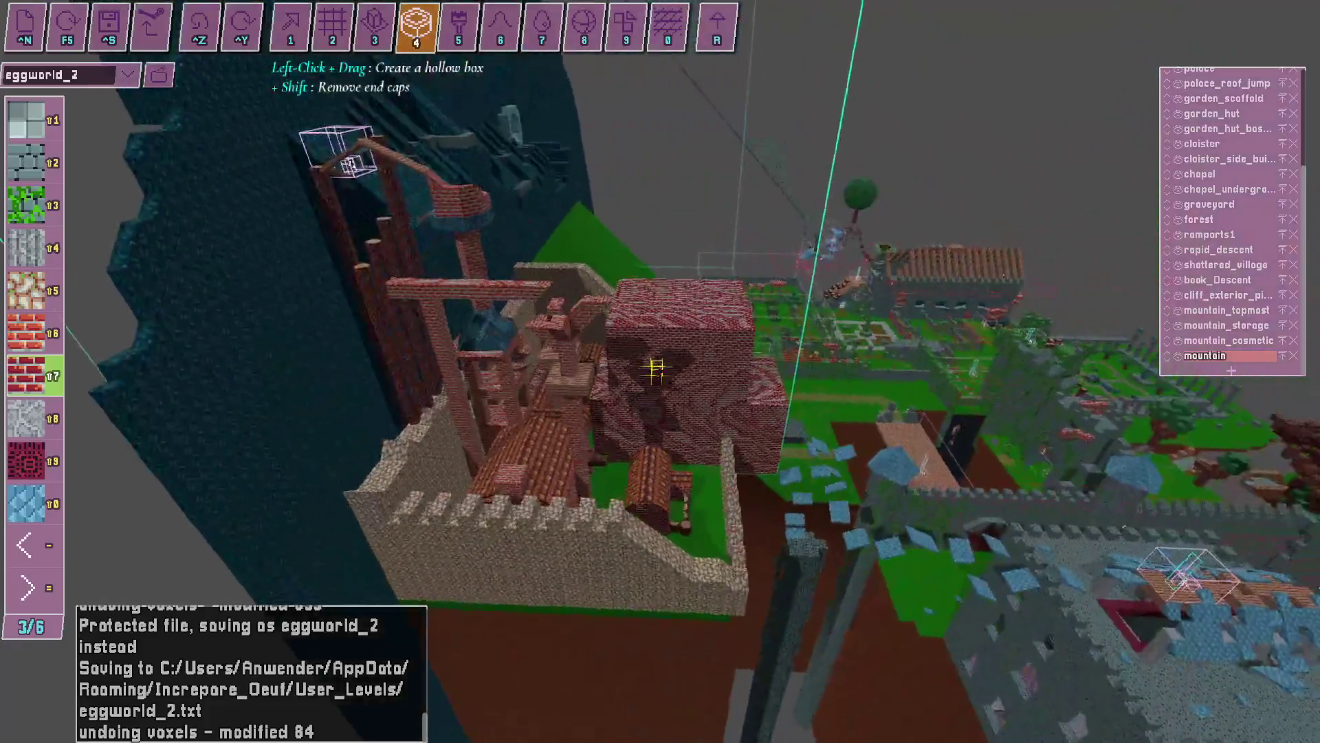
pyautogui.press('w')
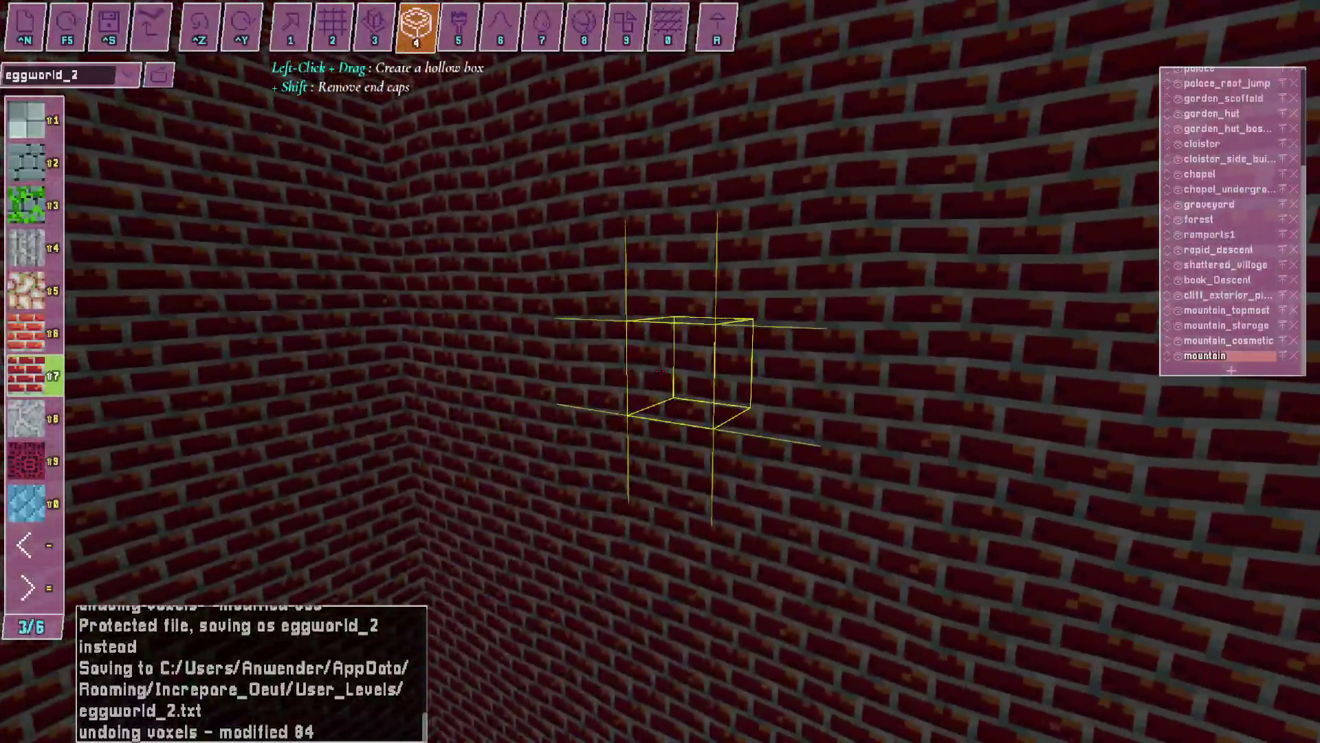
# Restart recording, undo, then stretch a large hollow box from the wall and explore the corridor.
pyautogui.hotkey('alt', 'Tab')
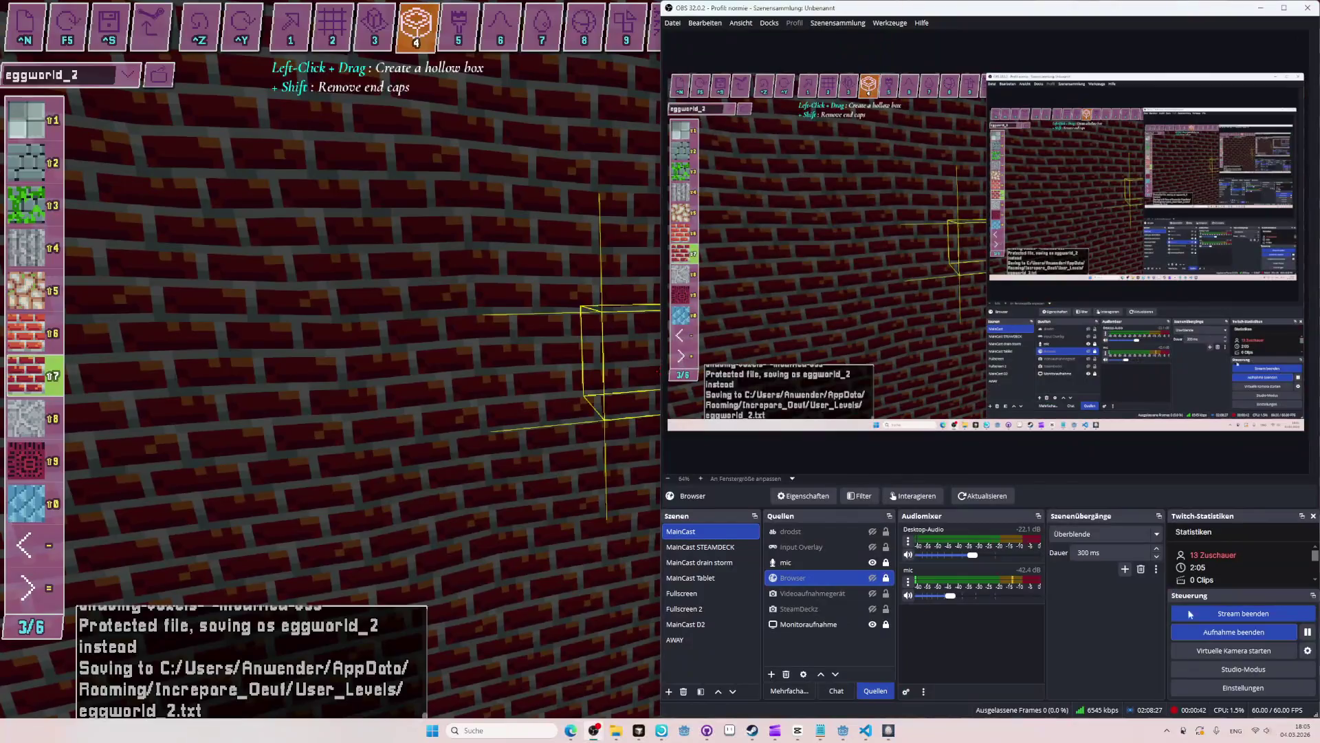
pyautogui.click(1211, 633)
pyautogui.hotkey('alt', 'Tab')
pyautogui.hotkey('ctrl', 'z')
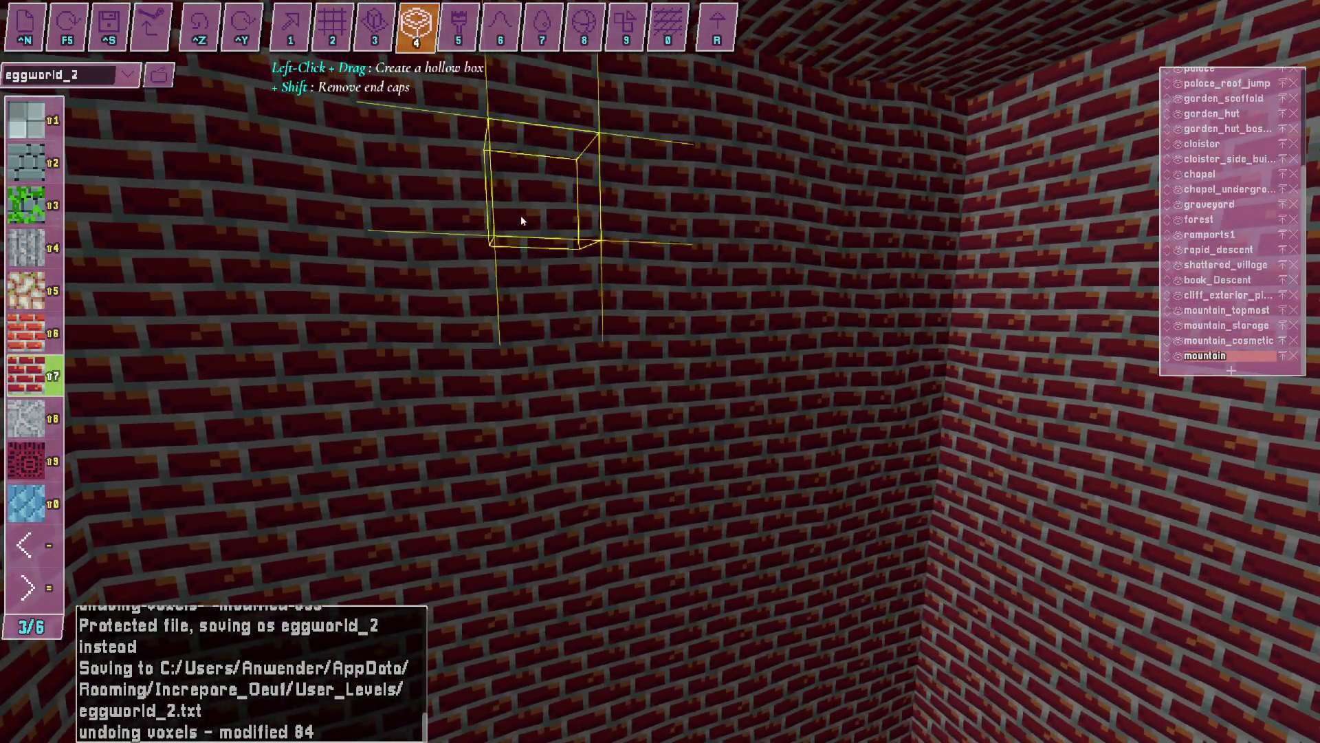
pyautogui.moveTo(521, 215); pyautogui.dragTo(845, 455)
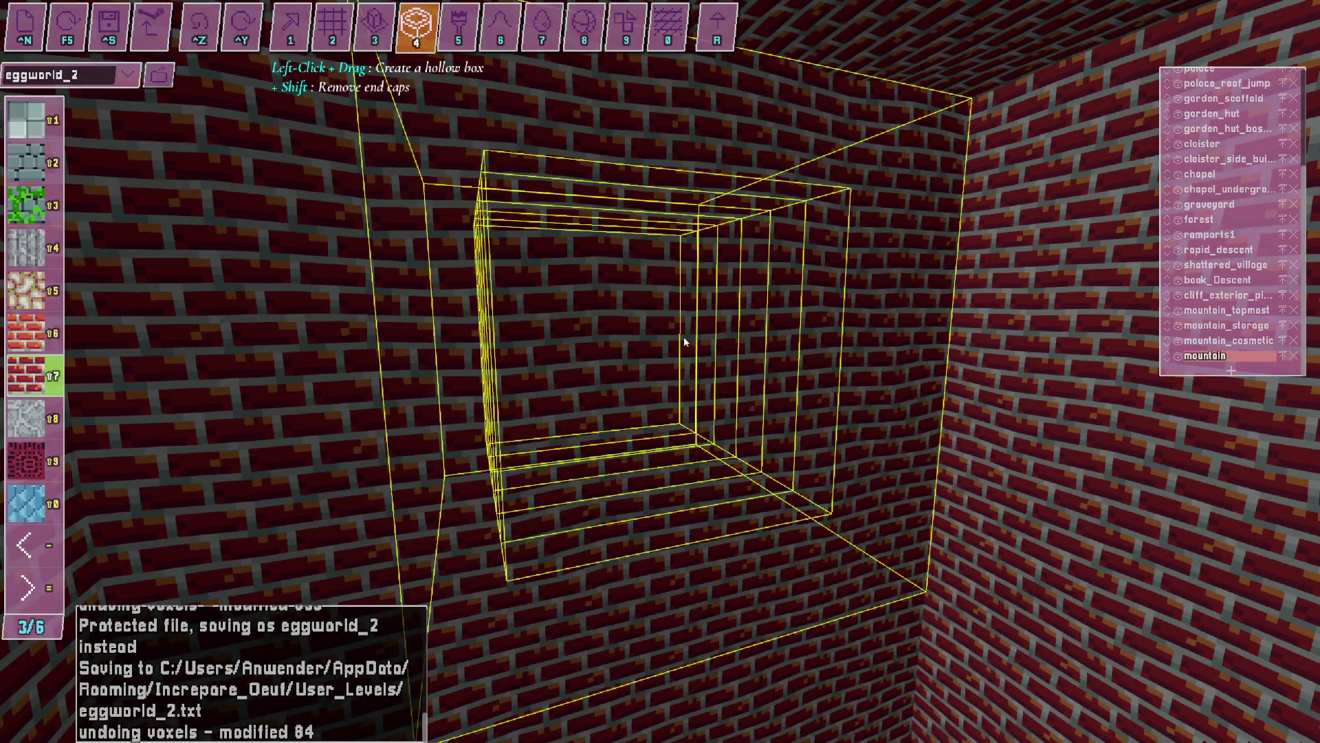
pyautogui.press('w')
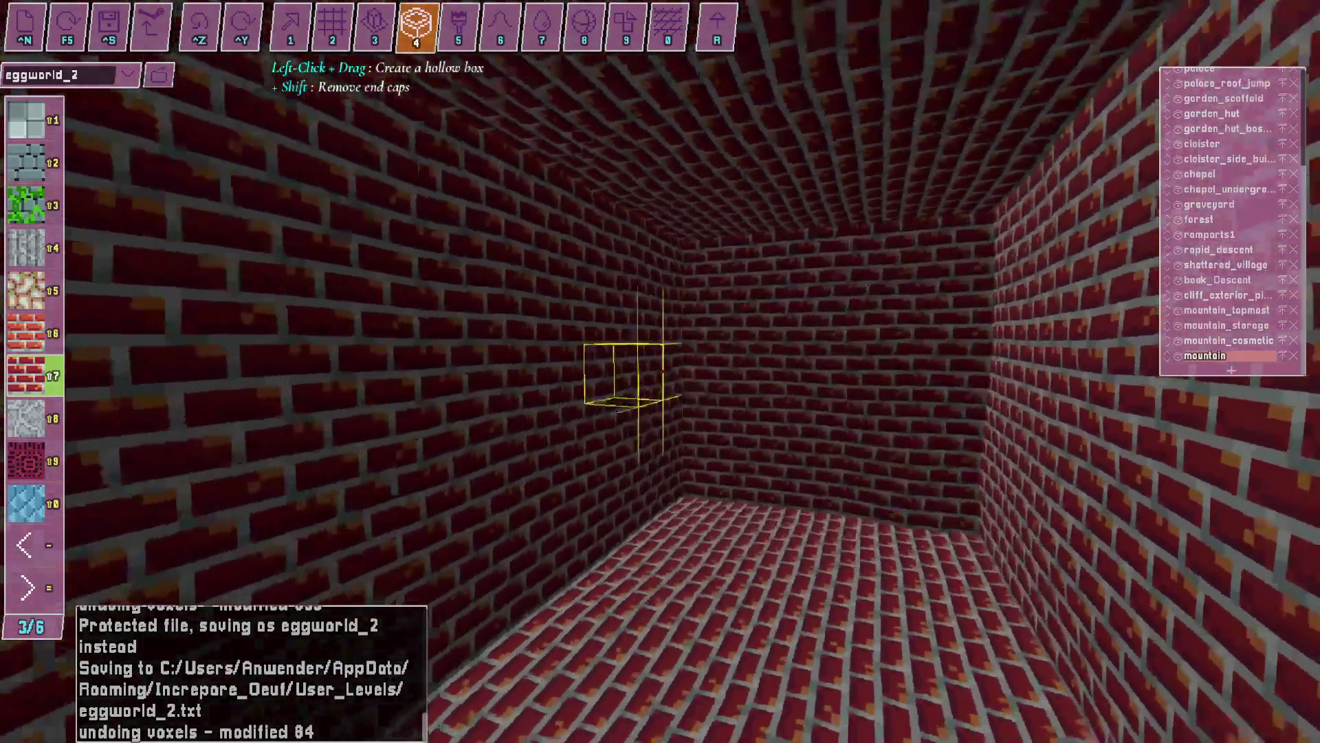
pyautogui.press('s')
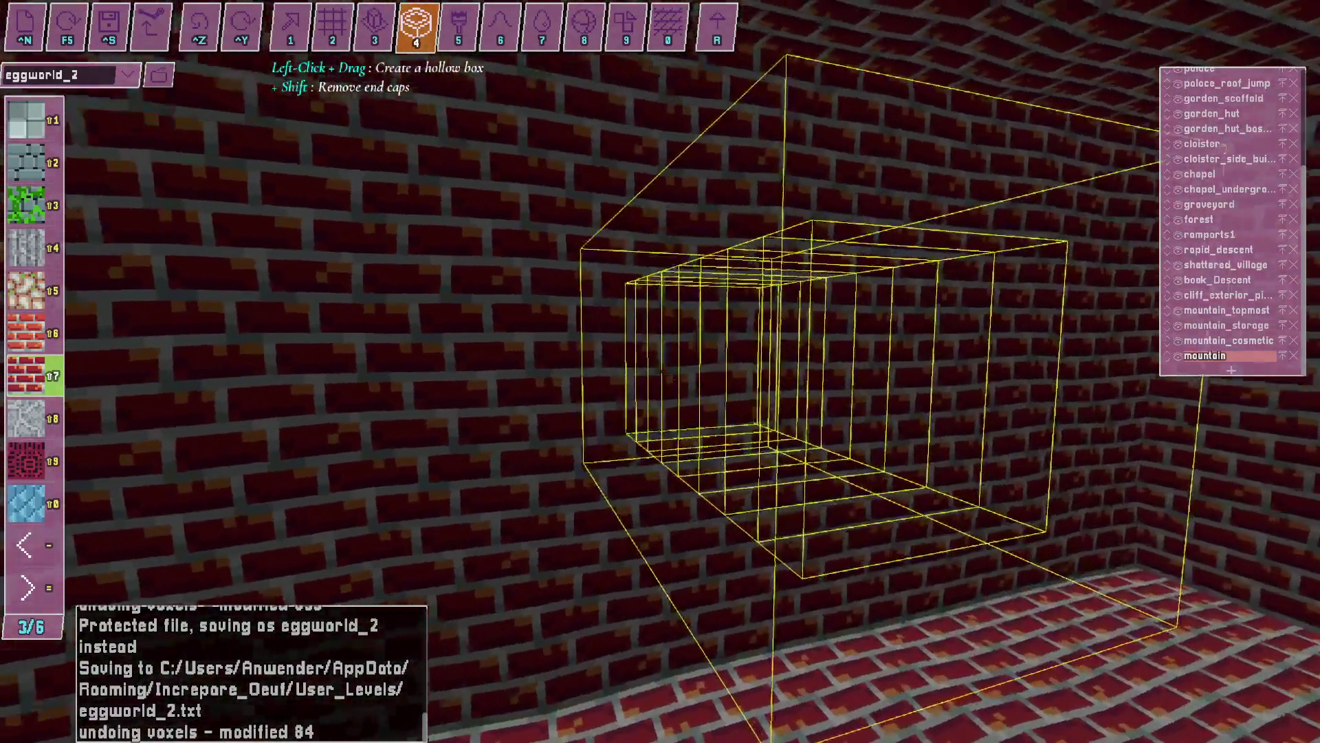
pyautogui.press('w')
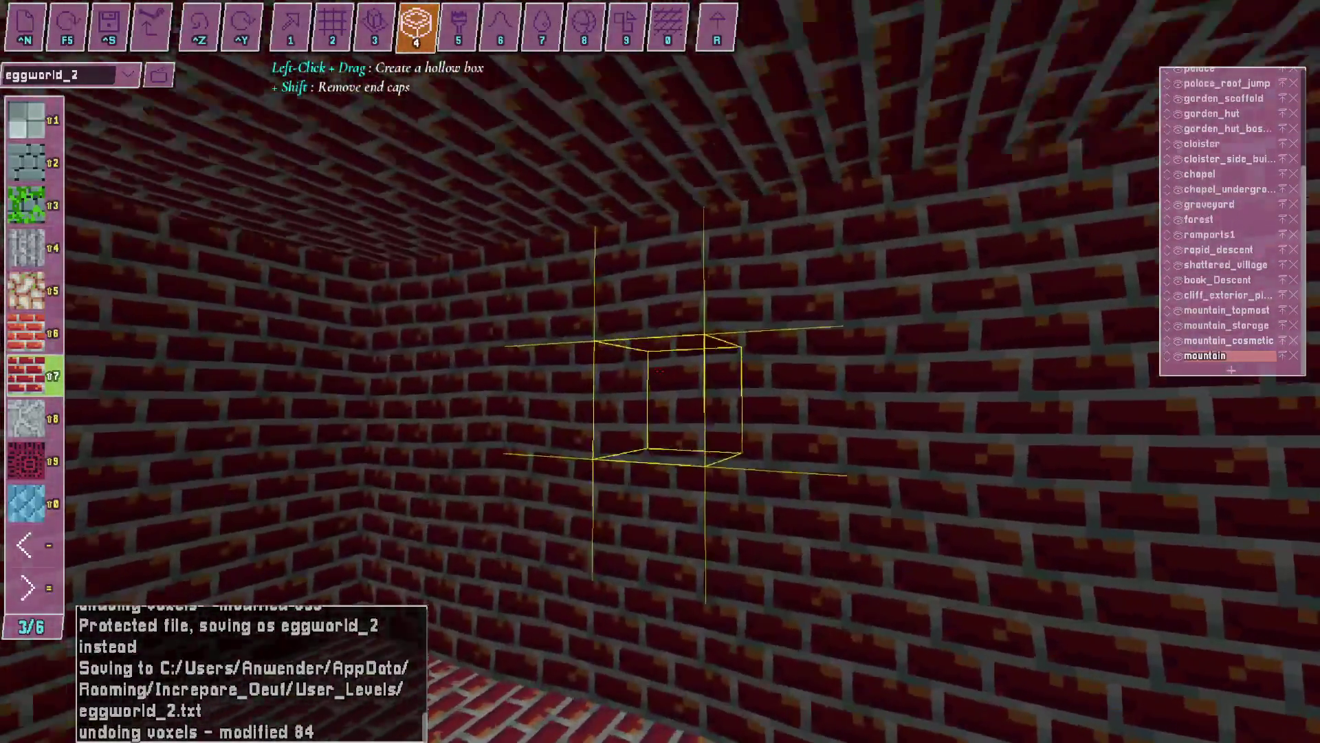
pyautogui.press('a')
pyautogui.press('s')
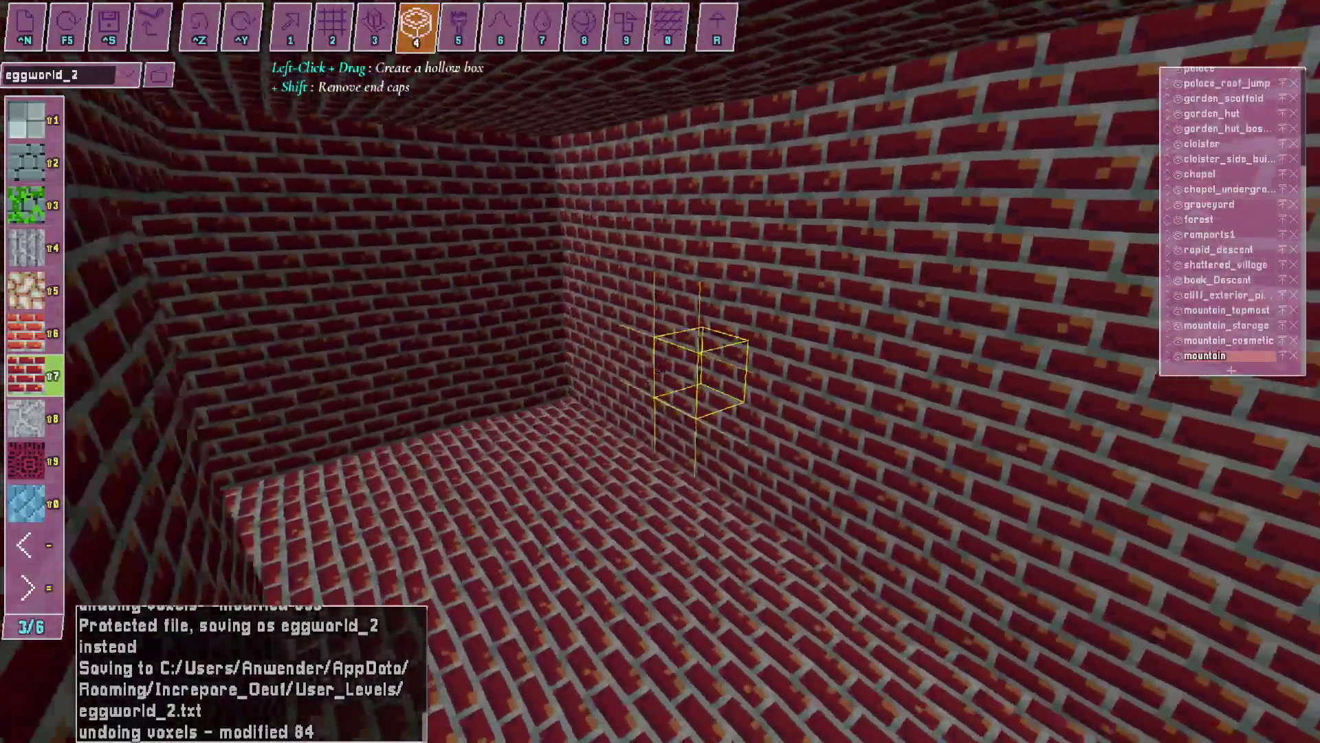
# Undo the last hollow box and start another OBS recording.
pyautogui.hotkey('ctrl', 'z')
pyautogui.hotkey('ctrl', 'z')
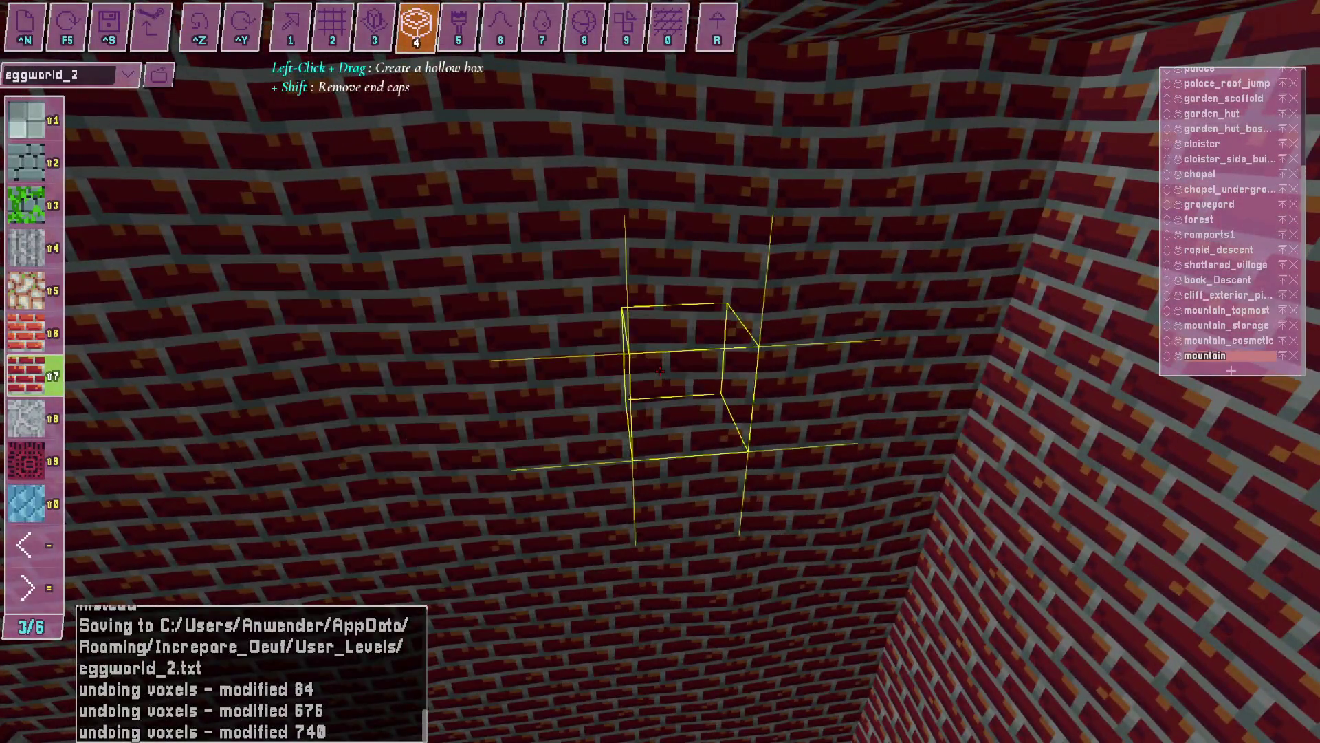
pyautogui.hotkey('alt', 'Tab')
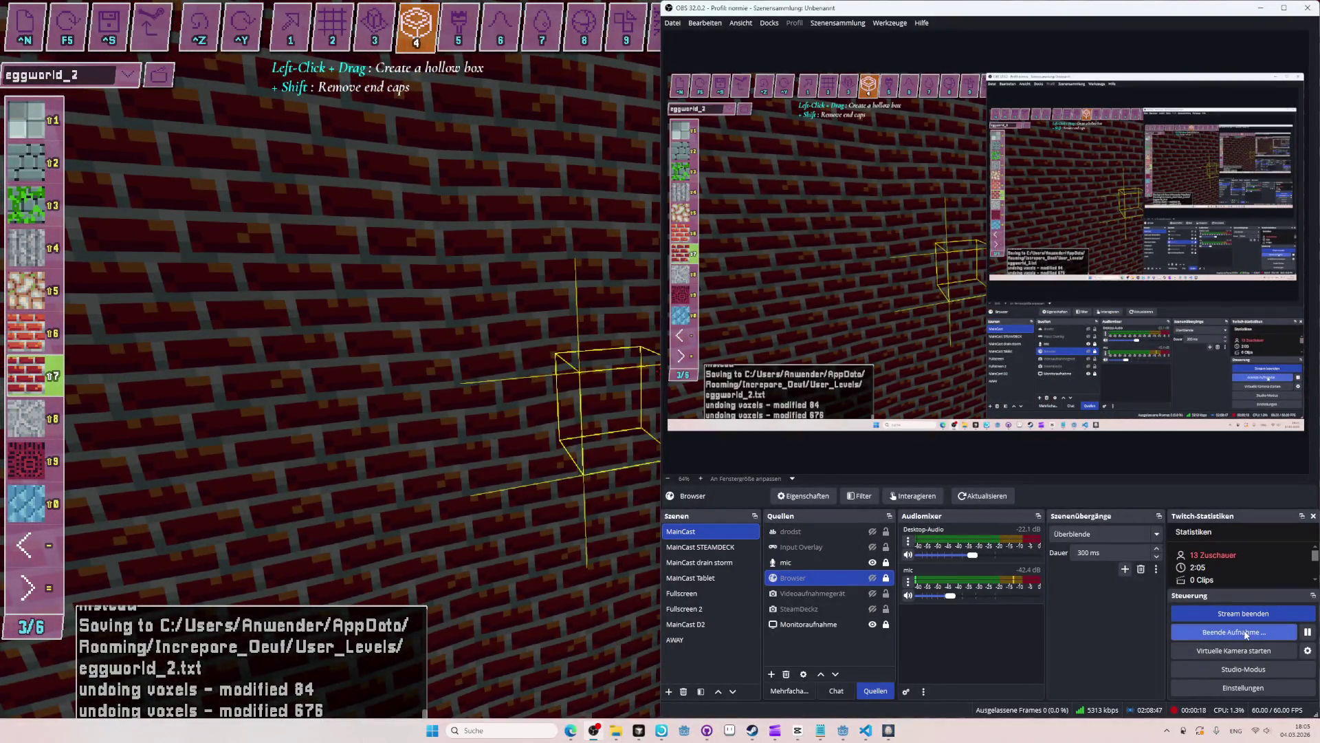
pyautogui.click(1233, 633)
pyautogui.hotkey('alt', 'Tab')
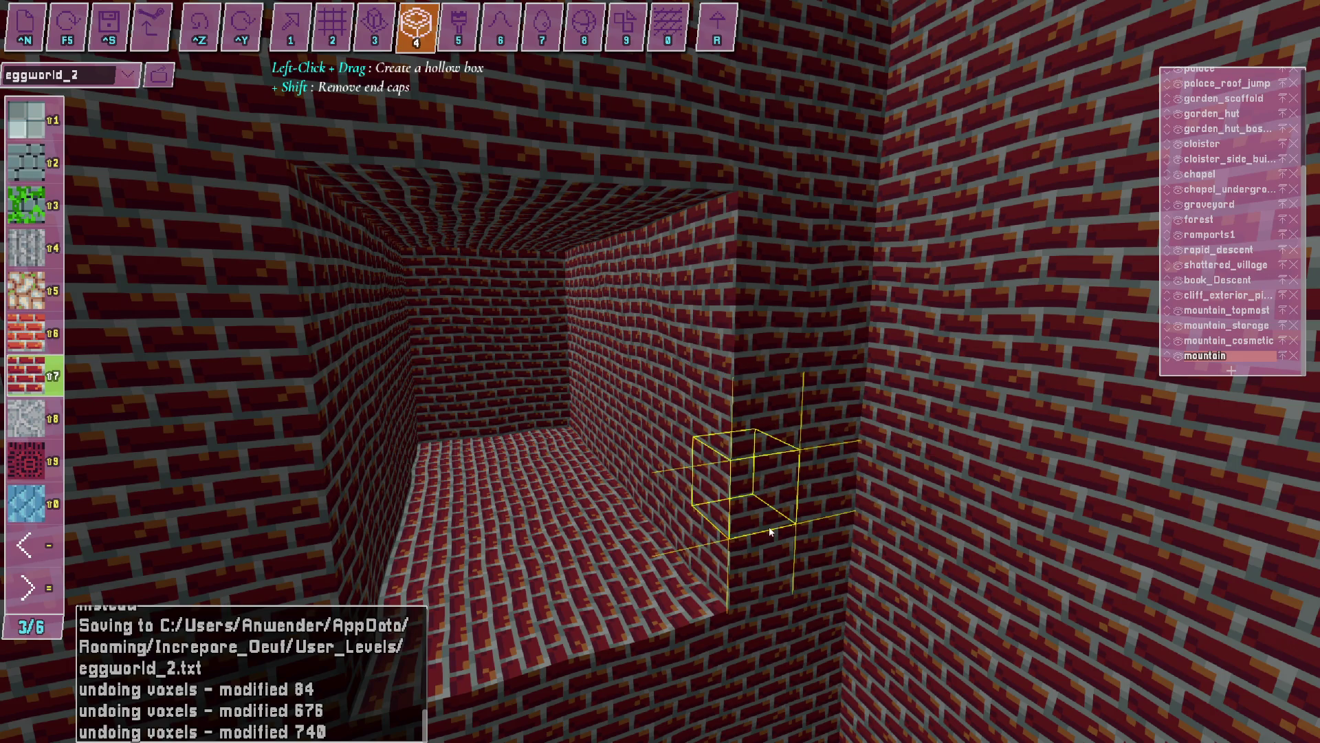
pyautogui.hotkey('alt', 'Tab')
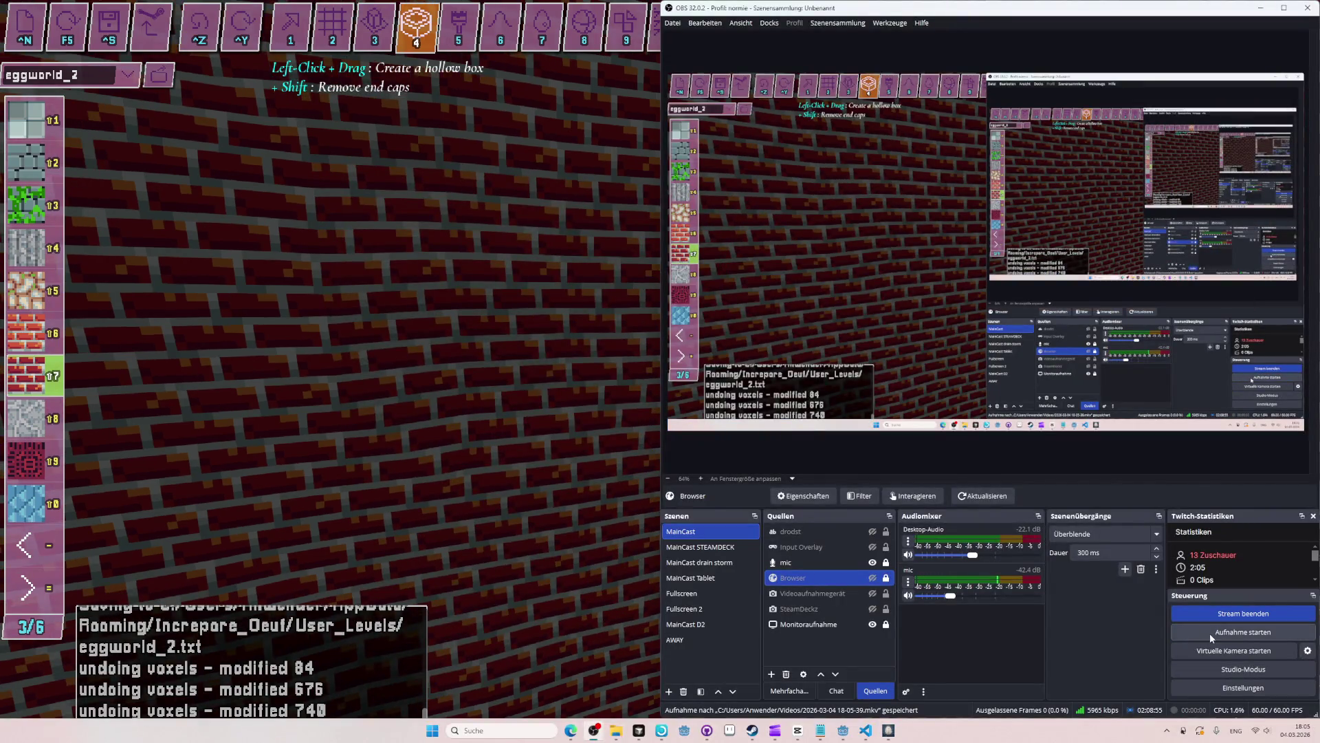
pyautogui.hotkey('alt', 'Tab')
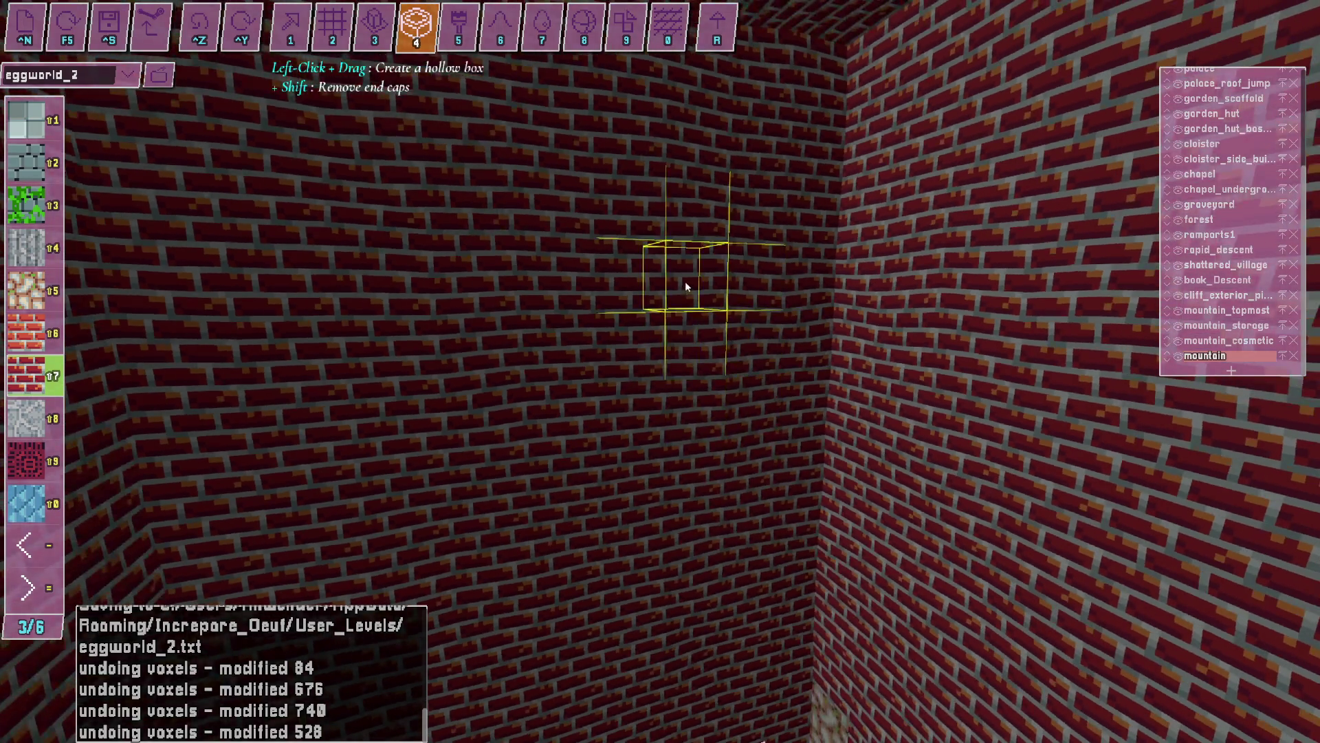
# Outline another hollow box across the wall, undo it, and stop the recording.
pyautogui.moveTo(690, 273); pyautogui.dragTo(567, 398)
pyautogui.moveTo(502, 497); pyautogui.dragTo(496, 417)
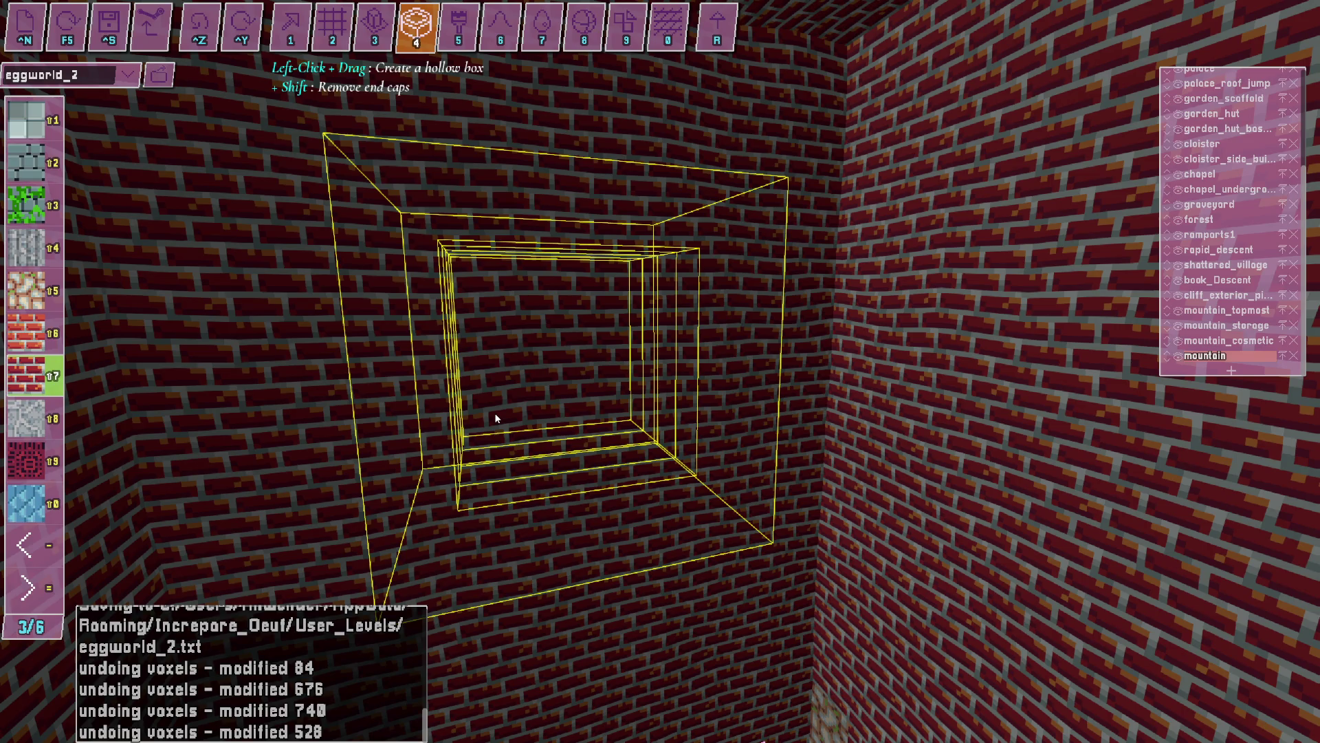
pyautogui.hotkey('alt', 'Tab')
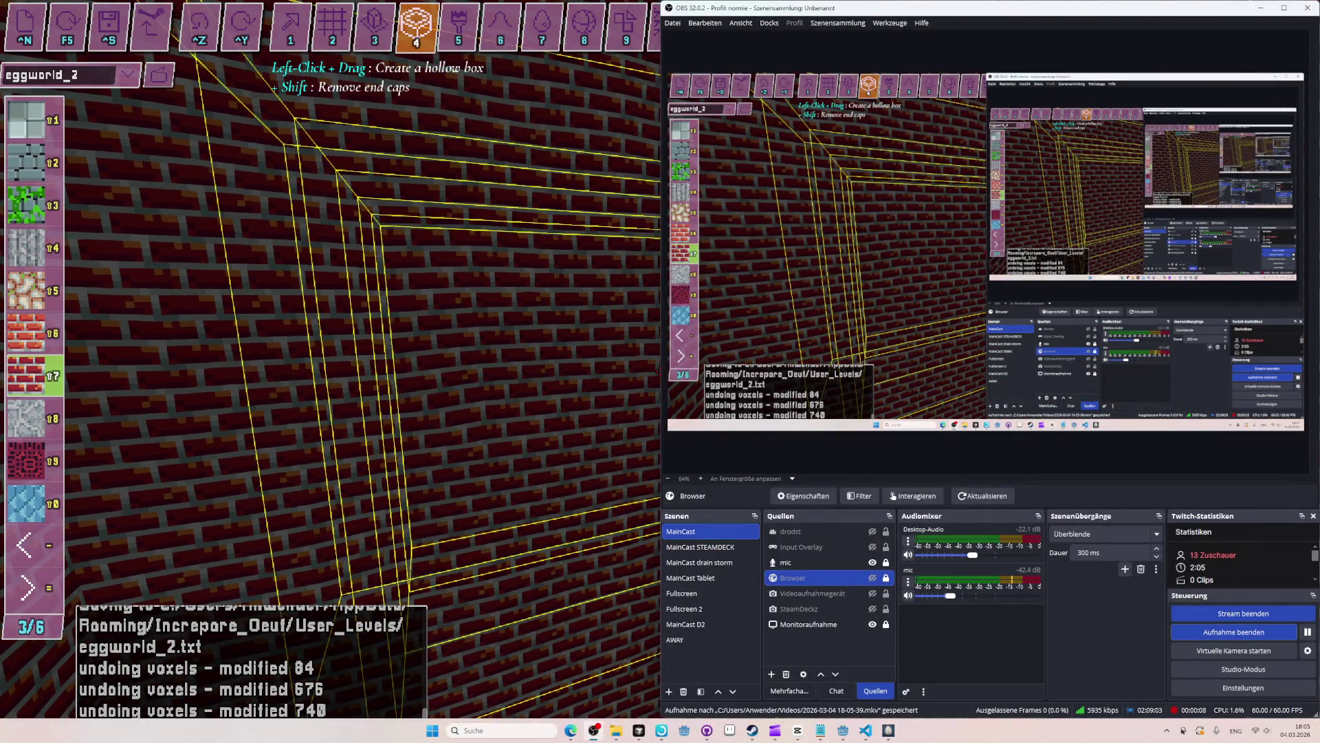
pyautogui.hotkey('alt', 'Tab')
pyautogui.hotkey('ctrl', 'z')
pyautogui.hotkey('ctrl', 'z')
pyautogui.hotkey('alt', 'Tab')
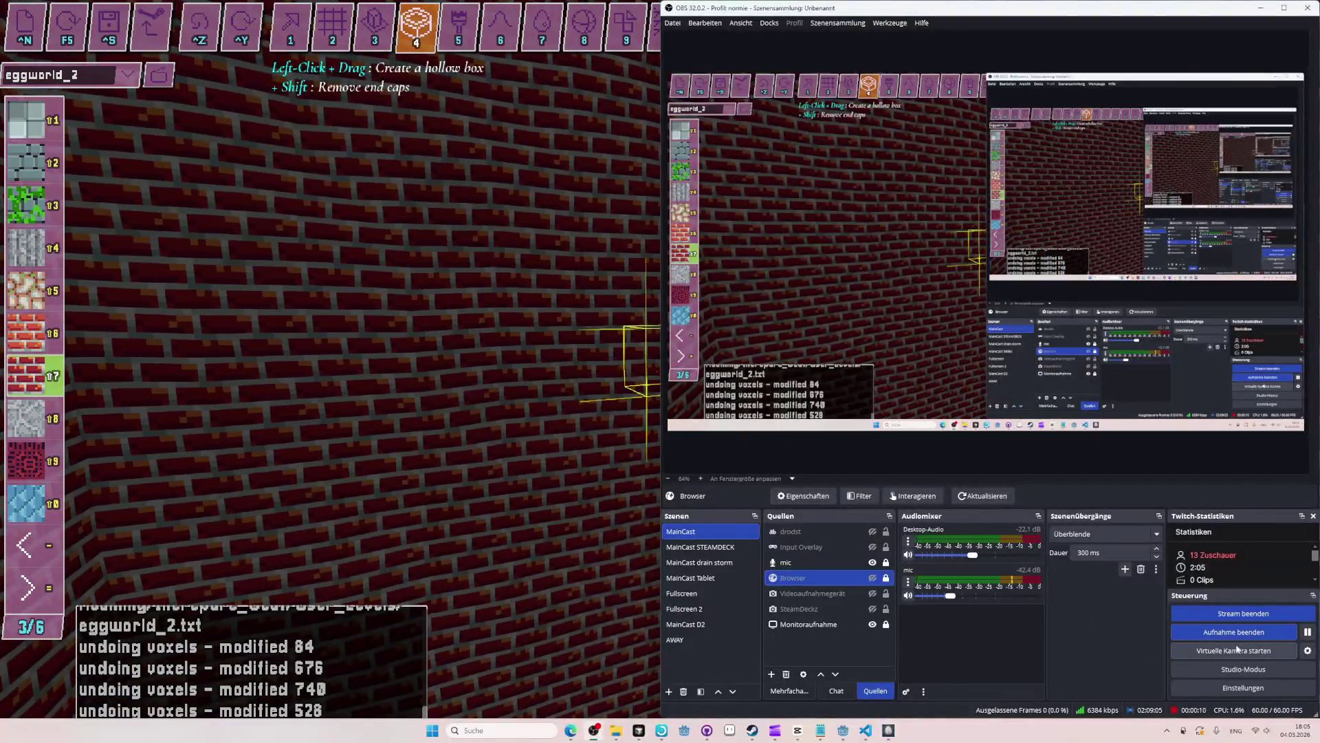
pyautogui.click(1215, 632)
# Outline and carve a hollow box into the brick wall, then undo the attempt.
pyautogui.hotkey('alt', 'Tab')
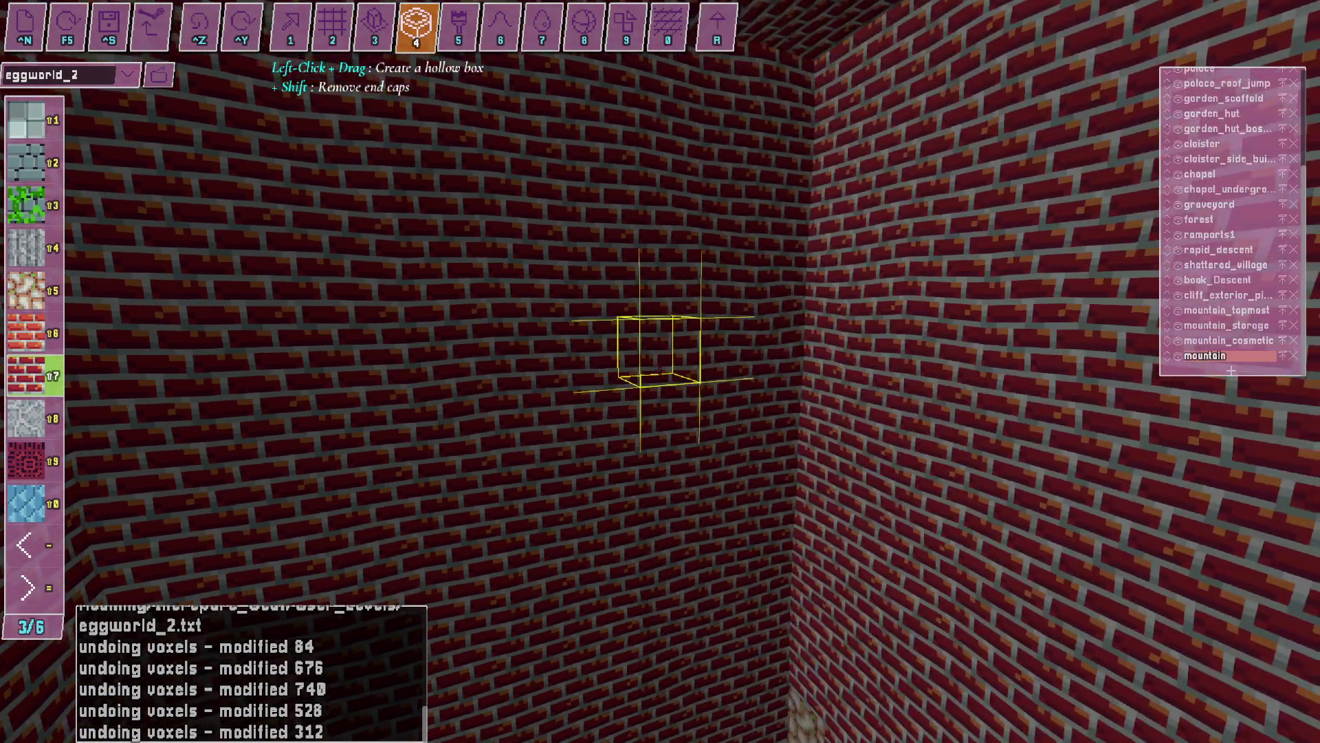
pyautogui.moveTo(426, 247)
pyautogui.mouseDown()
pyautogui.moveTo(725, 468)
pyautogui.moveTo(584, 341)
pyautogui.mouseUp()
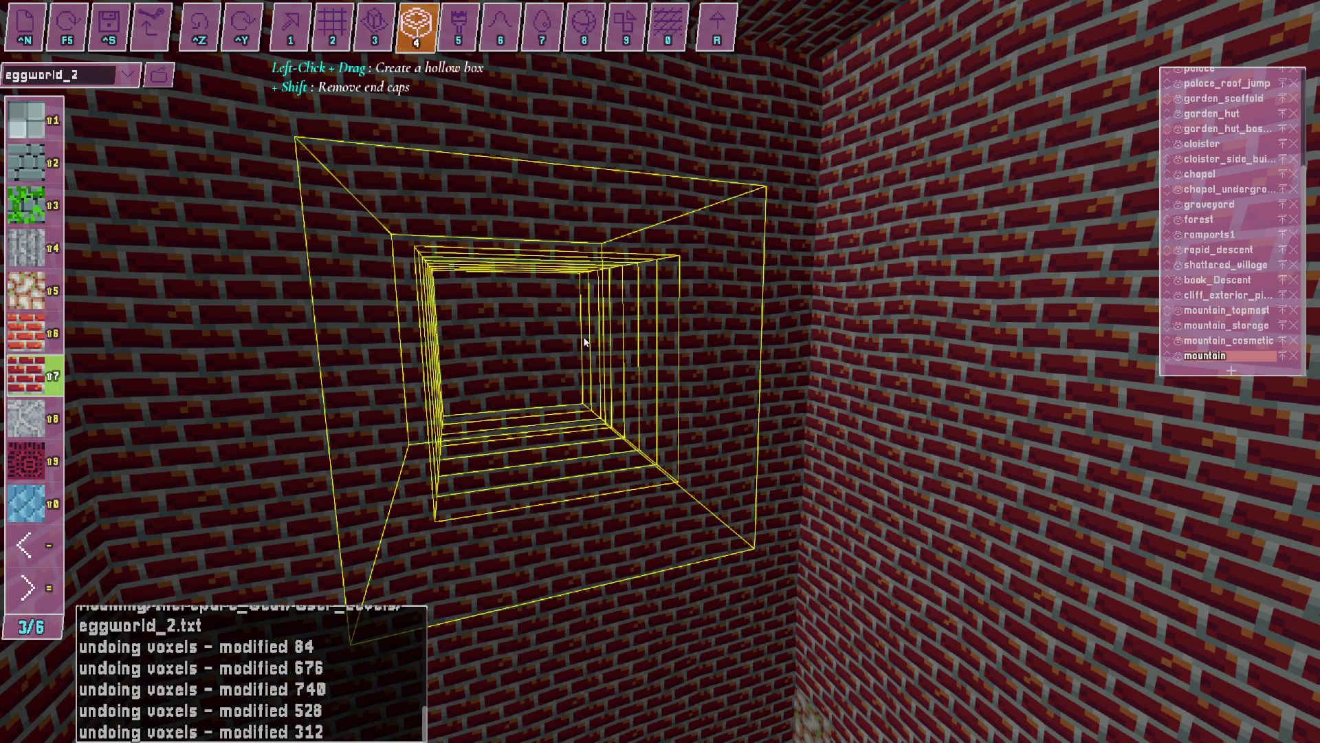
pyautogui.moveTo(584, 342); pyautogui.dragTo(586, 342)
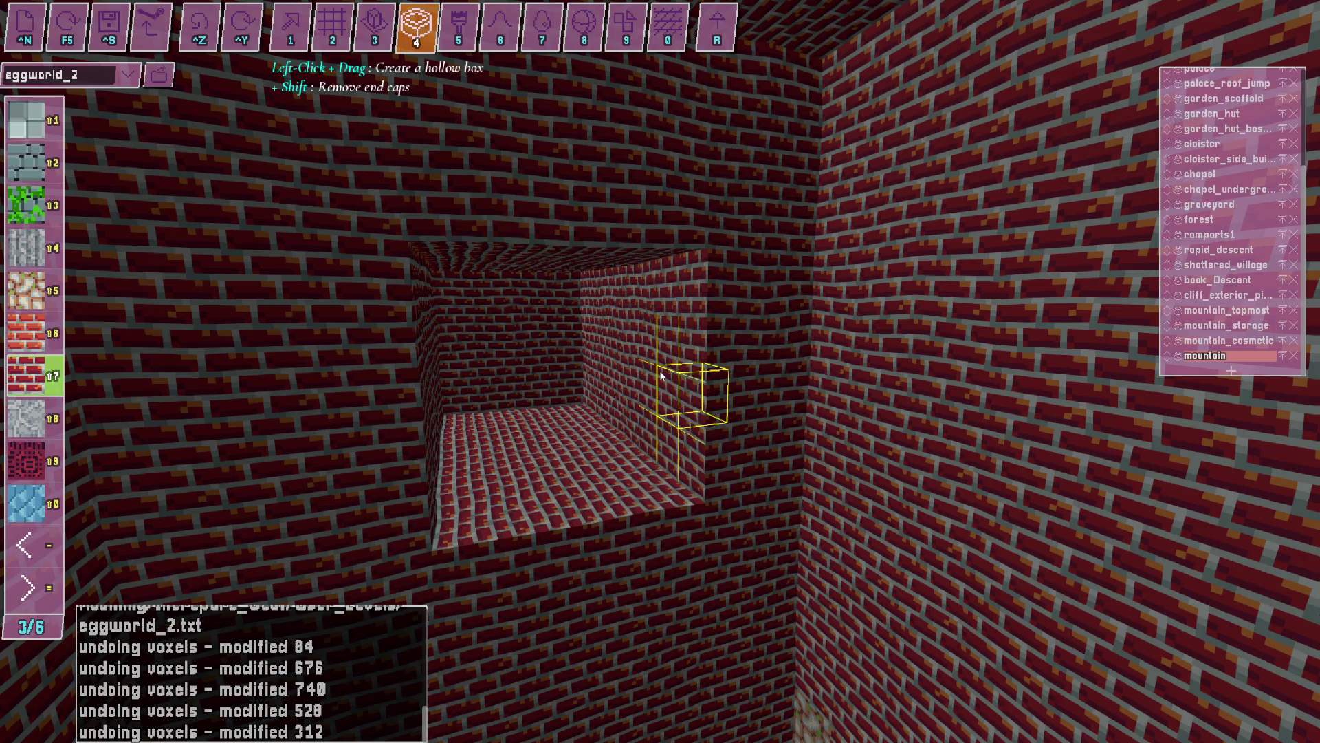
pyautogui.hotkey('ctrl', 'z')
# Start a new screen recording, then try a larger hollow box across the wall and undo it.
pyautogui.hotkey('alt', 'Tab')
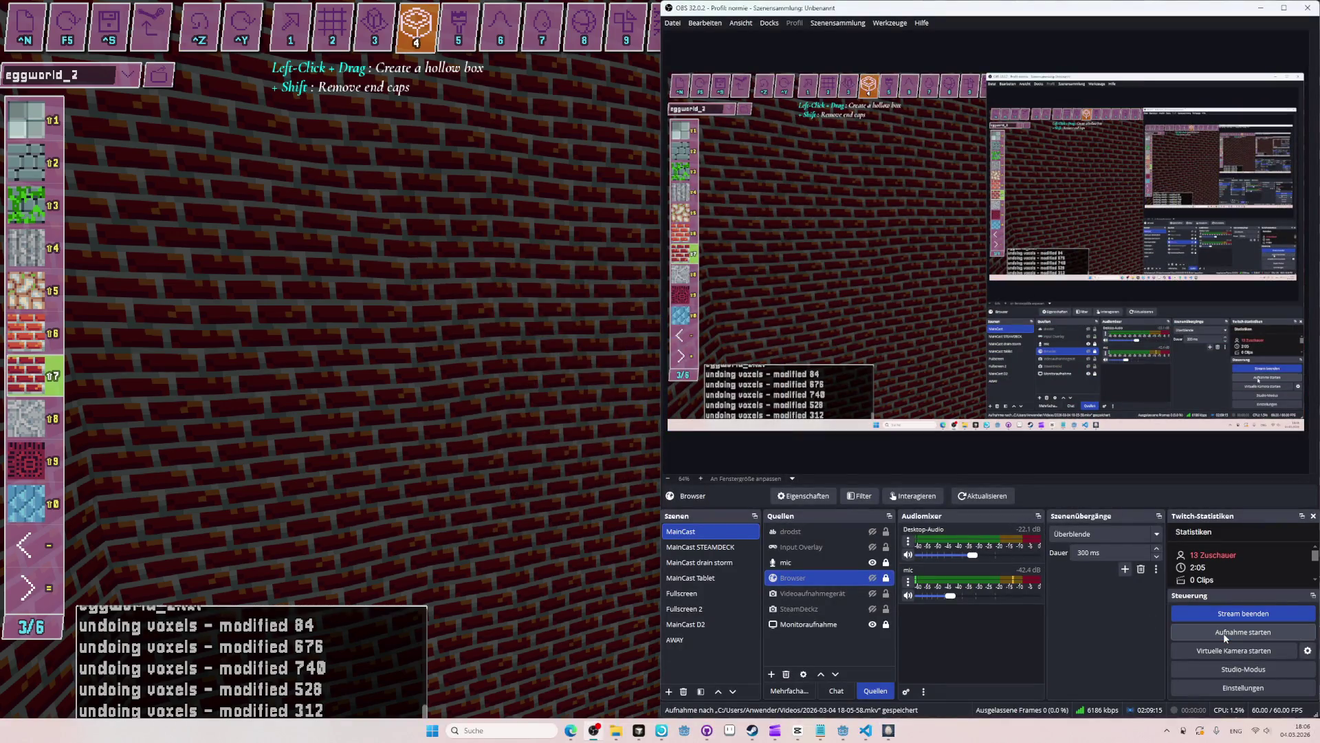
pyautogui.click(1225, 638)
pyautogui.hotkey('alt', 'Tab')
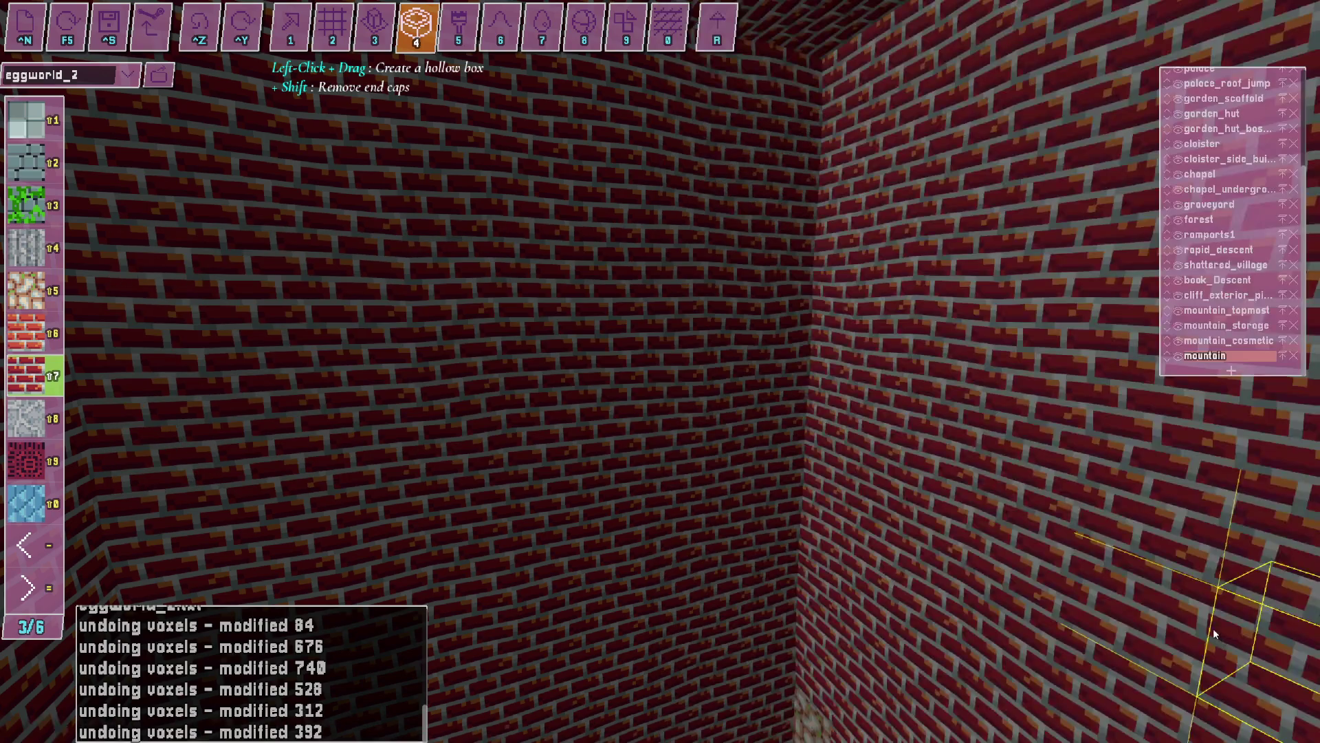
pyautogui.moveTo(681, 475); pyautogui.dragTo(444, 251)
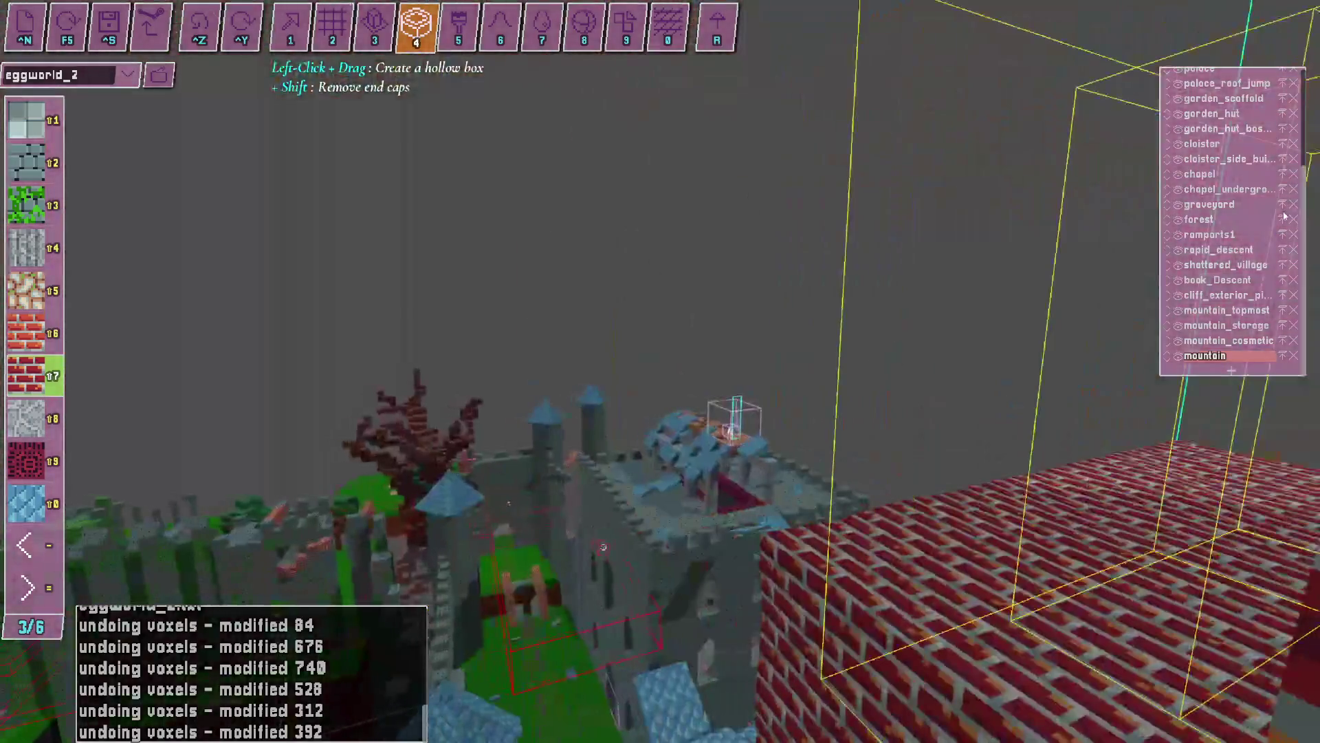
pyautogui.moveTo(444, 246); pyautogui.dragTo(1248, 227)
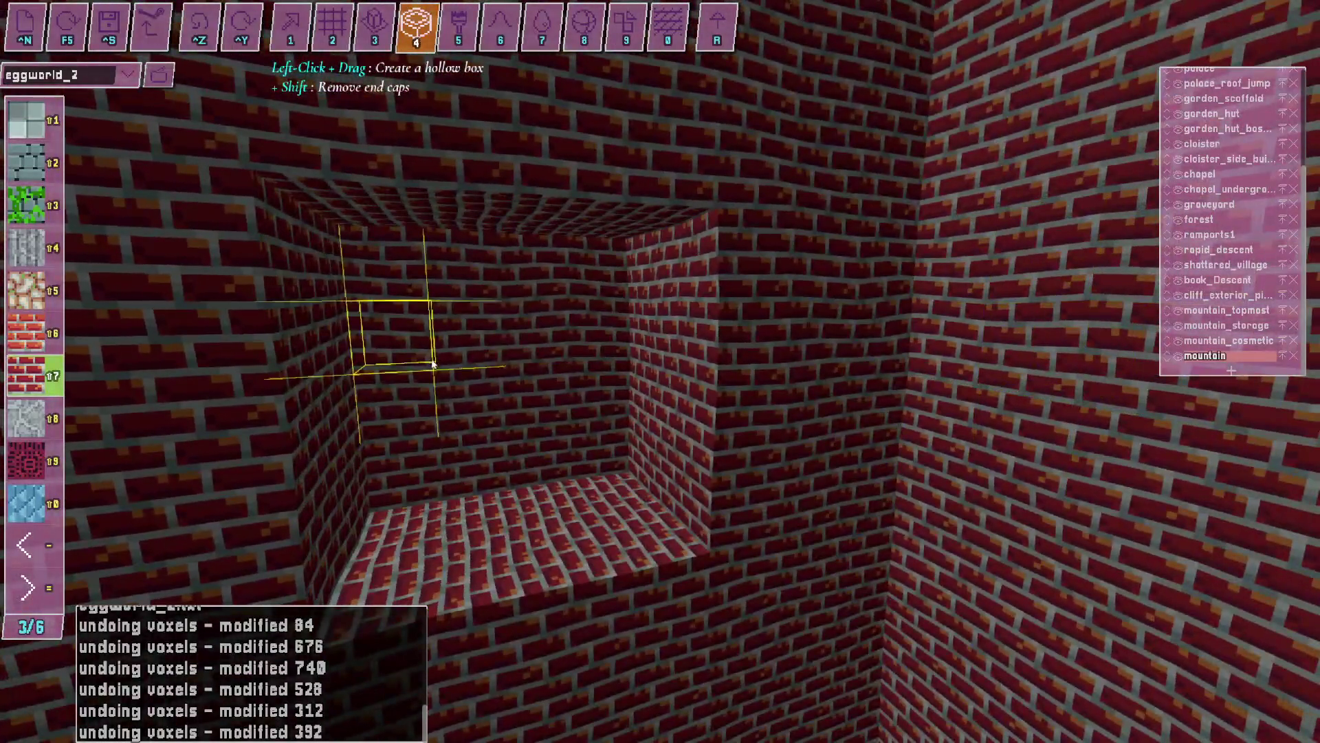
pyautogui.hotkey('ctrl', 'z')
pyautogui.moveTo(662, 371); pyautogui.dragTo(659, 372)
# Stop the screen recording and start a fresh one.
pyautogui.hotkey('alt', 'Tab')
pyautogui.click(1211, 632)
pyautogui.click(1199, 631)
pyautogui.hotkey('alt', 'Tab')
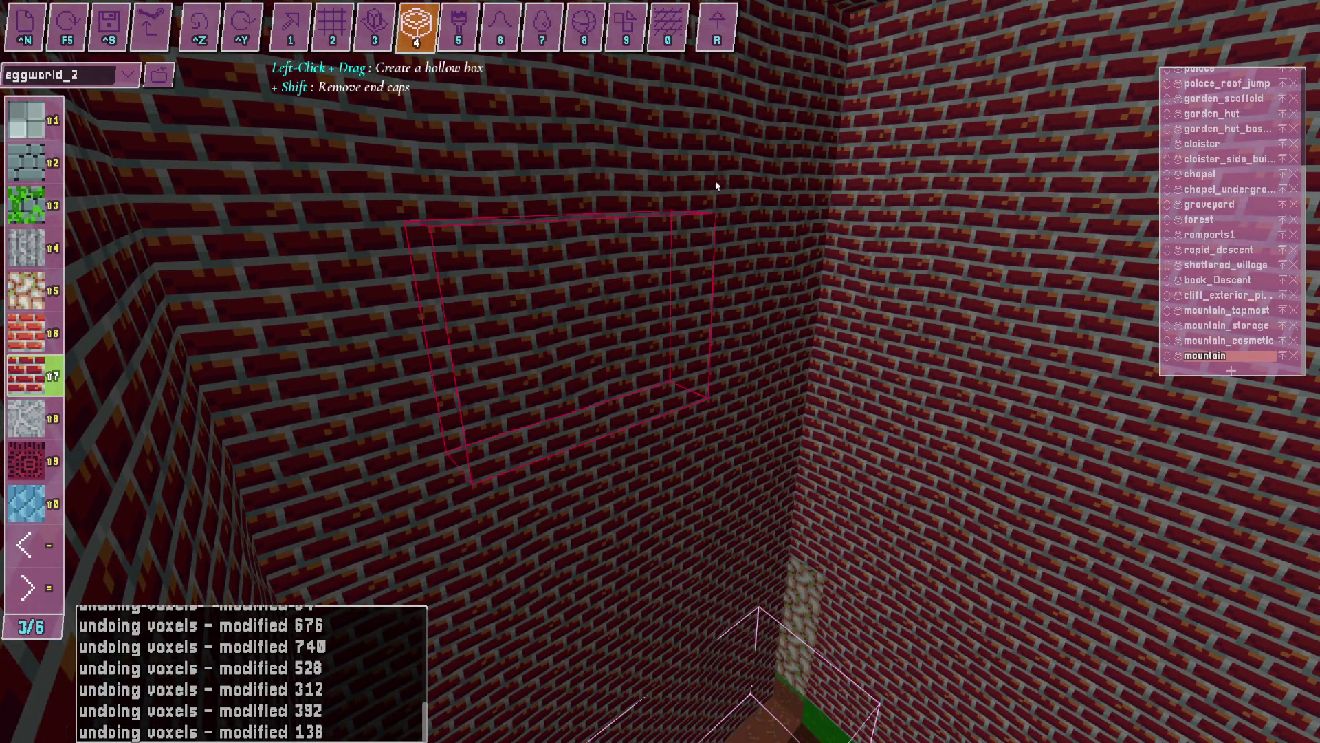
# Carve a box-shaped recess into the brick wall and fly through the resulting long brick corridor.
pyautogui.moveTo(716, 156); pyautogui.dragTo(732, 195)
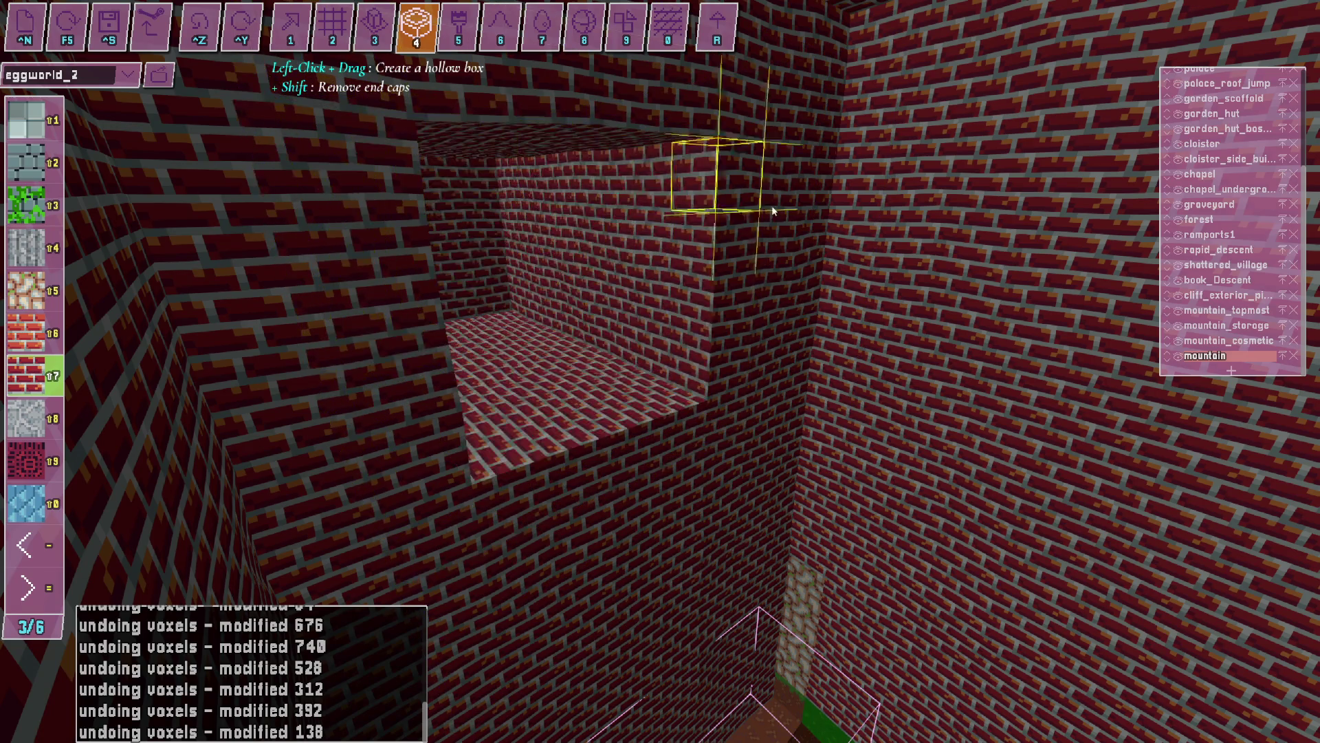
pyautogui.press('w')
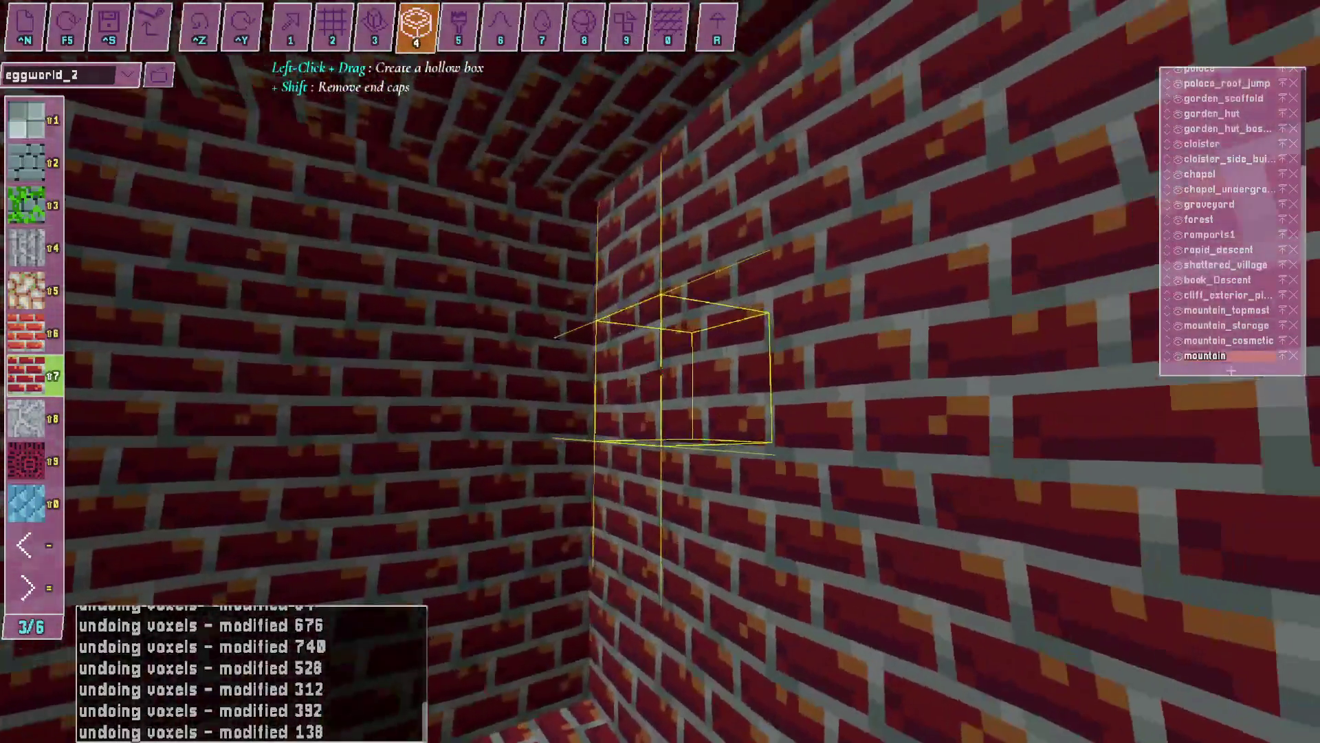
pyautogui.press('s')
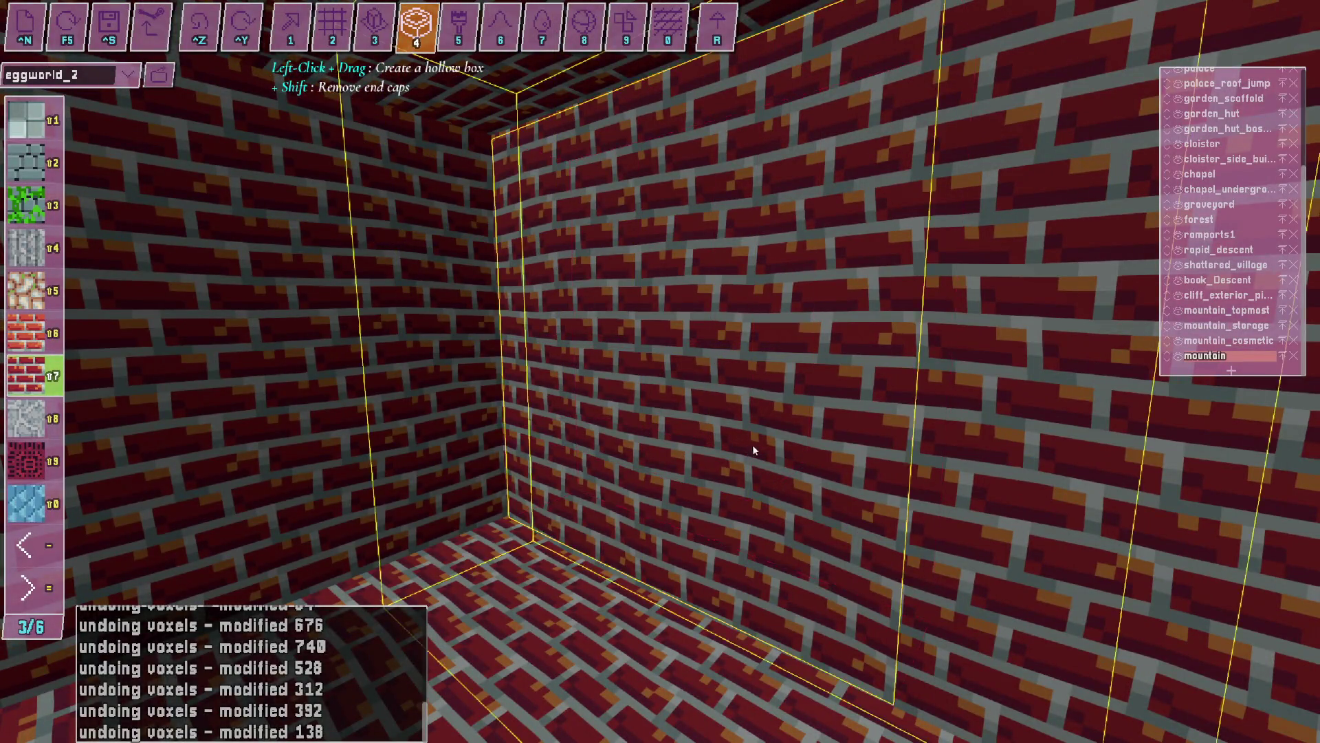
pyautogui.press('s')
pyautogui.press('w')
pyautogui.hotkey('alt', 'Tab')
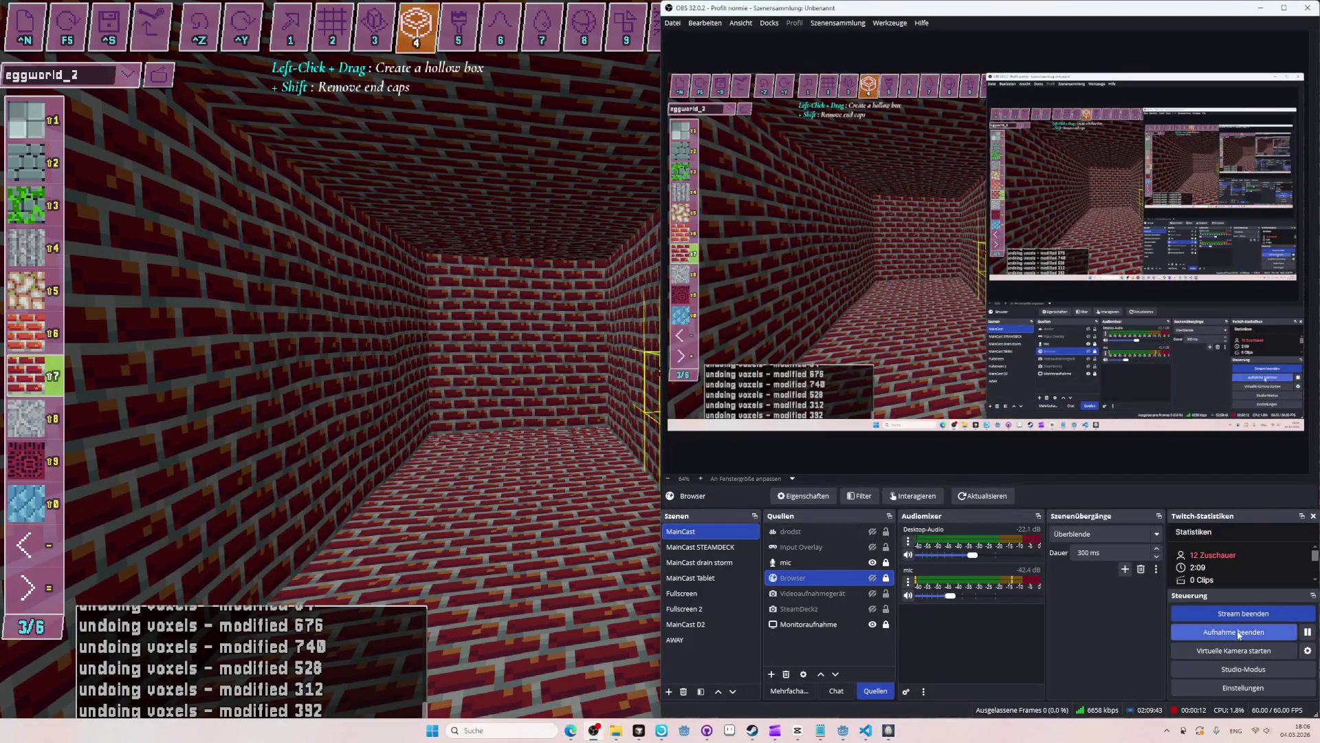
pyautogui.hotkey('alt', 'Tab')
pyautogui.hotkey('alt', 'Tab')
pyautogui.hotkey('alt', 'Tab')
pyautogui.hotkey('alt', 'Tab')
pyautogui.hotkey('alt', 'Tab')
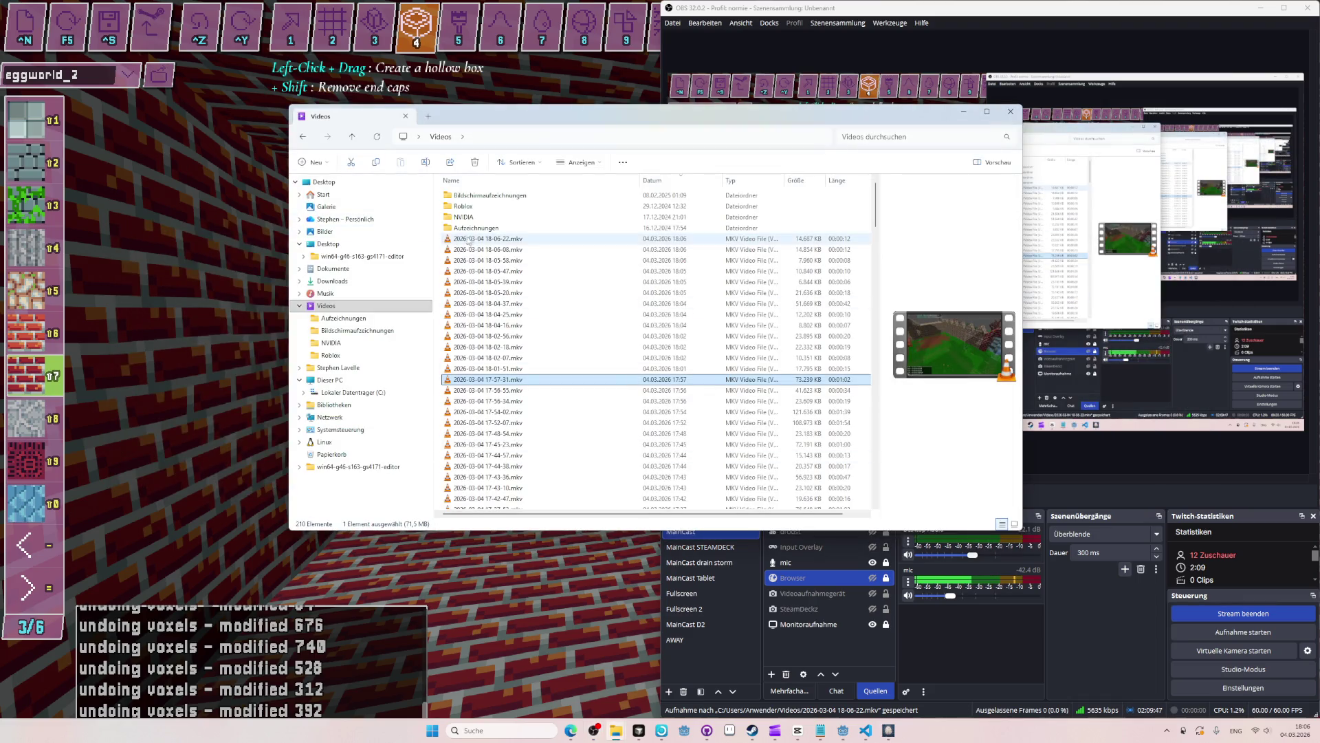
pyautogui.click(467, 239)
pyautogui.click(499, 249)
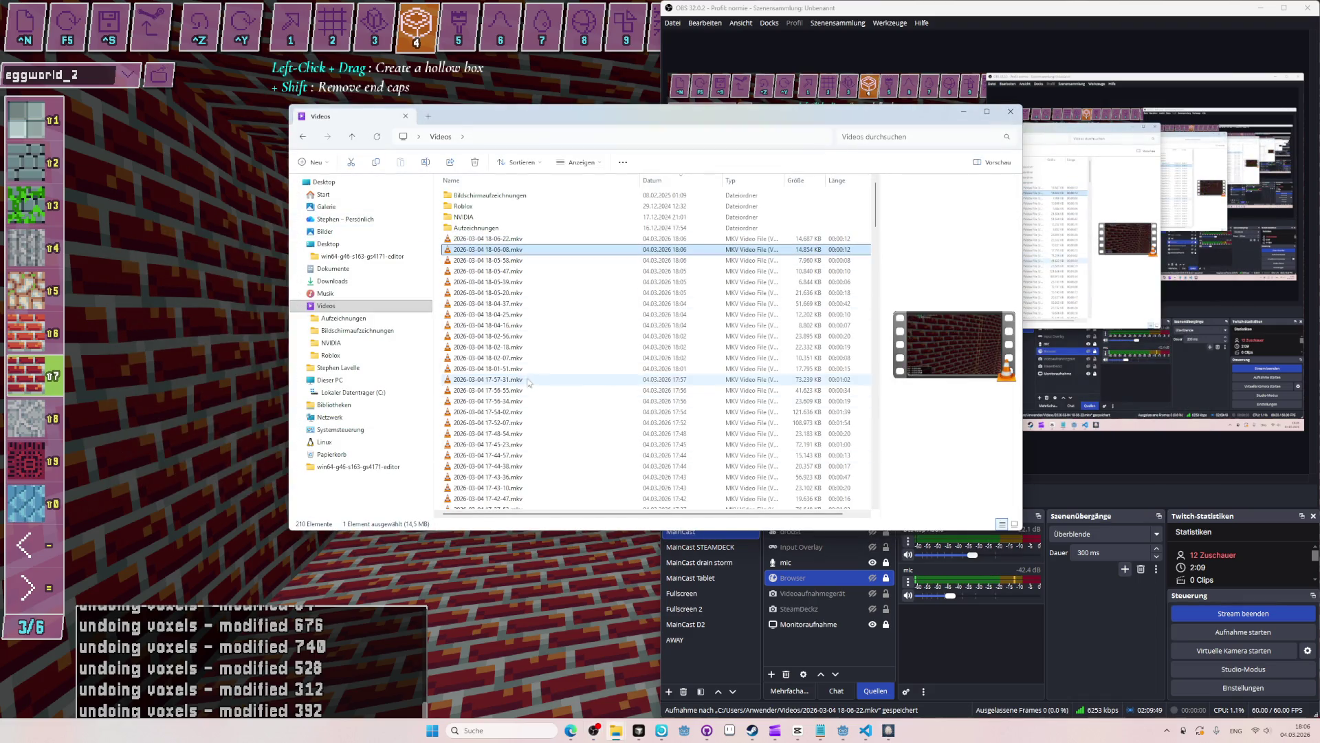
pyautogui.keyDown('shift'); pyautogui.click(495, 336); pyautogui.keyUp('shift')
pyautogui.press('Delete')
pyautogui.moveTo(503, 242)
pyautogui.mouseDown()
pyautogui.moveTo(566, 345)
pyautogui.moveTo(790, 565)
pyautogui.mouseUp()
pyautogui.hotkey('alt', 'Tab')
pyautogui.hotkey('alt', 'Tab')
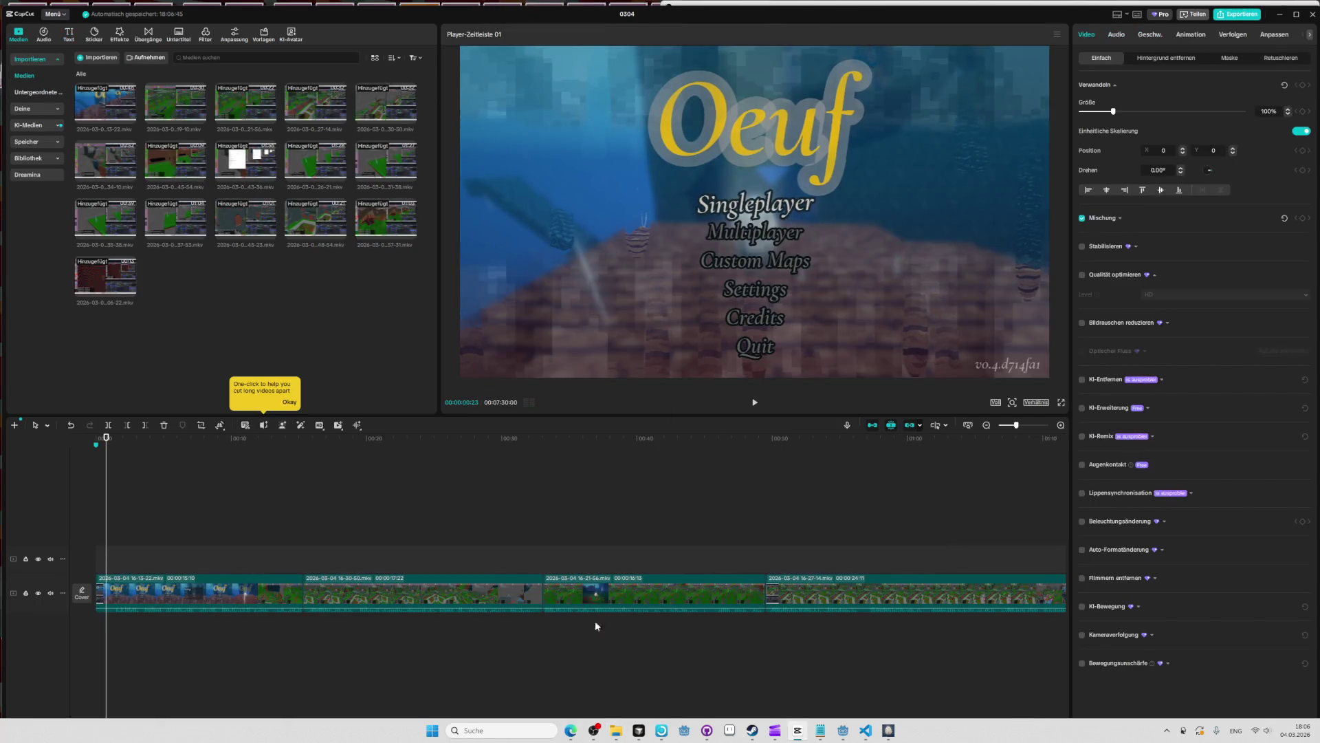
# Preview the new 18-06-22 clip from about 07:18 and trim its start at the playhead.
pyautogui.press('End')
pyautogui.click(756, 438)
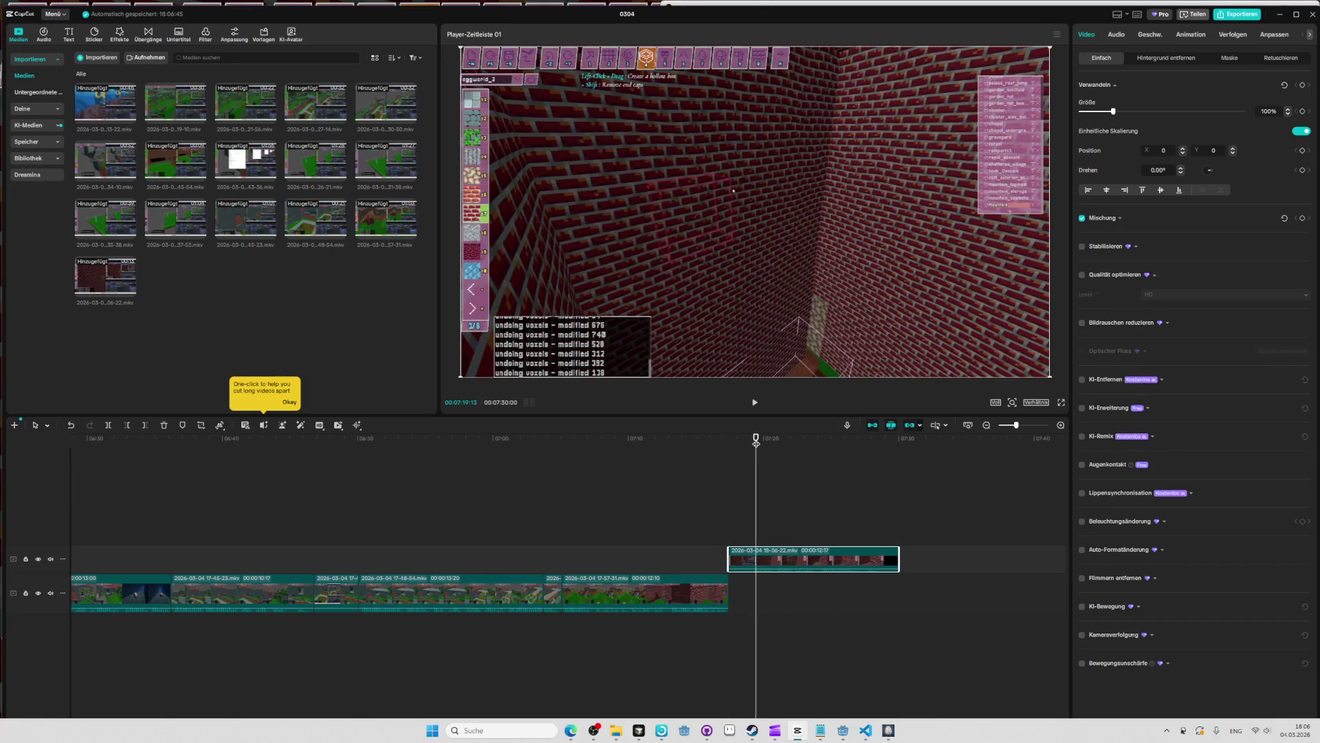
pyautogui.click(738, 438)
pyautogui.press('space')
pyautogui.press('space')
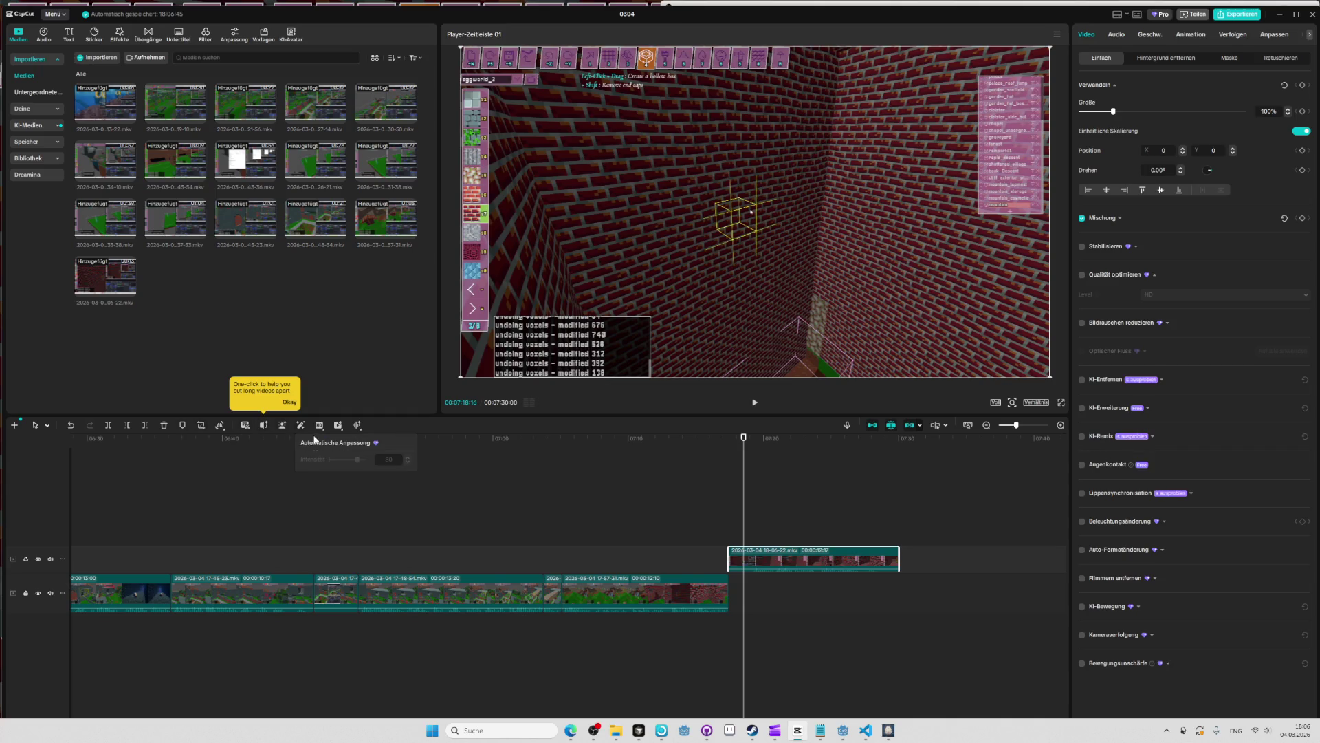
pyautogui.click(126, 427)
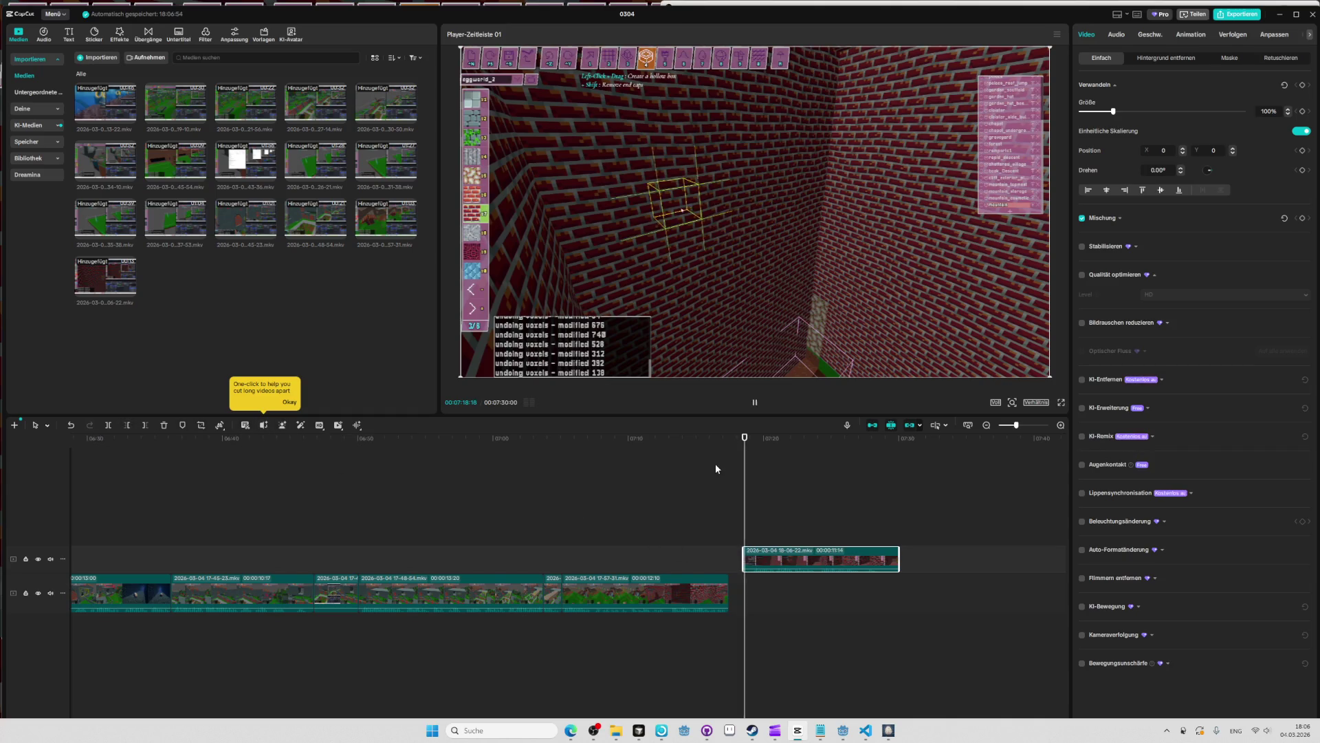
pyautogui.moveTo(754, 439); pyautogui.dragTo(751, 443)
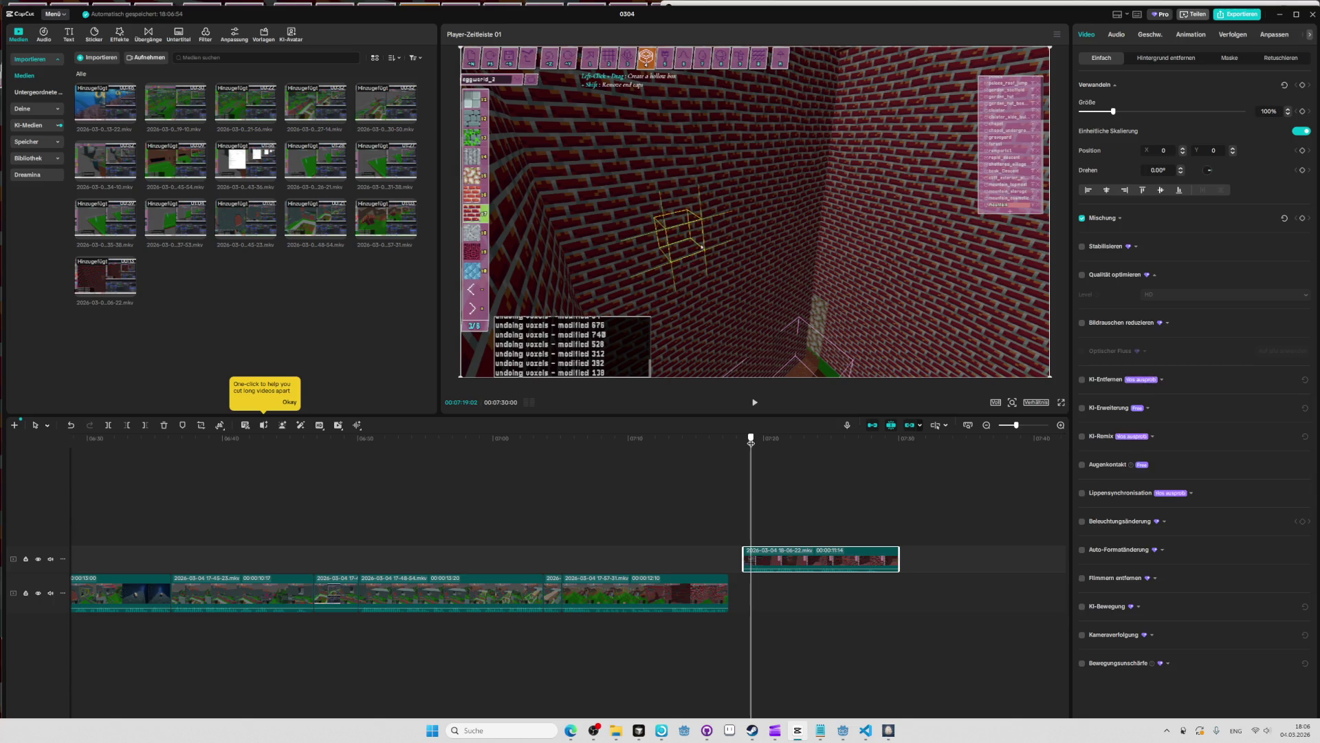
pyautogui.click(126, 425)
# Split off and delete the clip's tail, then place it after the previous clip on the main track.
pyautogui.click(754, 403)
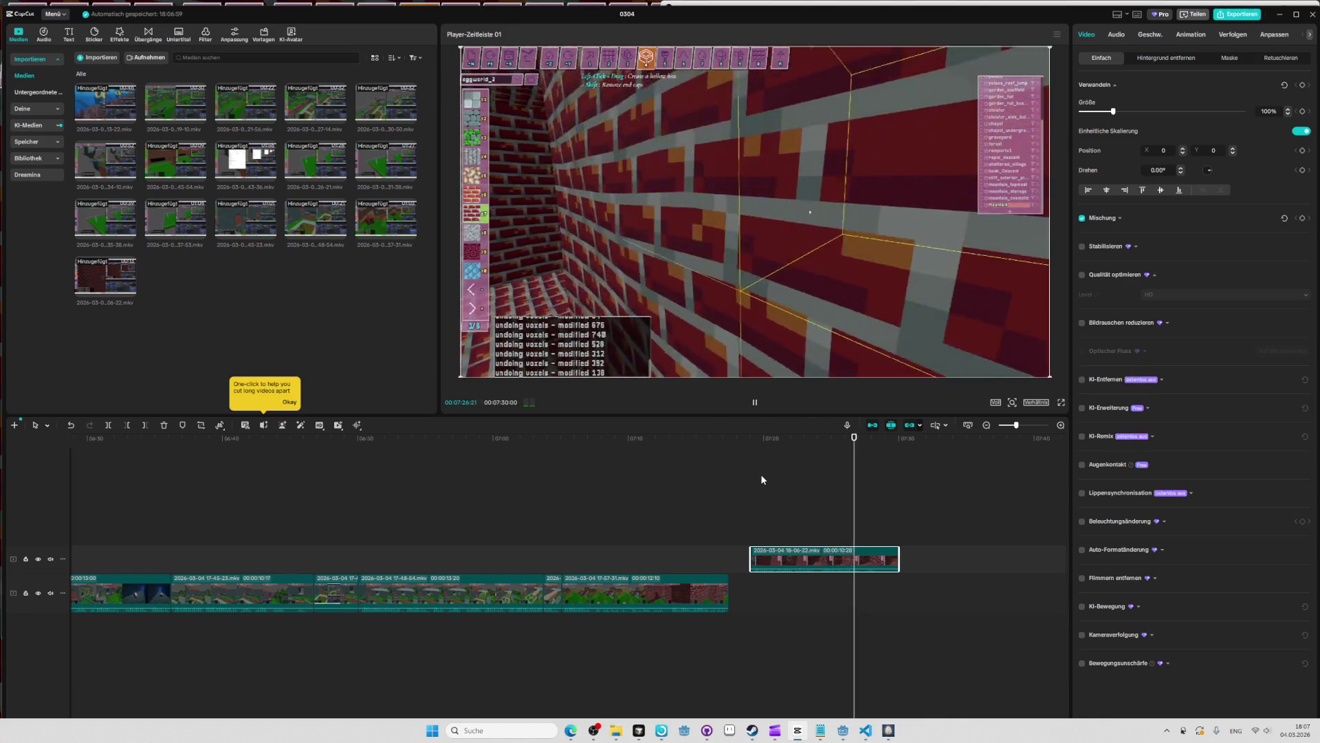
pyautogui.press('space')
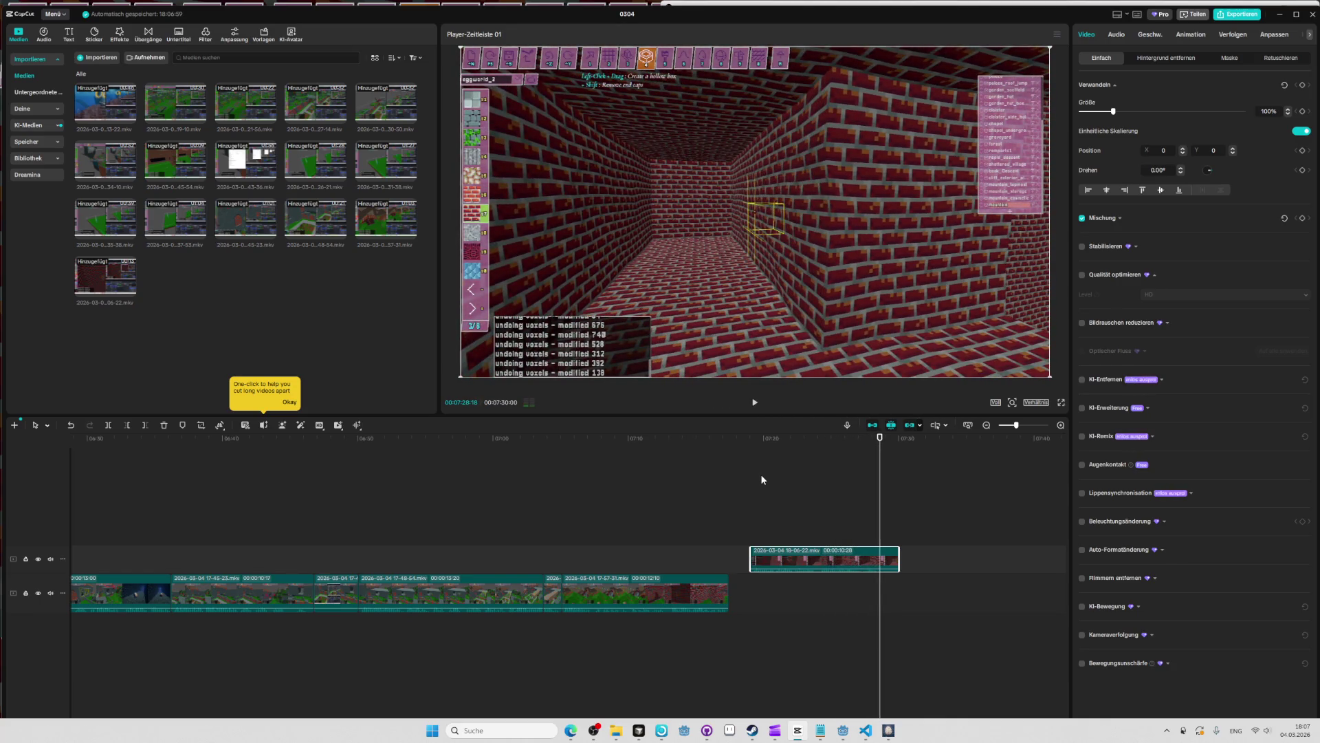
pyautogui.click(109, 427)
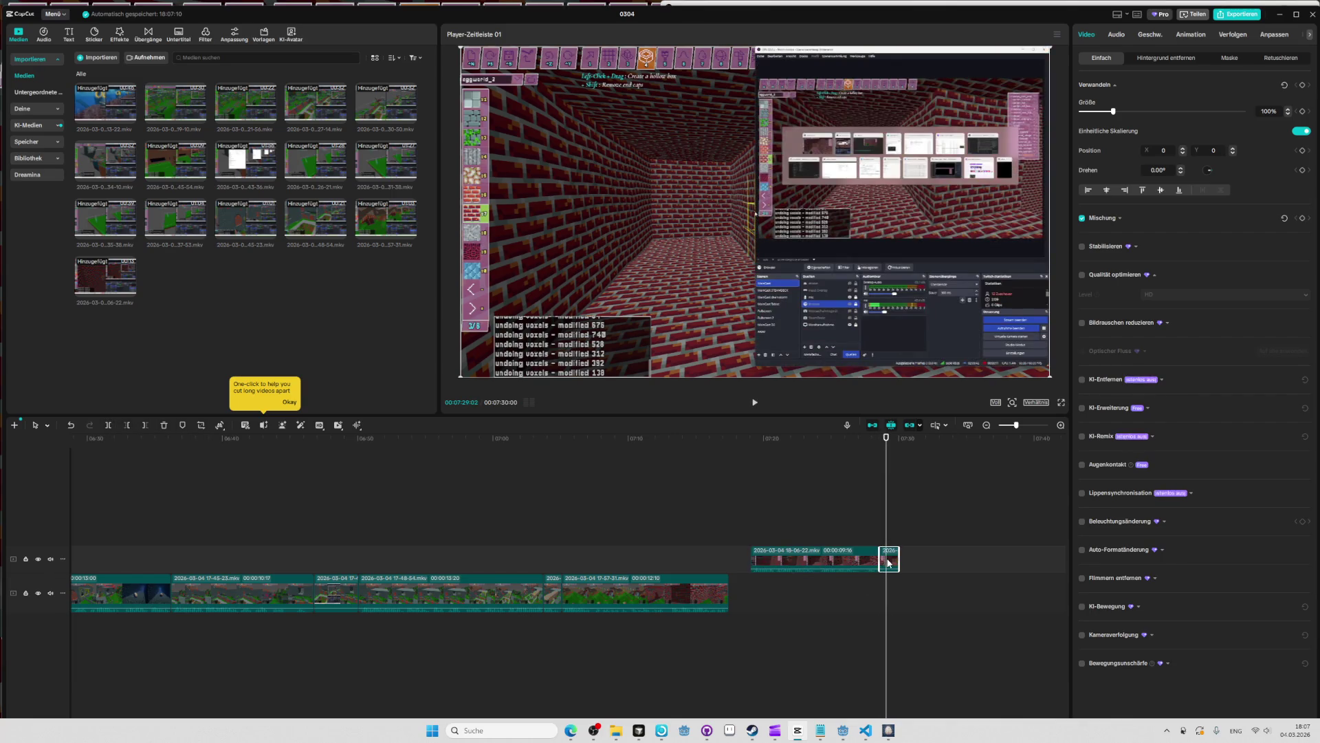
pyautogui.press('Delete')
pyautogui.moveTo(839, 553); pyautogui.dragTo(817, 584)
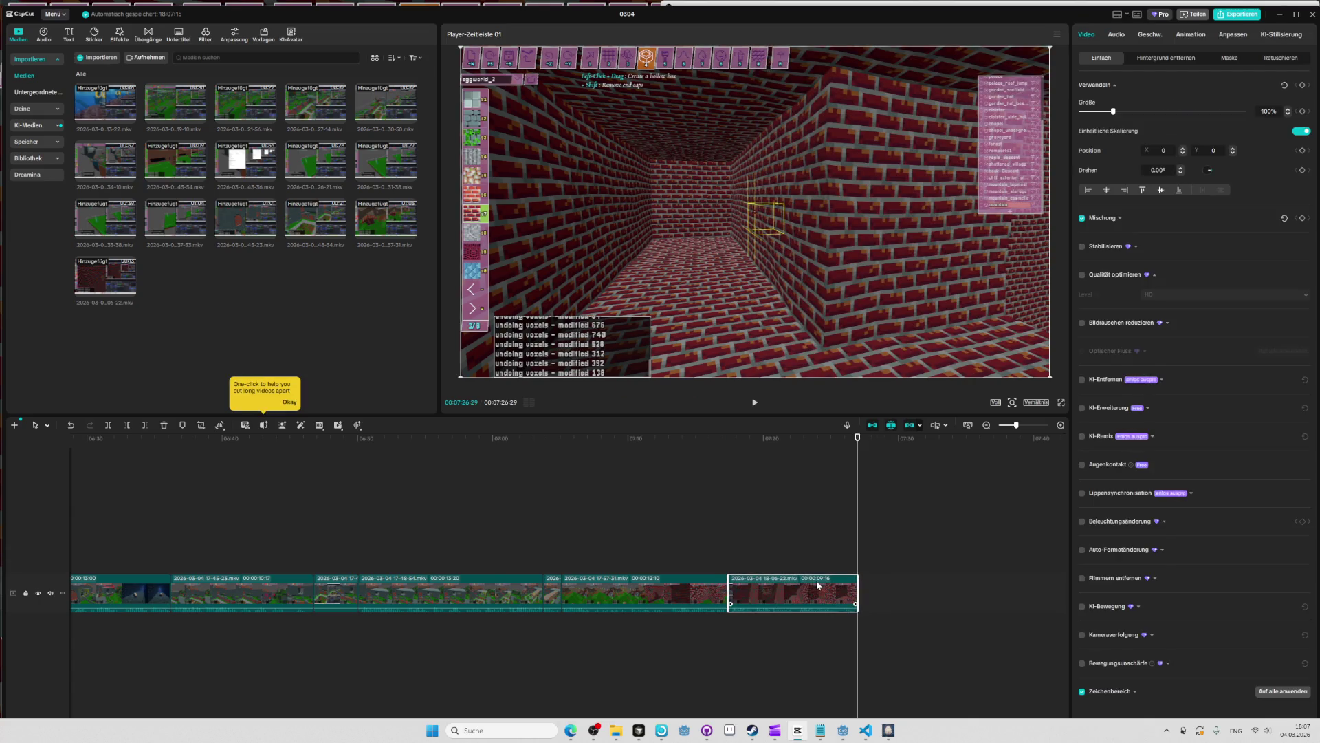